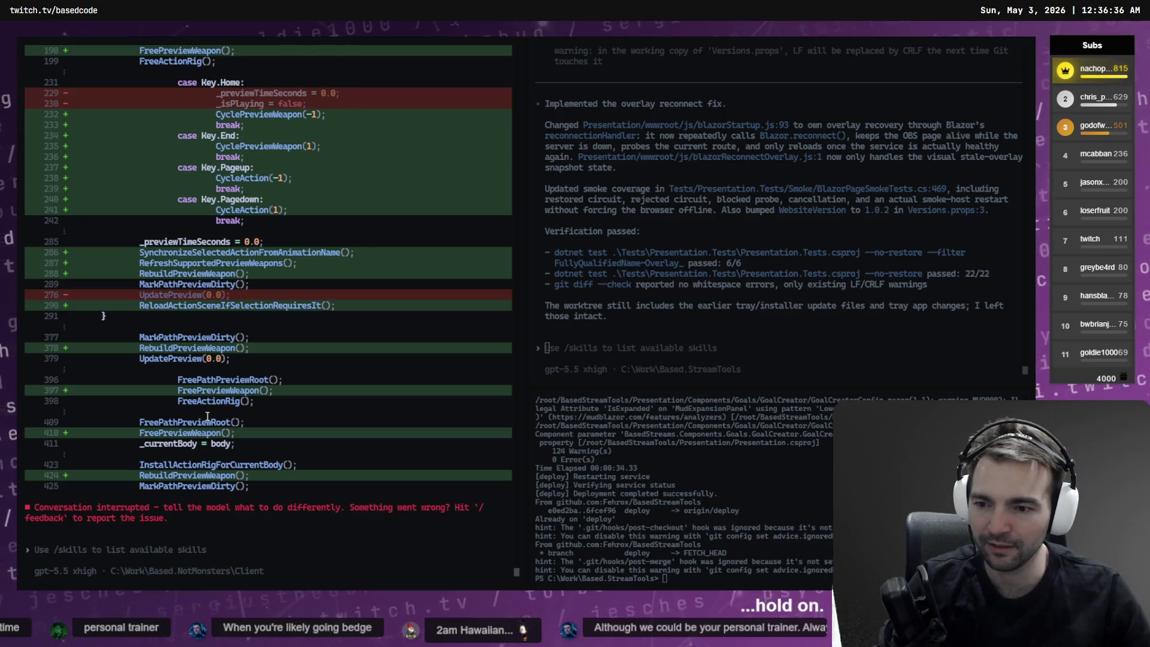
Step: Tell the interrupted NotMonsters Codex session to pick up where it left off
{"action": "type", "text": "Pick up where you lef"}
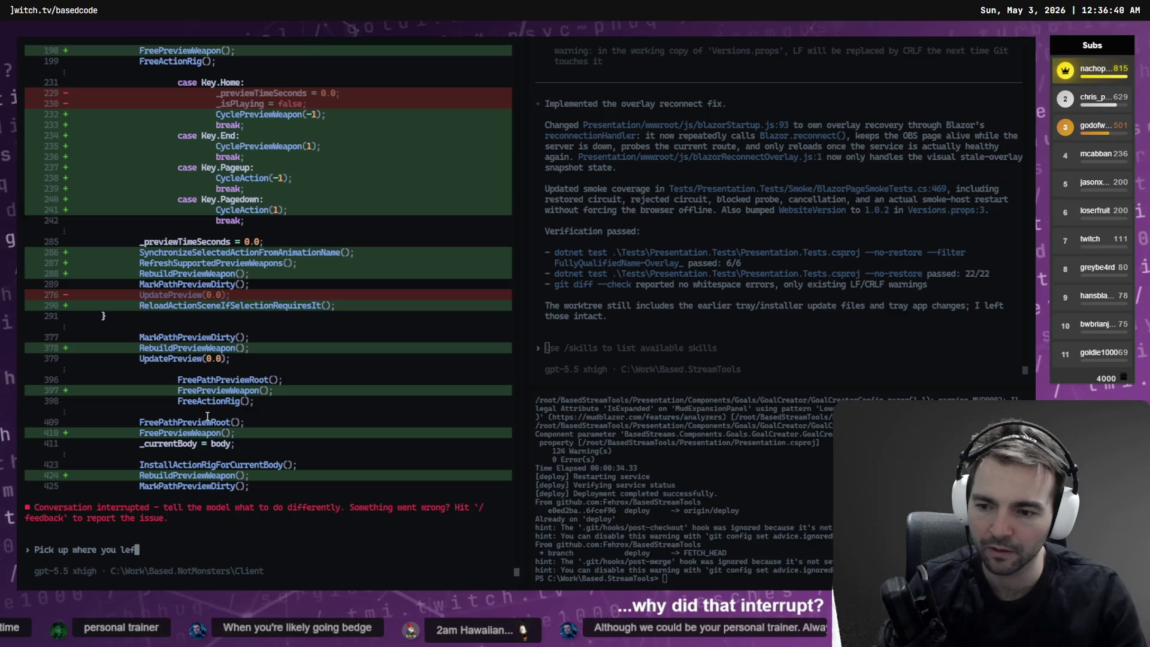
{"action": "type", "text": "./"}
{"action": "key", "text": "Return"}
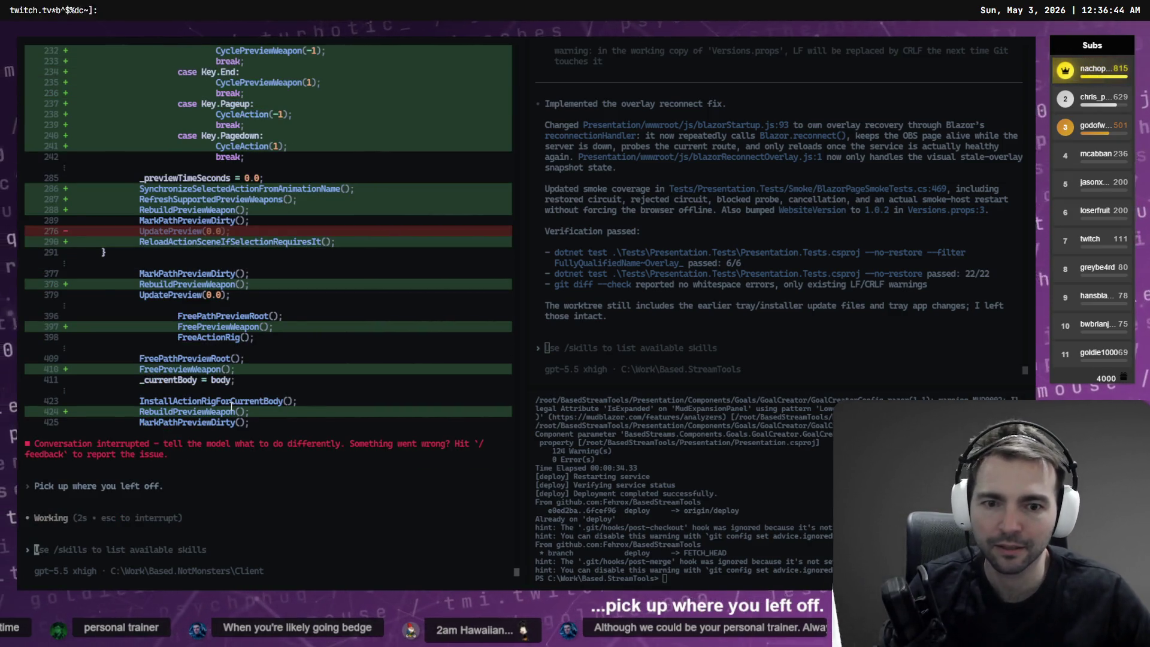
{"action": "key", "text": "ctrl+Tab"}
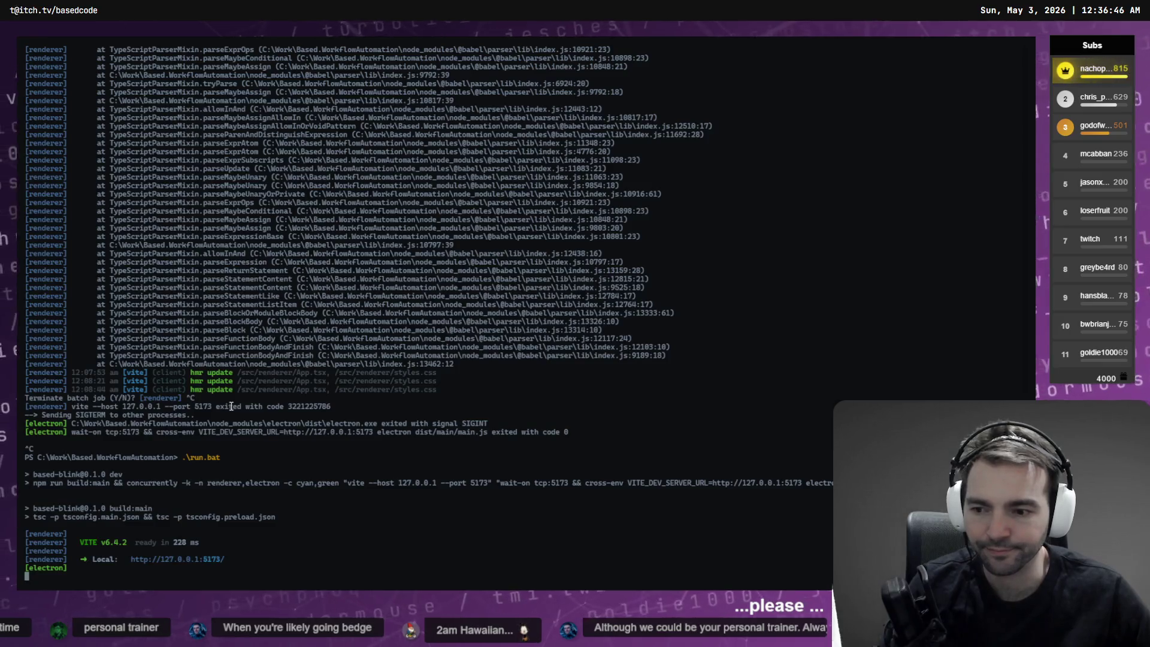
Step: Cycle the terminal tabs to show the finished NotMonsters Codex session
{"action": "key", "text": "ctrl+shift+Tab"}
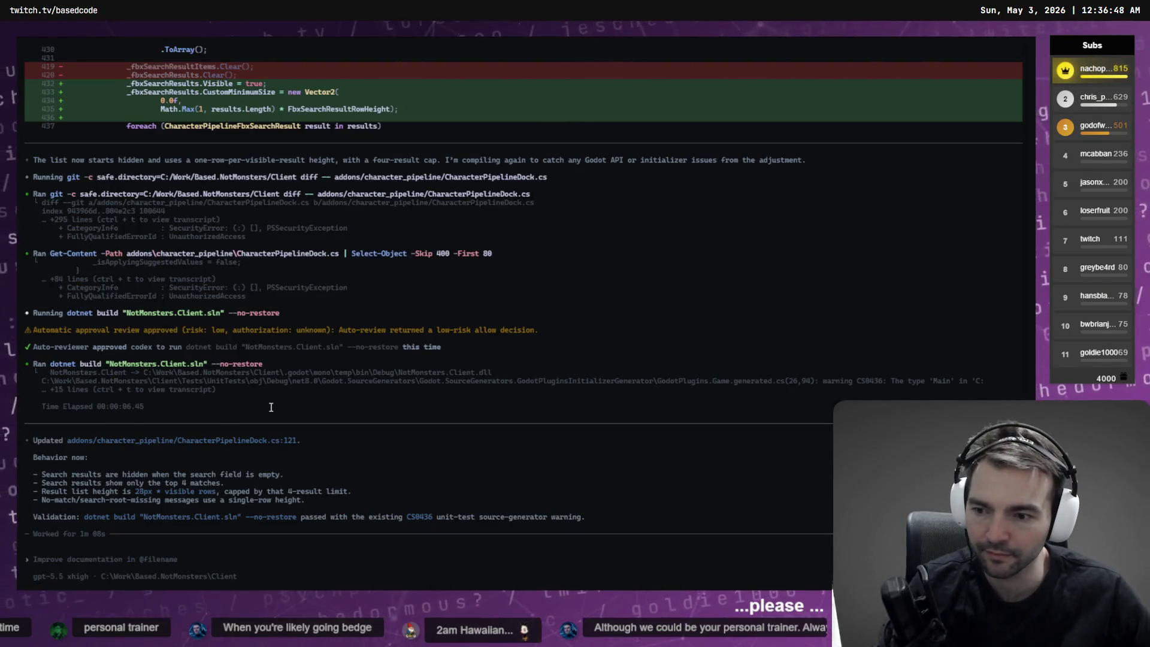
{"action": "key", "text": "ctrl+Tab"}
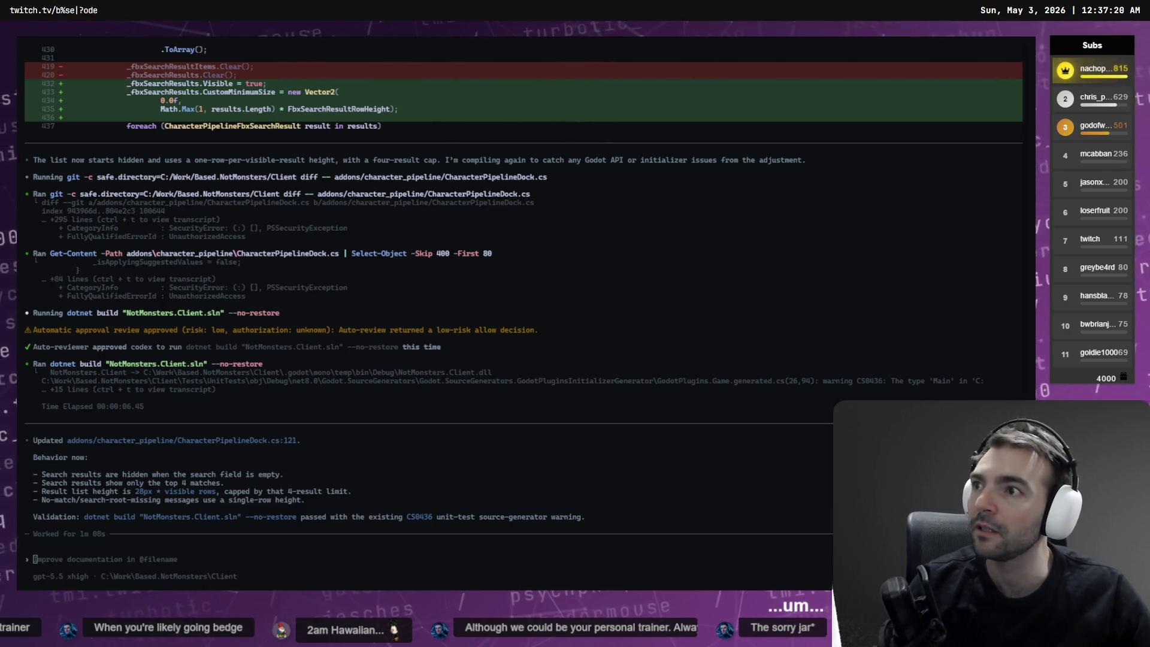
Step: Log in at basedstreamtools.com and open the Swear Jar editor and its standalone overlay page
{"action": "type", "text": "basedstreamtools.com"}
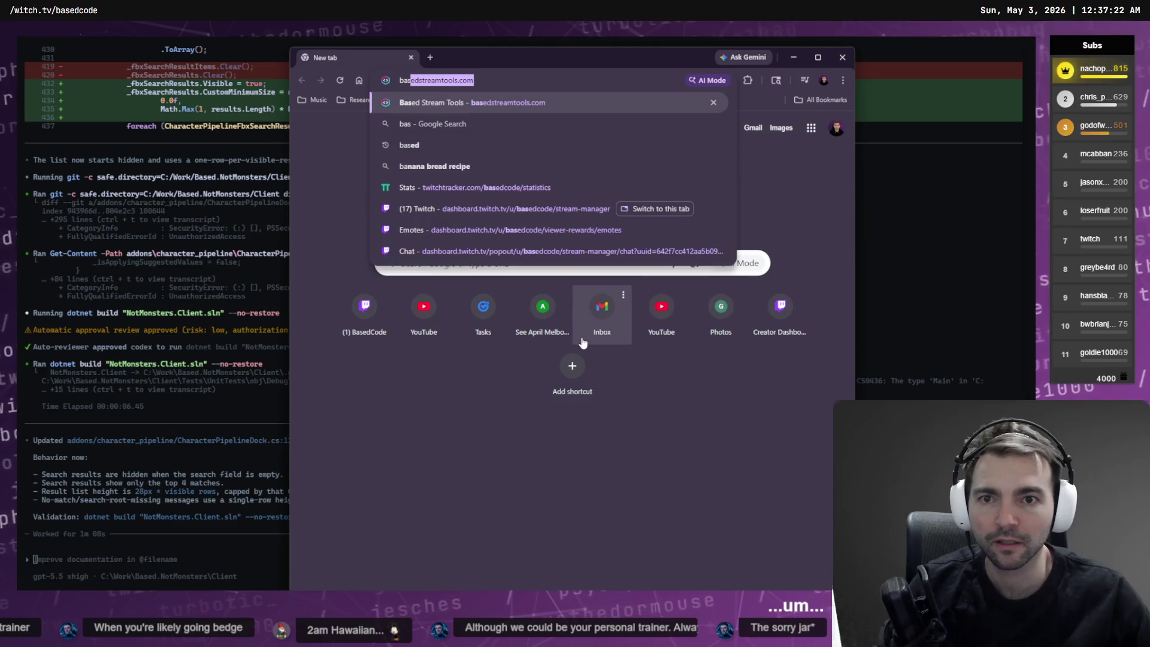
{"action": "key", "text": "Return"}
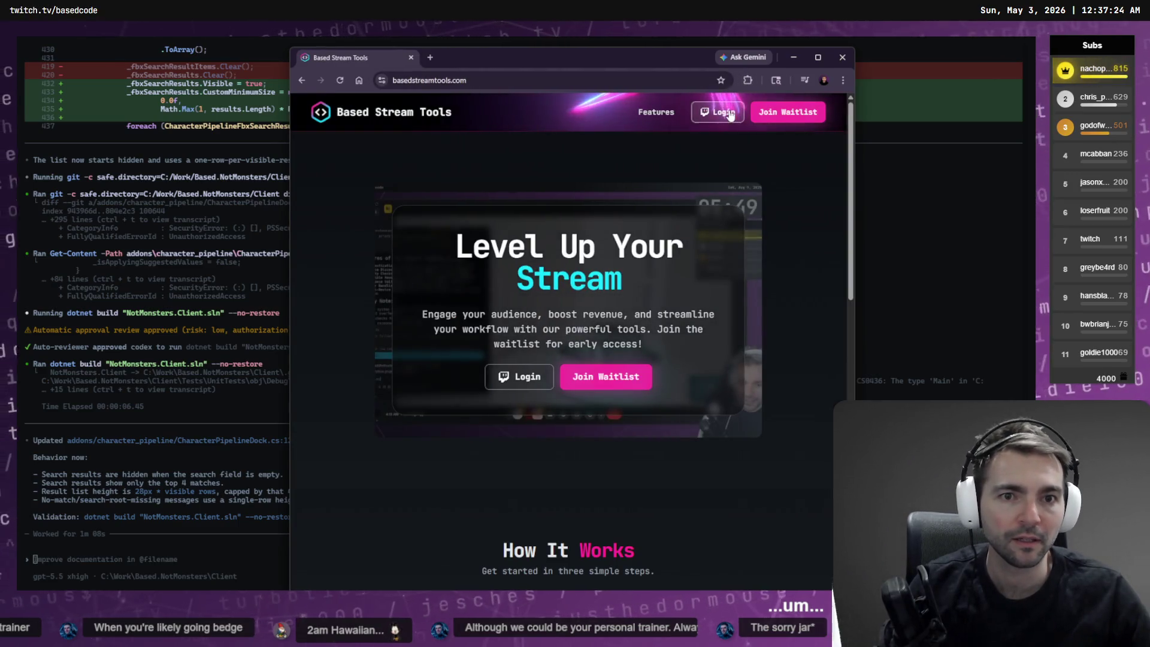
{"action": "left_click", "coordinate": [722, 112]}
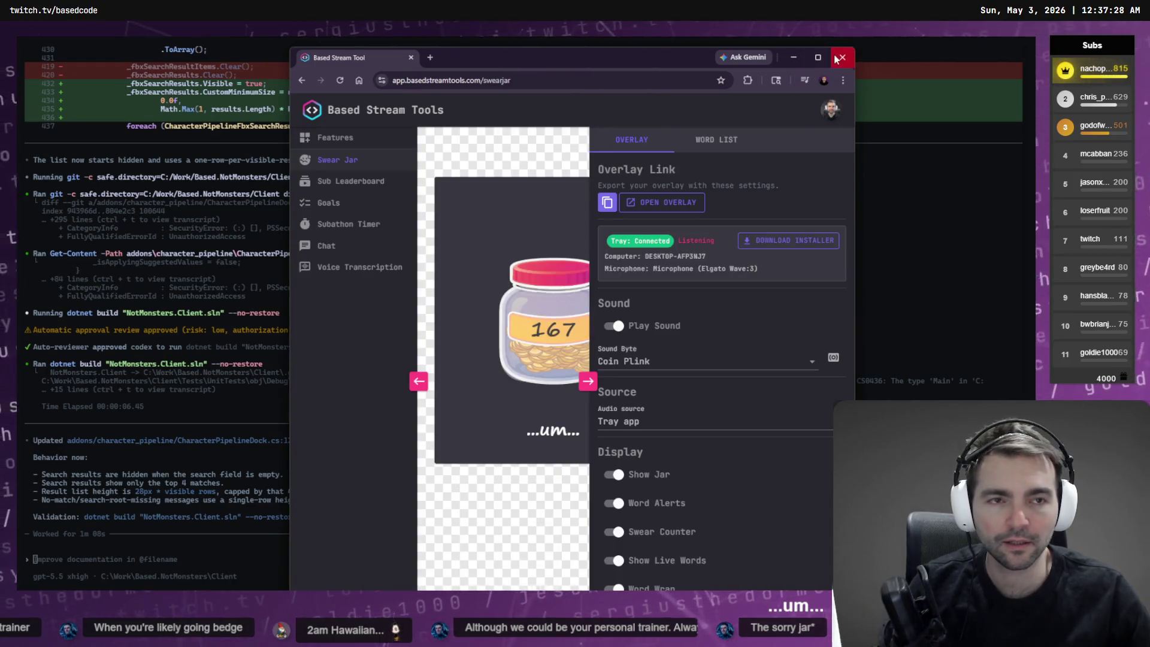
{"action": "left_click", "coordinate": [818, 57]}
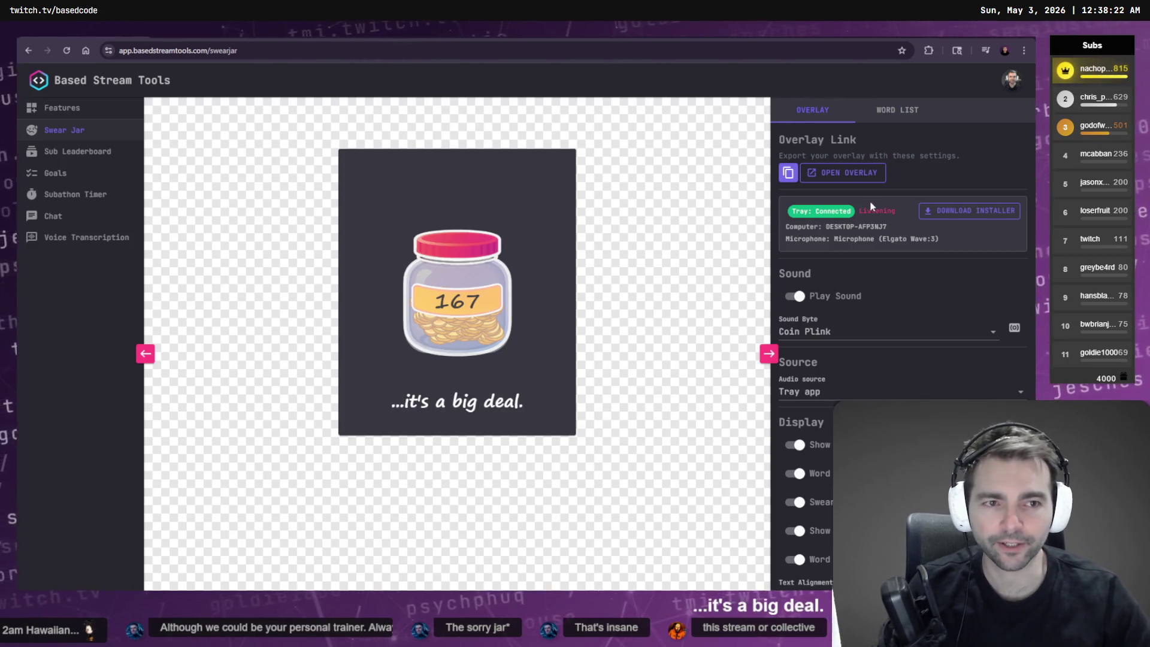
{"action": "left_click", "coordinate": [842, 172]}
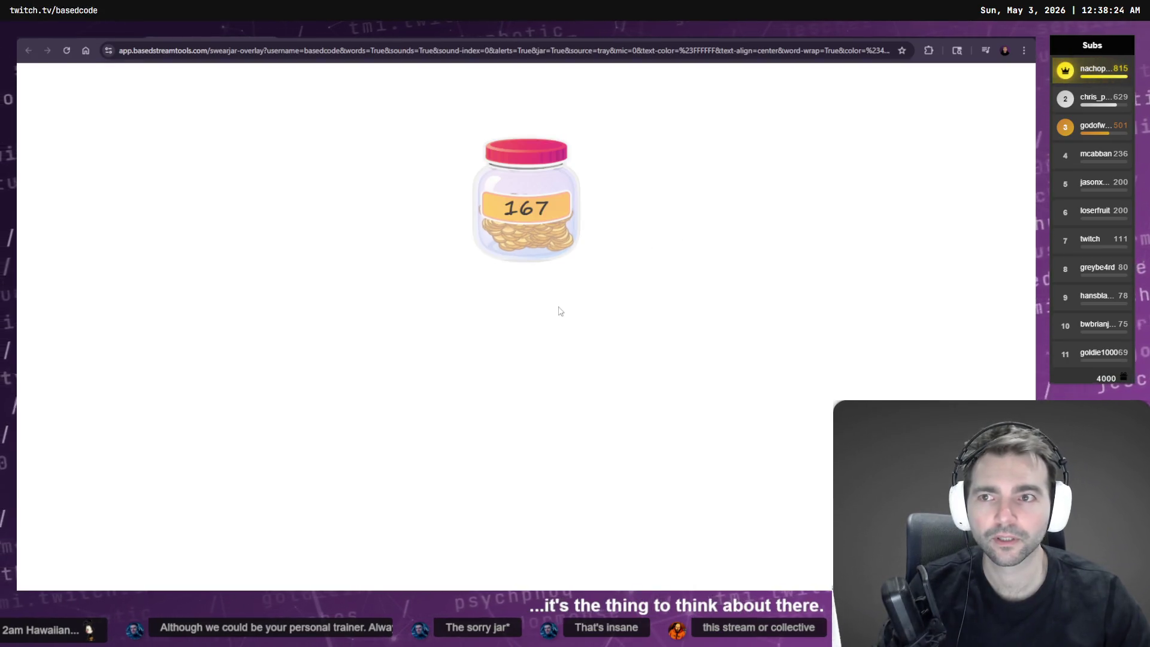
Step: Go back from the 167-count overlay to the Swear Jar editor, then switch to Based BLINK
{"action": "key", "text": "alt+Left"}
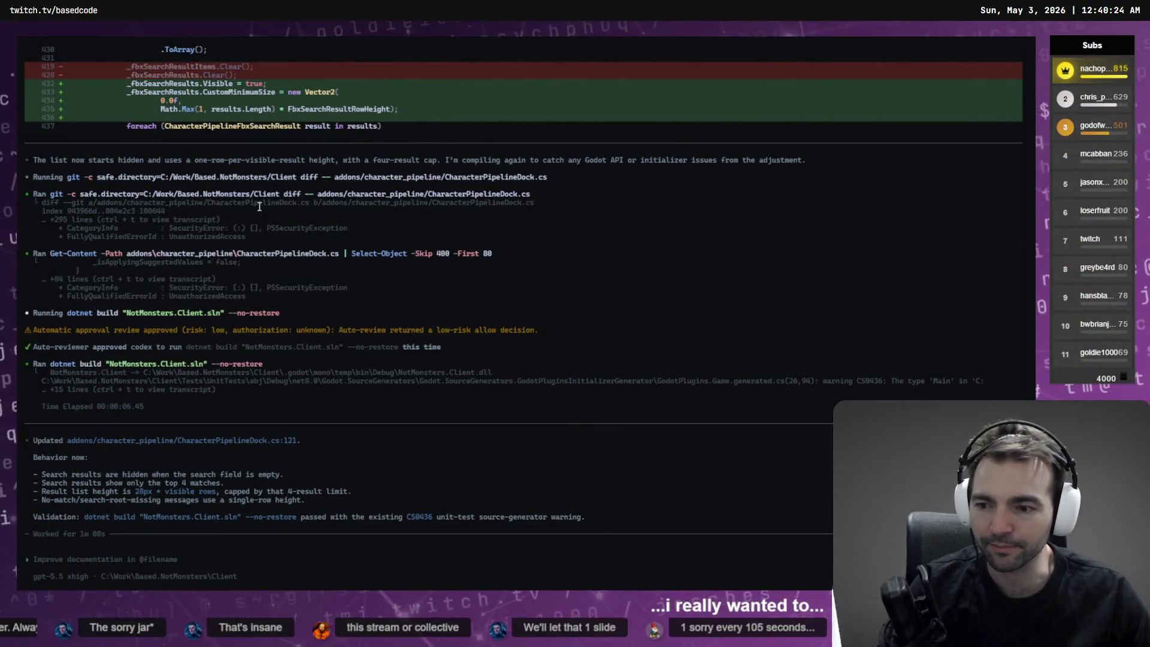
{"action": "key", "text": "alt+Tab"}
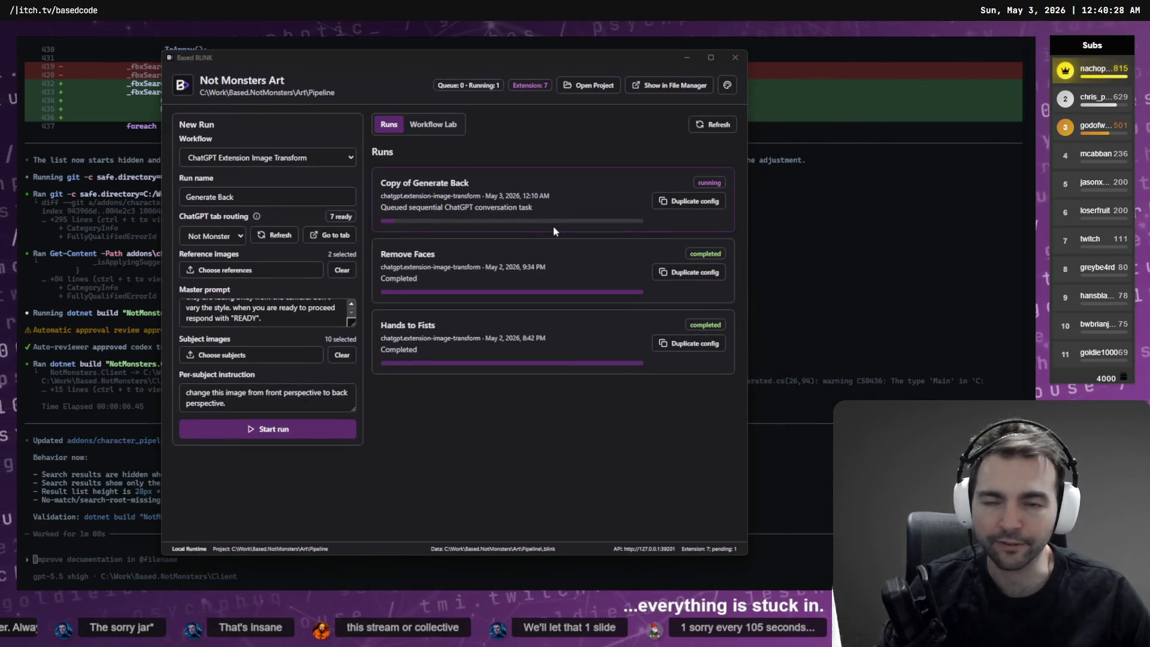
Step: Switch between Codex, the terminals and Based BLINK to check the running Copy of Generate Back run
{"action": "key", "text": "alt+Tab"}
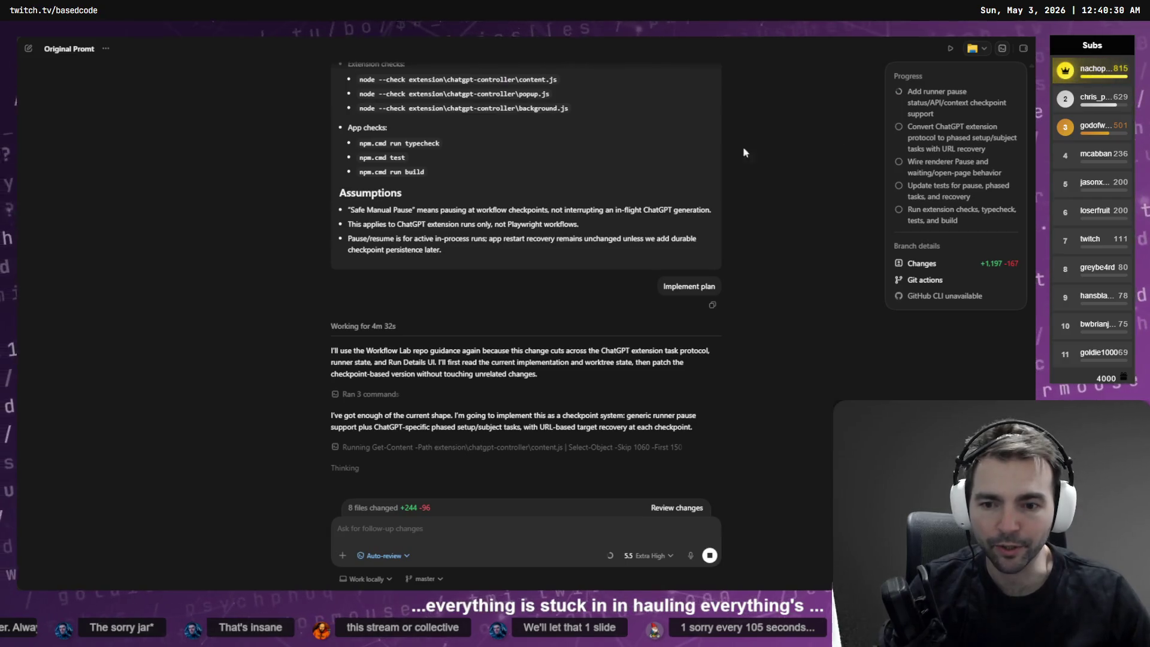
{"action": "left_click", "coordinate": [966, 34]}
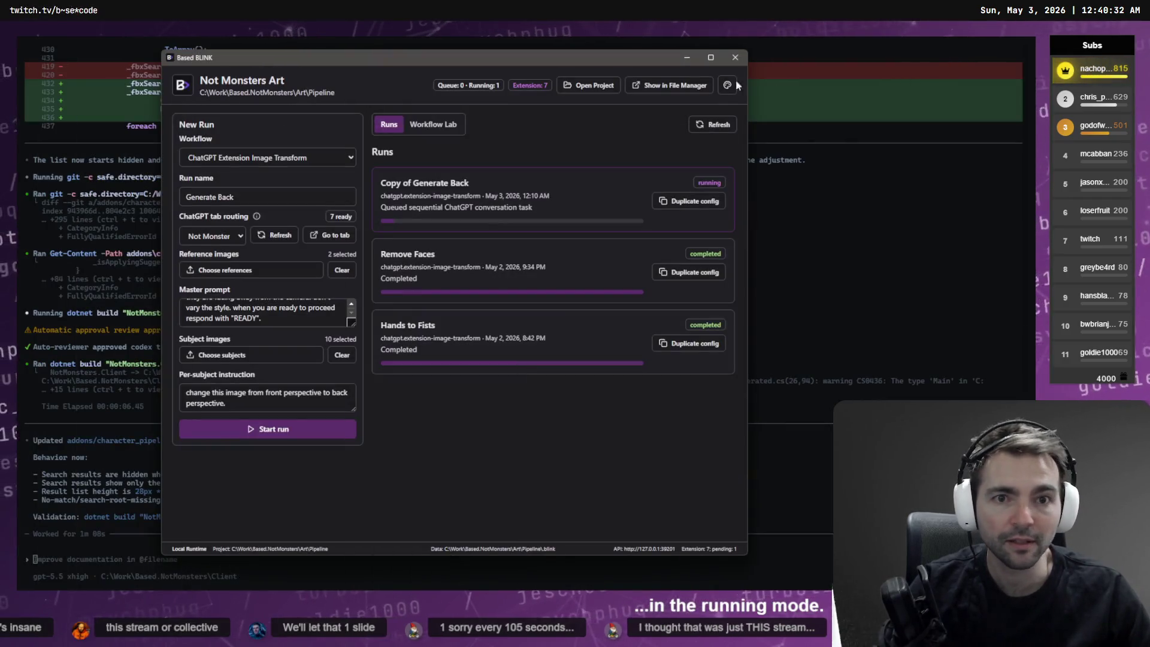
{"action": "left_click", "coordinate": [687, 58]}
{"action": "key", "text": "alt+Tab"}
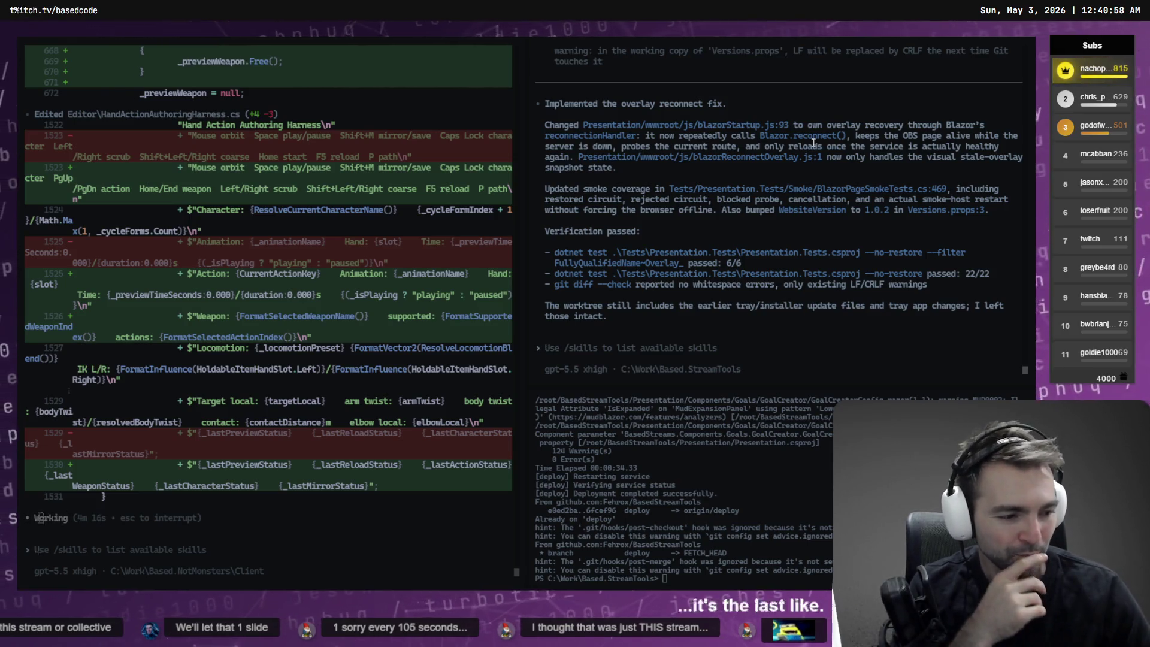
{"action": "key", "text": "alt+Tab"}
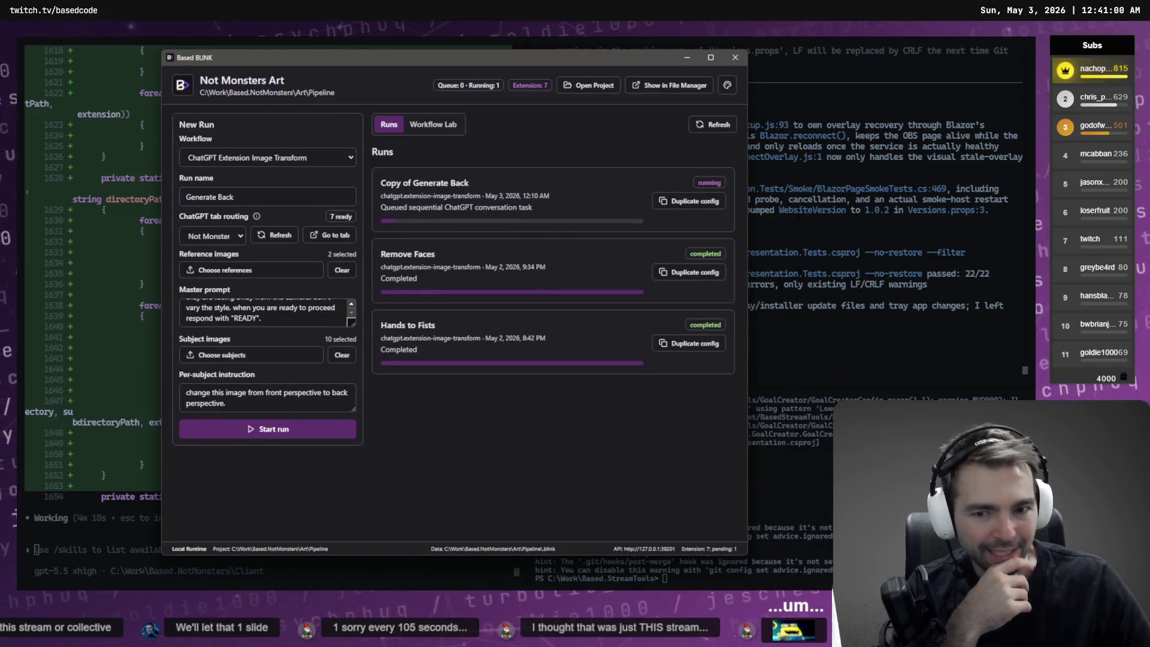
{"action": "key", "text": "alt+Tab"}
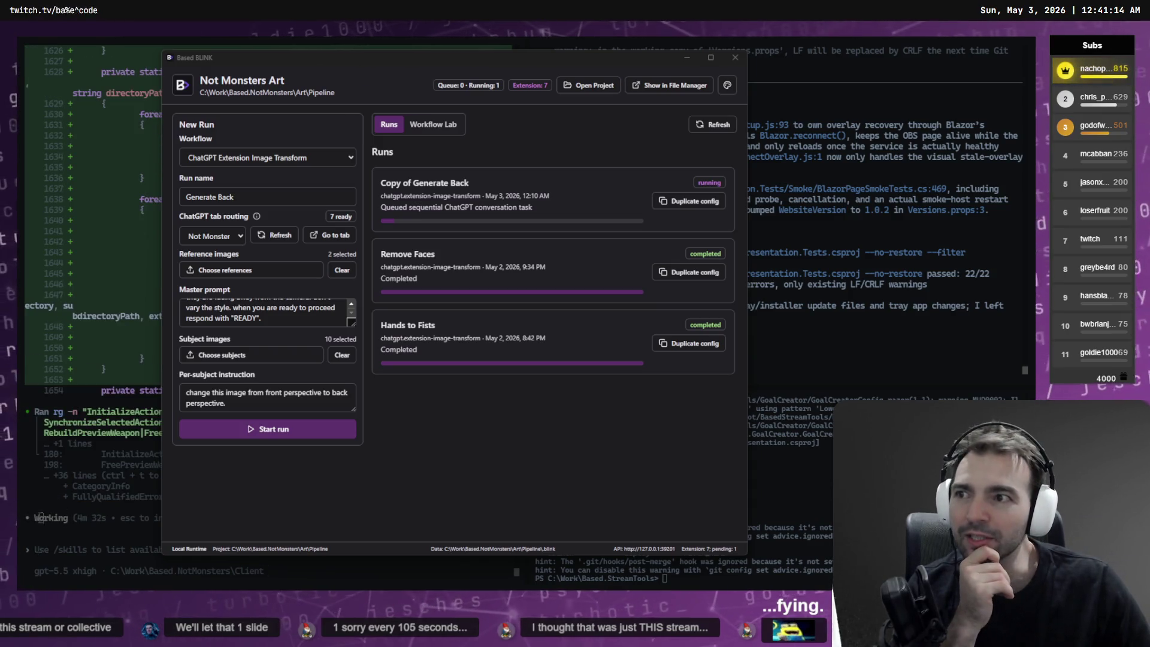
{"action": "key", "text": "alt+g"}
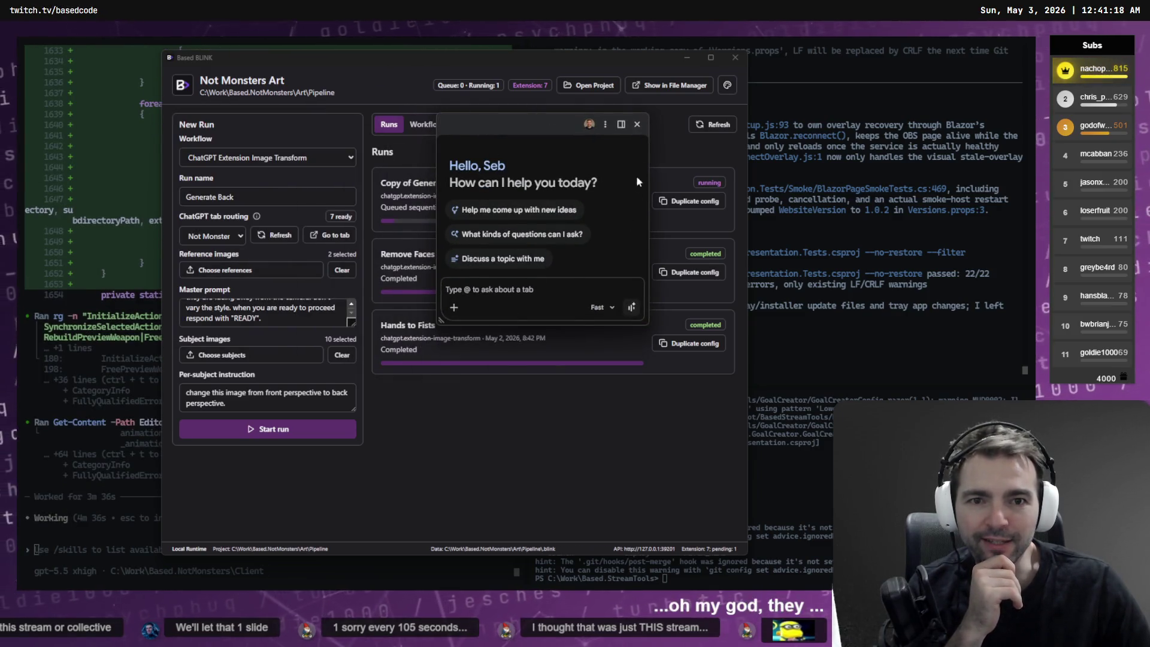
Step: Close the Gemini panel and switch off 'Show Gemini in system tray' in Chrome settings
{"action": "left_click", "coordinate": [637, 124]}
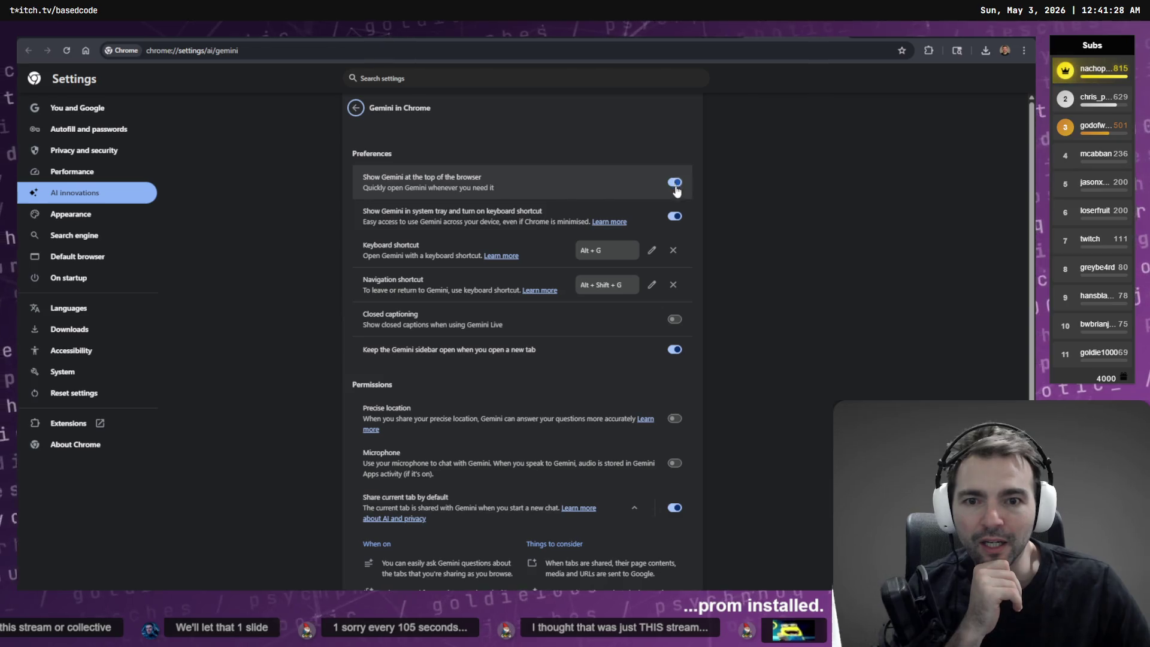
{"action": "left_click", "coordinate": [674, 220]}
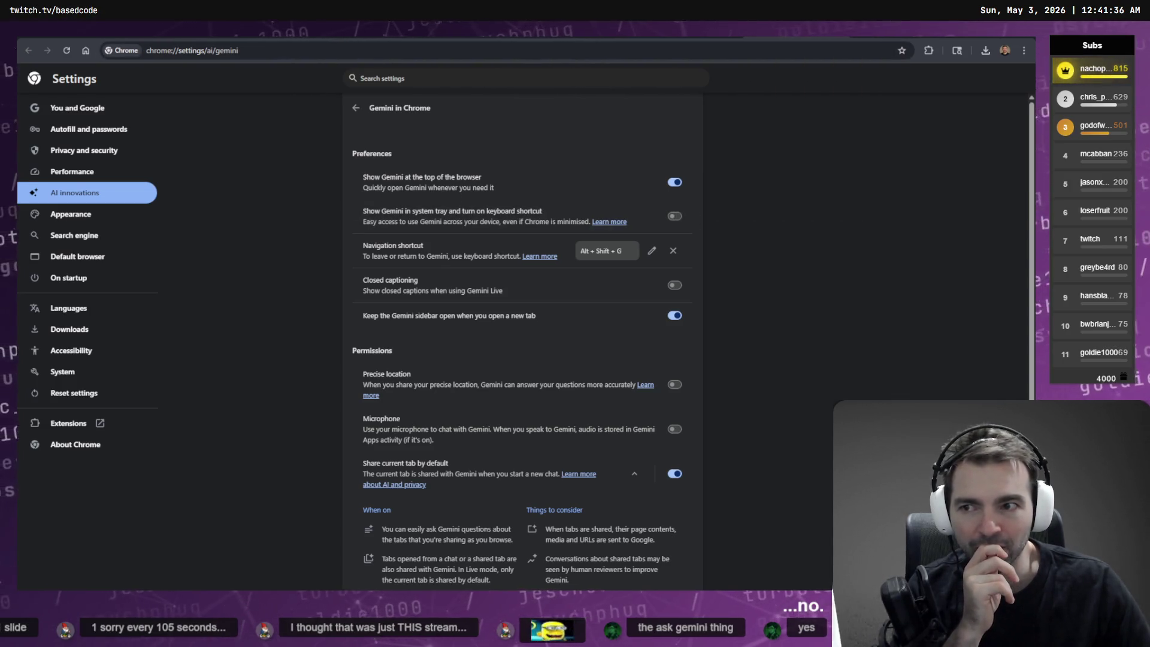
{"action": "key", "text": "ctrl+Tab"}
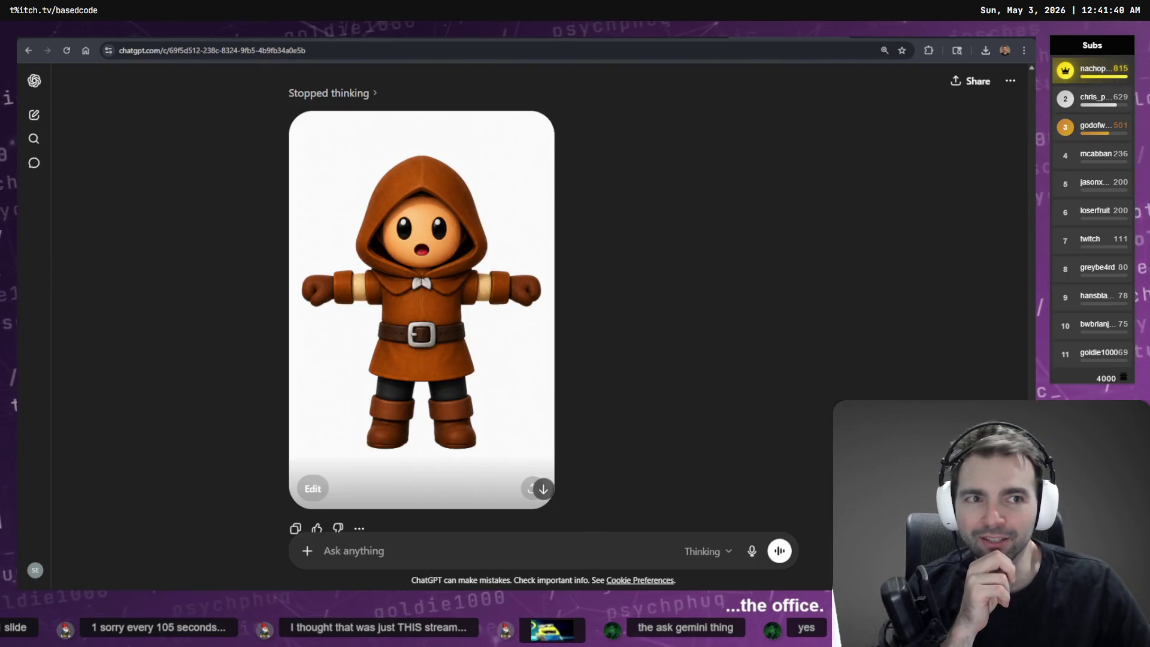
Step: Leave the hooded character image in ChatGPT and return to the Based BLINK window
{"action": "key", "text": "alt+Tab"}
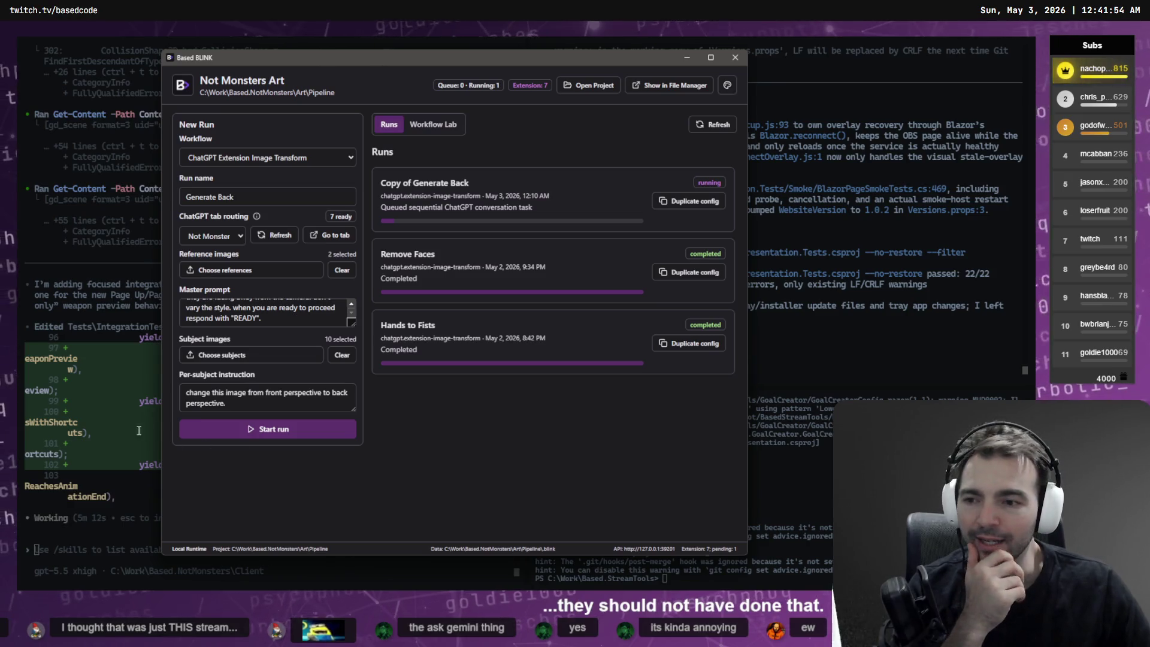
Step: Review the split Codex terminal sessions, then switch to the ChatGPT hooded character image
{"action": "left_click", "coordinate": [106, 373]}
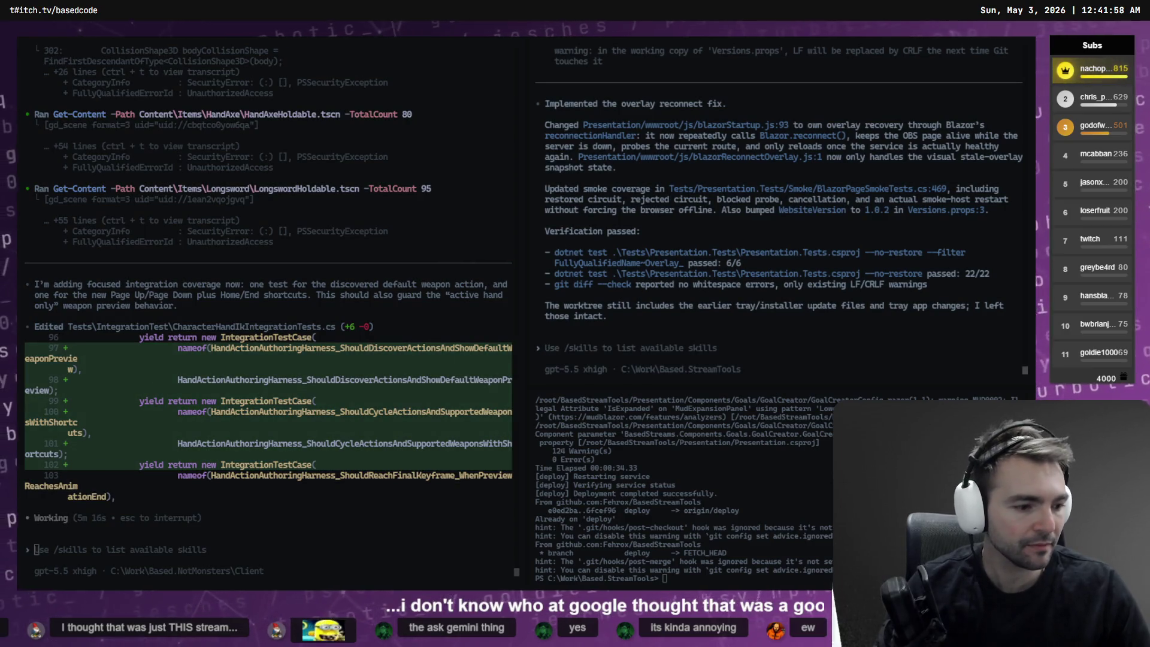
{"action": "key", "text": "alt+Tab"}
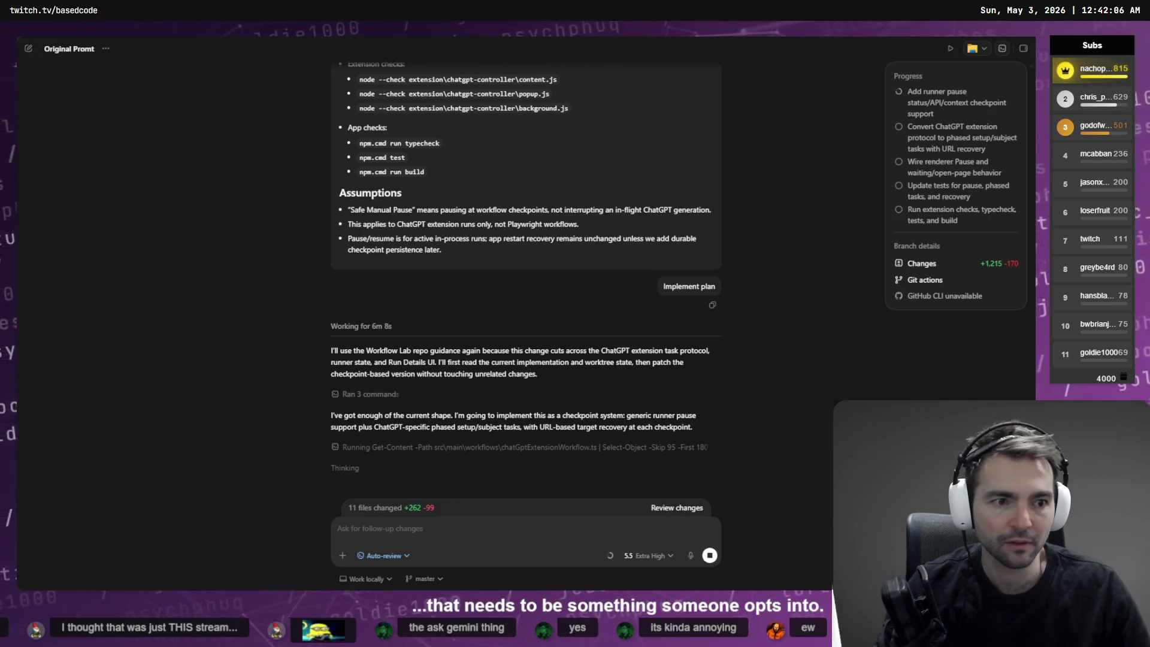
{"action": "key", "text": "alt+Tab"}
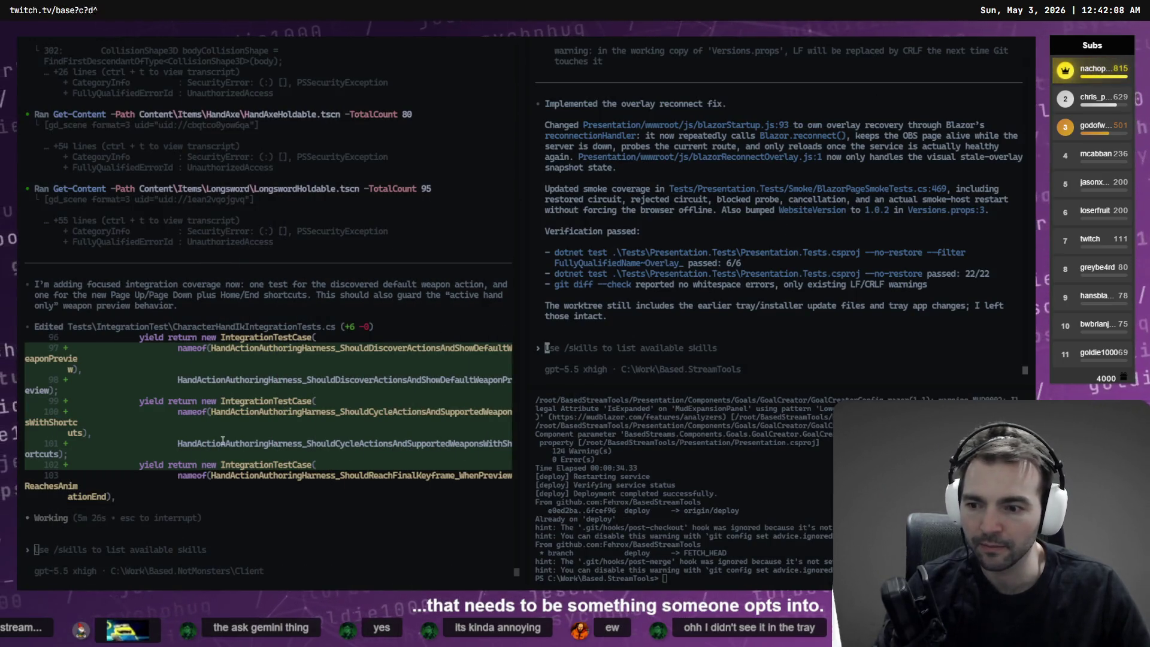
{"action": "scroll", "coordinate": [223, 440], "scroll_direction": "up", "scroll_amount": 10}
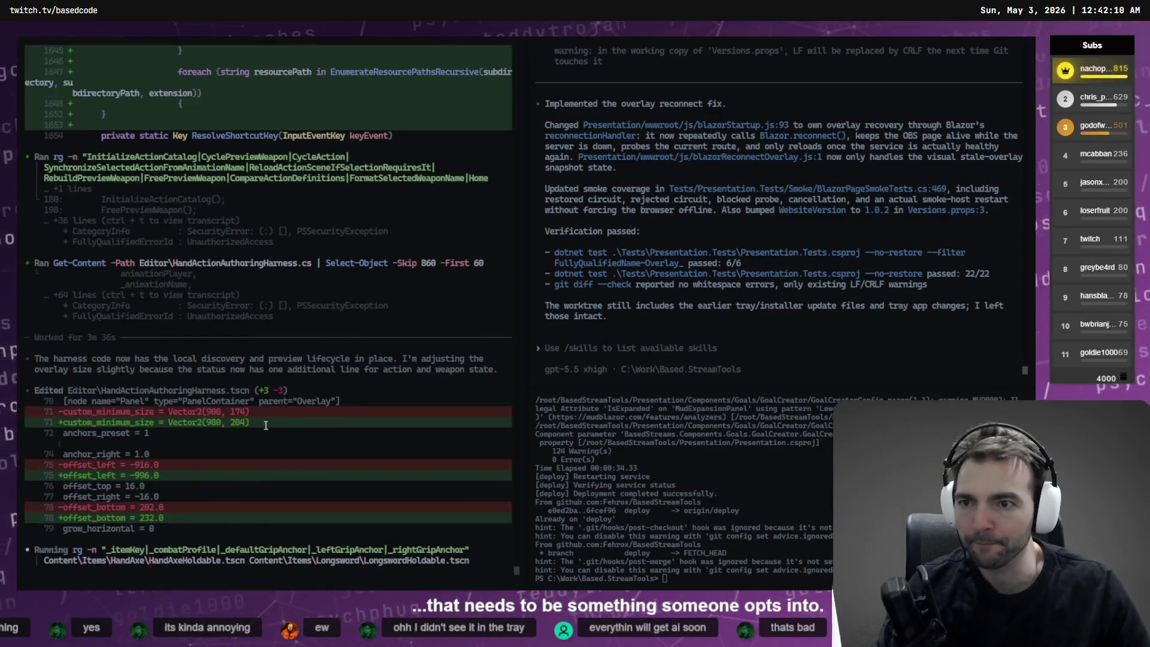
{"action": "scroll", "coordinate": [246, 427], "scroll_direction": "up", "scroll_amount": 15}
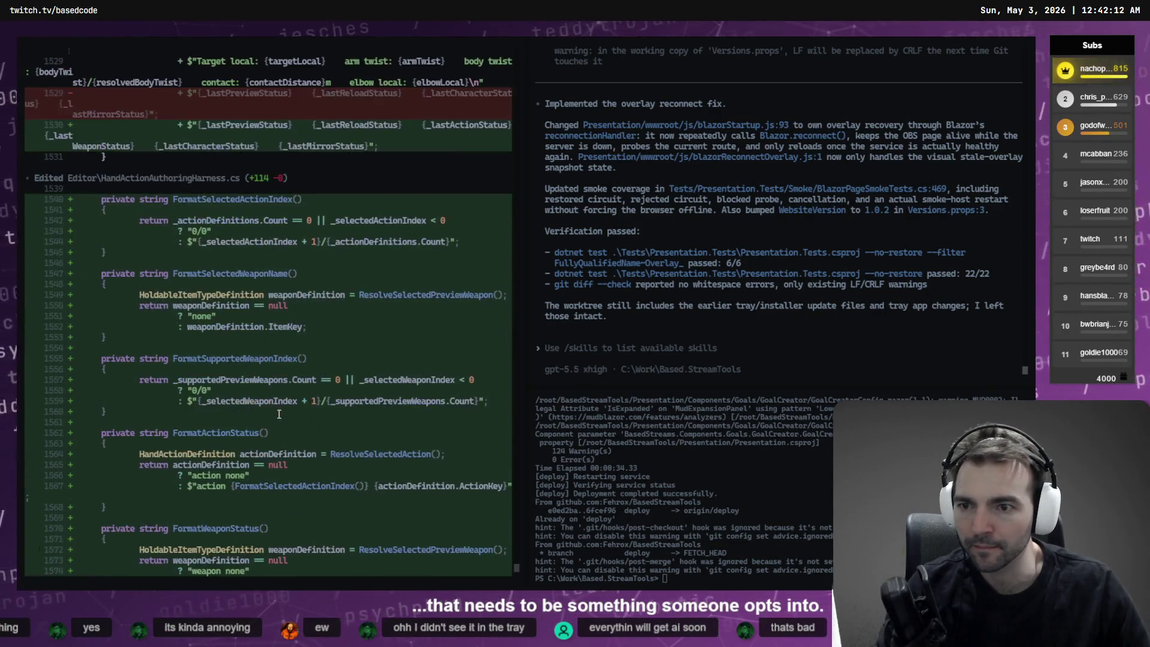
{"action": "scroll", "coordinate": [279, 414], "scroll_direction": "down", "scroll_amount": 20}
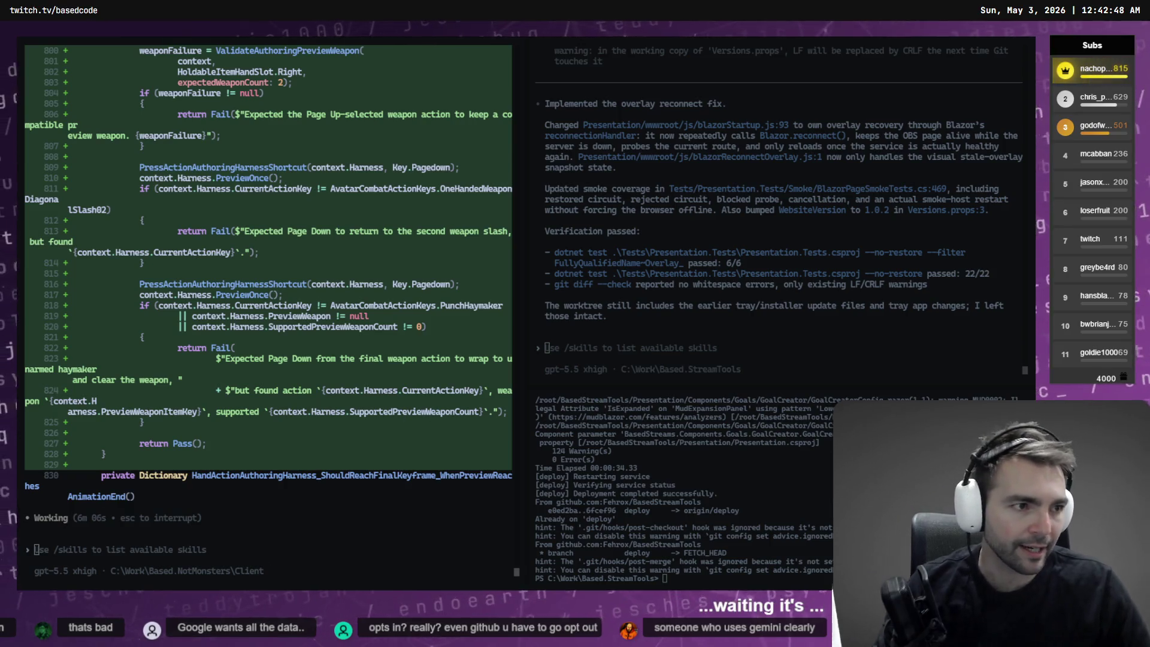
{"action": "key", "text": "alt+Tab"}
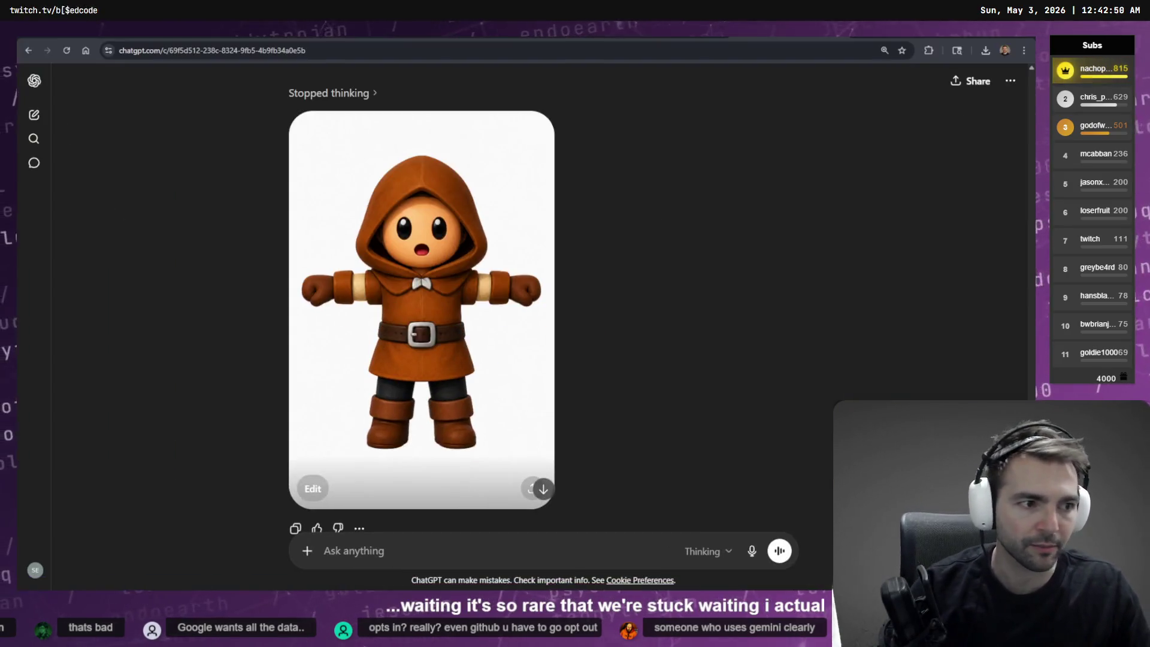
Step: Scroll back through the earlier face-removal ChatGPT conversation and search the open browser tabs
{"action": "scroll", "coordinate": [767, 267], "scroll_direction": "down", "scroll_amount": 6}
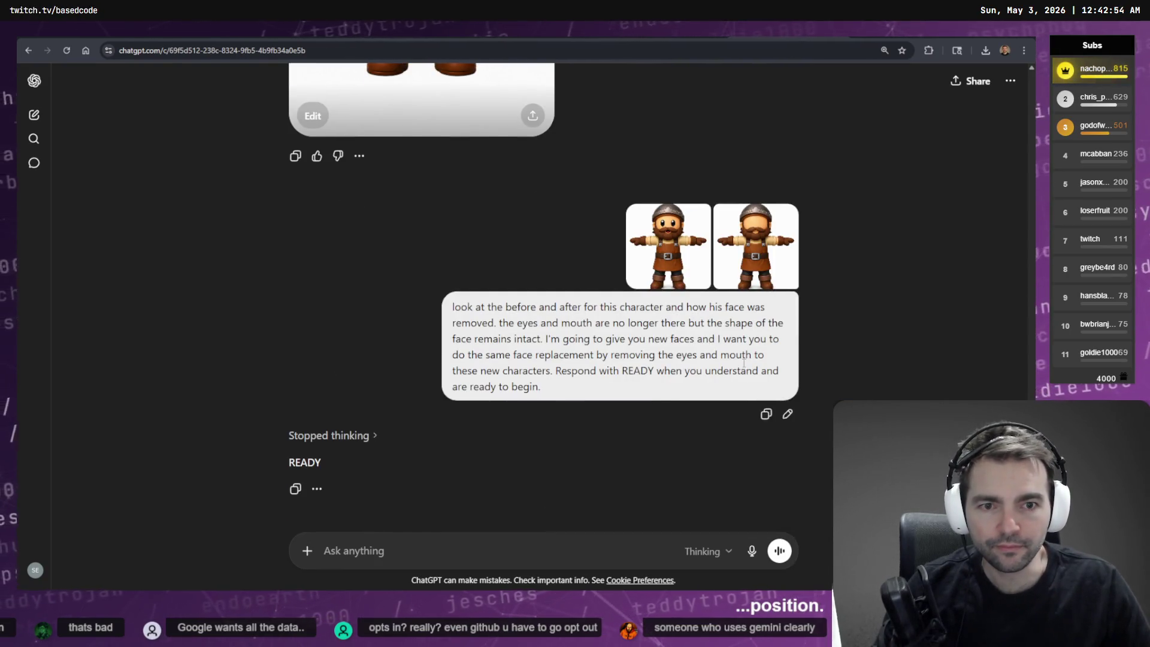
{"action": "scroll", "coordinate": [771, 453], "scroll_direction": "up", "scroll_amount": 4}
{"action": "scroll", "coordinate": [730, 371], "scroll_direction": "up", "scroll_amount": 5}
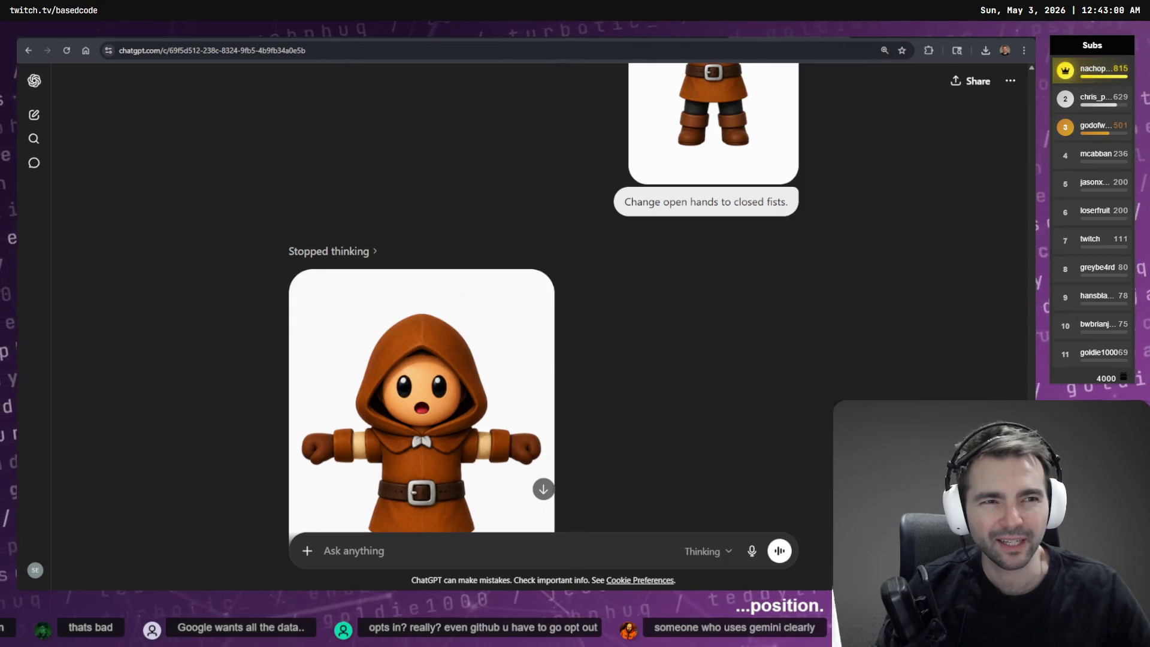
{"action": "left_click", "coordinate": [958, 52]}
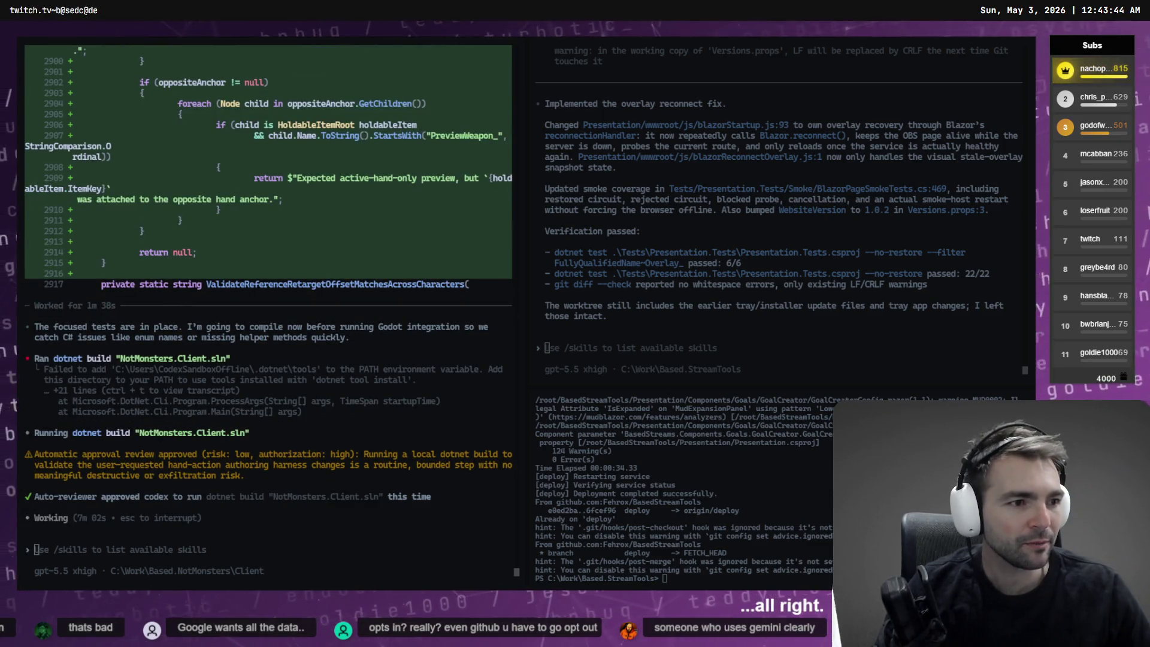
{"action": "key", "text": "alt+Tab"}
Step: Open chatgpt.com in a new browser window and dismiss the Pro-model usage notice
{"action": "key", "text": "ctrl+n"}
{"action": "type", "text": "chatgpt.com"}
{"action": "key", "text": "Return"}
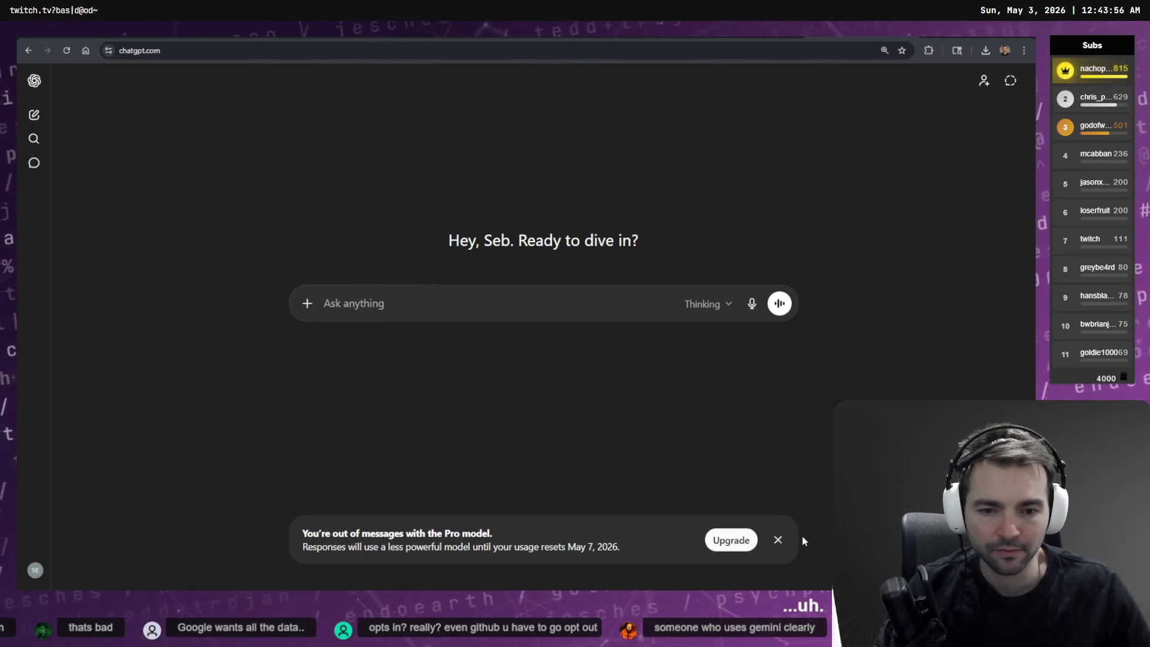
{"action": "left_click", "coordinate": [785, 540]}
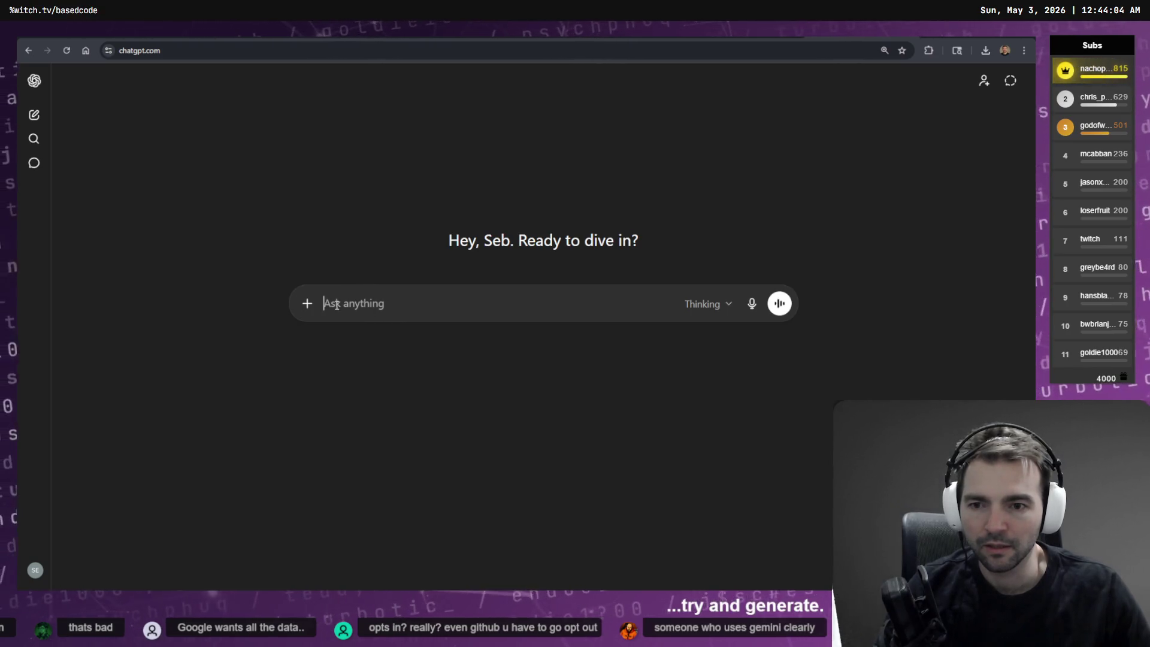
Step: Open a File Explorer window over the ChatGPT chat with Win+E
{"action": "key", "text": "super+e"}
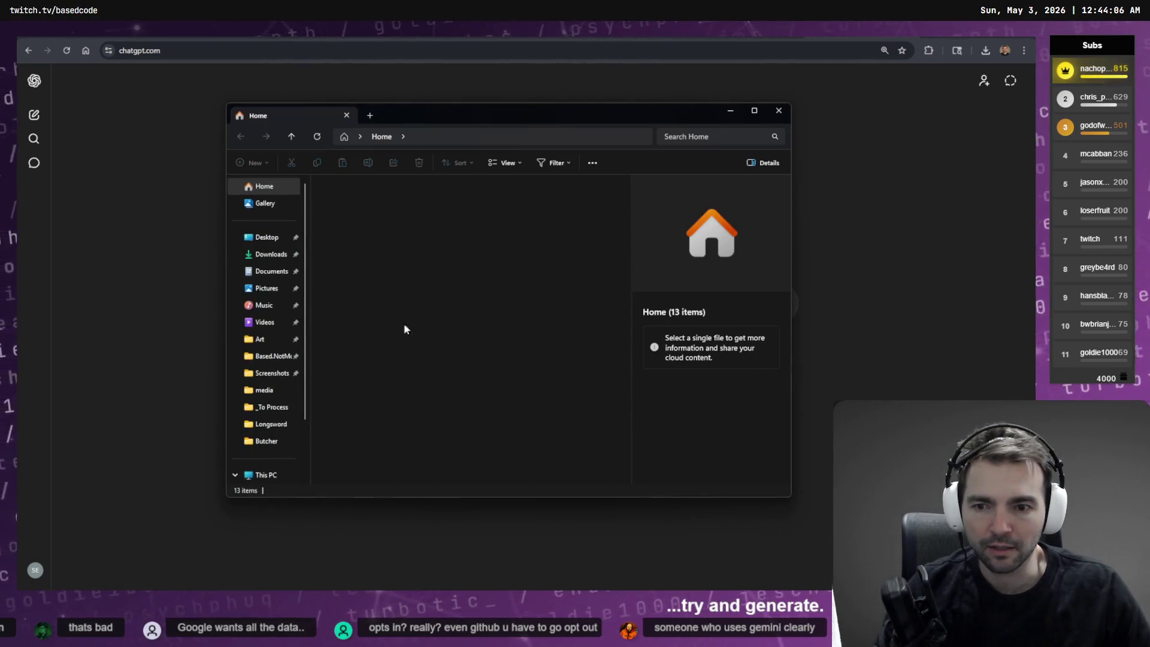
Step: Go to Downloads and preview the images one by one until tldrawFile (37).png is selected
{"action": "left_click", "coordinate": [264, 237]}
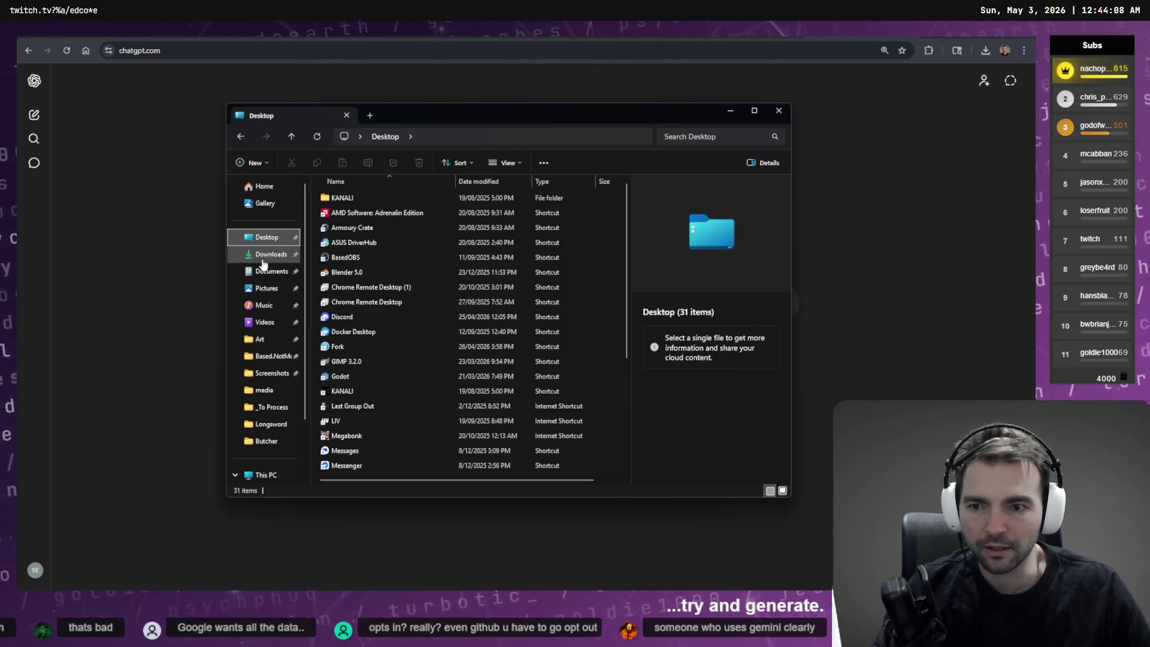
{"action": "left_click", "coordinate": [266, 254]}
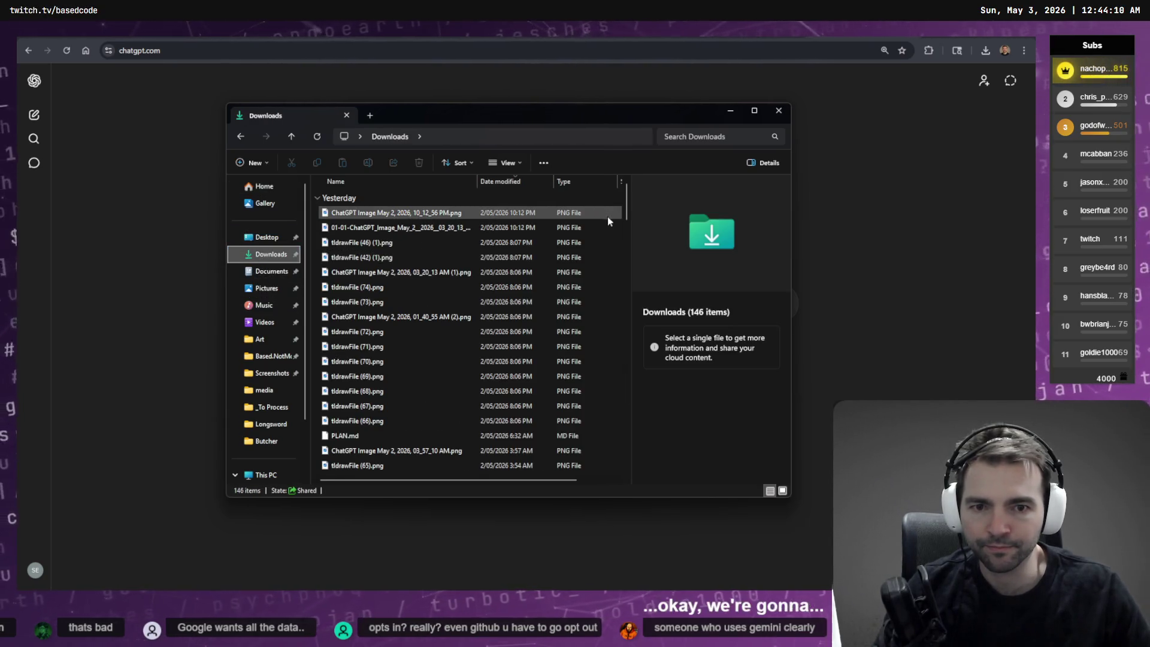
{"action": "scroll", "coordinate": [588, 243], "scroll_direction": "down", "scroll_amount": 4}
{"action": "left_click", "coordinate": [416, 322]}
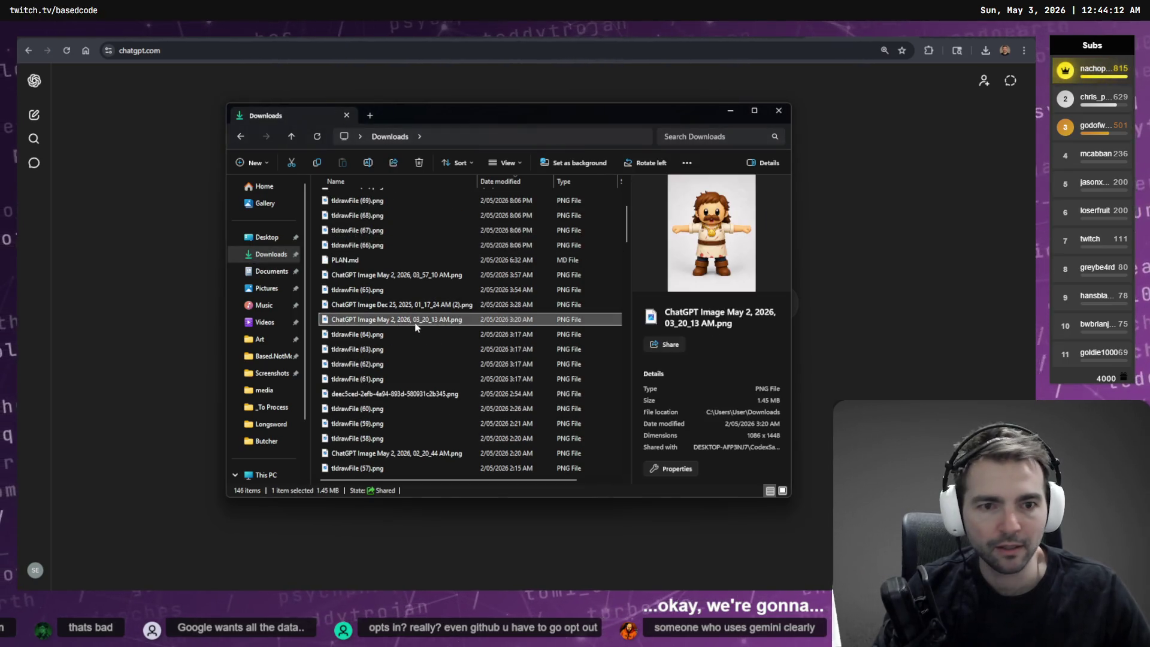
{"action": "key", "text": "Down"}
{"action": "key", "text": "Down"}
{"action": "key", "text": "Down"}
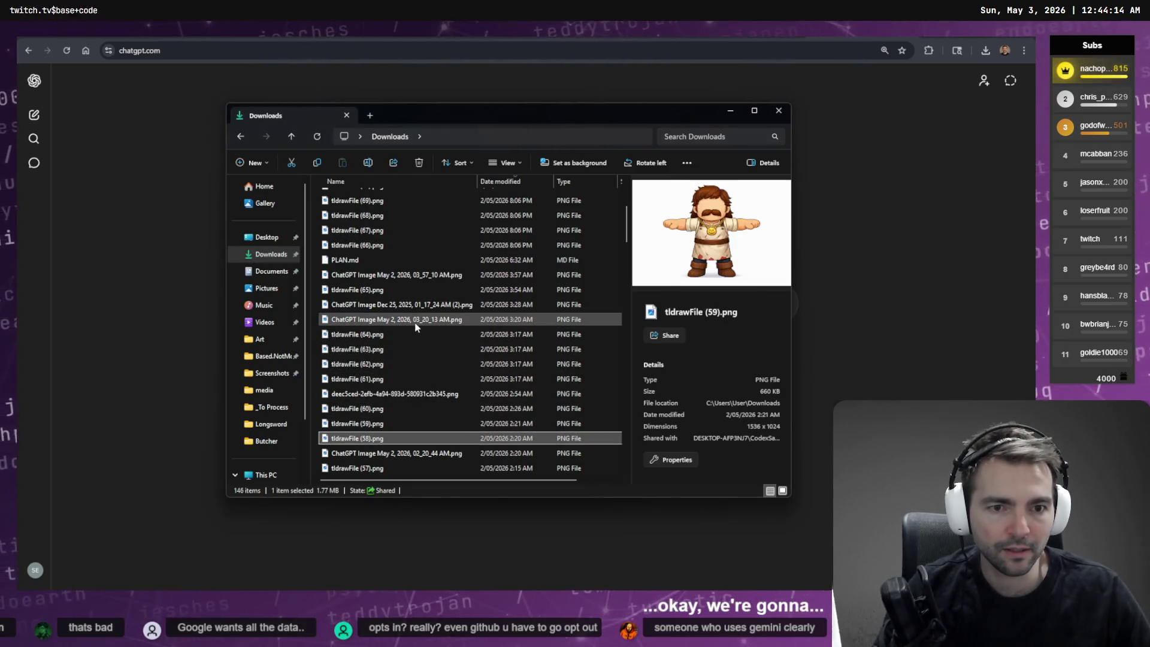
{"action": "key", "text": "Down"}
{"action": "key", "text": "Down"}
{"action": "key", "text": "Down"}
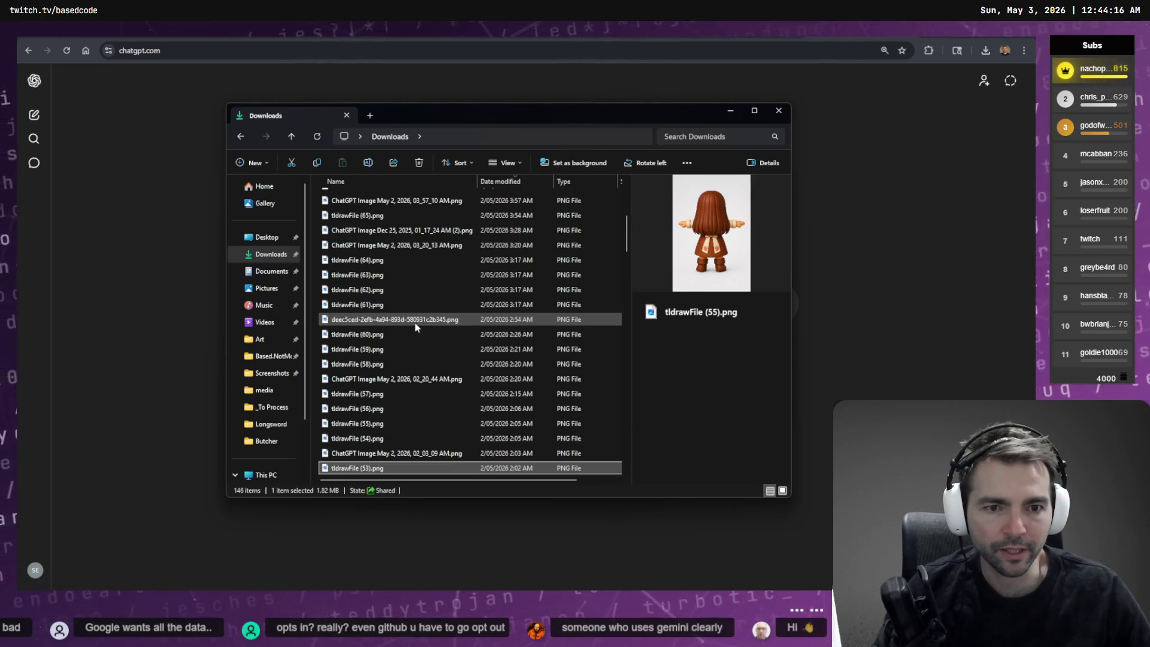
{"action": "key", "text": "Down"}
{"action": "key", "text": "Down"}
{"action": "key", "text": "Down"}
{"action": "key", "text": "Down"}
{"action": "key", "text": "Down"}
{"action": "key", "text": "Down"}
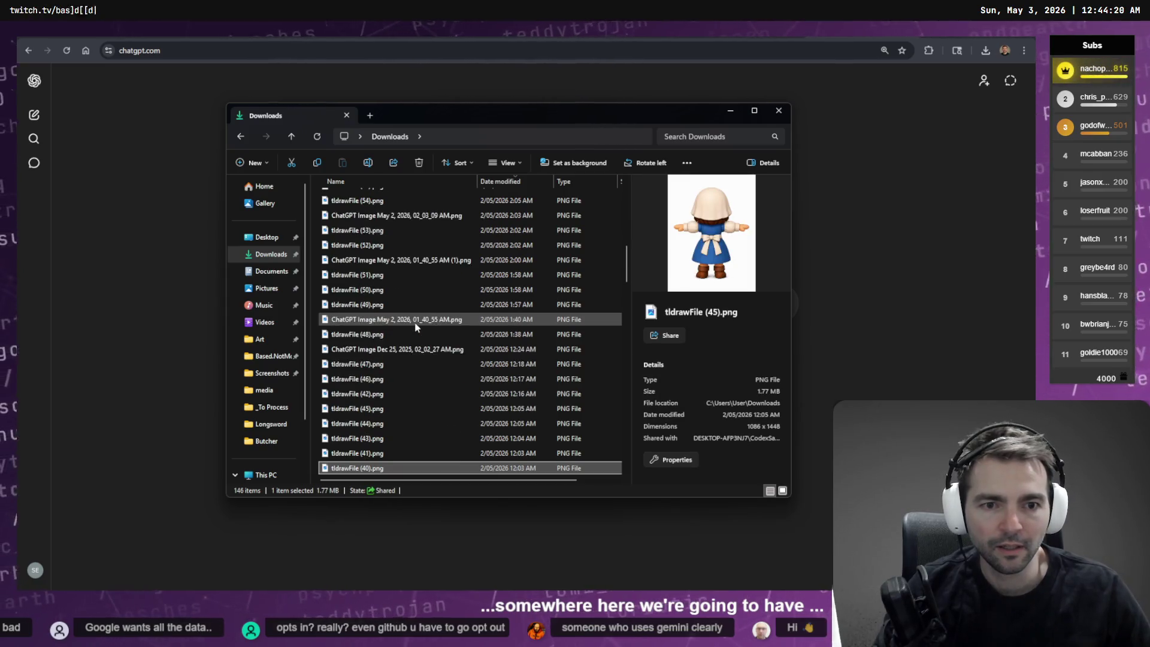
{"action": "key", "text": "Down"}
{"action": "key", "text": "Down"}
{"action": "key", "text": "Down"}
{"action": "key", "text": "Down"}
{"action": "key", "text": "Down"}
{"action": "key", "text": "Down"}
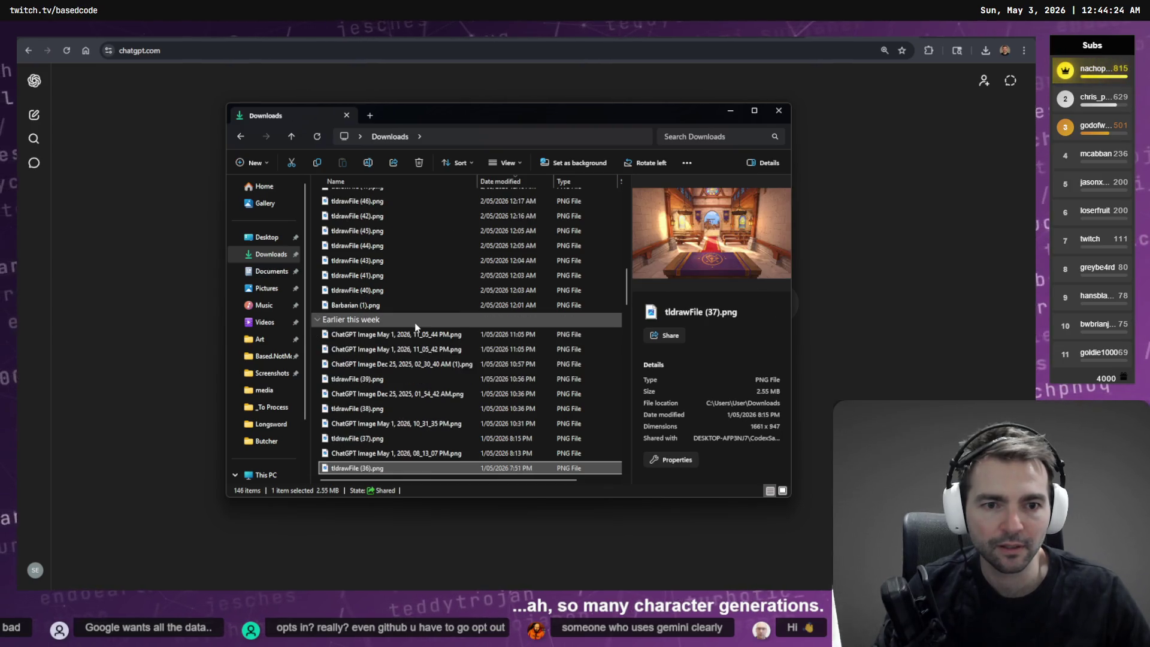
{"action": "key", "text": "Up"}
{"action": "key", "text": "Up"}
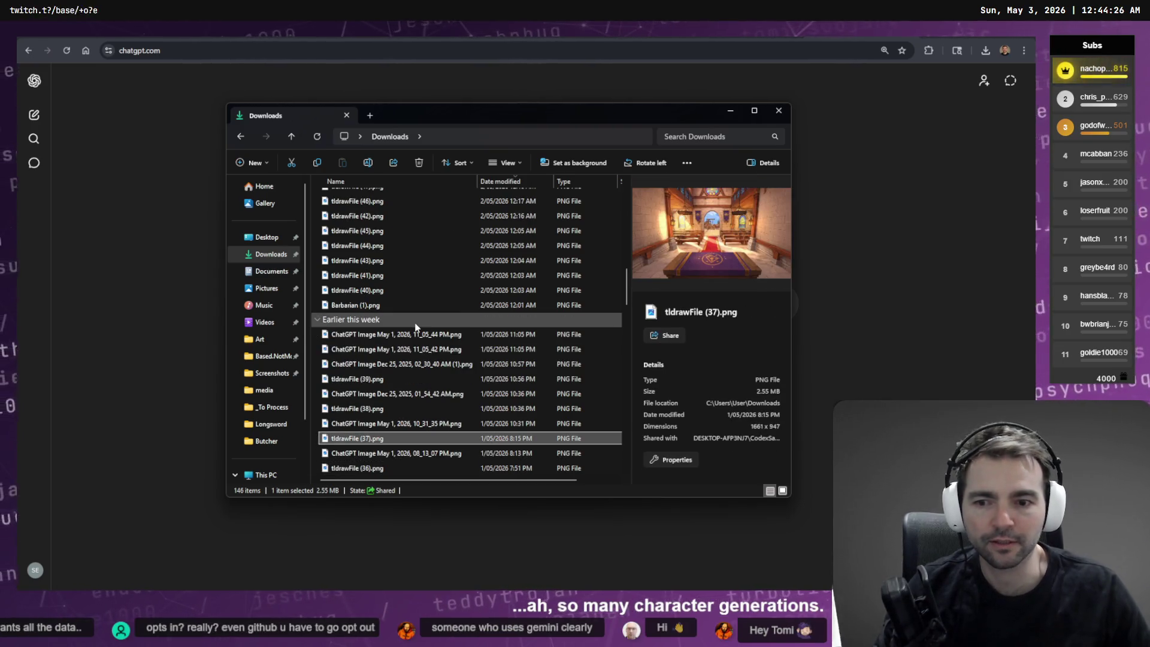
Step: Attach tldrawFile (37).png to the ChatGPT prompt and view it at full size
{"action": "mouse_move", "coordinate": [376, 440]}
{"action": "left_mouse_down"}
{"action": "mouse_move", "coordinate": [445, 328]}
{"action": "mouse_move", "coordinate": [562, 294]}
{"action": "mouse_move", "coordinate": [527, 311]}
{"action": "left_mouse_up"}
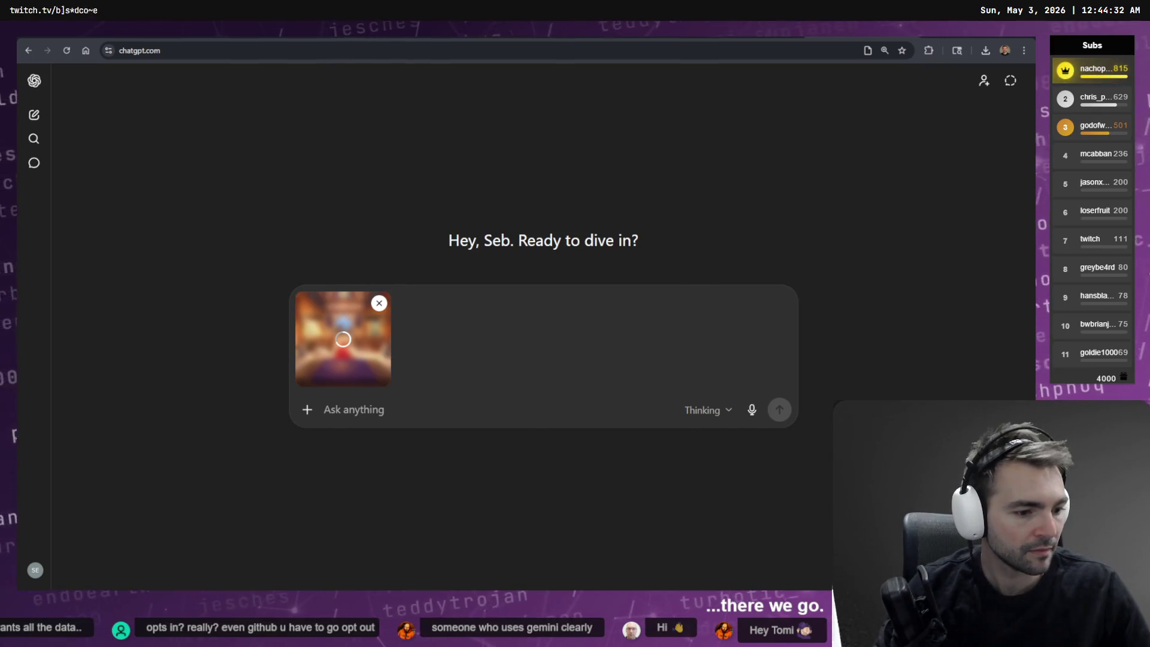
{"action": "key", "text": "alt+Tab"}
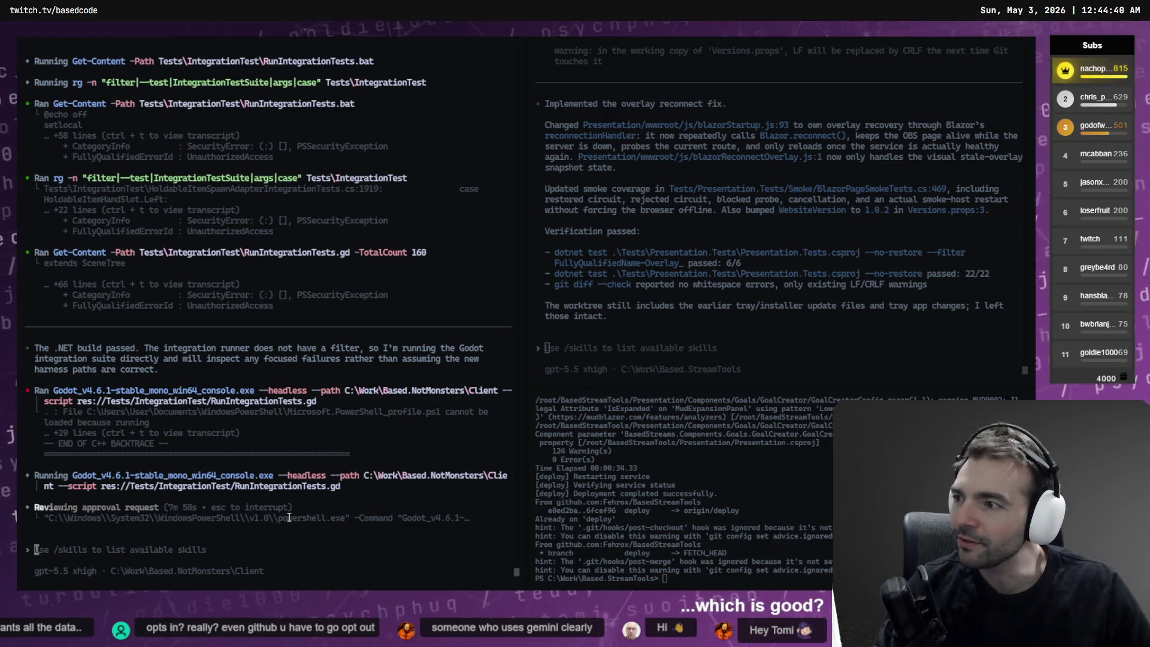
{"action": "key", "text": "alt+Tab"}
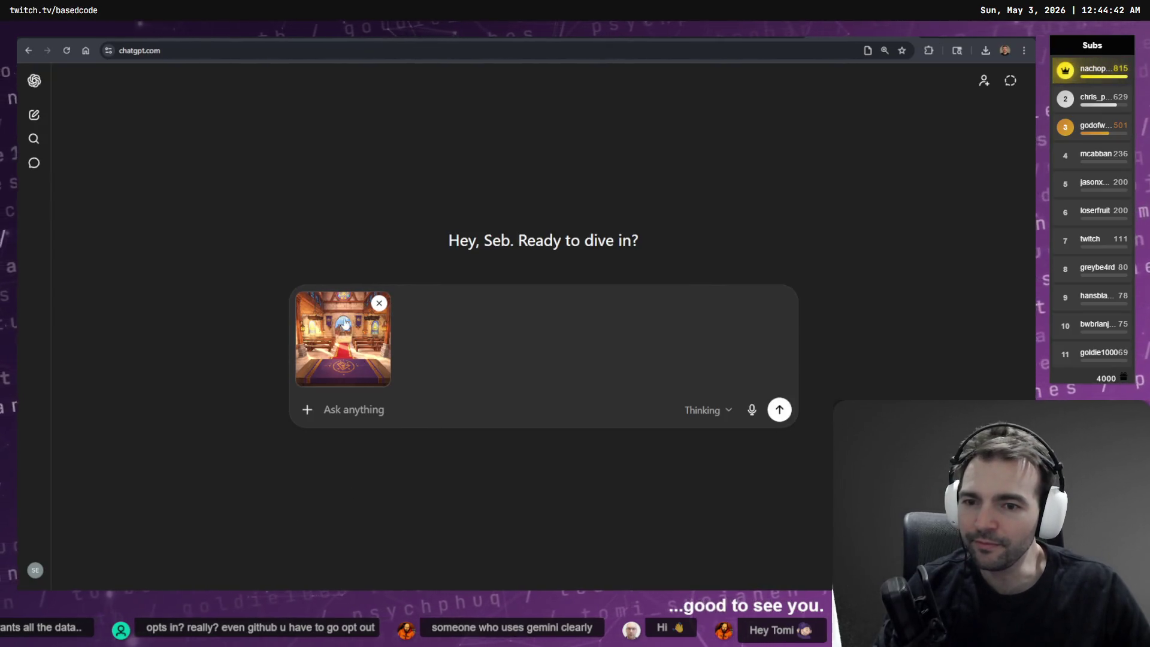
{"action": "left_click", "coordinate": [354, 356]}
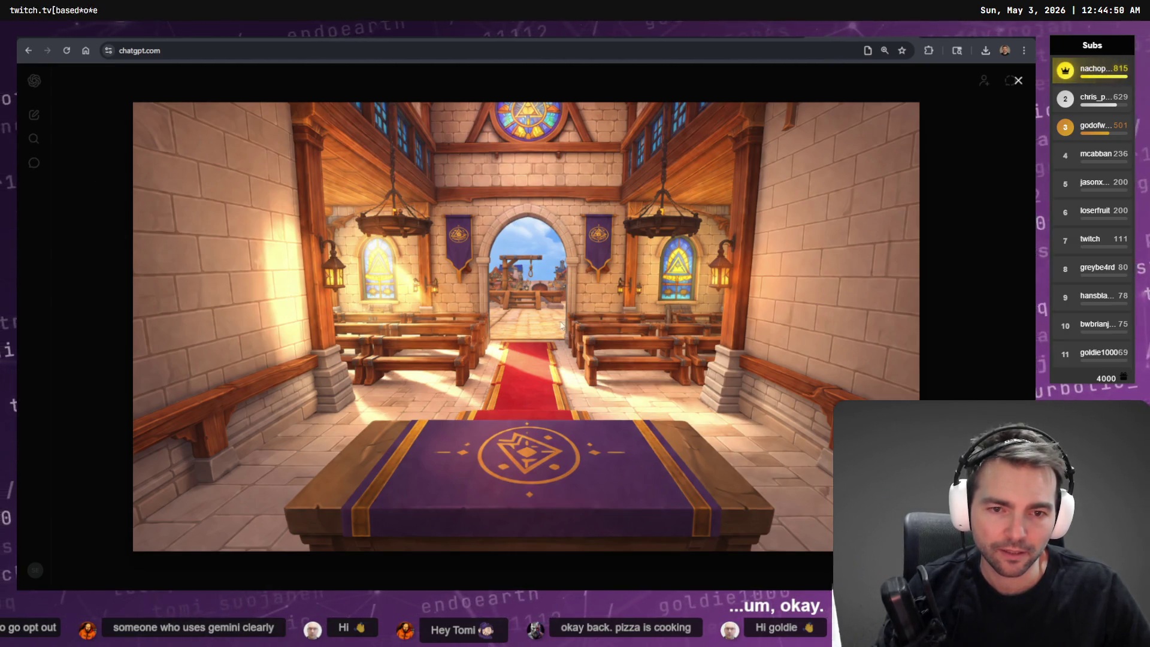
{"action": "key", "text": "Escape"}
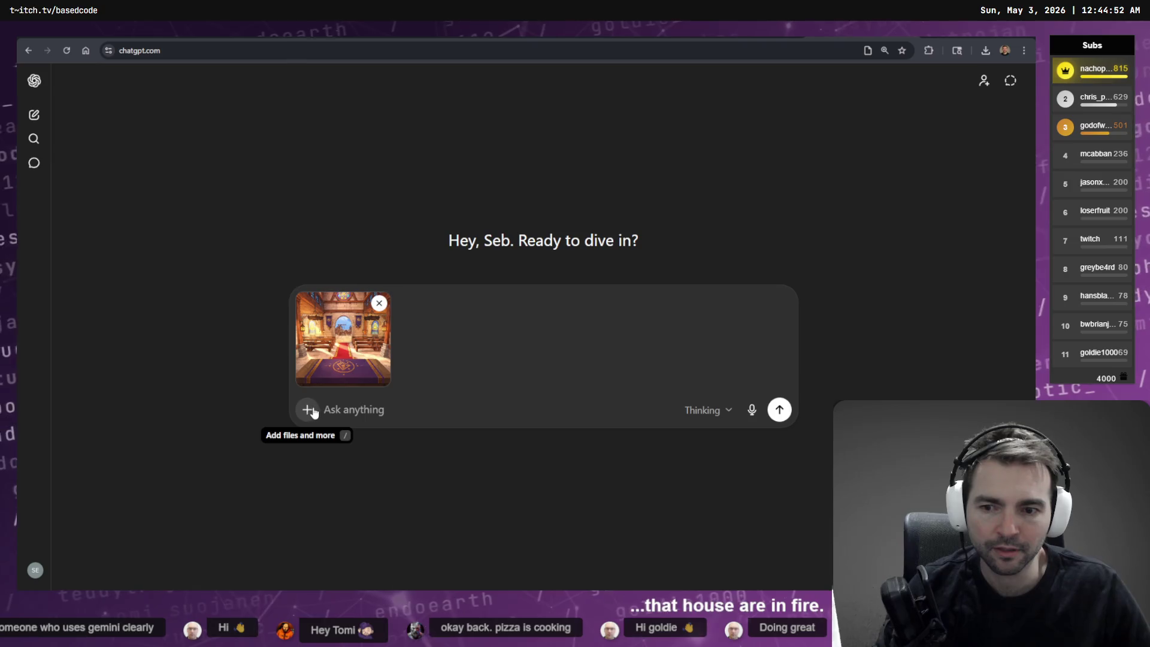
Step: Choose Add photos & files to browse the computer for more images
{"action": "left_click", "coordinate": [308, 410]}
{"action": "mouse_move", "coordinate": [397, 252]}
{"action": "left_click", "coordinate": [397, 226]}
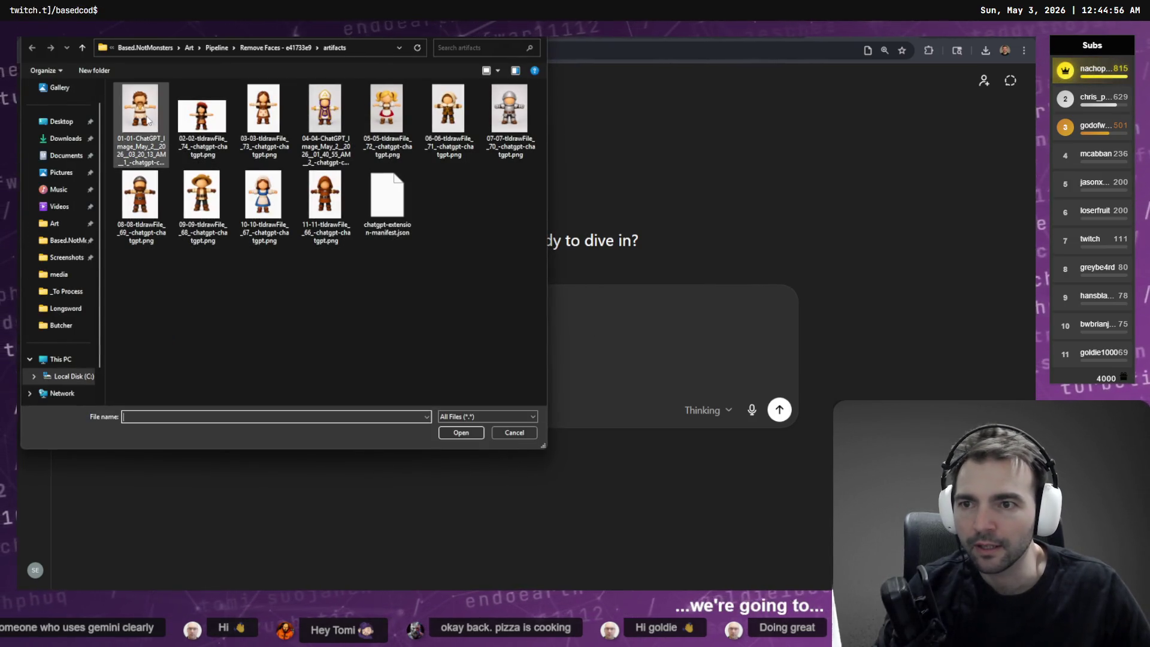
Step: Attach nine character PNGs: 01, 02, 03, 05, 06, 08, 09, 11 and 10
{"action": "left_click", "coordinate": [149, 120]}
{"action": "left_click", "coordinate": [185, 123], "text": "ctrl"}
{"action": "left_click", "coordinate": [263, 123], "text": "ctrl"}
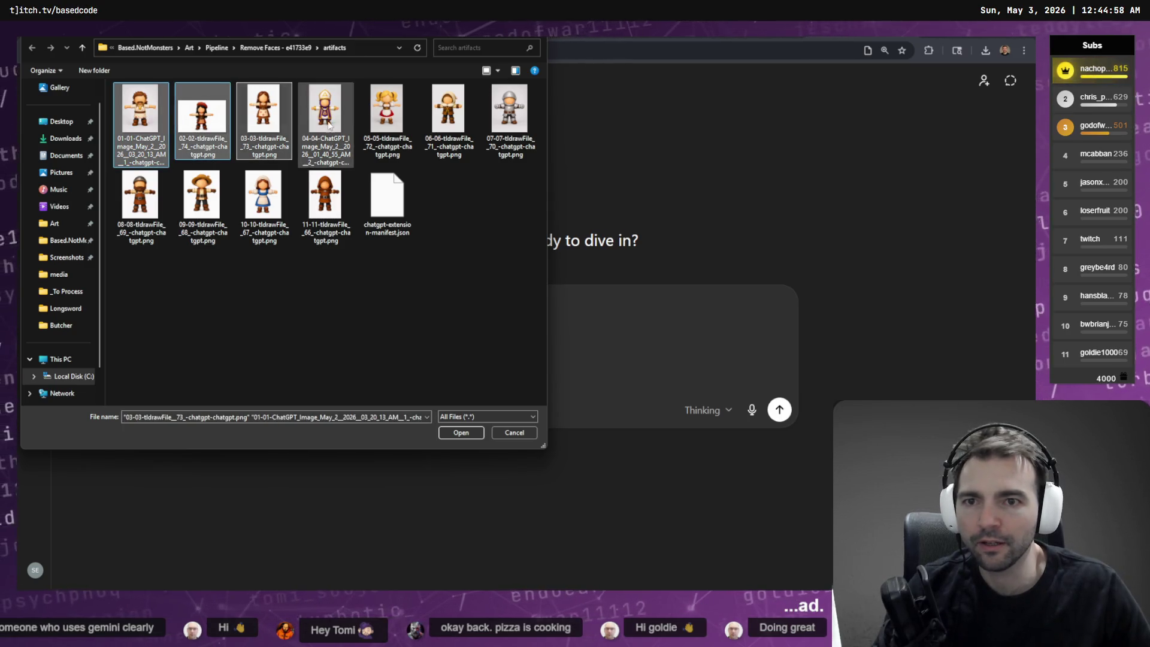
{"action": "left_click", "coordinate": [392, 111], "text": "ctrl"}
{"action": "left_click", "coordinate": [448, 110], "text": "ctrl"}
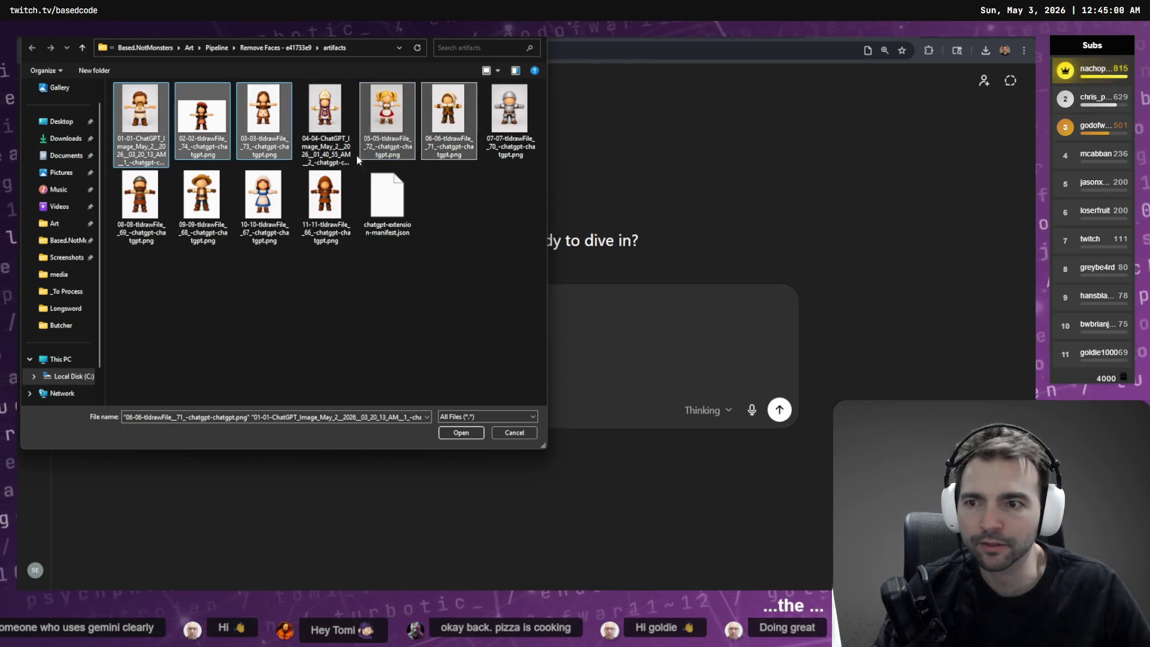
{"action": "left_click", "coordinate": [156, 208], "text": "ctrl"}
{"action": "left_click", "coordinate": [202, 201], "text": "ctrl"}
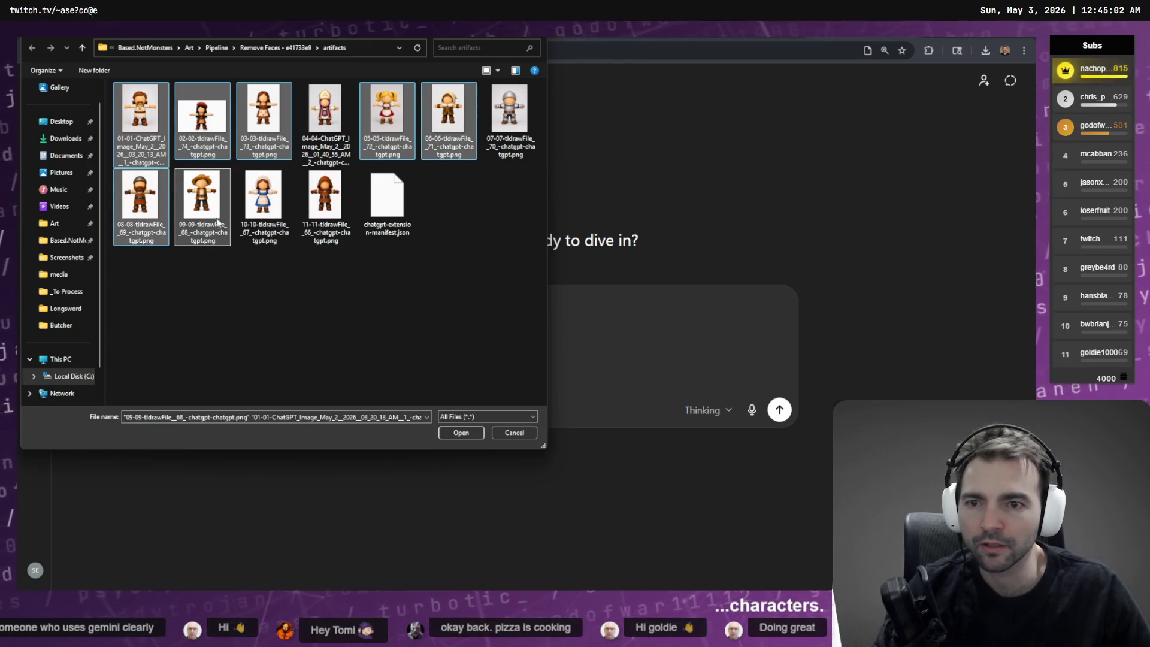
{"action": "left_click", "coordinate": [334, 206], "text": "ctrl"}
{"action": "left_click", "coordinate": [263, 204], "text": "ctrl"}
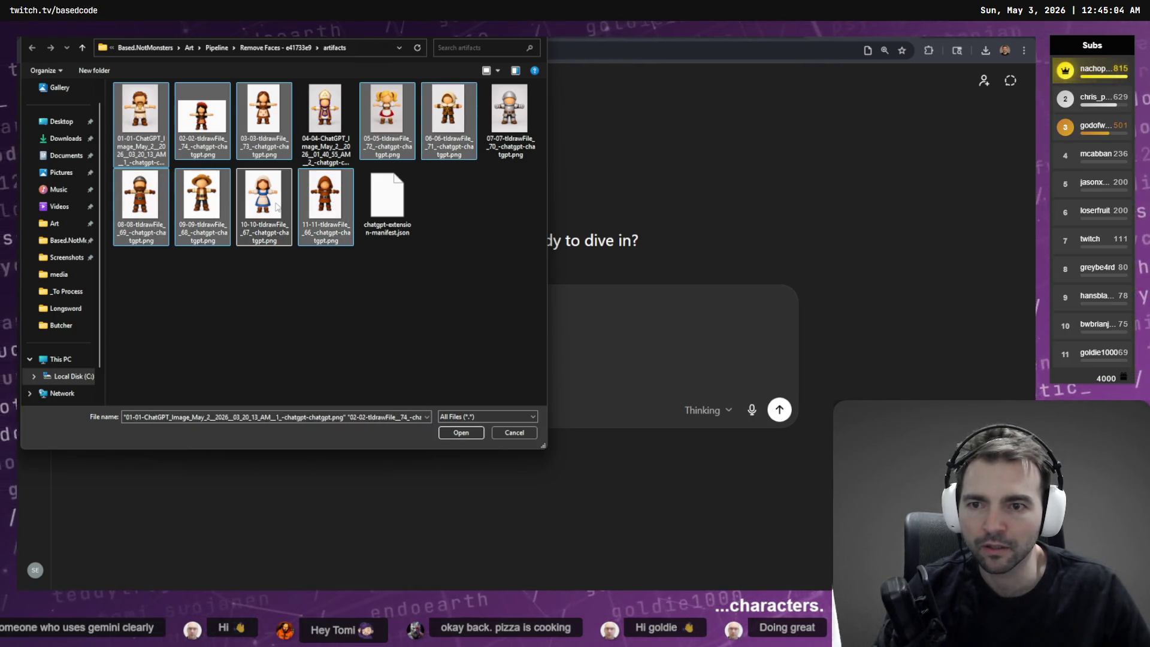
{"action": "left_click", "coordinate": [461, 433]}
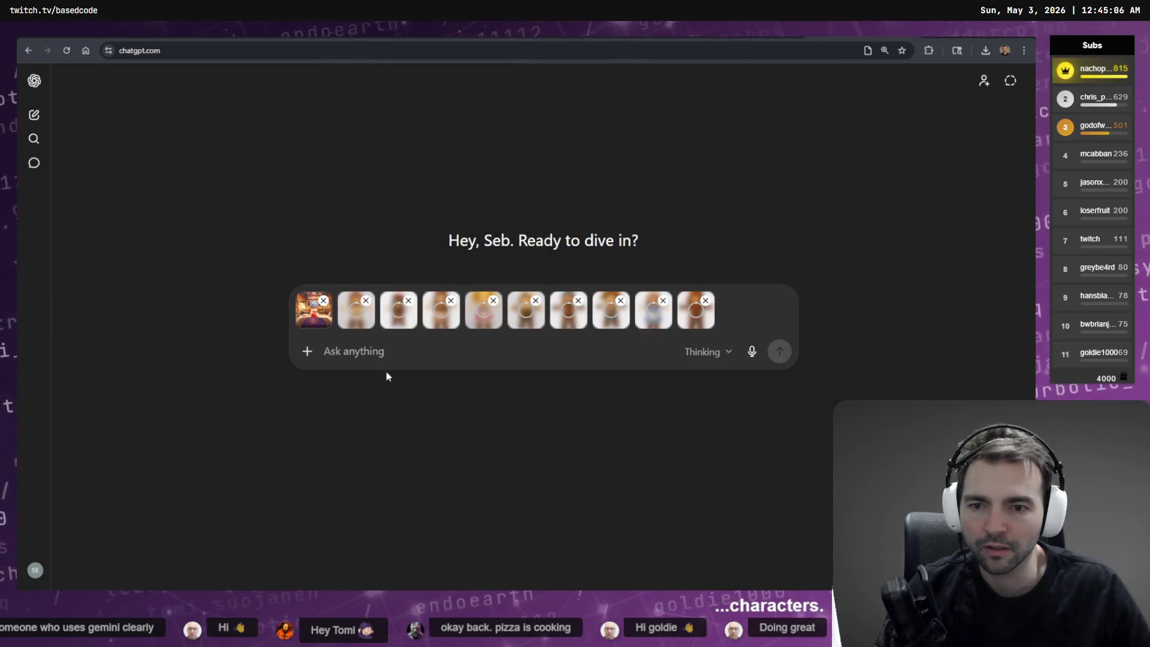
Step: Dictate a prompt seating all characters in the chairs, capitalise the G, and send it as Create image
{"action": "key", "text": "super+h"}
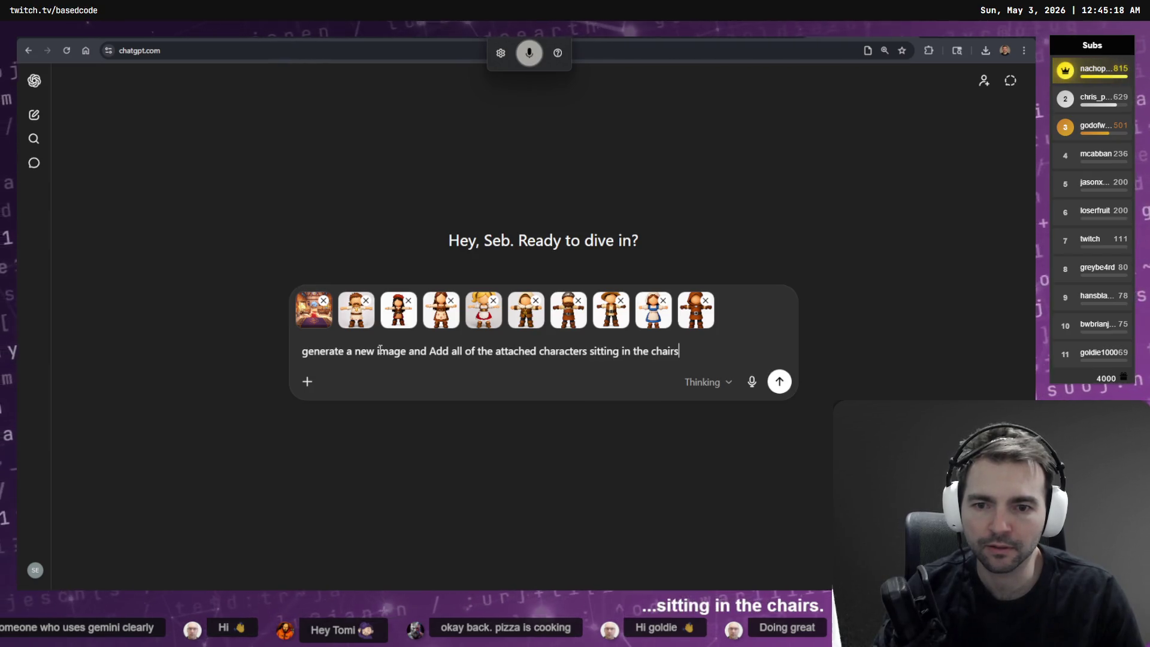
{"action": "key", "text": "Delete"}
{"action": "type", "text": "G"}
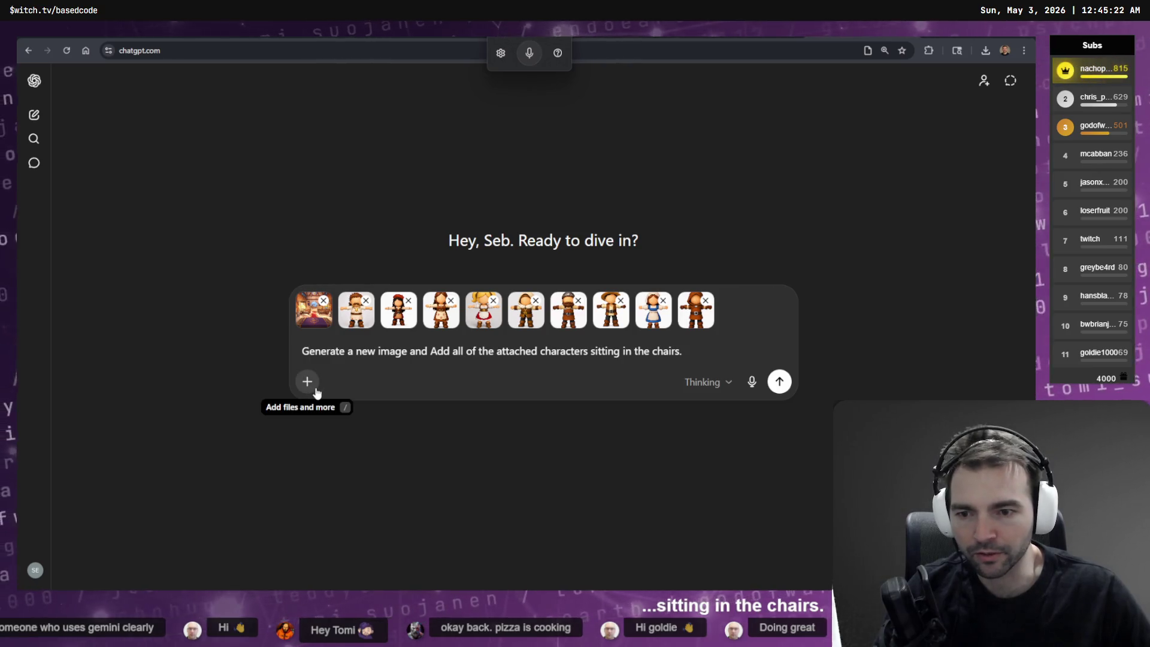
{"action": "left_click", "coordinate": [307, 382]}
{"action": "left_click", "coordinate": [362, 470]}
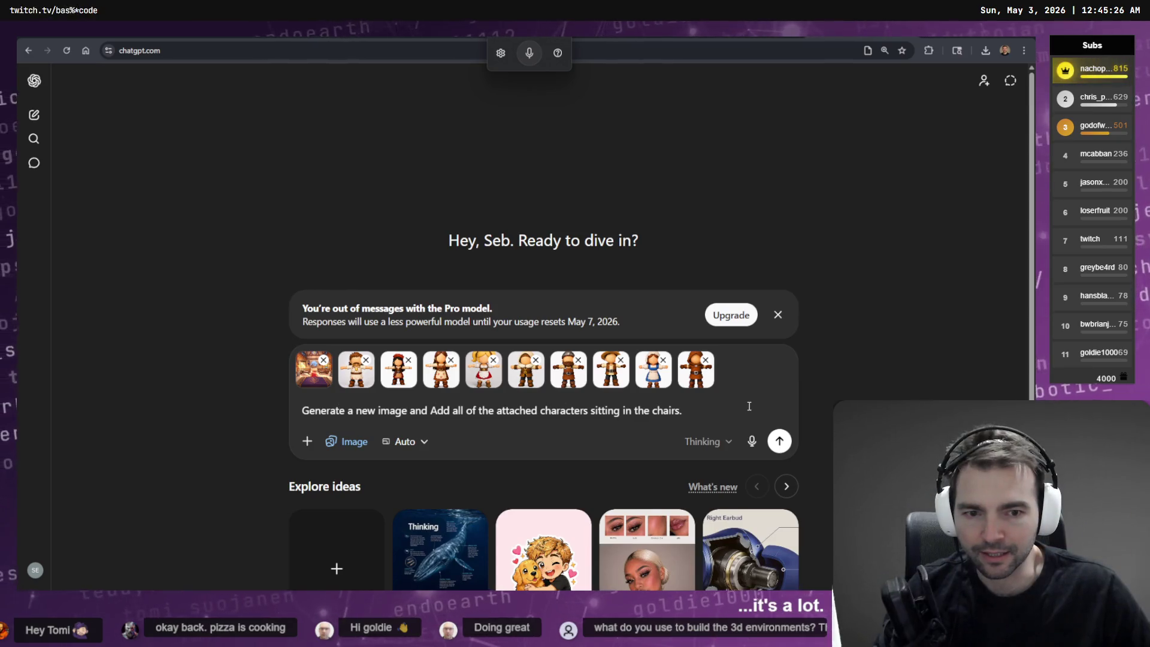
{"action": "left_click", "coordinate": [779, 442]}
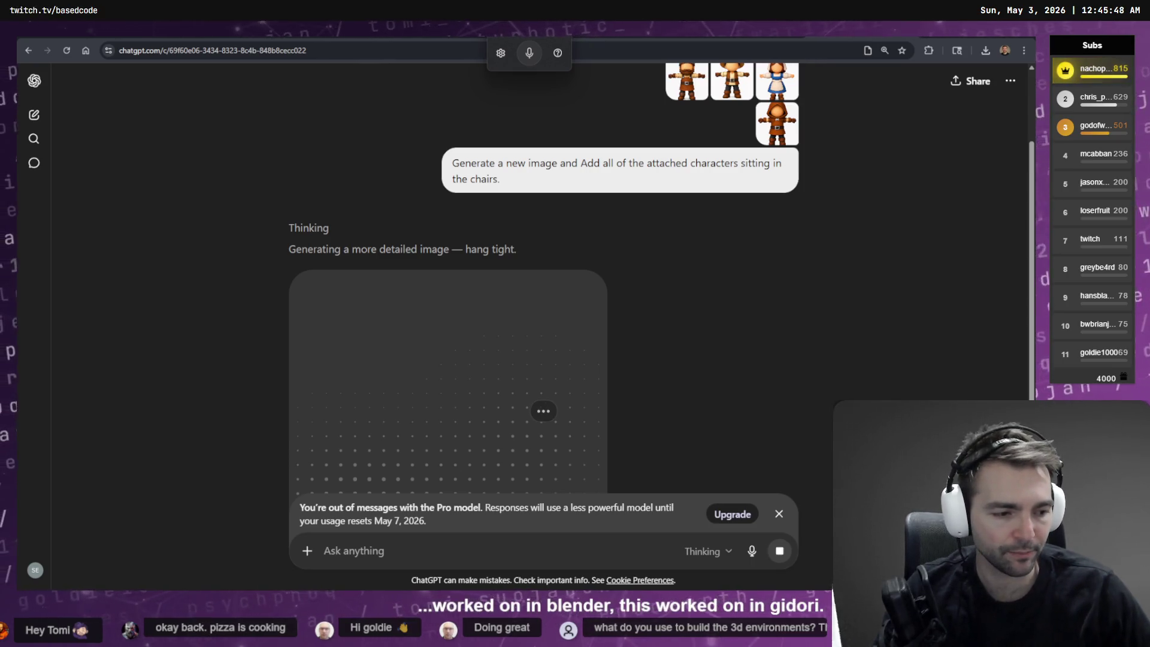
Step: Switch from ChatGPT to the Godot editor
{"action": "key", "text": "alt+Tab"}
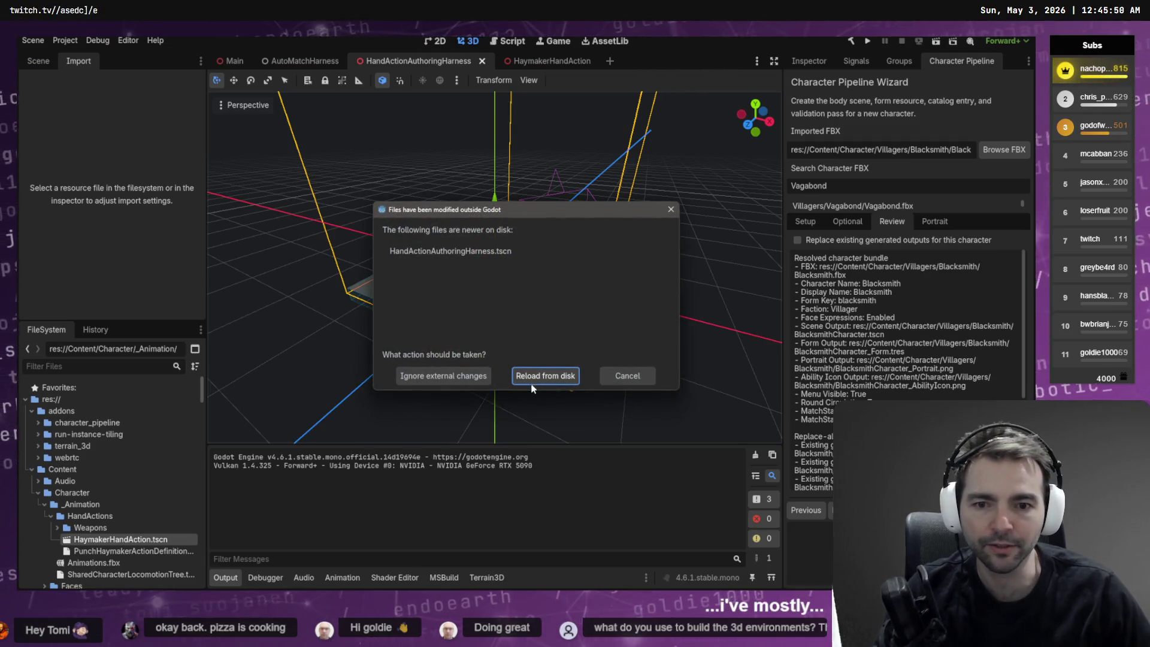
Step: Reload the modified scene, filter the FileSystem by 'Chapel' and open Chapel.tscn
{"action": "left_click", "coordinate": [533, 376]}
{"action": "left_click", "coordinate": [113, 365]}
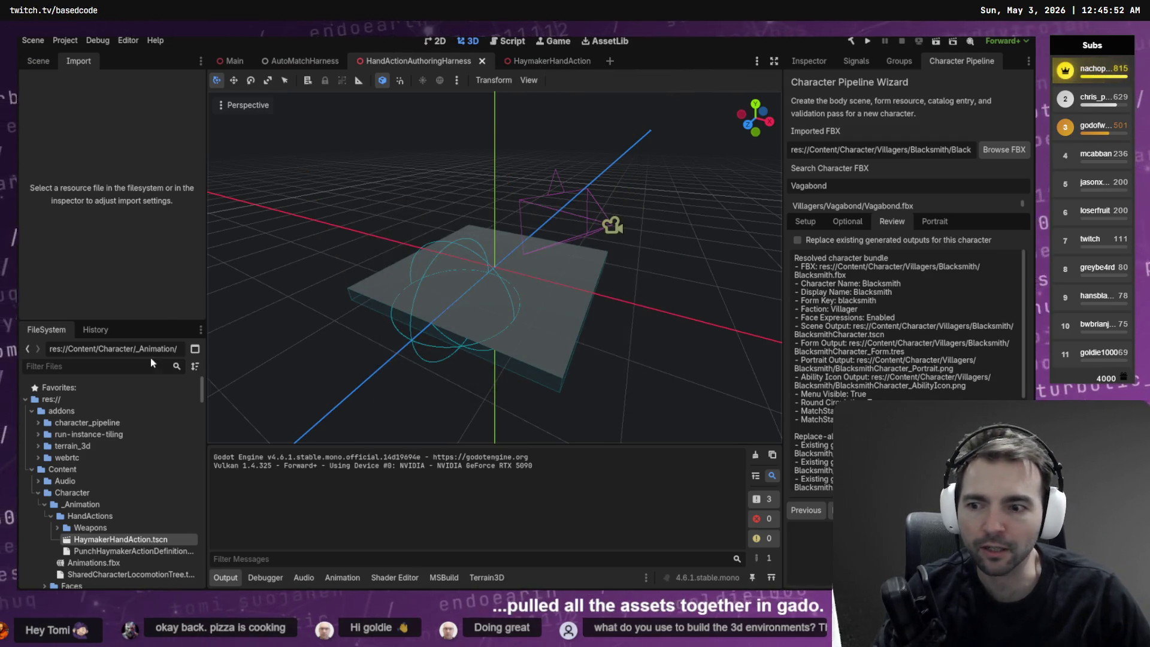
{"action": "type", "text": "Chapel"}
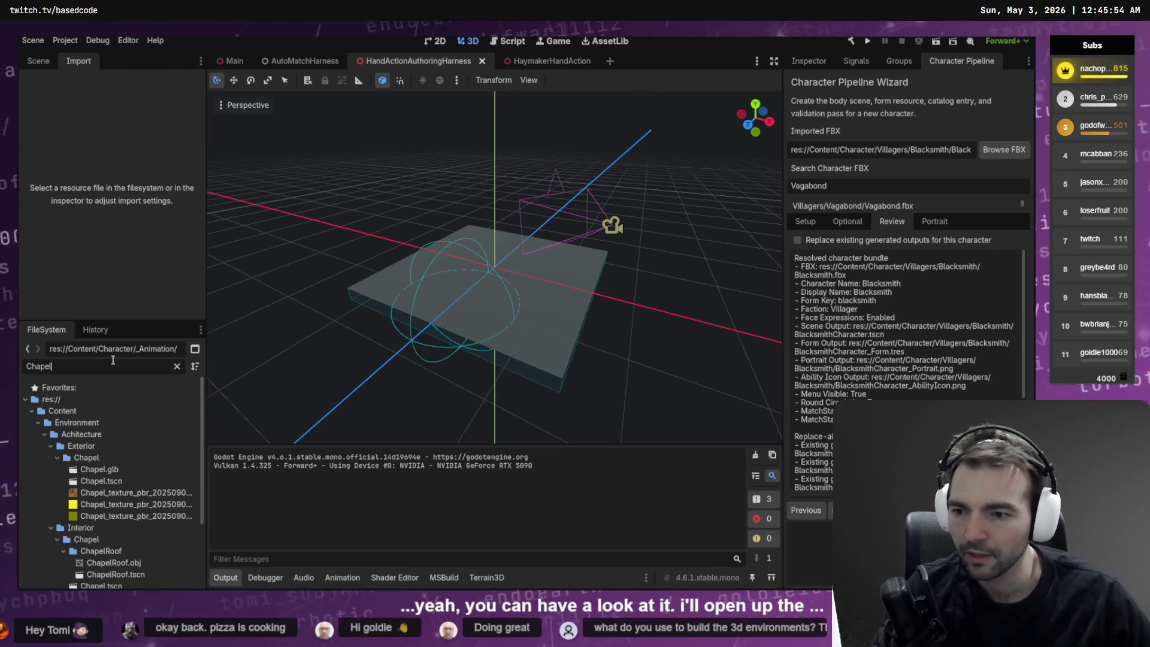
{"action": "scroll", "coordinate": [120, 527], "scroll_direction": "down", "scroll_amount": 2}
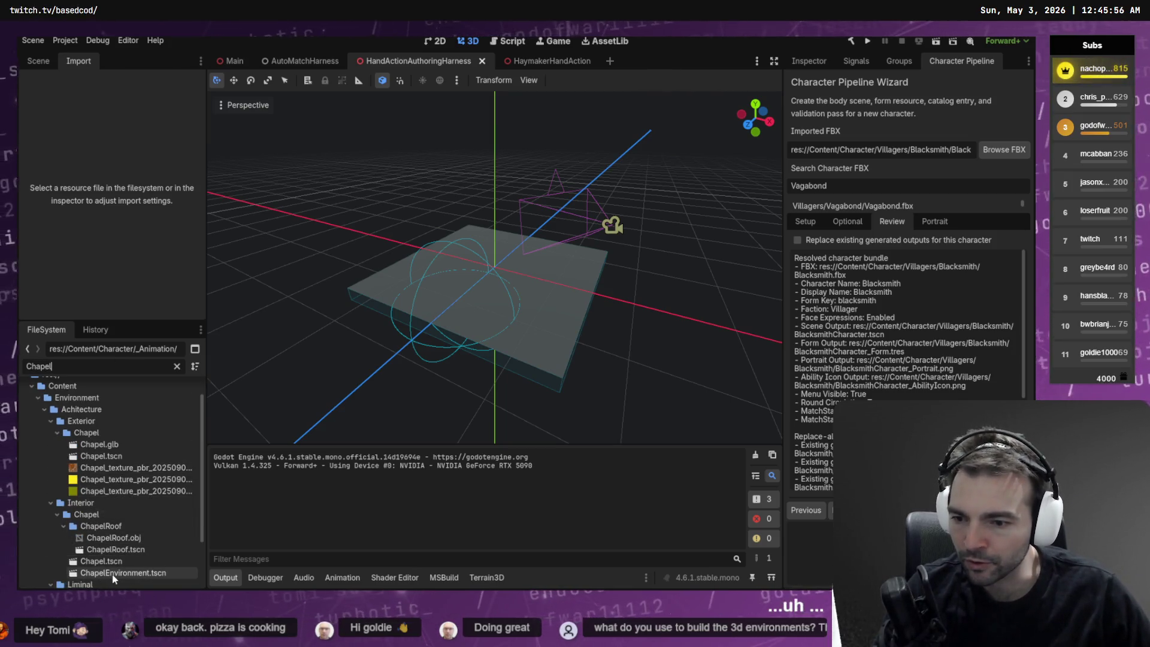
{"action": "double_click", "coordinate": [108, 562]}
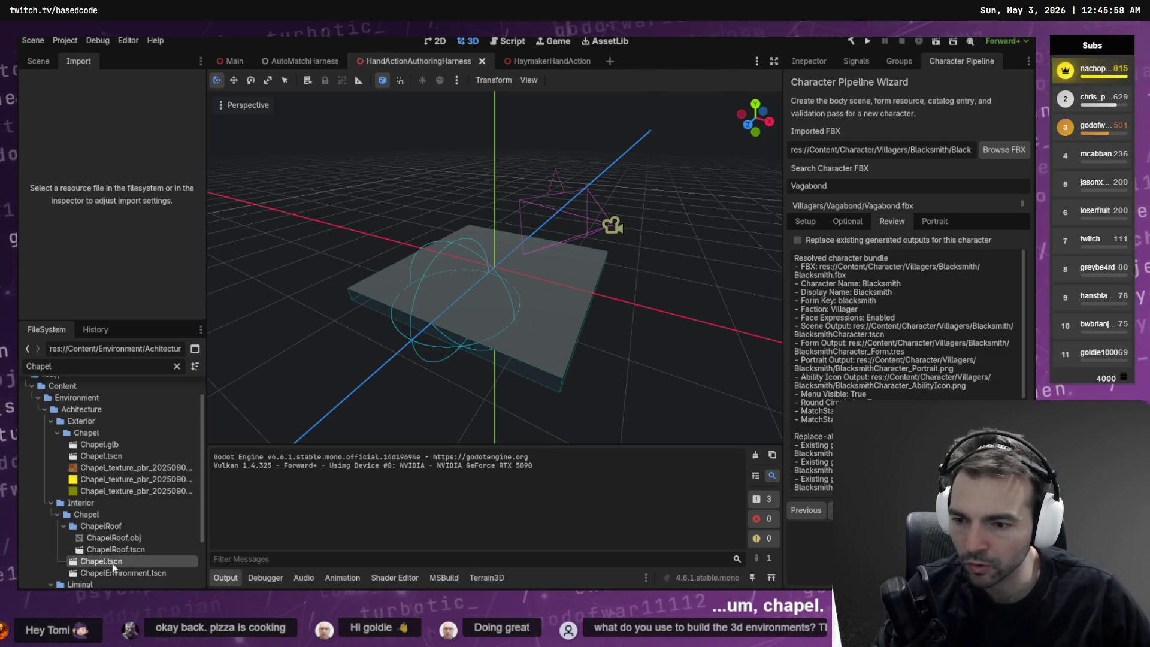
{"action": "mouse_move", "coordinate": [592, 273]}
{"action": "left_mouse_down"}
{"action": "mouse_move", "coordinate": [551, 210]}
{"action": "mouse_move", "coordinate": [563, 309]}
{"action": "mouse_move", "coordinate": [520, 331]}
{"action": "left_mouse_up"}
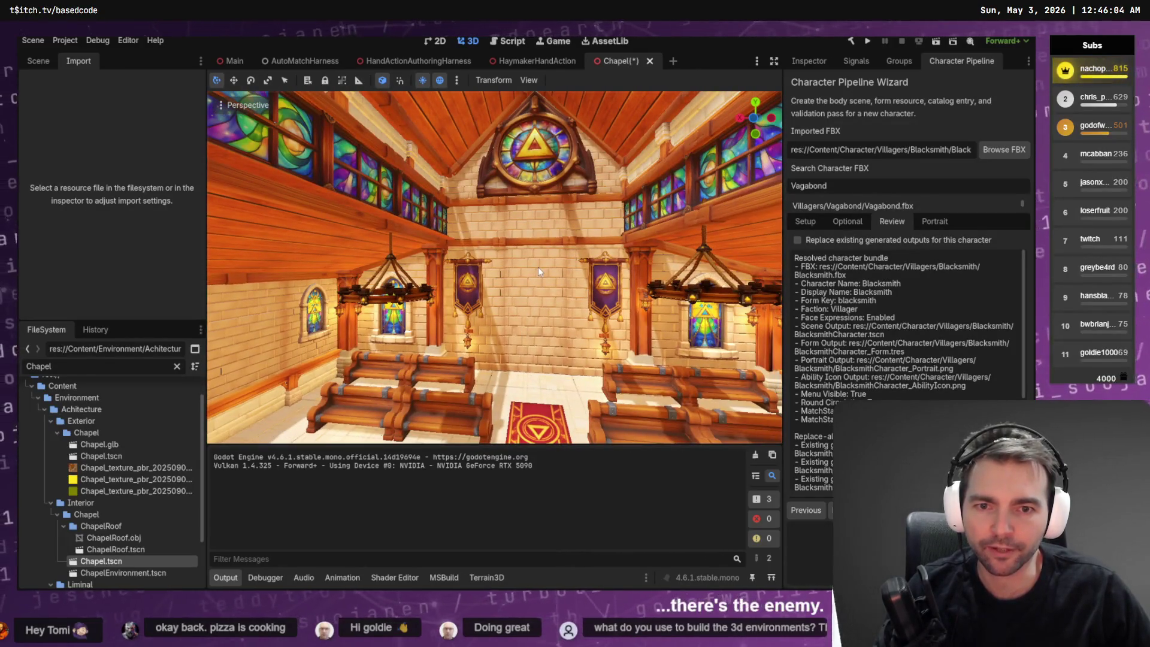
Step: In the Scene tree, frame the Floor and Walls and toggle the stained-glass Windows' visibility
{"action": "left_click", "coordinate": [36, 61]}
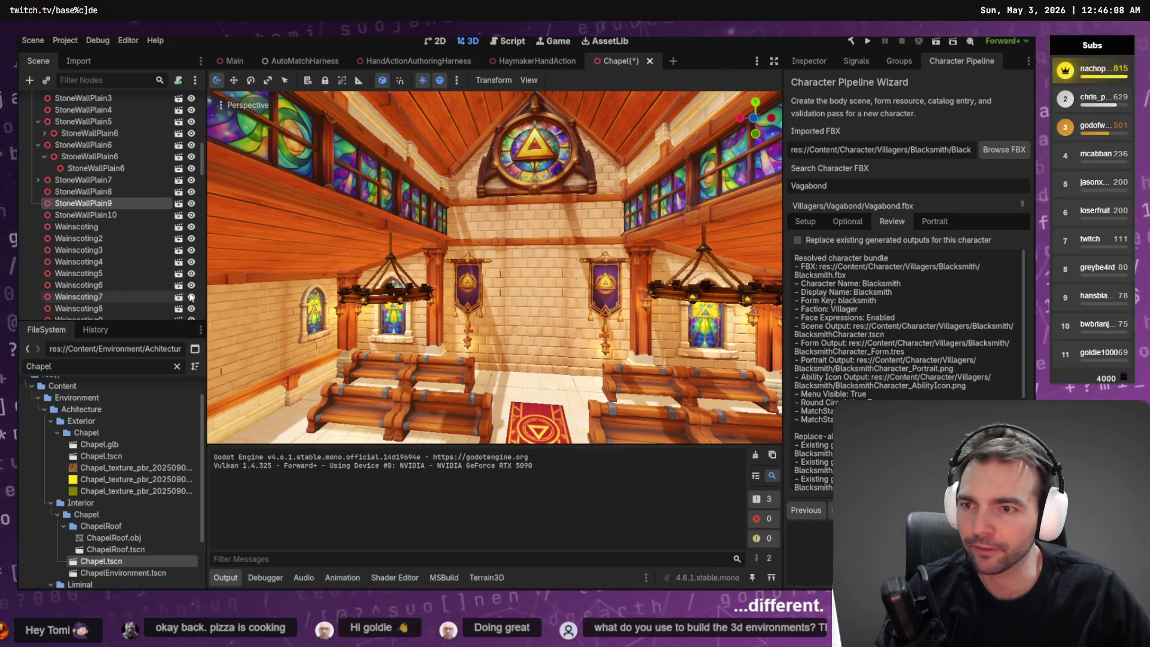
{"action": "scroll", "coordinate": [131, 172], "scroll_direction": "up", "scroll_amount": 15}
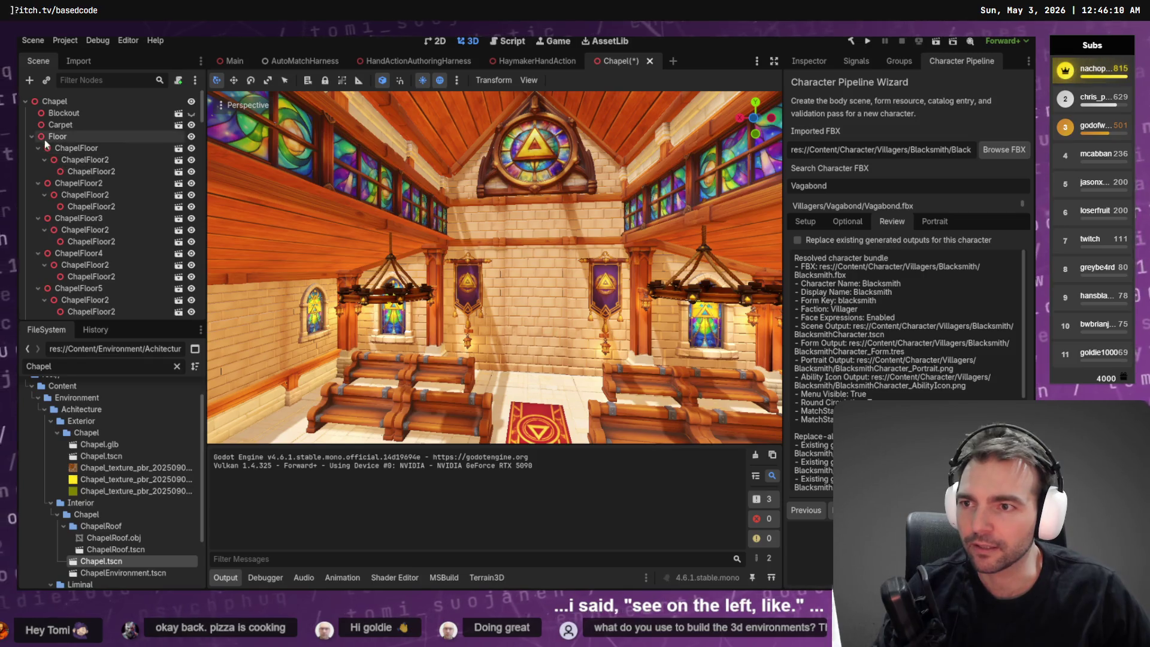
{"action": "double_click", "coordinate": [53, 139]}
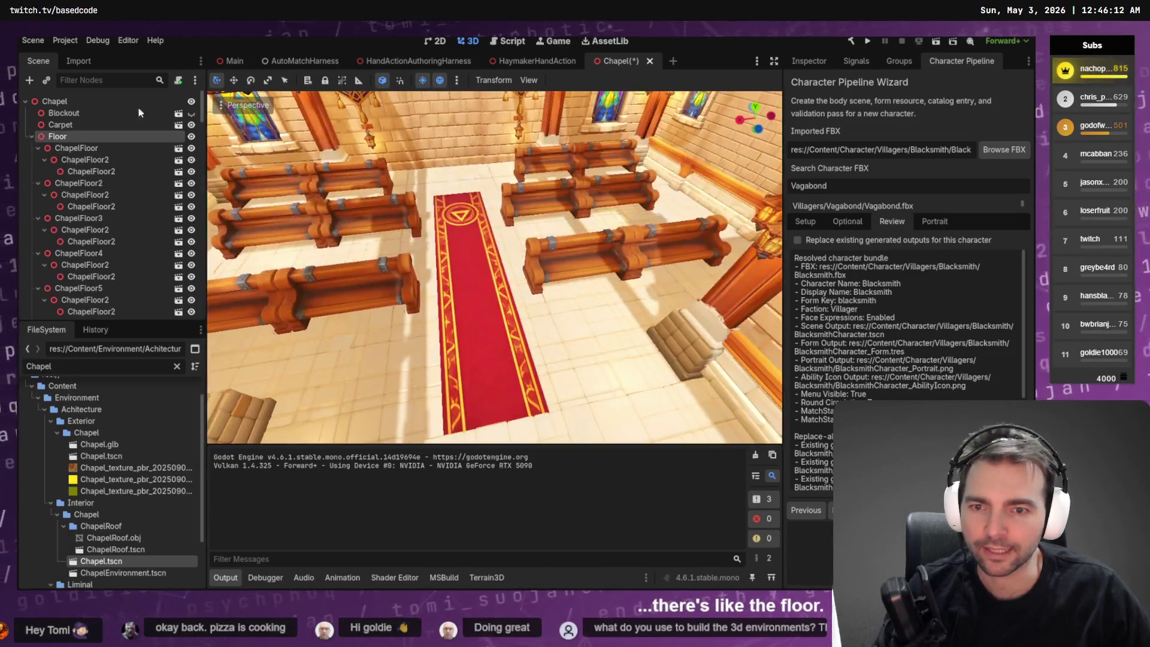
{"action": "double_click", "coordinate": [193, 141]}
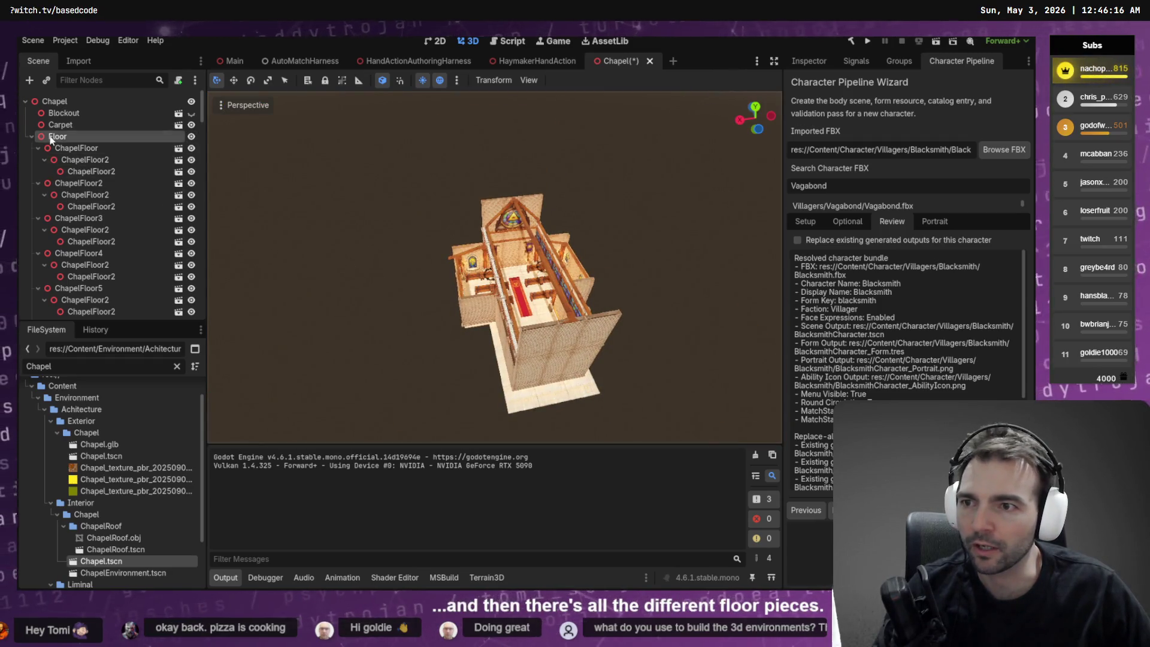
{"action": "left_click", "coordinate": [31, 137]}
{"action": "left_click", "coordinate": [31, 159]}
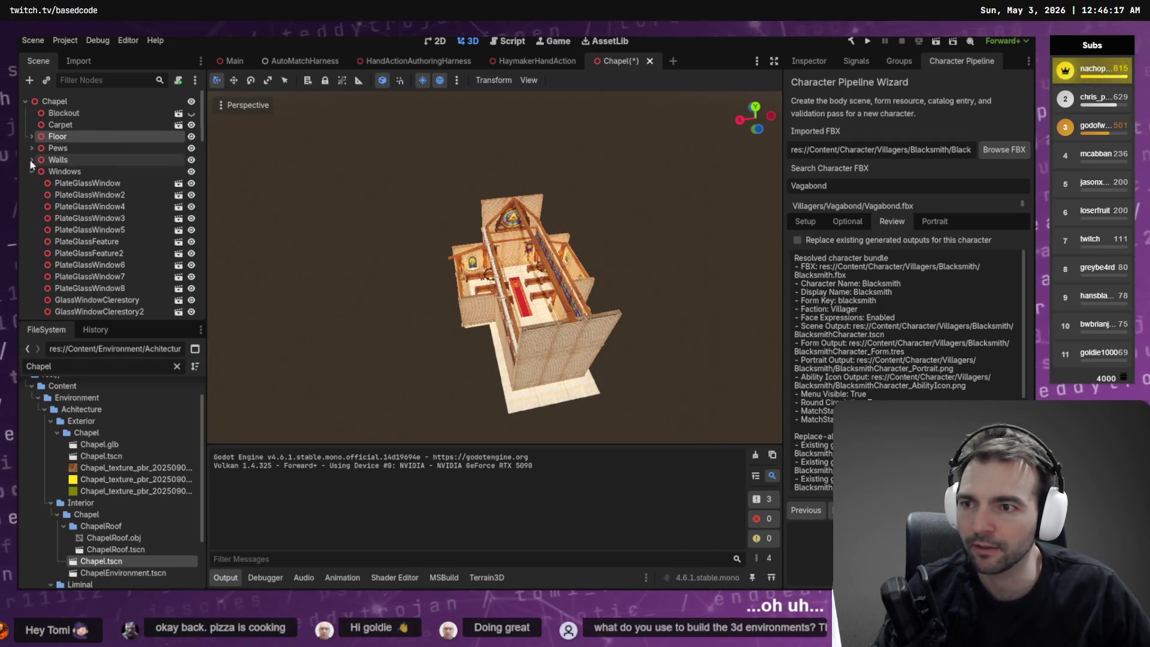
{"action": "left_click", "coordinate": [63, 161]}
{"action": "left_click_drag", "start_coordinate": [336, 252], "coordinate": [354, 198]}
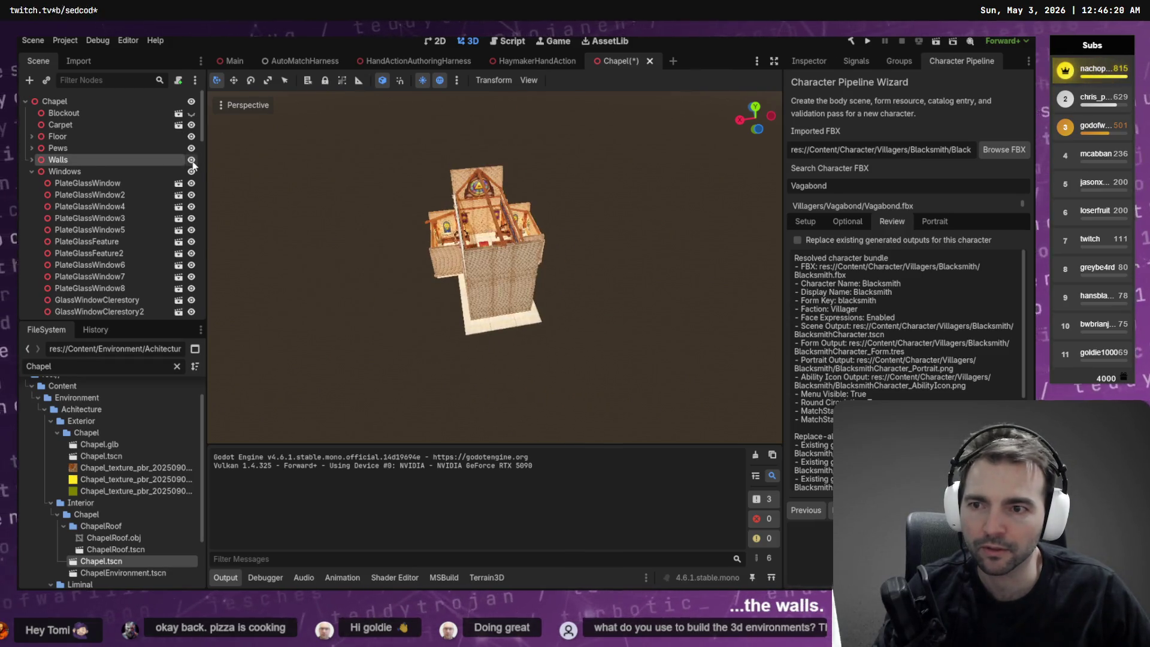
{"action": "left_click", "coordinate": [31, 171]}
{"action": "left_click", "coordinate": [191, 172]}
{"action": "left_click", "coordinate": [191, 172]}
{"action": "scroll", "coordinate": [268, 181], "scroll_direction": "up", "scroll_amount": 3}
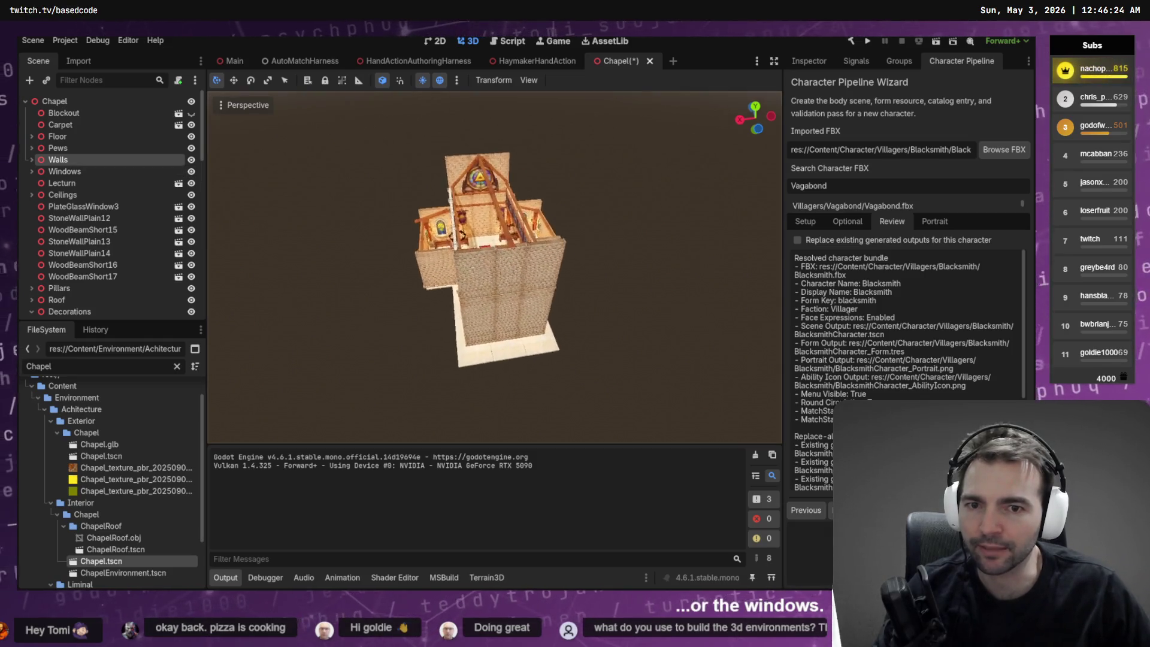
{"action": "scroll", "coordinate": [495, 268], "scroll_direction": "up", "scroll_amount": 5}
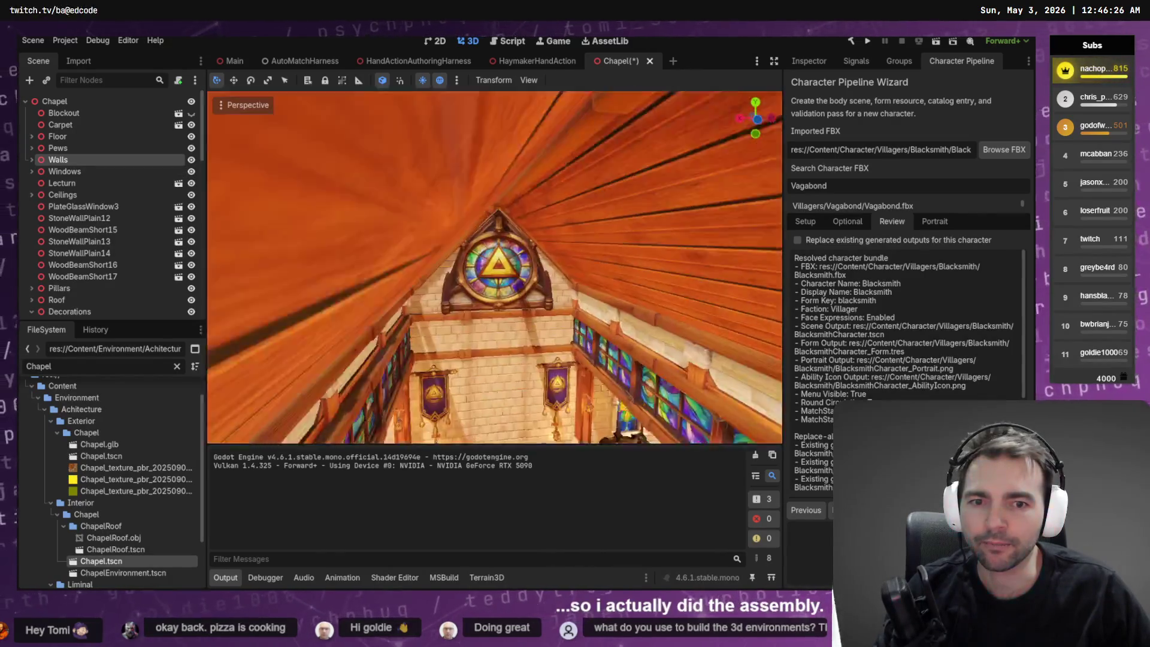
Step: Tilt and zoom the 3D view to look over the chapel ceiling
{"action": "scroll", "coordinate": [495, 268], "scroll_direction": "up", "scroll_amount": 2}
{"action": "left_click_drag", "start_coordinate": [466, 252], "coordinate": [466, 188]}
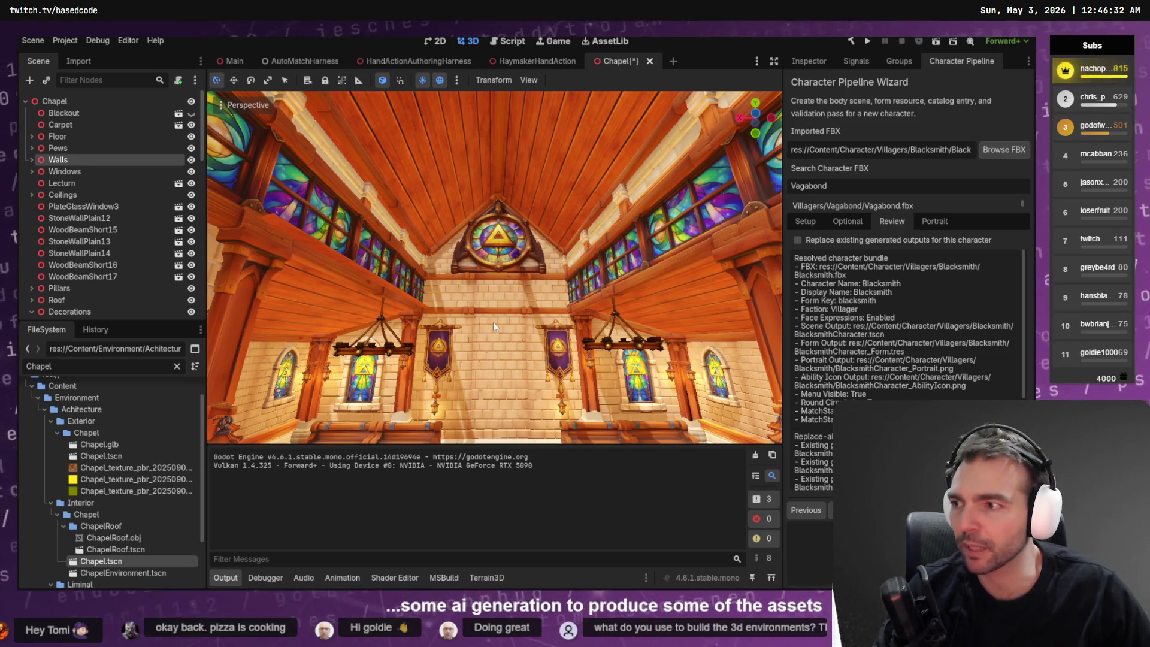
{"action": "scroll", "coordinate": [493, 327], "scroll_direction": "down", "scroll_amount": 3}
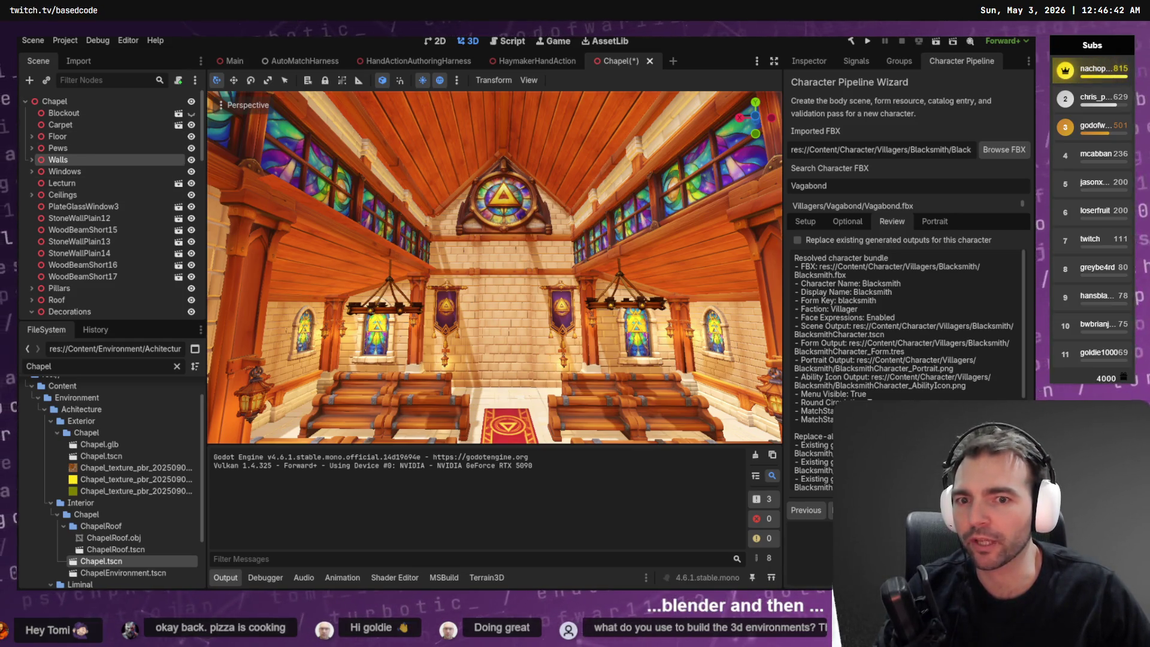
{"action": "scroll", "coordinate": [495, 270], "scroll_direction": "up", "scroll_amount": 3}
{"action": "scroll", "coordinate": [495, 270], "scroll_direction": "up", "scroll_amount": 10}
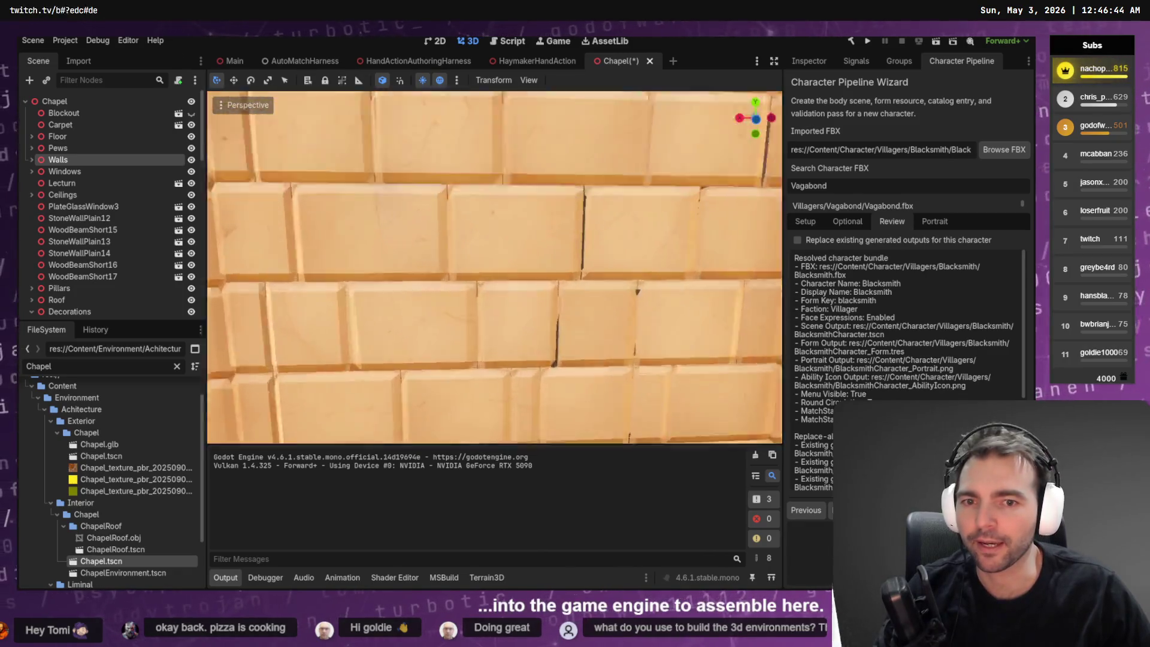
{"action": "scroll", "coordinate": [495, 267], "scroll_direction": "down", "scroll_amount": 8}
{"action": "scroll", "coordinate": [495, 267], "scroll_direction": "up", "scroll_amount": 4}
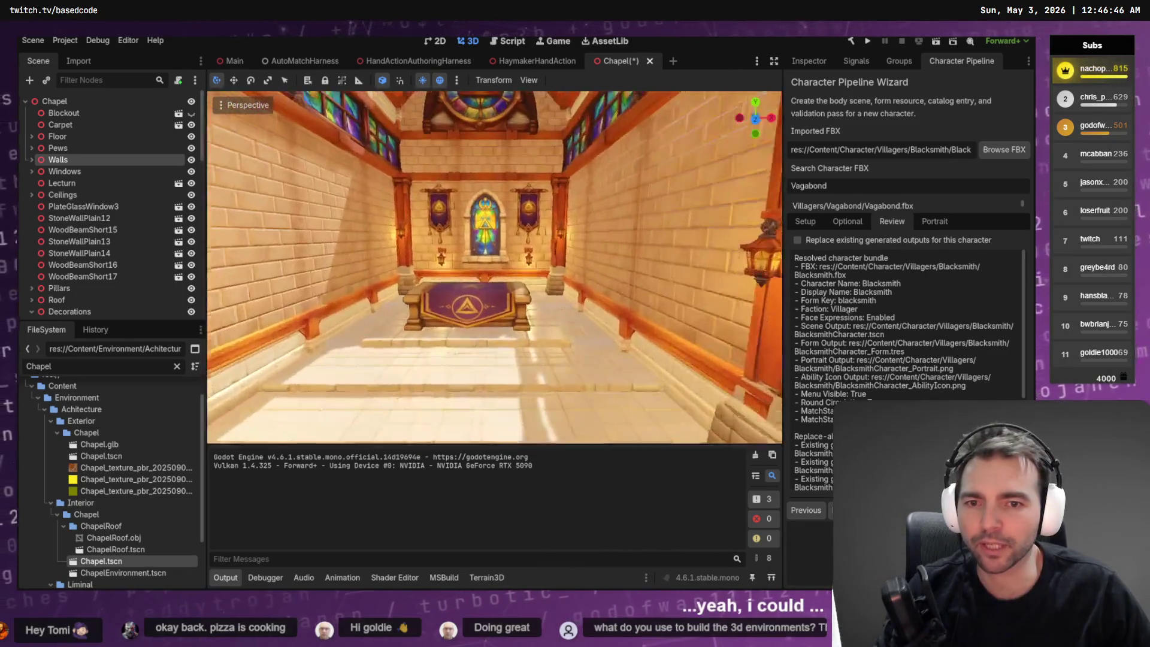
{"action": "scroll", "coordinate": [527, 264], "scroll_direction": "down", "scroll_amount": 6}
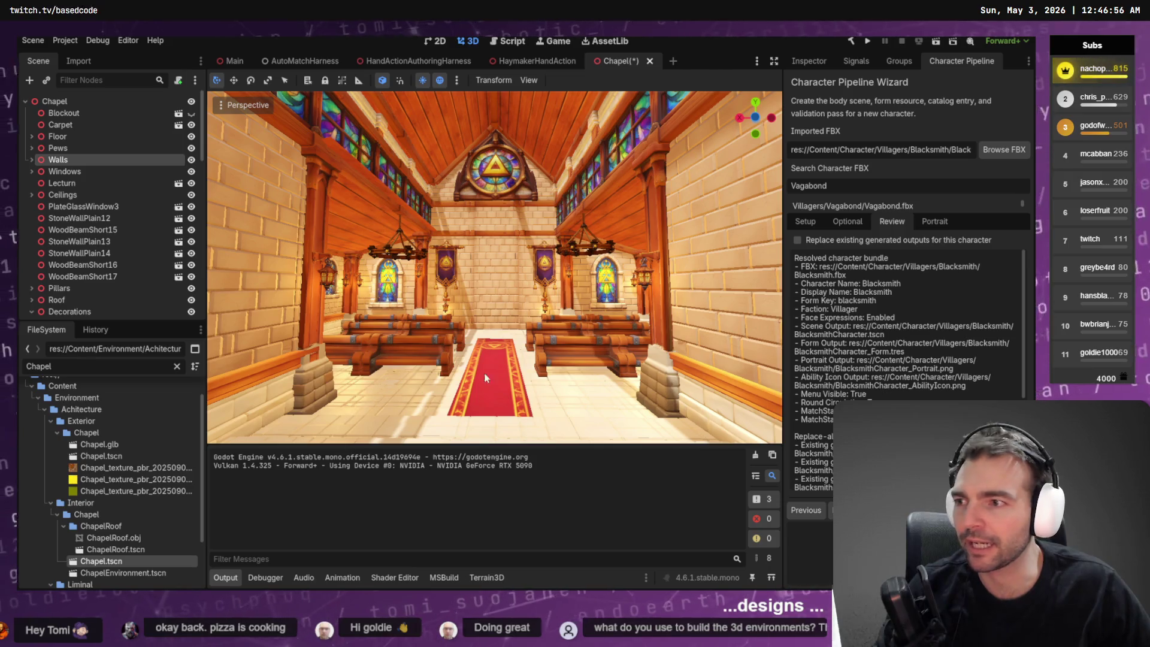
Step: Close Chapel with Don't Save and return to the HandActionAuthoringHarness scene
{"action": "left_click", "coordinate": [650, 60]}
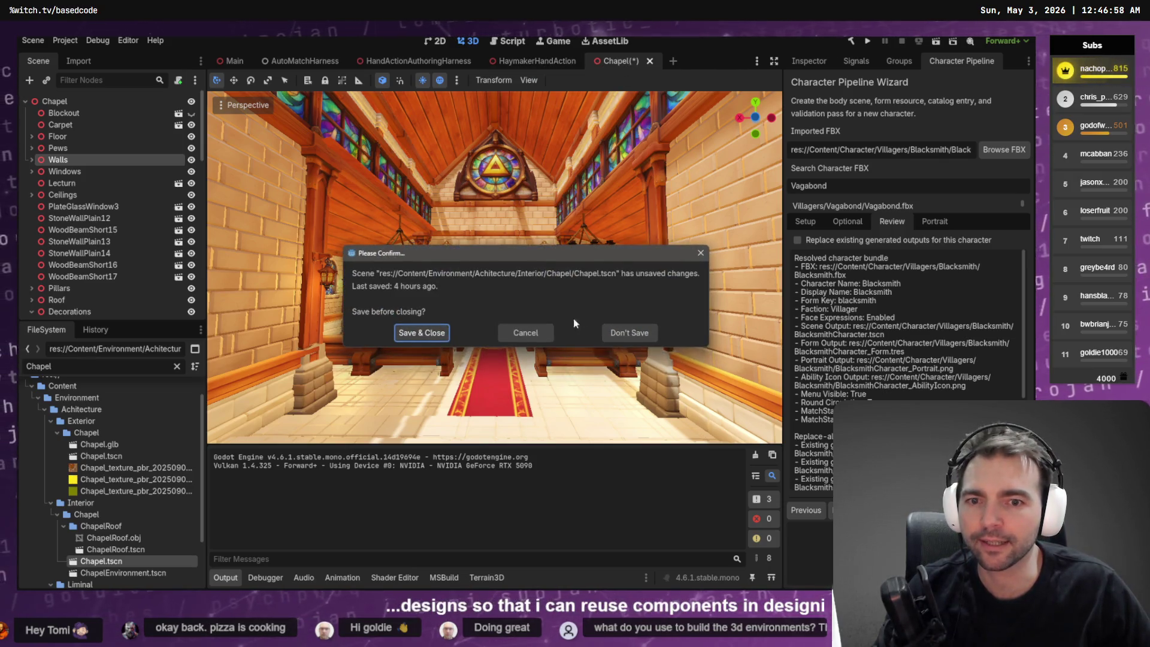
{"action": "left_click", "coordinate": [628, 334]}
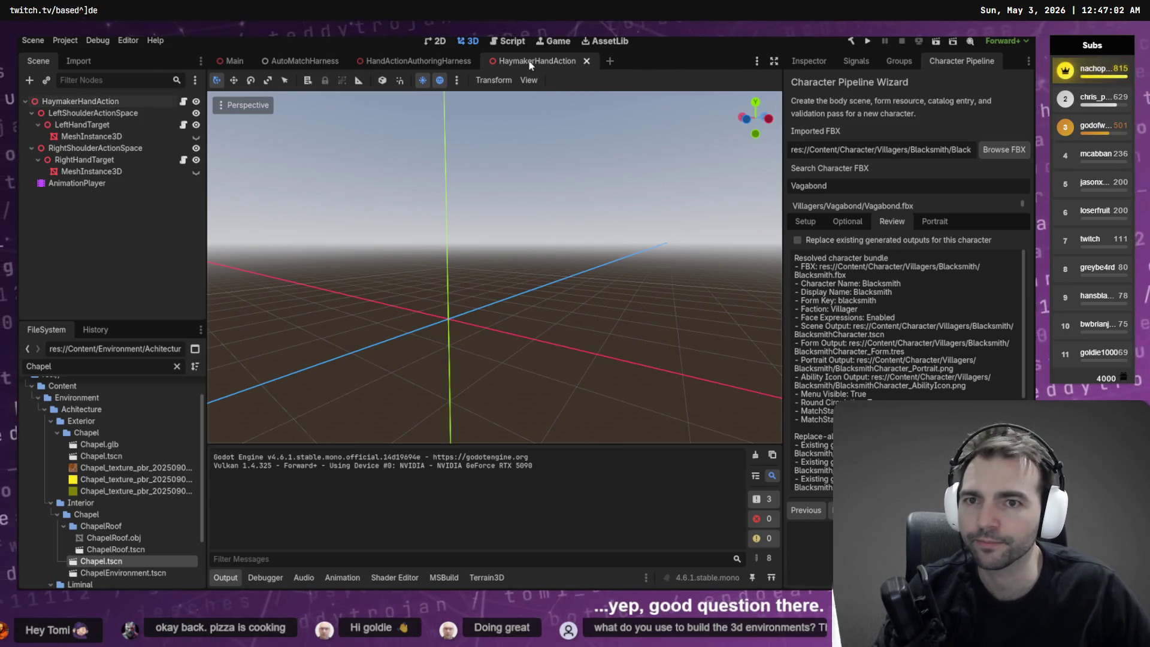
{"action": "left_click", "coordinate": [437, 66]}
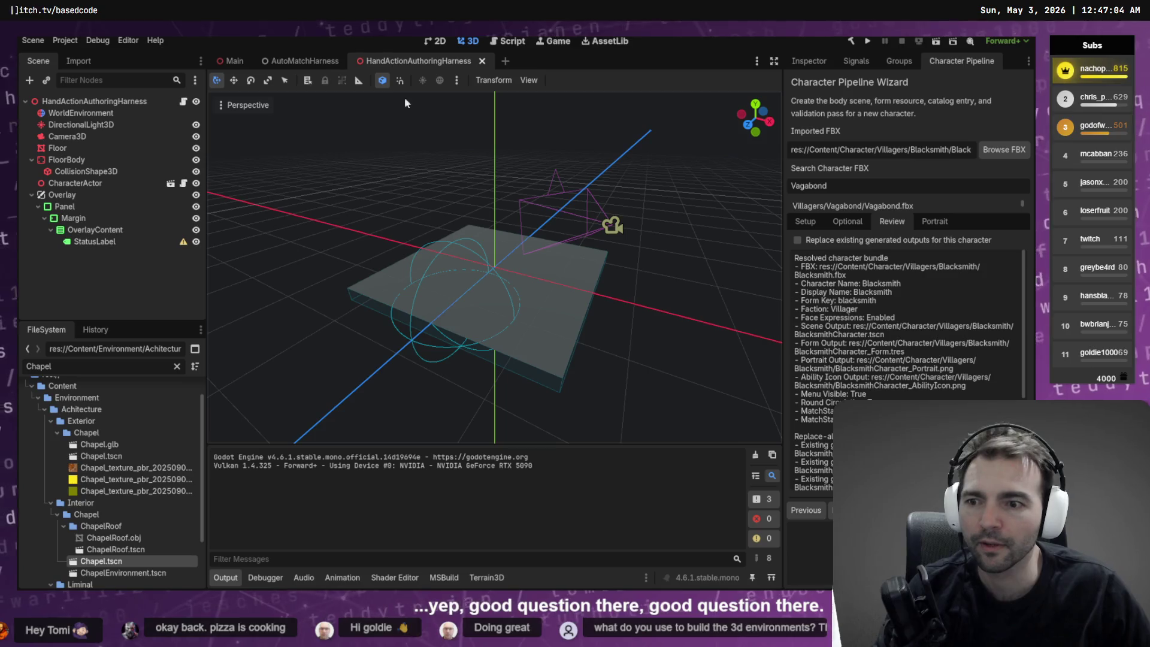
{"action": "key", "text": "alt+Tab"}
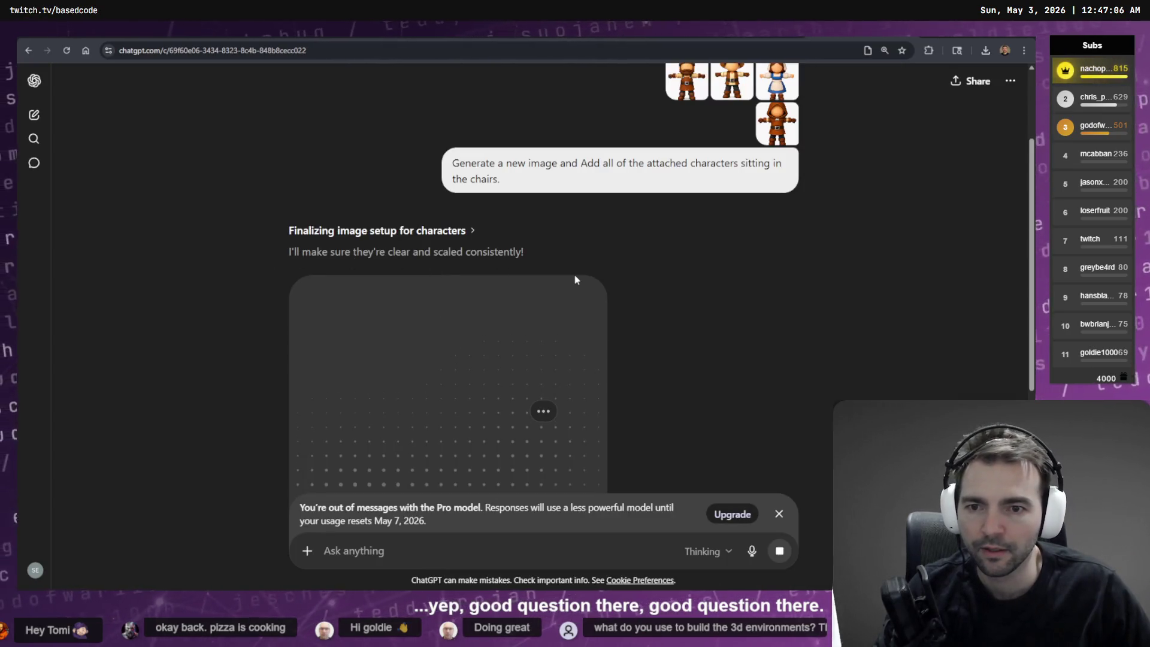
Step: Scroll the ChatGPT conversation and close the Pro-model message limit banner
{"action": "scroll", "coordinate": [627, 265], "scroll_direction": "down", "scroll_amount": 1}
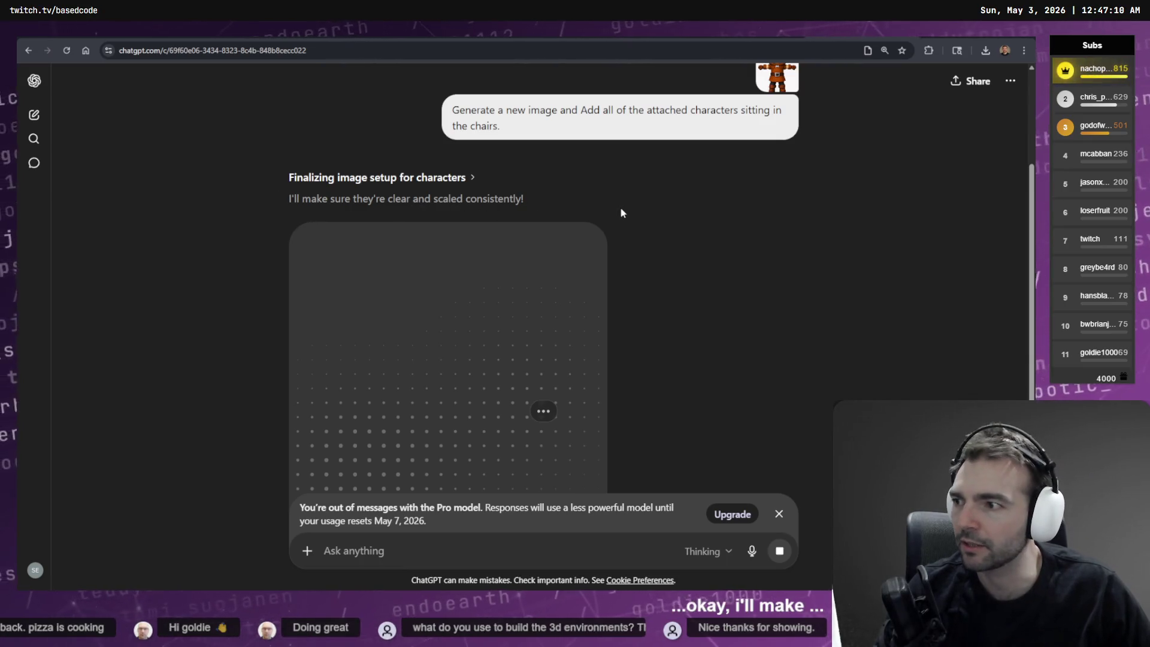
{"action": "scroll", "coordinate": [681, 224], "scroll_direction": "down", "scroll_amount": 3}
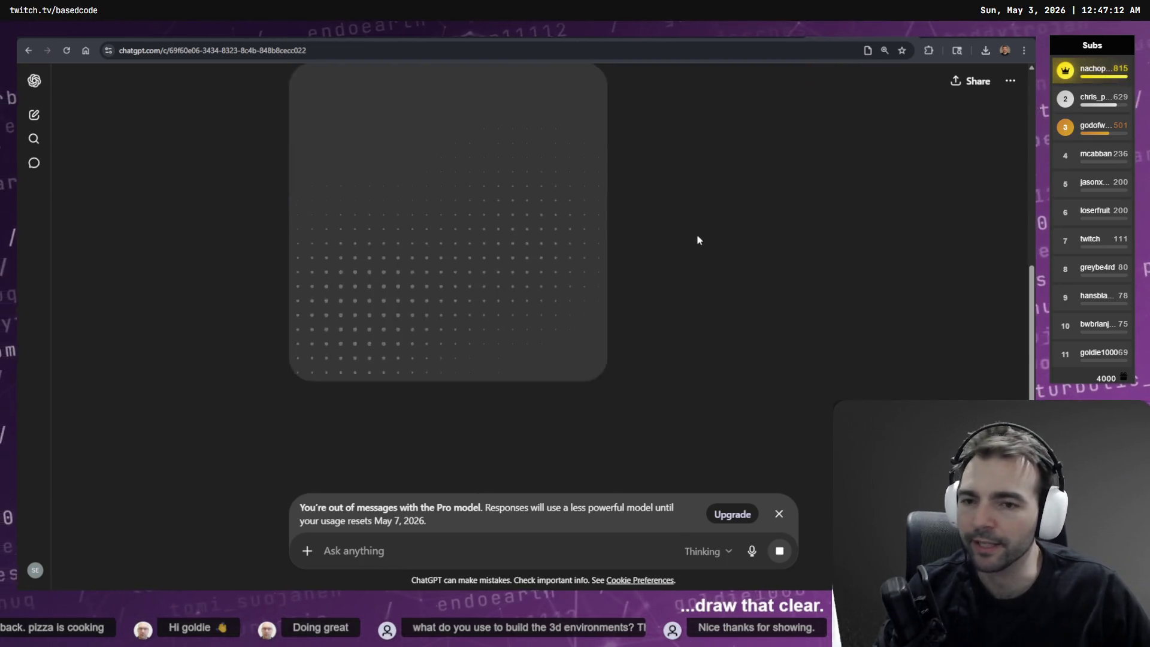
{"action": "scroll", "coordinate": [696, 233], "scroll_direction": "up", "scroll_amount": 2}
{"action": "scroll", "coordinate": [707, 239], "scroll_direction": "down", "scroll_amount": 1}
{"action": "scroll", "coordinate": [743, 440], "scroll_direction": "down", "scroll_amount": 1}
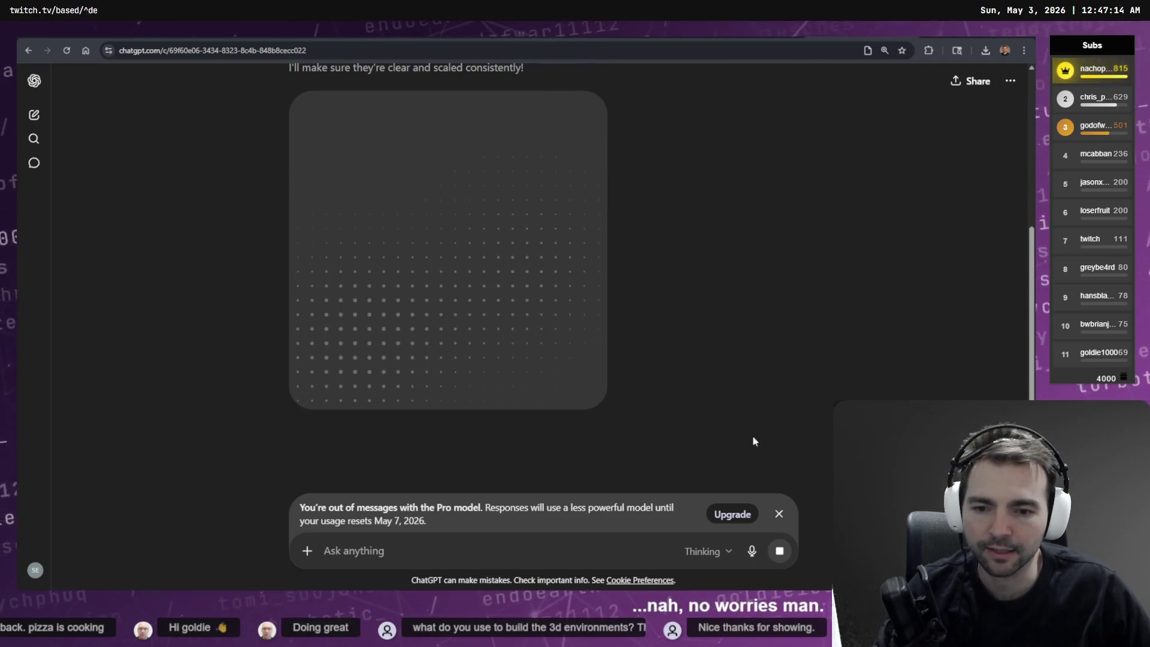
{"action": "left_click", "coordinate": [779, 514]}
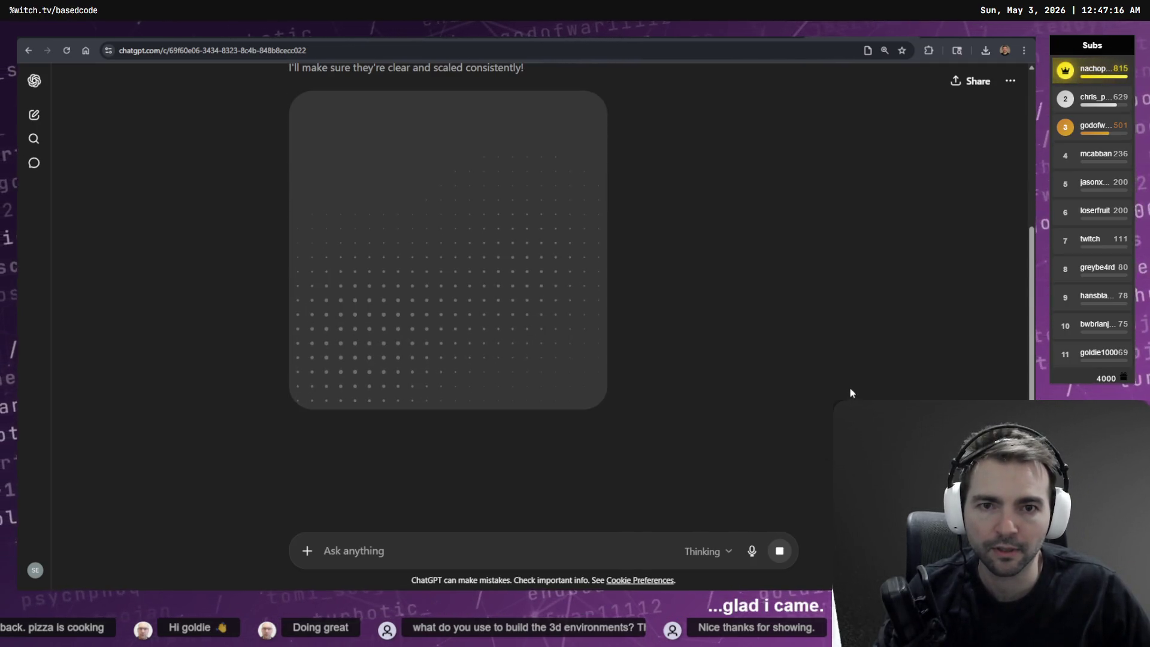
{"action": "scroll", "coordinate": [850, 387], "scroll_direction": "up", "scroll_amount": 5}
{"action": "scroll", "coordinate": [851, 387], "scroll_direction": "down", "scroll_amount": 3}
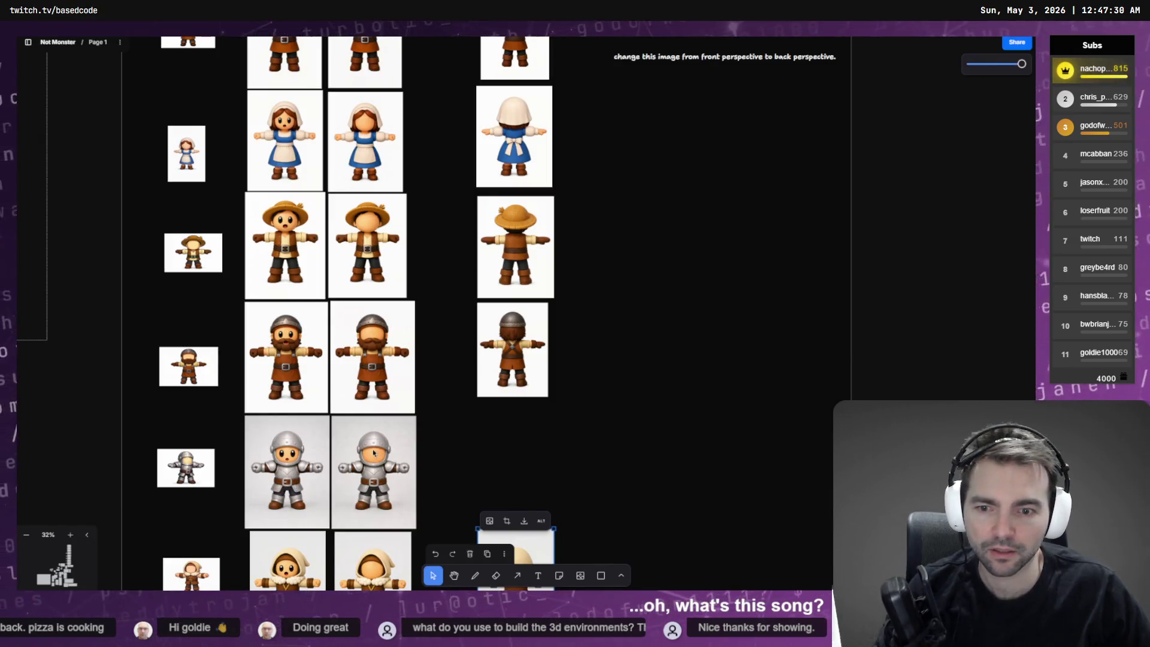
Step: Select the silver knight front image on the tldraw board and briefly check the Based BLINK window
{"action": "scroll", "coordinate": [503, 285], "scroll_direction": "down", "scroll_amount": 5}
{"action": "left_click", "coordinate": [503, 287]}
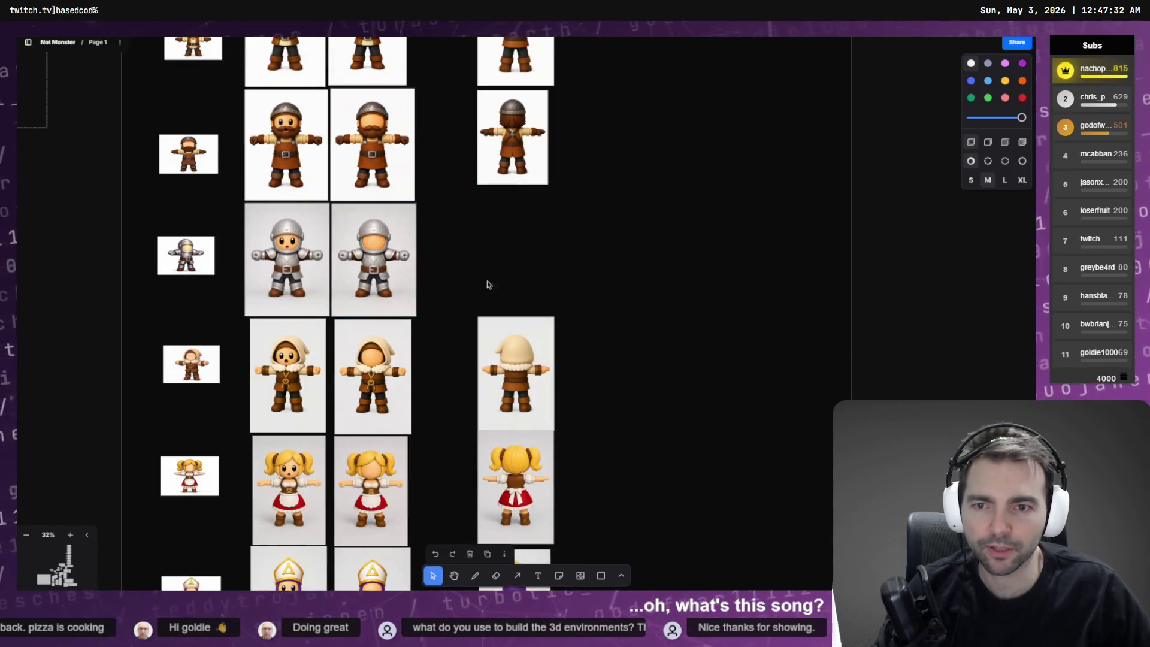
{"action": "left_click", "coordinate": [303, 270]}
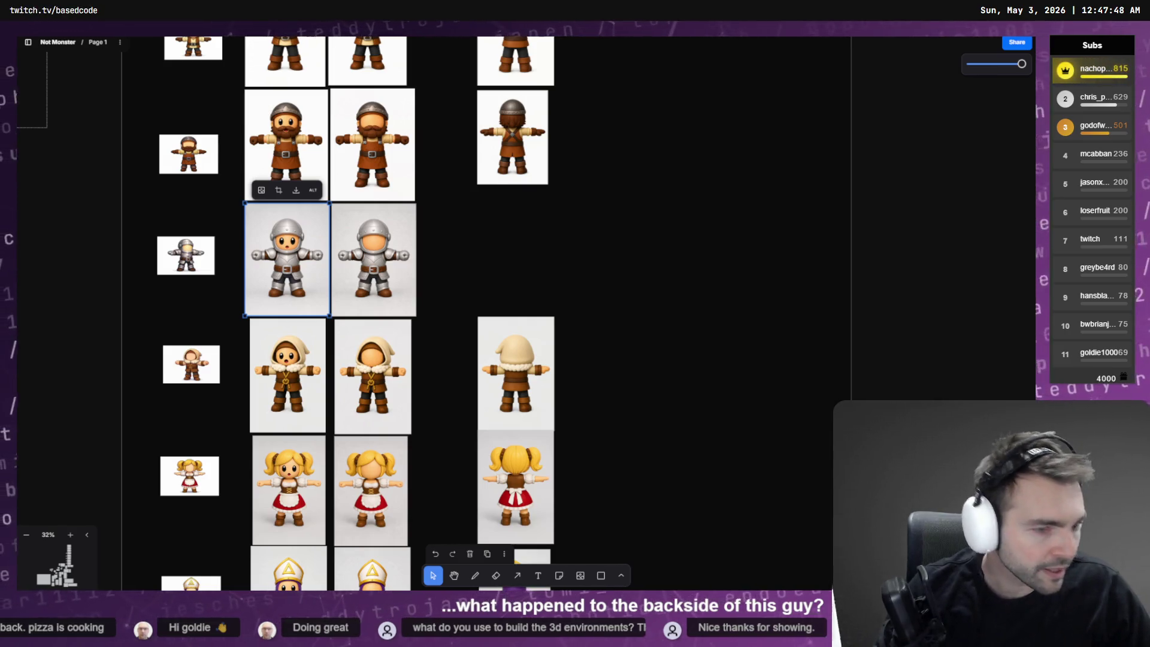
{"action": "key", "text": "alt+Tab"}
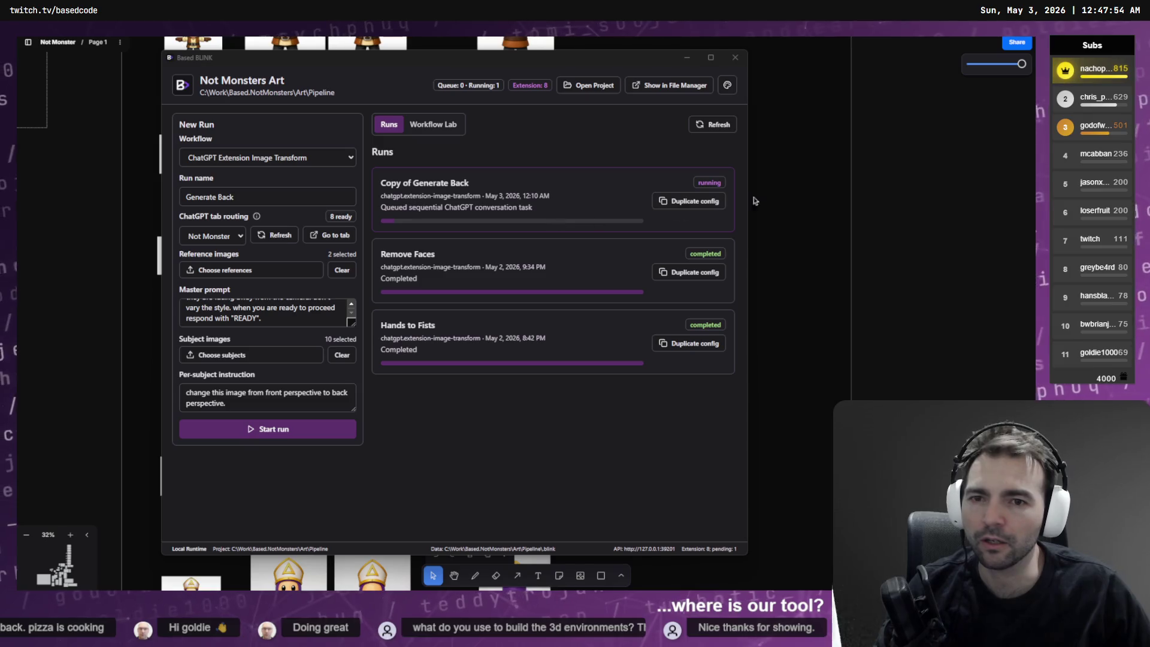
{"action": "left_click", "coordinate": [788, 197]}
Step: Inspect the hooded and mustached characters' back-view images and frame the image grid
{"action": "scroll", "coordinate": [558, 404], "scroll_direction": "up", "scroll_amount": 5}
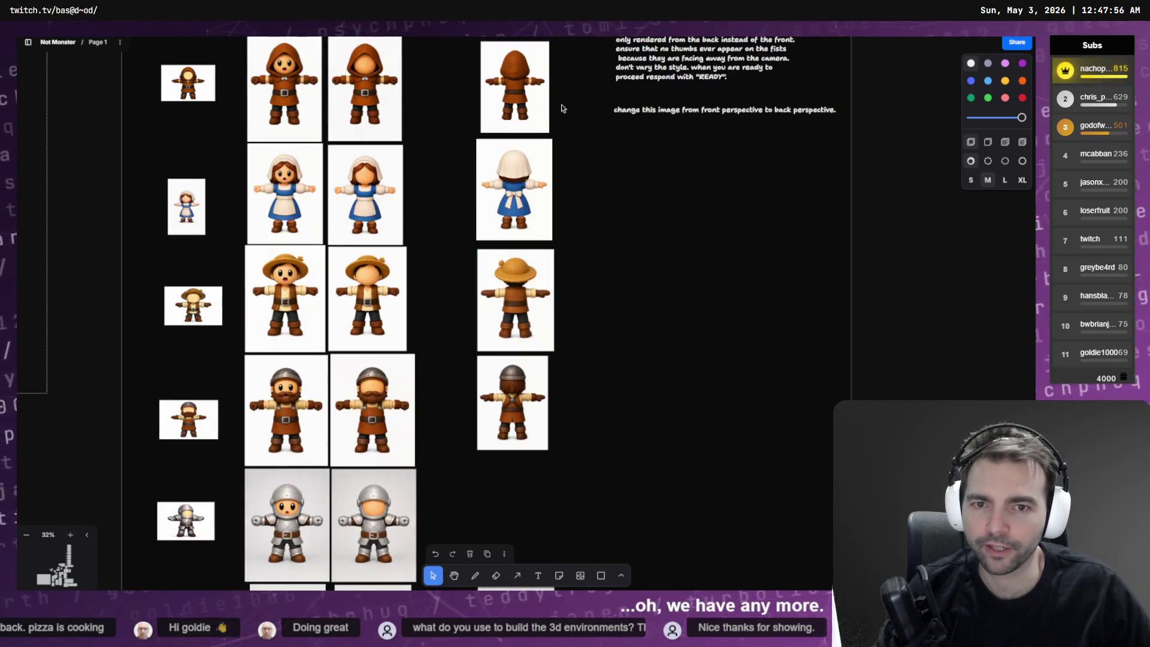
{"action": "scroll", "coordinate": [538, 365], "scroll_direction": "down", "scroll_amount": 6}
{"action": "left_click", "coordinate": [538, 364]}
{"action": "scroll", "coordinate": [538, 365], "scroll_direction": "down", "scroll_amount": 10}
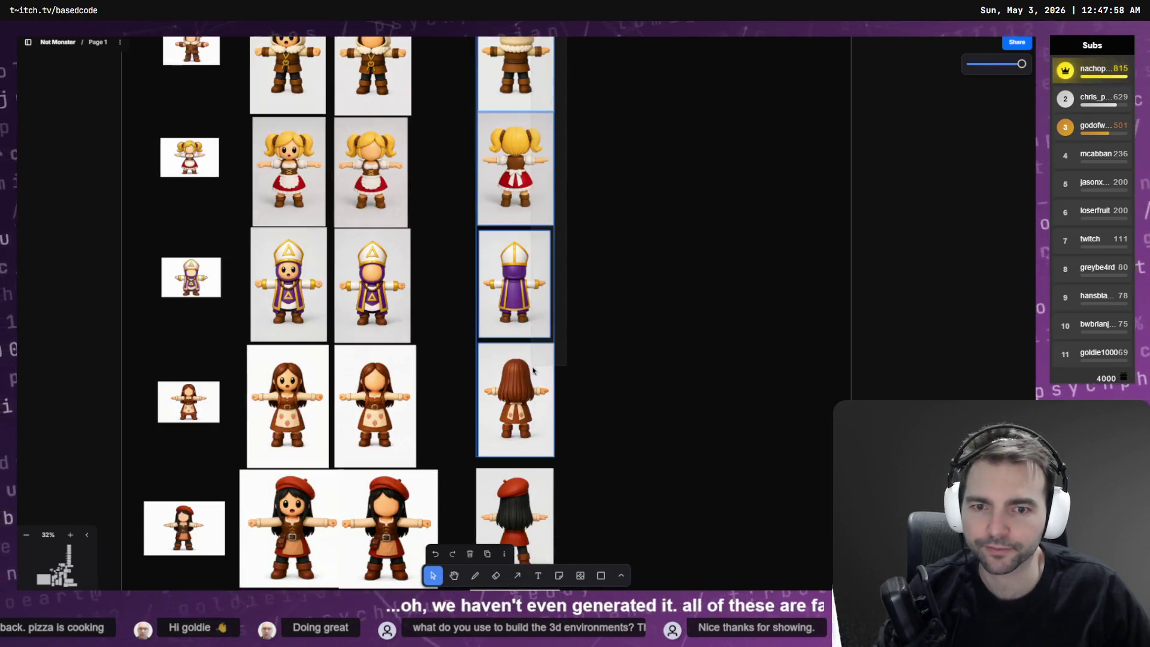
{"action": "left_click", "coordinate": [519, 382]}
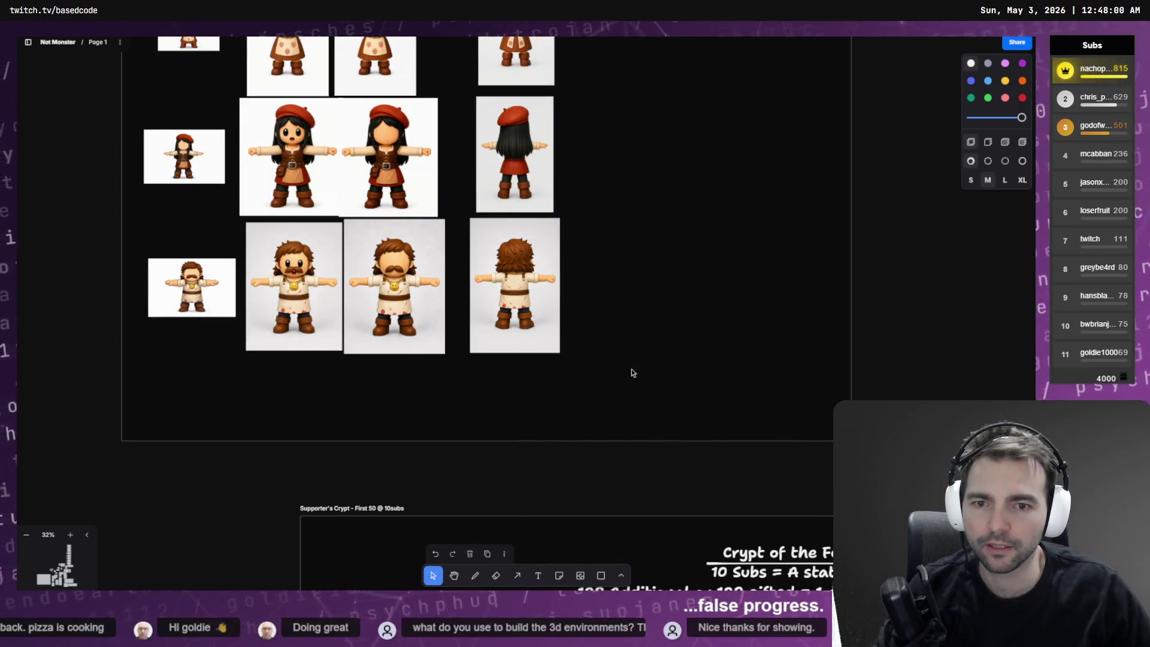
{"action": "scroll", "coordinate": [497, 289], "scroll_direction": "up", "scroll_amount": 10}
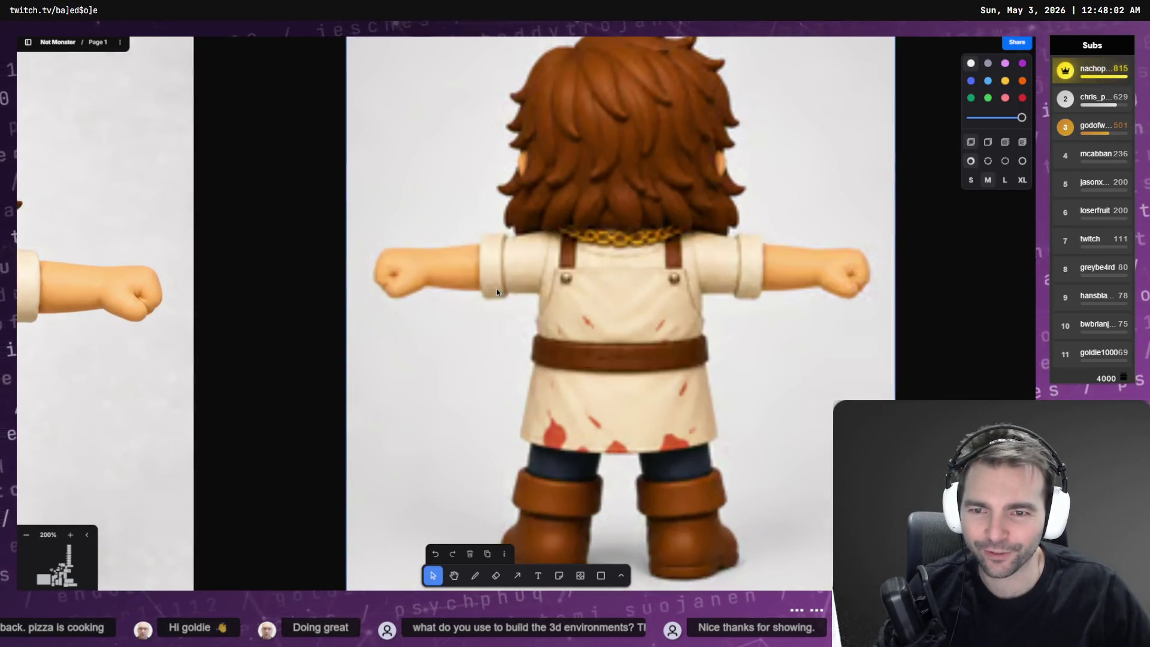
{"action": "left_click", "coordinate": [394, 277]}
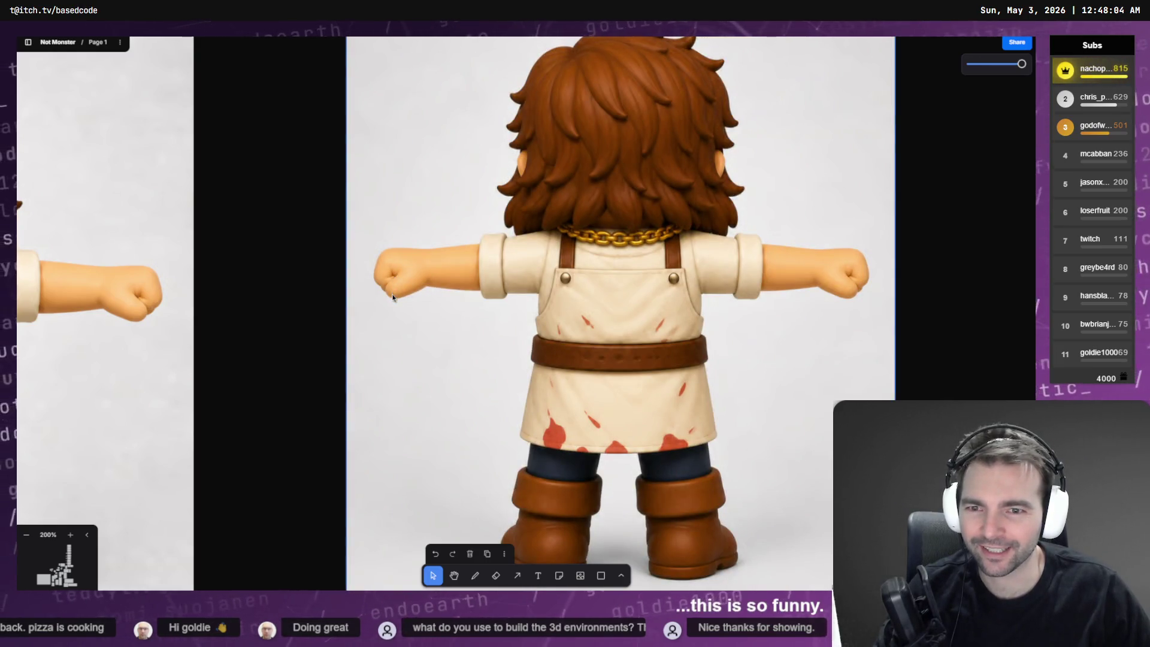
{"action": "scroll", "coordinate": [405, 304], "scroll_direction": "down", "scroll_amount": 10}
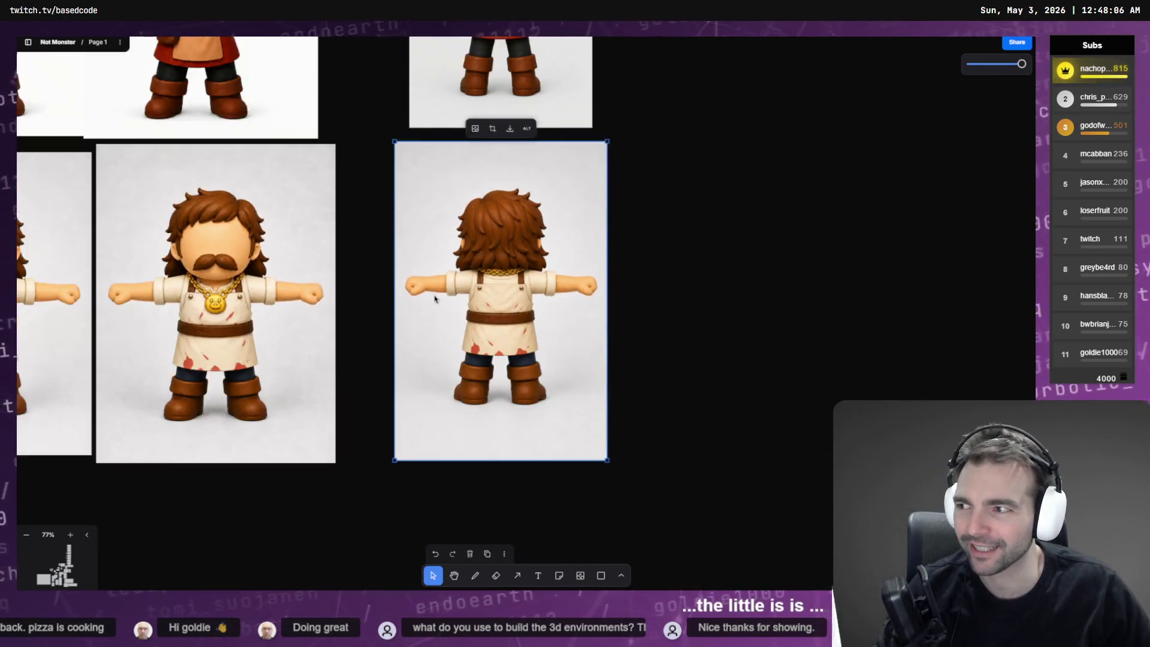
{"action": "left_click_drag", "start_coordinate": [477, 374], "coordinate": [493, 410]}
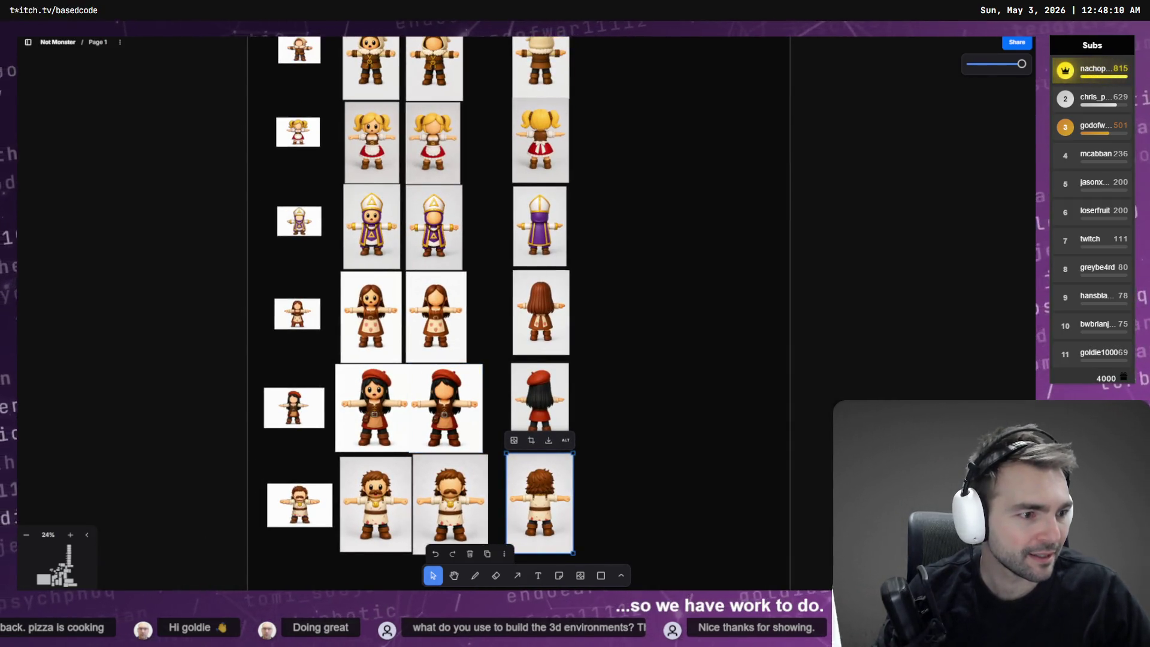
{"action": "key", "text": "alt+Tab"}
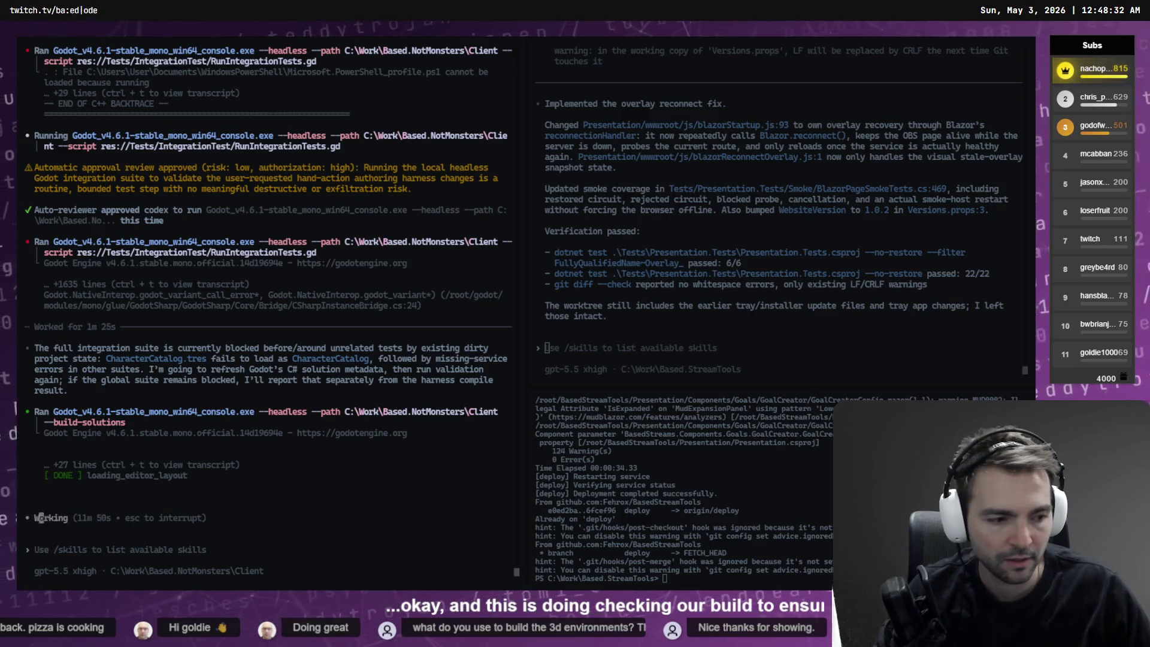
Step: Glance at Godot, review Codex's integration-test output in Tabby, then switch to Based BLINK
{"action": "key", "text": "alt+Tab"}
{"action": "key", "text": "alt+Tab"}
{"action": "key", "text": "alt+Tab"}
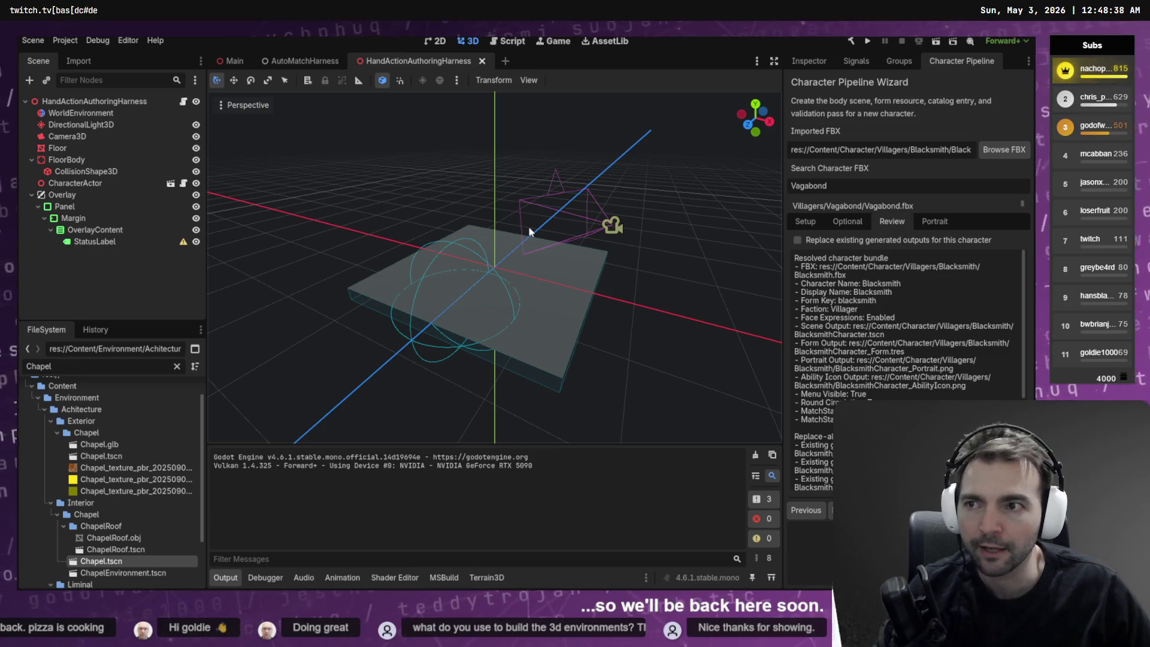
{"action": "key", "text": "alt+Tab"}
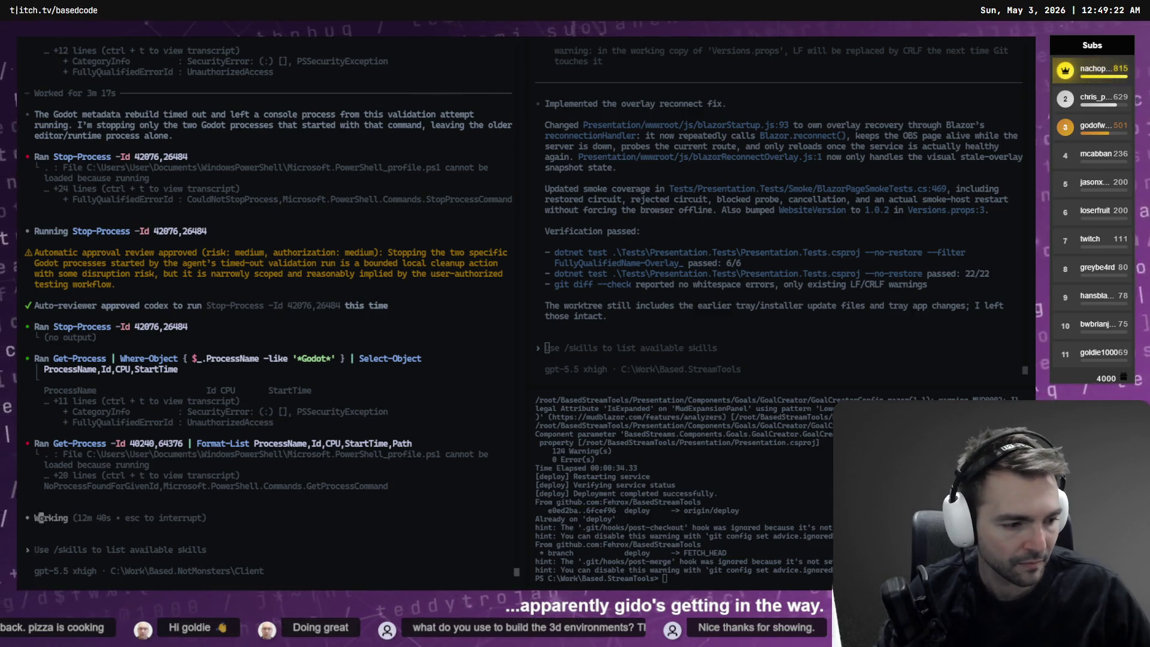
{"action": "key", "text": "alt+Tab"}
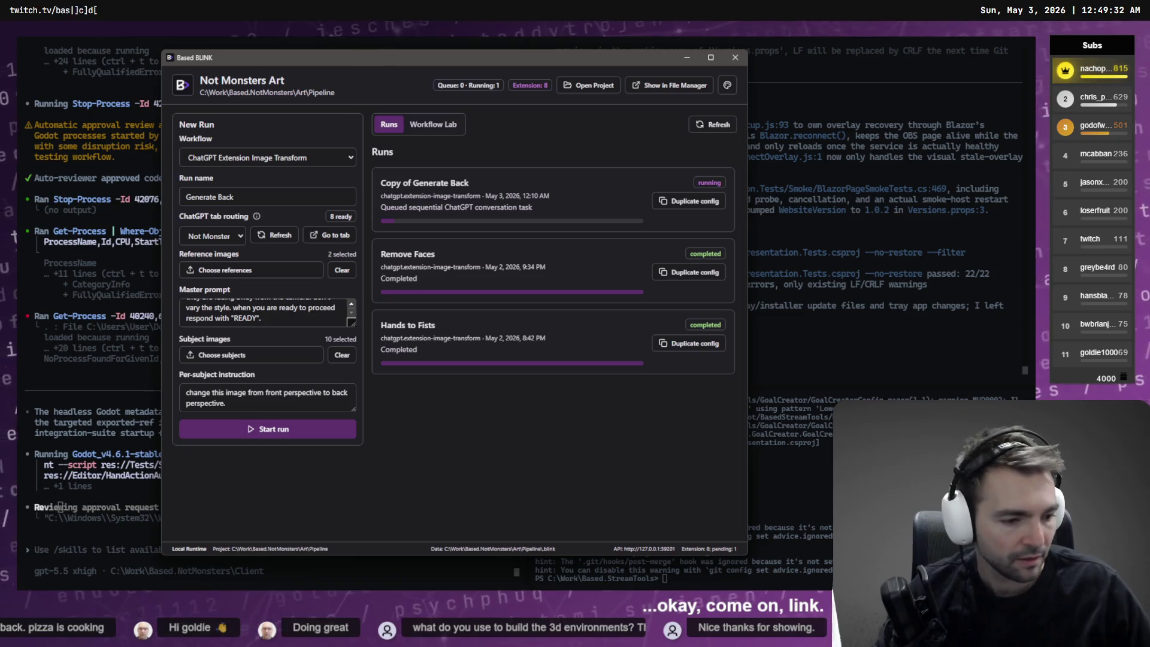
Step: Glance at the Codex agent's progress log on the BLINK change, then return to Based BLINK
{"action": "key", "text": "alt+Tab"}
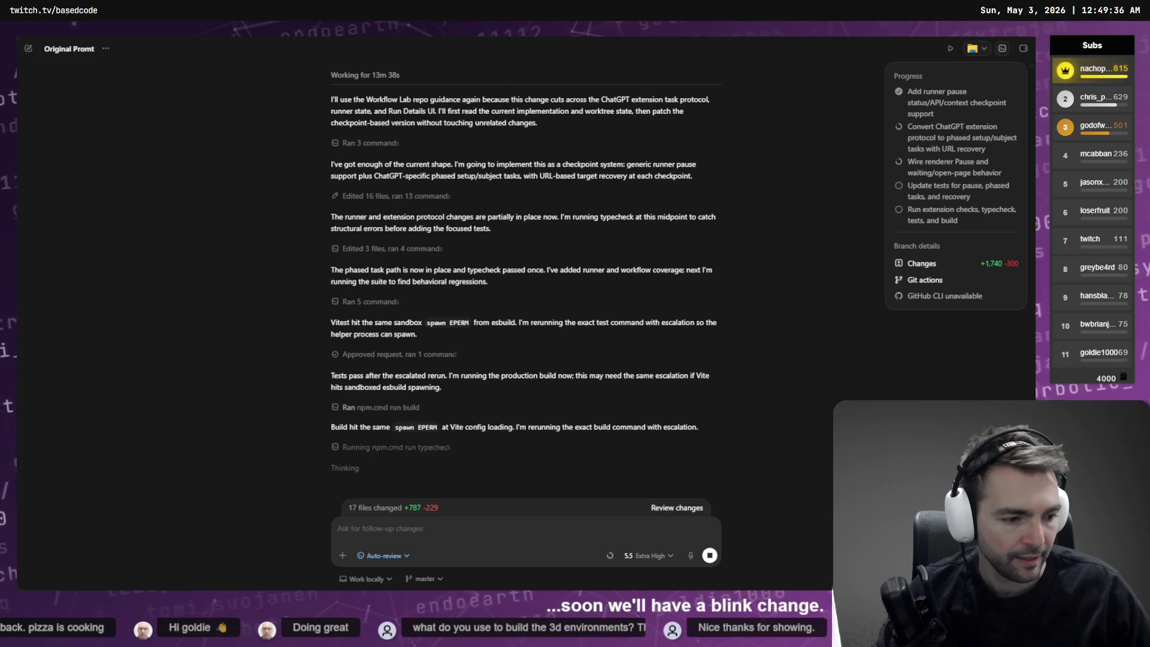
{"action": "key", "text": "alt+Tab"}
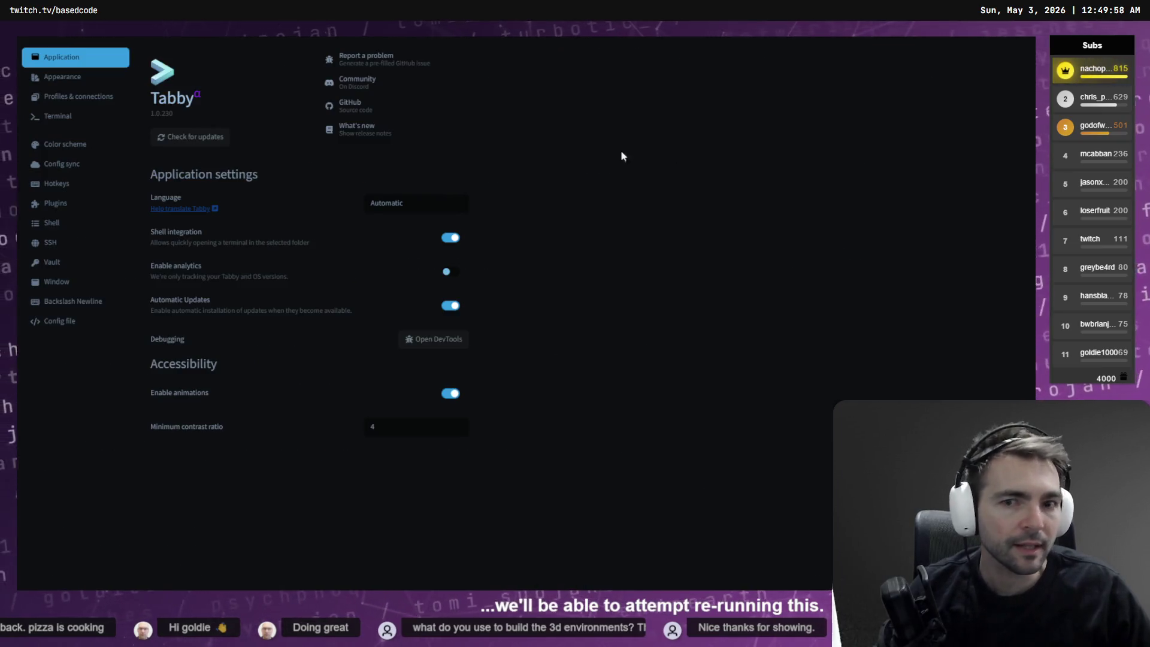
Step: Search the colour schemes for 'drac', apply Dracula and open it in the scheme editor
{"action": "left_click", "coordinate": [99, 145]}
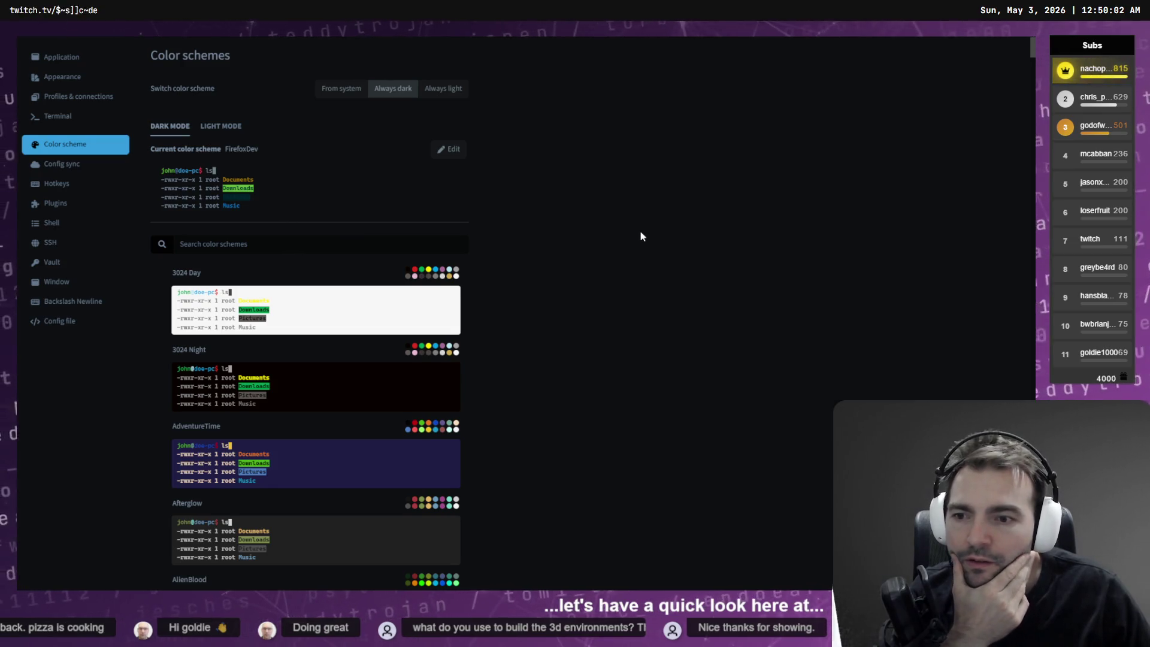
{"action": "scroll", "coordinate": [641, 236], "scroll_direction": "down", "scroll_amount": 5}
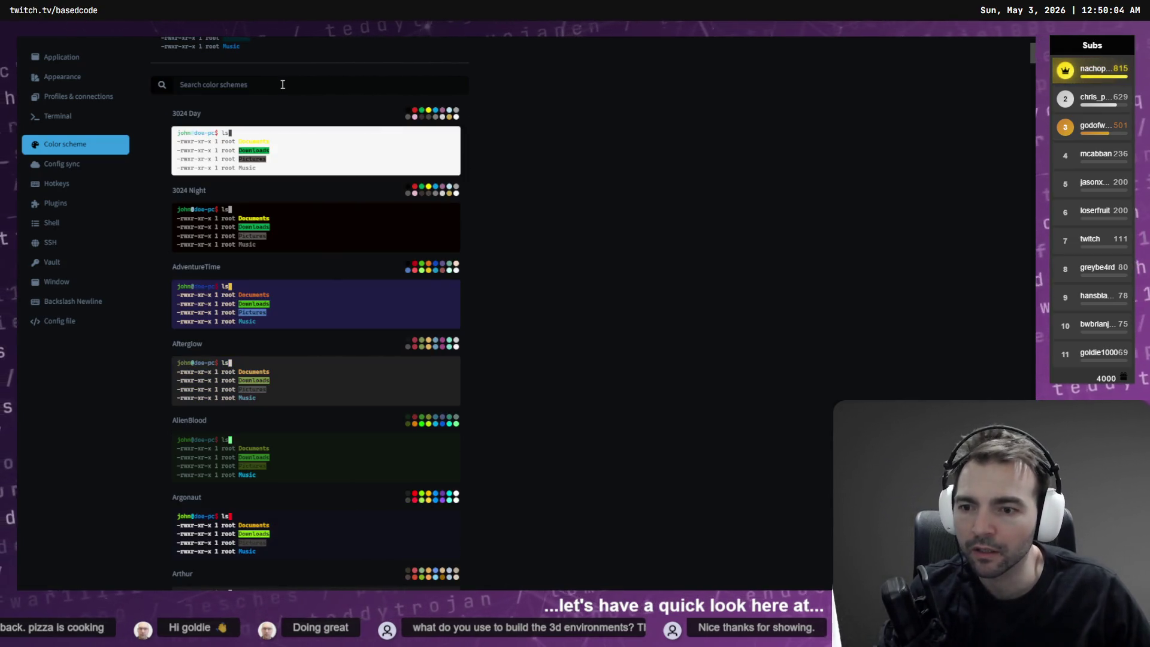
{"action": "left_click", "coordinate": [283, 82]}
{"action": "type", "text": "drac"}
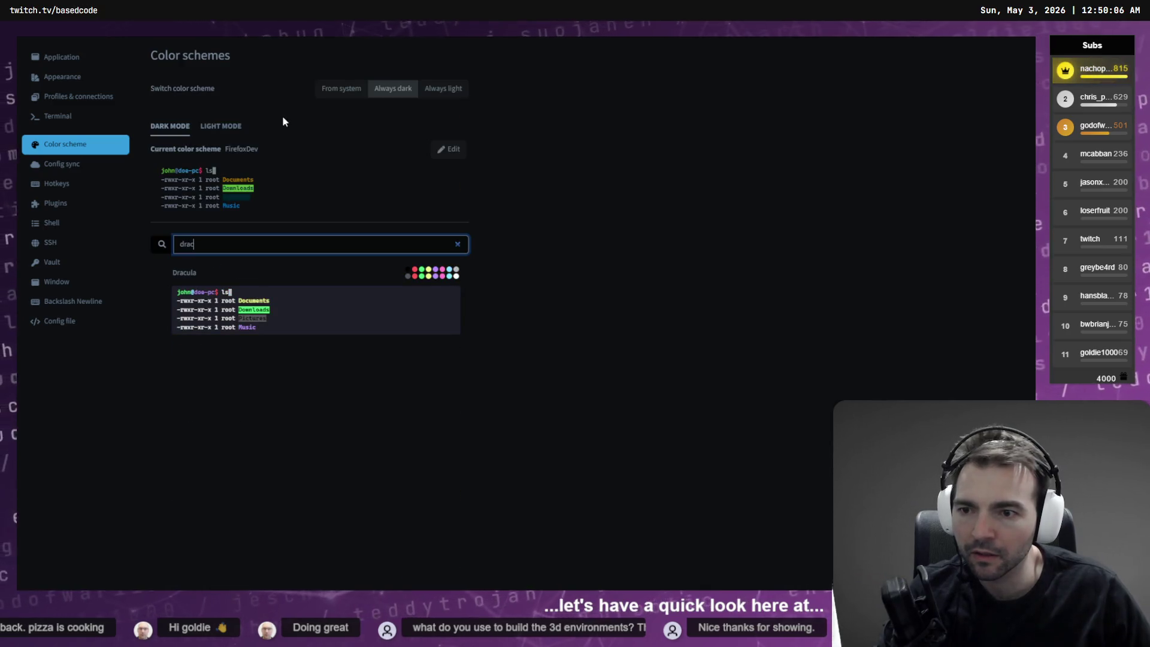
{"action": "left_click", "coordinate": [301, 302]}
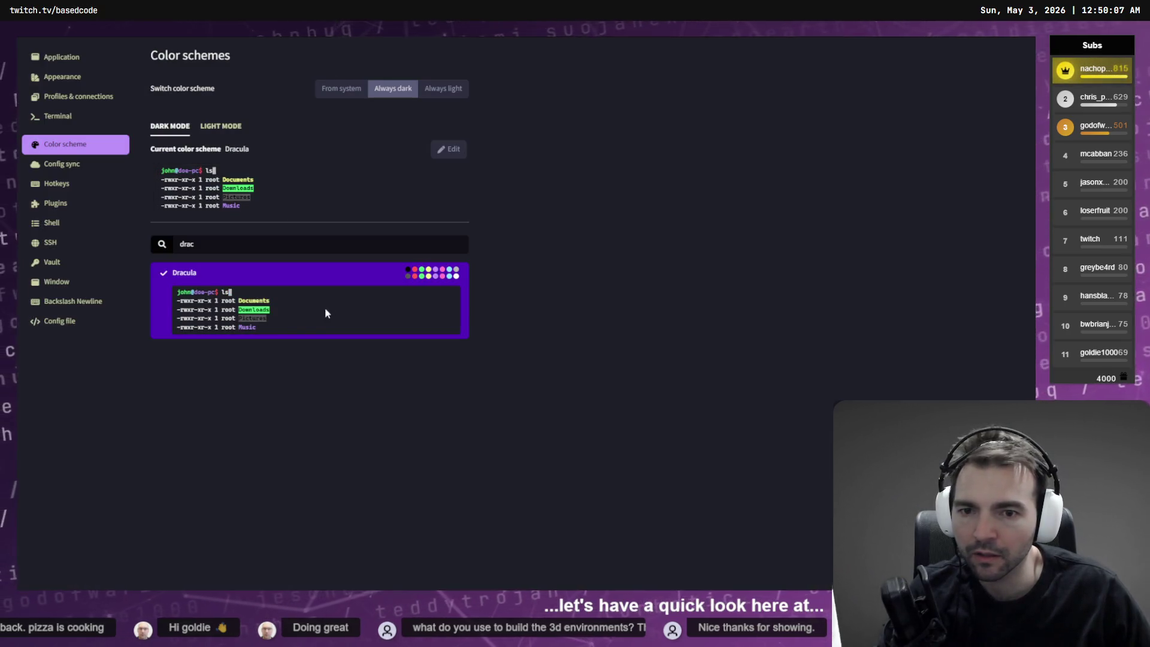
{"action": "left_click", "coordinate": [444, 149]}
Step: Clear the scheme search and briefly browse BLINK's Appearance theme choices before returning
{"action": "left_click", "coordinate": [216, 336]}
{"action": "key", "text": "BackSpace"}
{"action": "key", "text": "BackSpace"}
{"action": "key", "text": "BackSpace"}
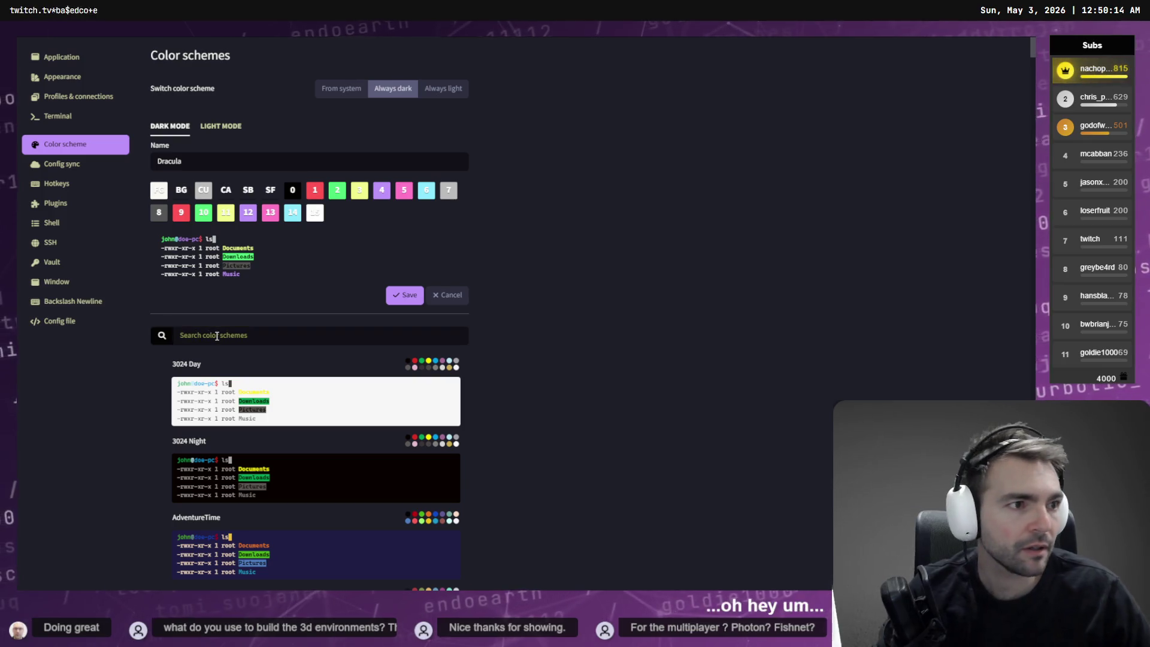
{"action": "key", "text": "alt+Tab"}
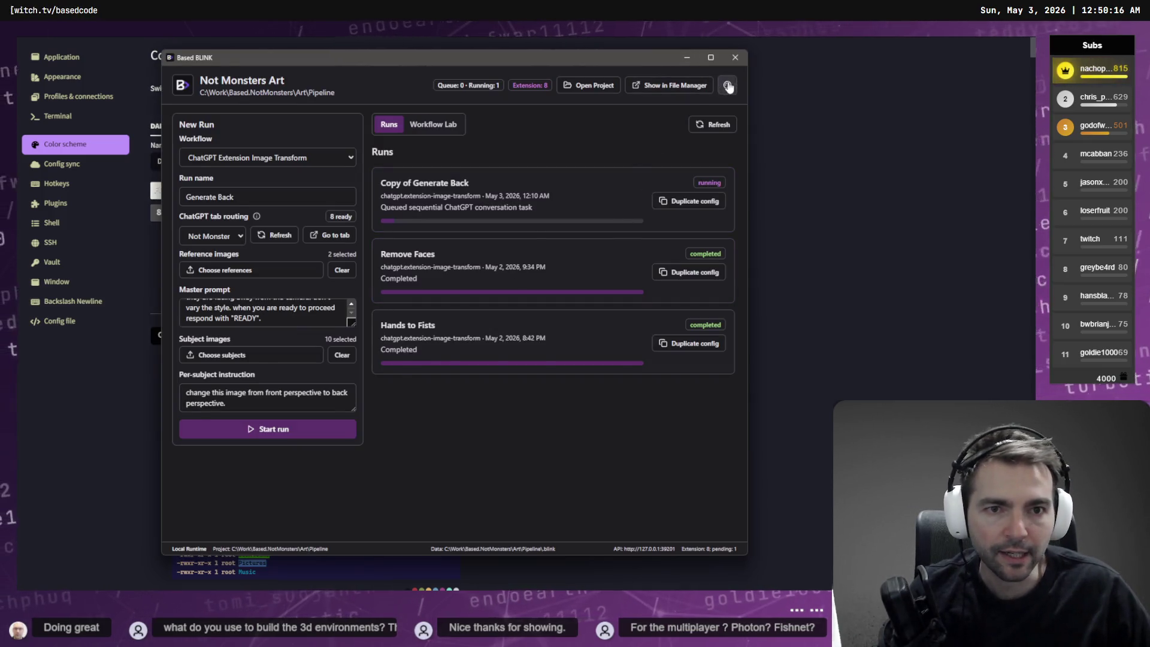
{"action": "left_click", "coordinate": [727, 84]}
{"action": "scroll", "coordinate": [275, 351], "scroll_direction": "down", "scroll_amount": 3}
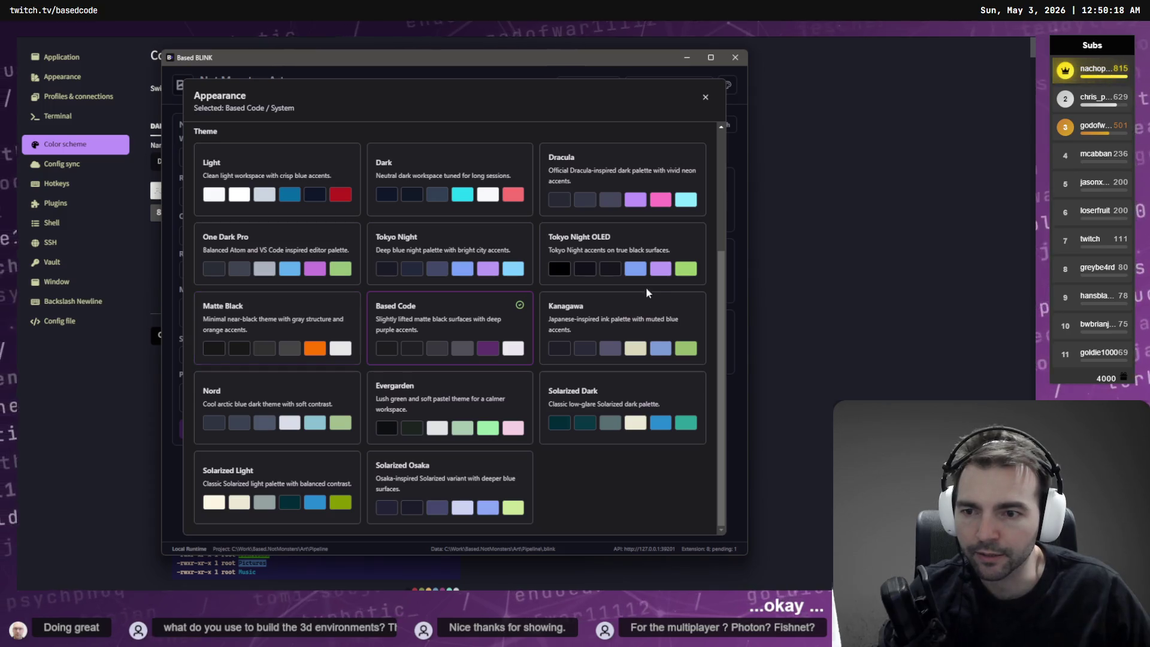
{"action": "key", "text": "Escape"}
{"action": "key", "text": "alt+Tab"}
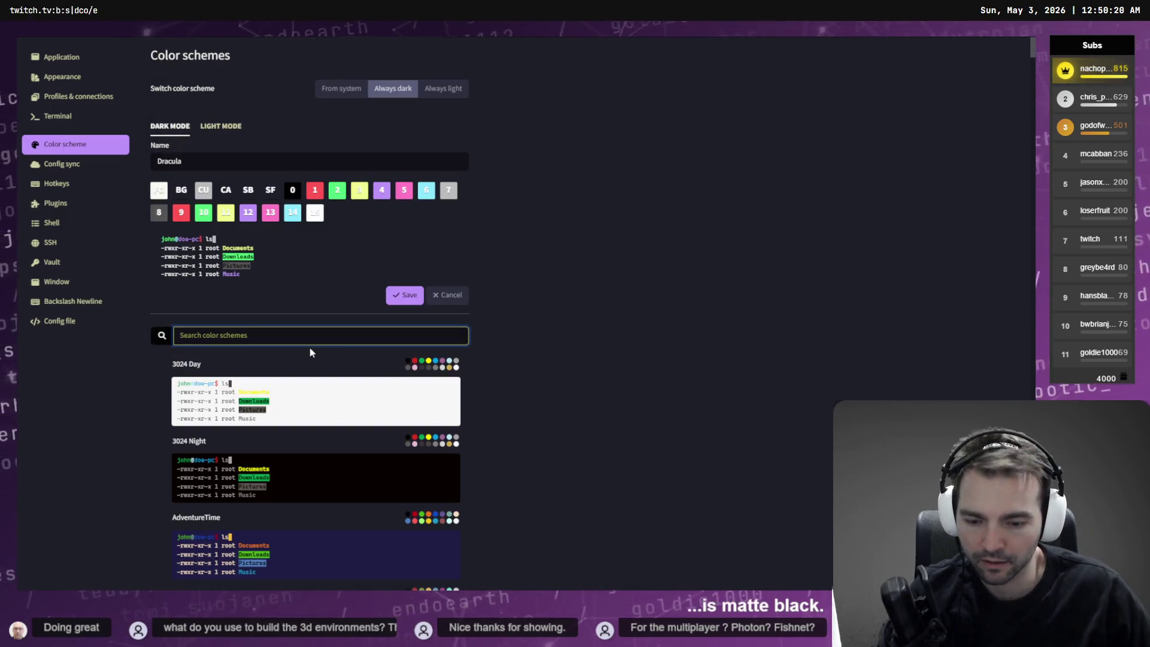
Step: Filter the schemes back to Dracula, close its editor, and glance at the Codex terminal output
{"action": "type", "text": "based"}
{"action": "key", "text": "BackSpace"}
{"action": "key", "text": "BackSpace"}
{"action": "key", "text": "BackSpace"}
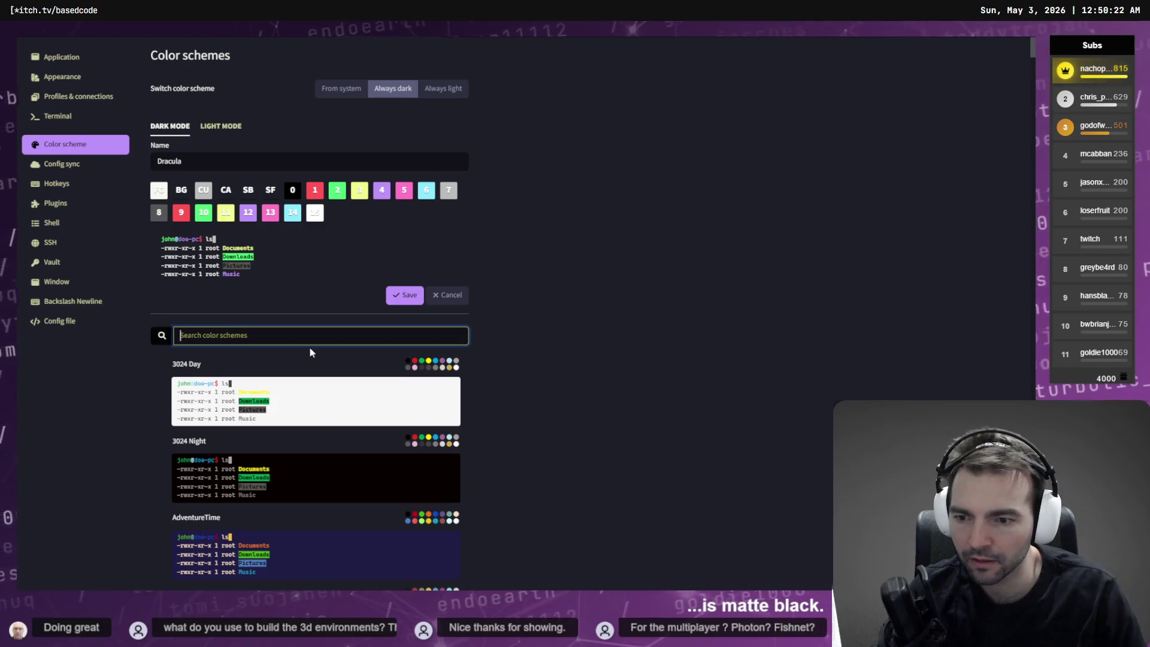
{"action": "type", "text": "dra"}
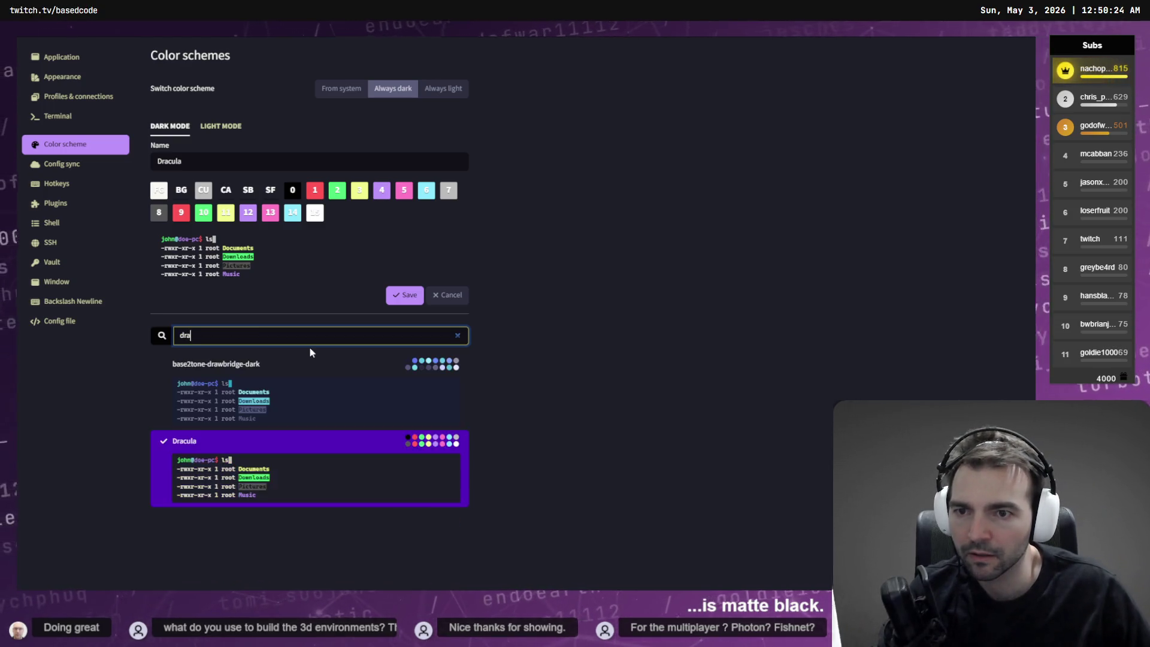
{"action": "type", "text": "c"}
{"action": "left_click", "coordinate": [589, 268]}
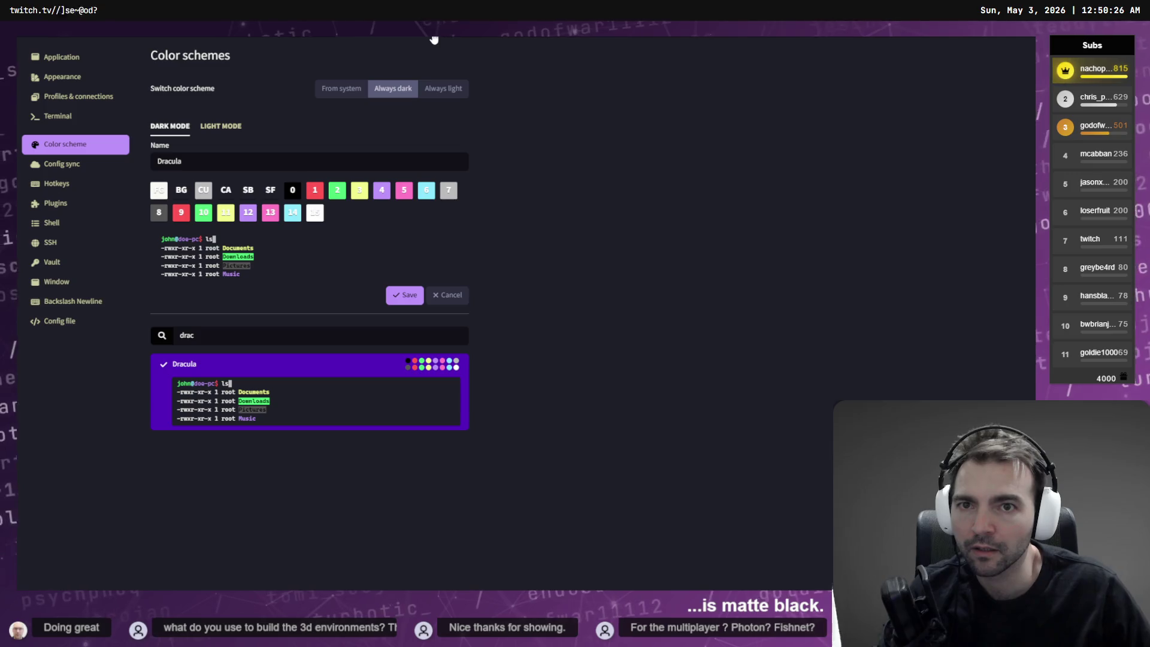
{"action": "left_click", "coordinate": [302, 370]}
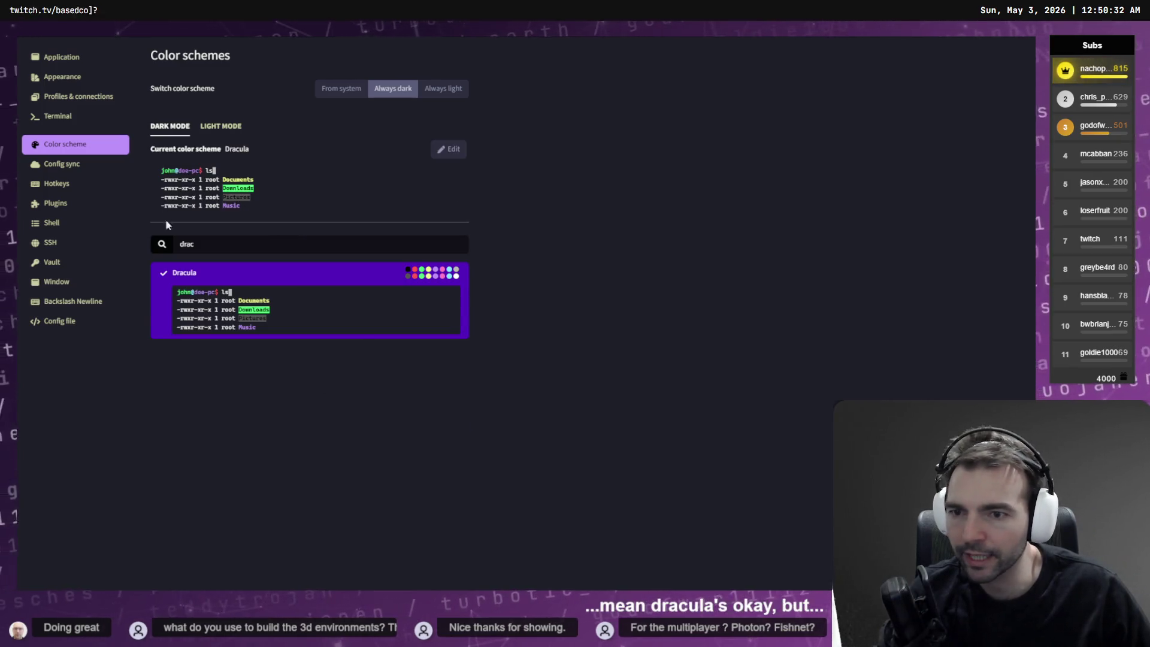
{"action": "key", "text": "ctrl+Tab"}
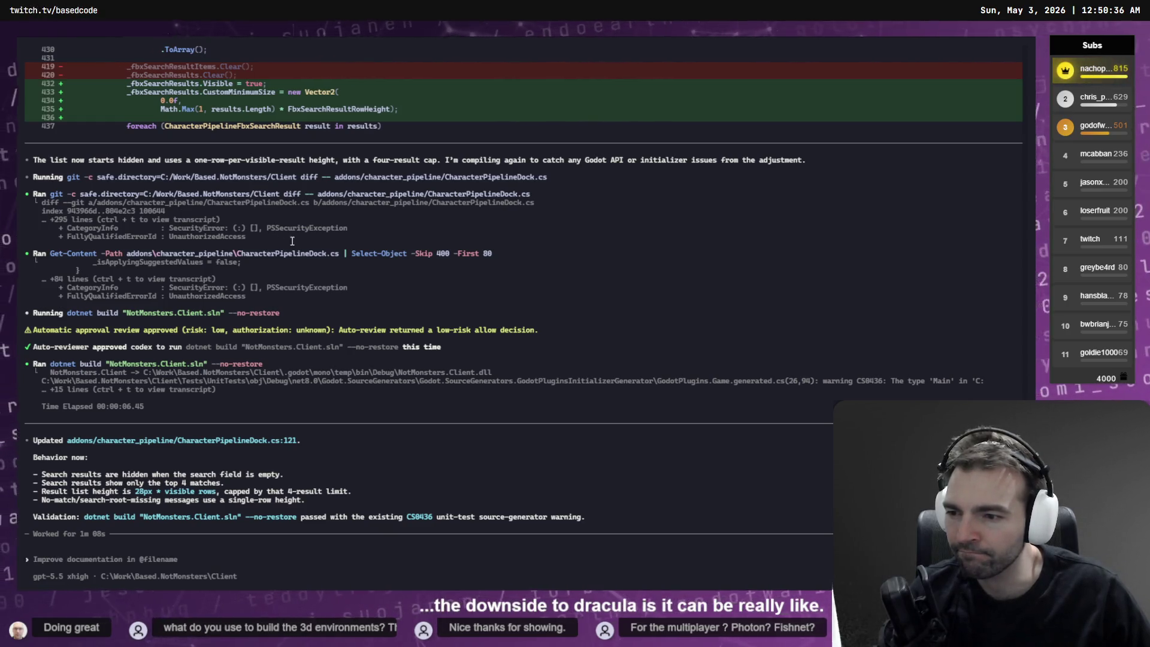
{"action": "key", "text": "ctrl+Tab"}
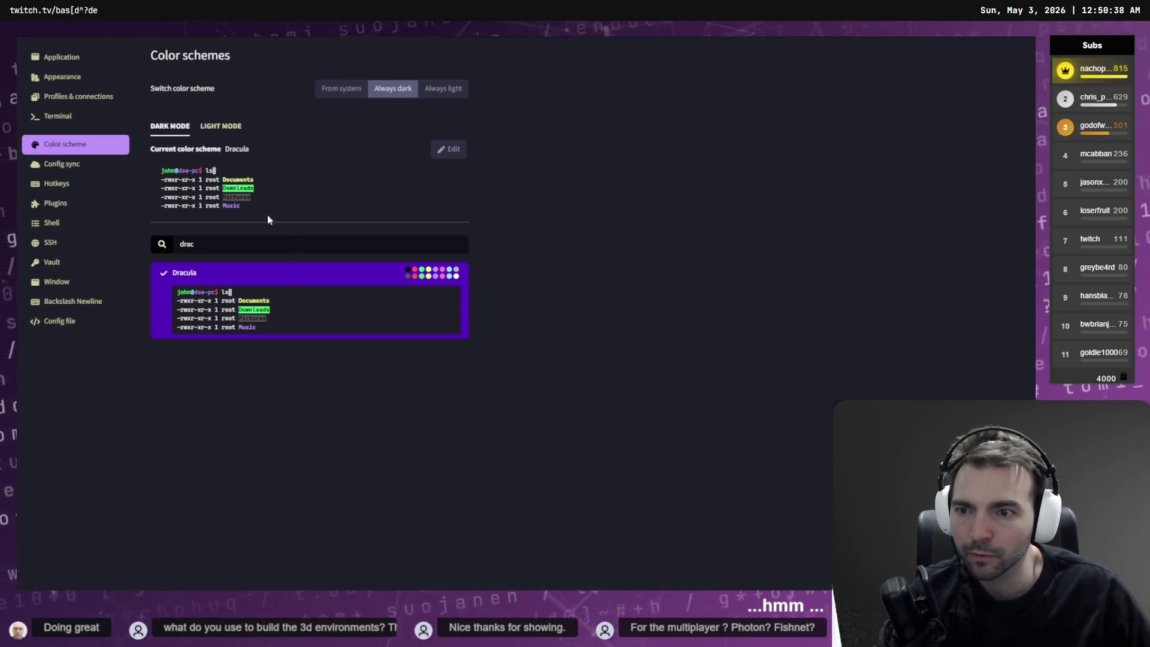
Step: Clear the search and try the AlienBlood, Arthur and Atom schemes, previewing Atom on the terminal
{"action": "left_click", "coordinate": [344, 240]}
{"action": "key", "text": "BackSpace"}
{"action": "key", "text": "BackSpace"}
{"action": "key", "text": "BackSpace"}
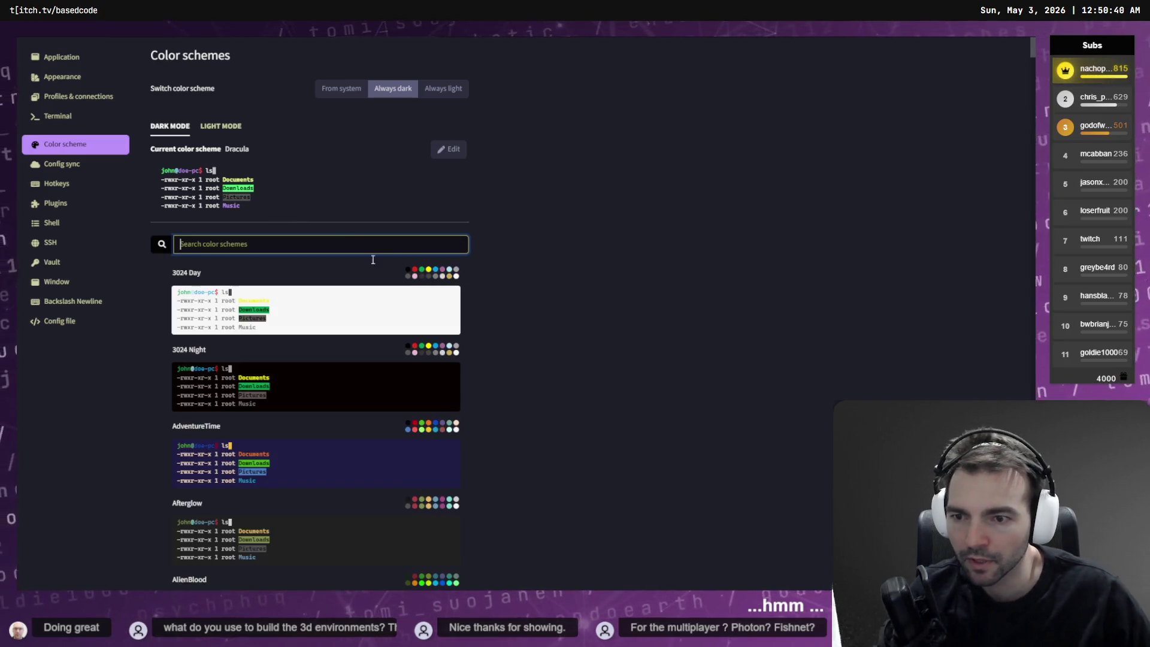
{"action": "scroll", "coordinate": [450, 324], "scroll_direction": "down", "scroll_amount": 2}
{"action": "scroll", "coordinate": [448, 324], "scroll_direction": "down", "scroll_amount": 3}
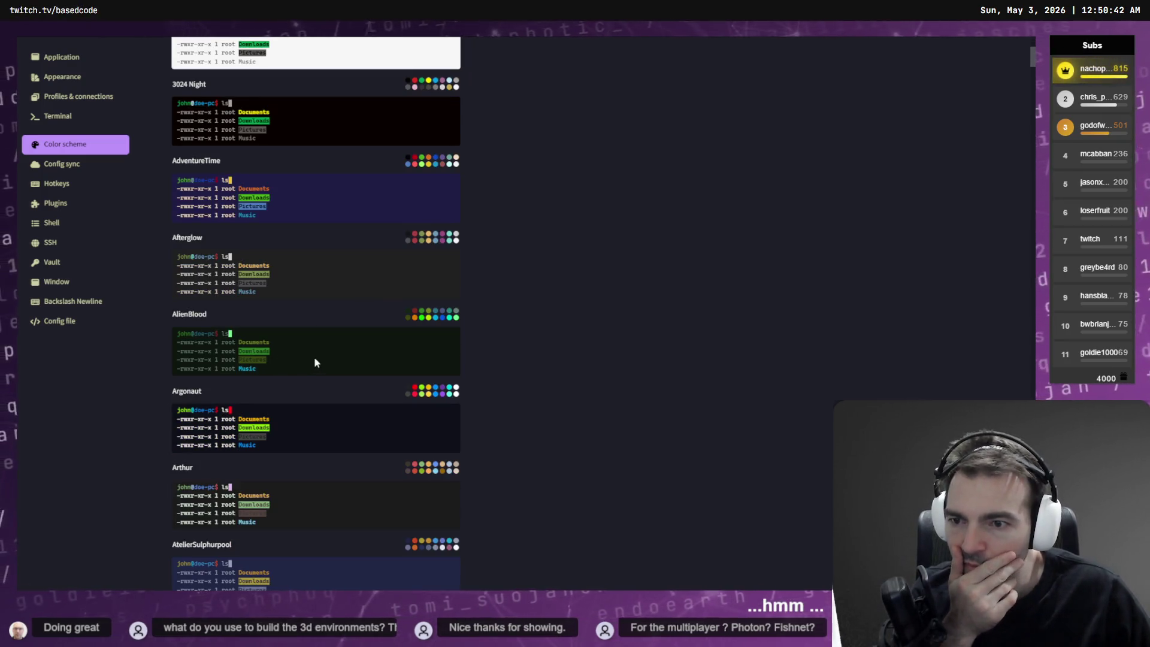
{"action": "left_click", "coordinate": [325, 360]}
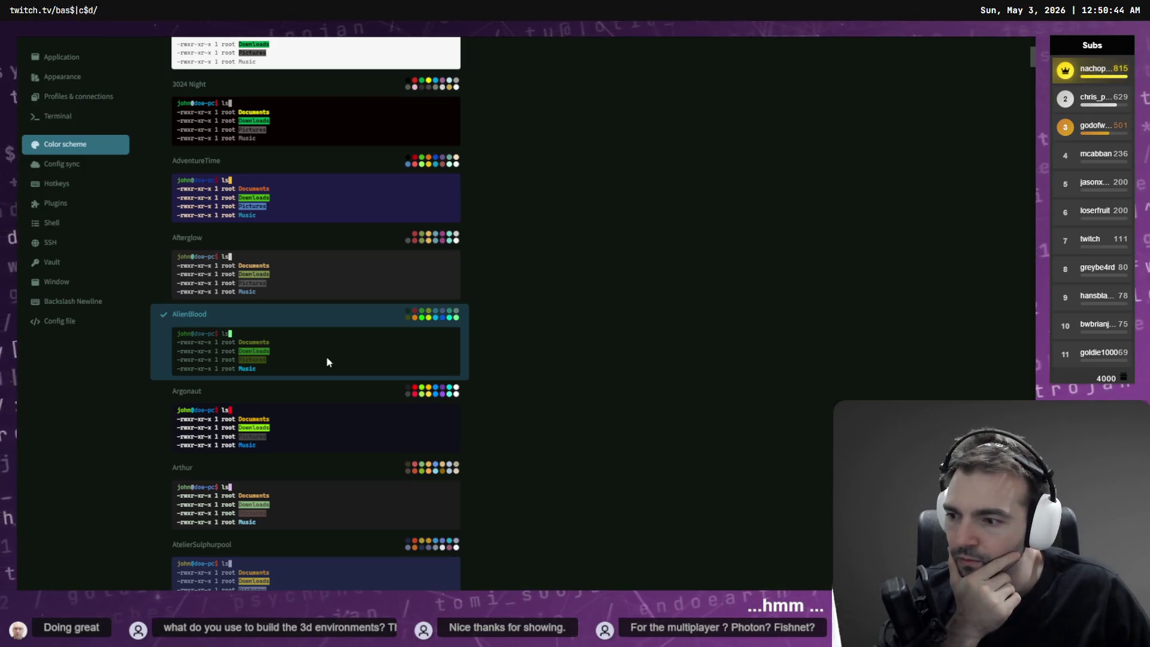
{"action": "scroll", "coordinate": [318, 431], "scroll_direction": "down", "scroll_amount": 1}
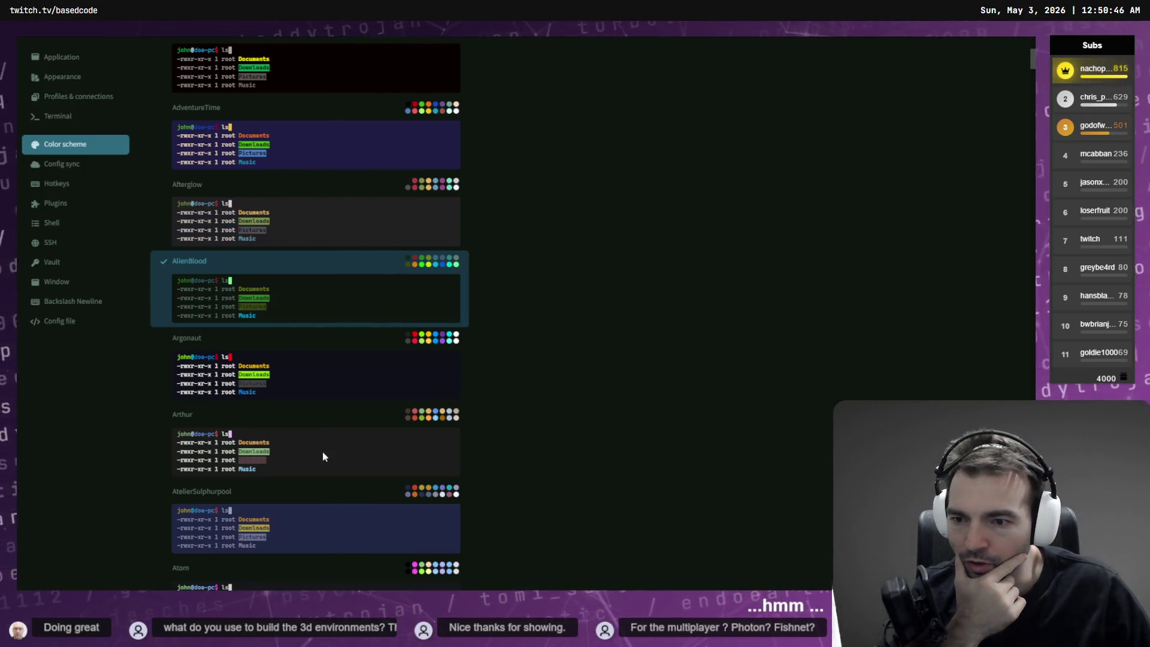
{"action": "left_click", "coordinate": [323, 456]}
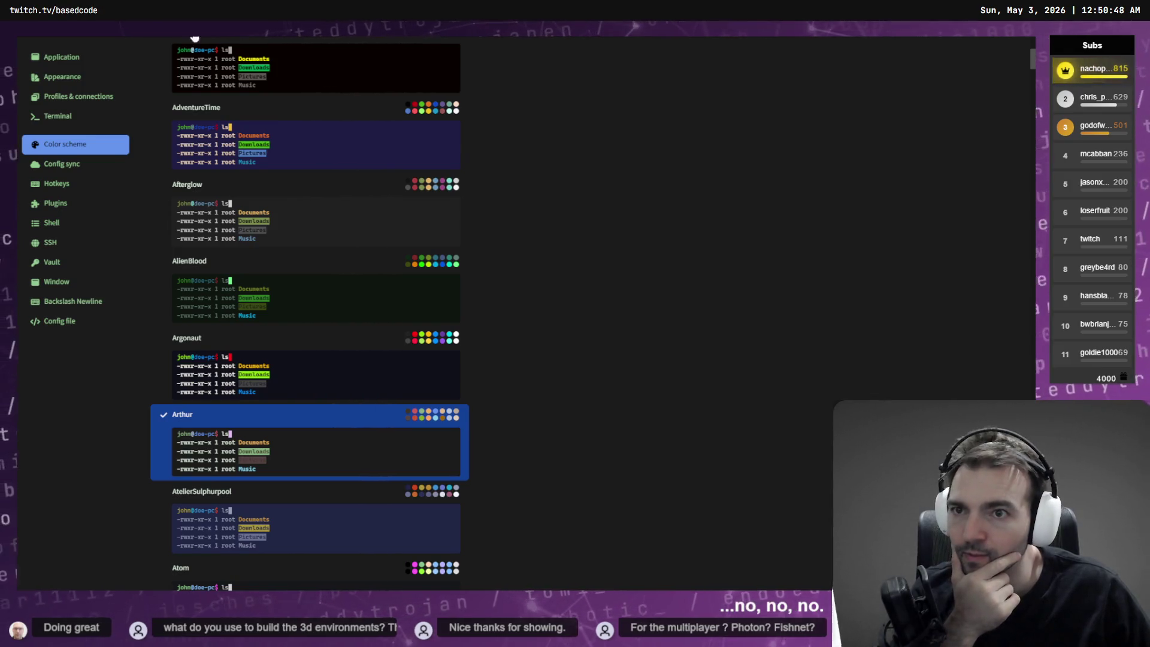
{"action": "scroll", "coordinate": [352, 486], "scroll_direction": "down", "scroll_amount": 3}
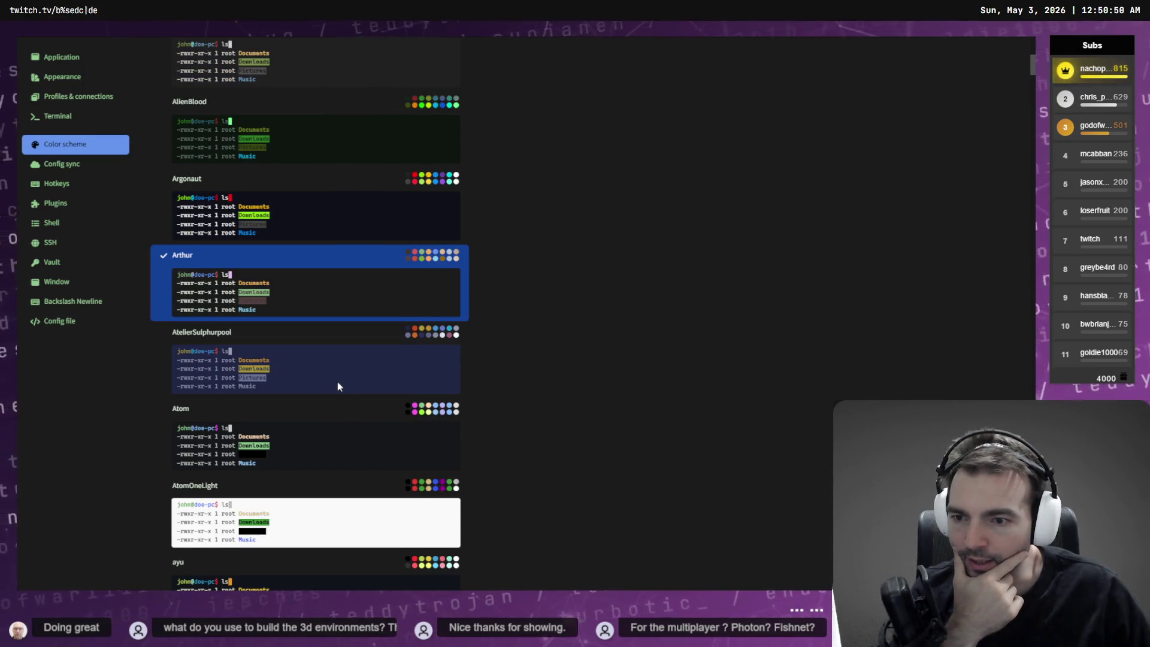
{"action": "scroll", "coordinate": [337, 382], "scroll_direction": "down", "scroll_amount": 1}
{"action": "left_click", "coordinate": [329, 390]}
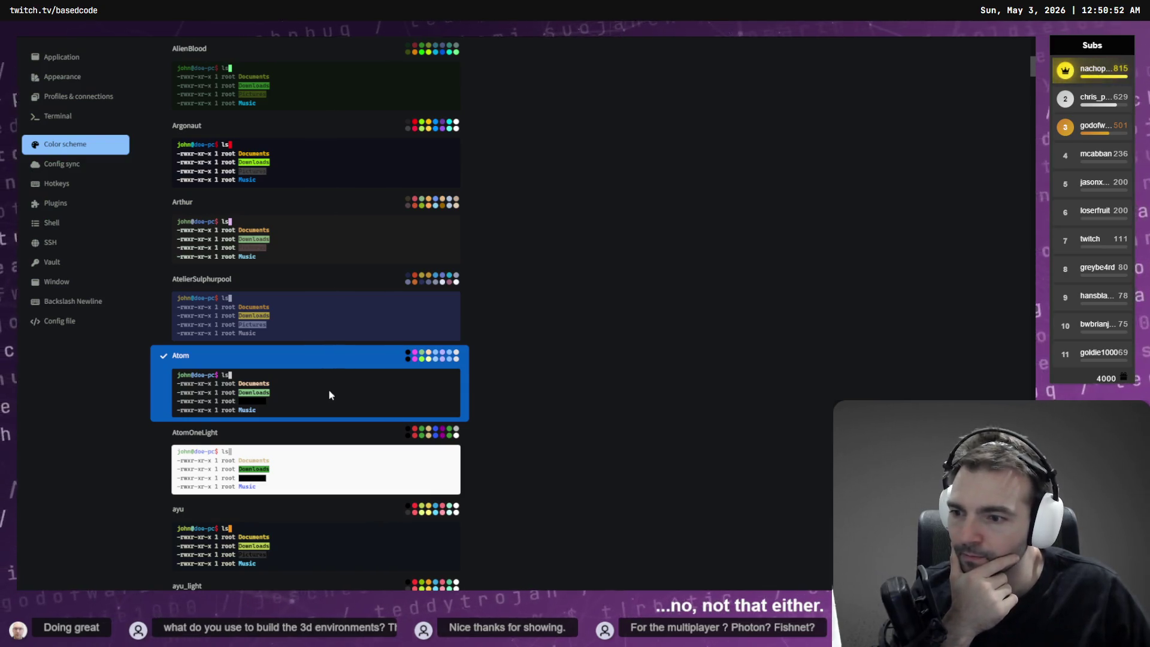
{"action": "left_click", "coordinate": [71, 35]}
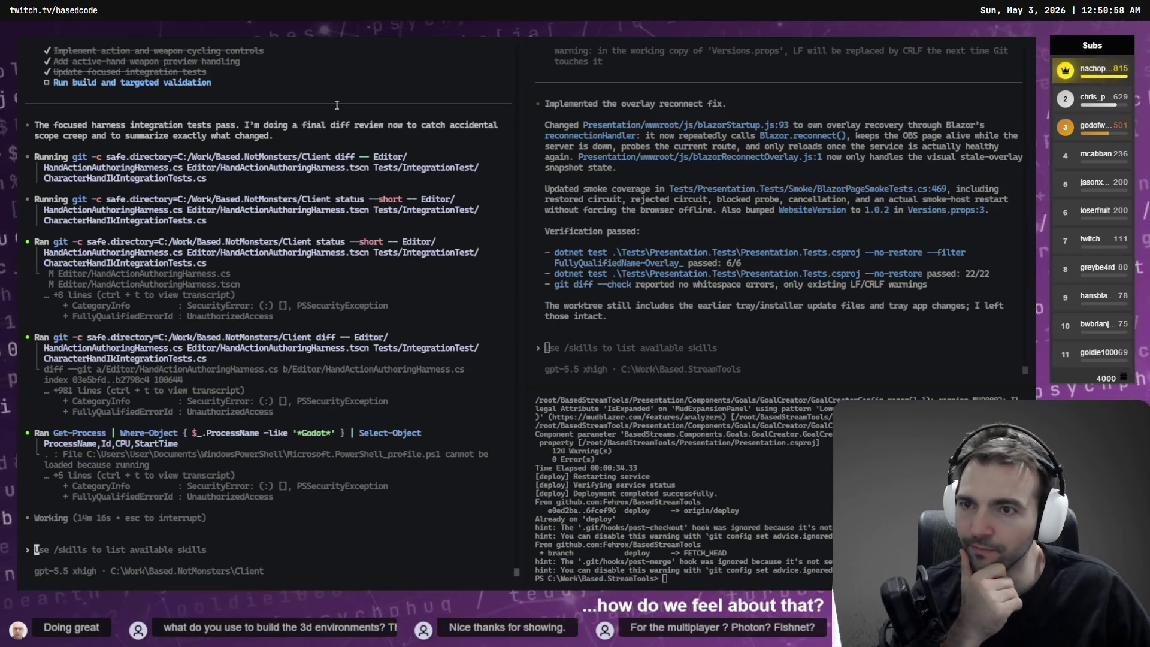
{"action": "key", "text": "ctrl+shift+Tab"}
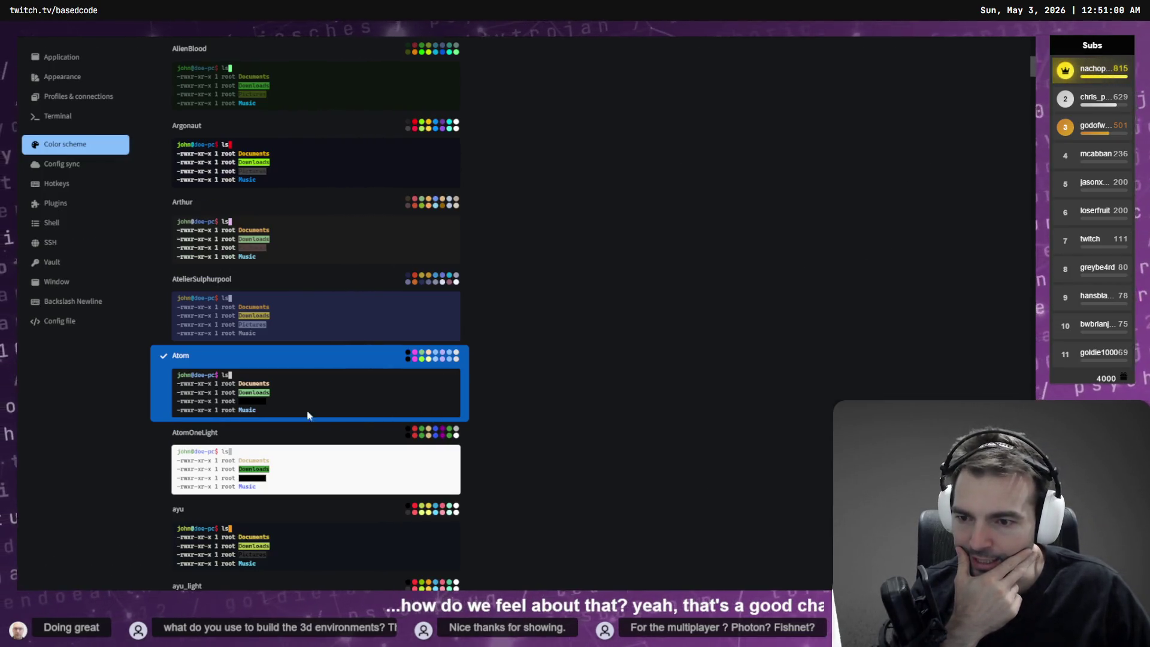
Step: Try Base16 Default Dark and base2tone-cave-dark, previewing each on the terminal panes
{"action": "scroll", "coordinate": [339, 466], "scroll_direction": "down", "scroll_amount": 3}
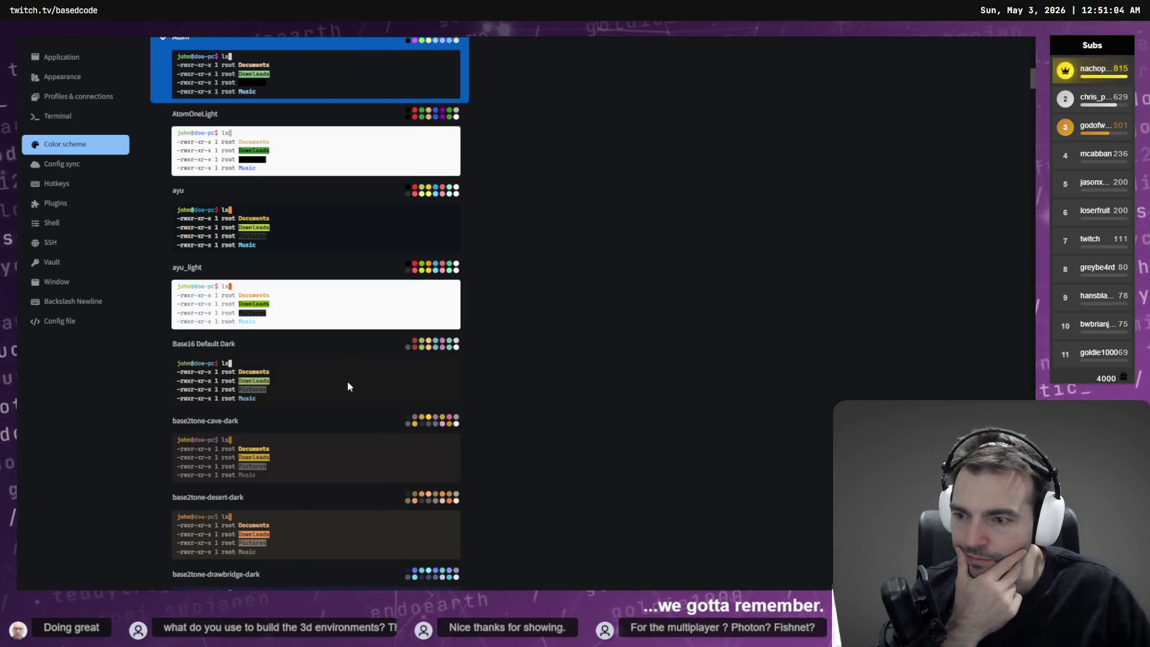
{"action": "left_click", "coordinate": [348, 386]}
{"action": "key", "text": "ctrl+Tab"}
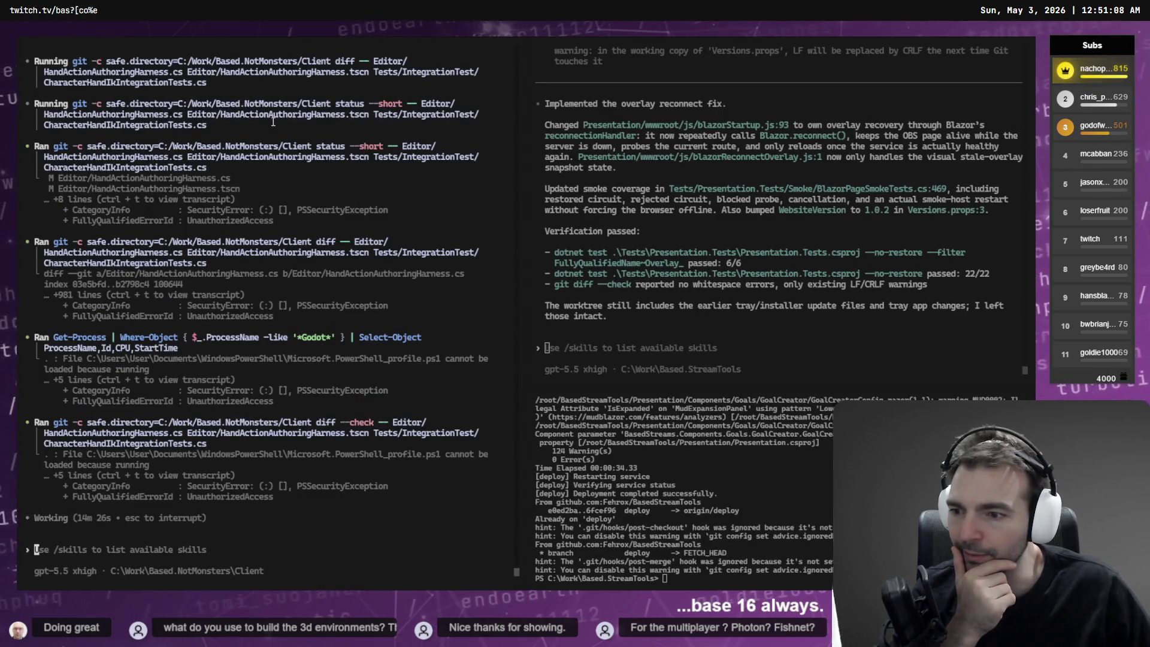
{"action": "key", "text": "ctrl+Tab"}
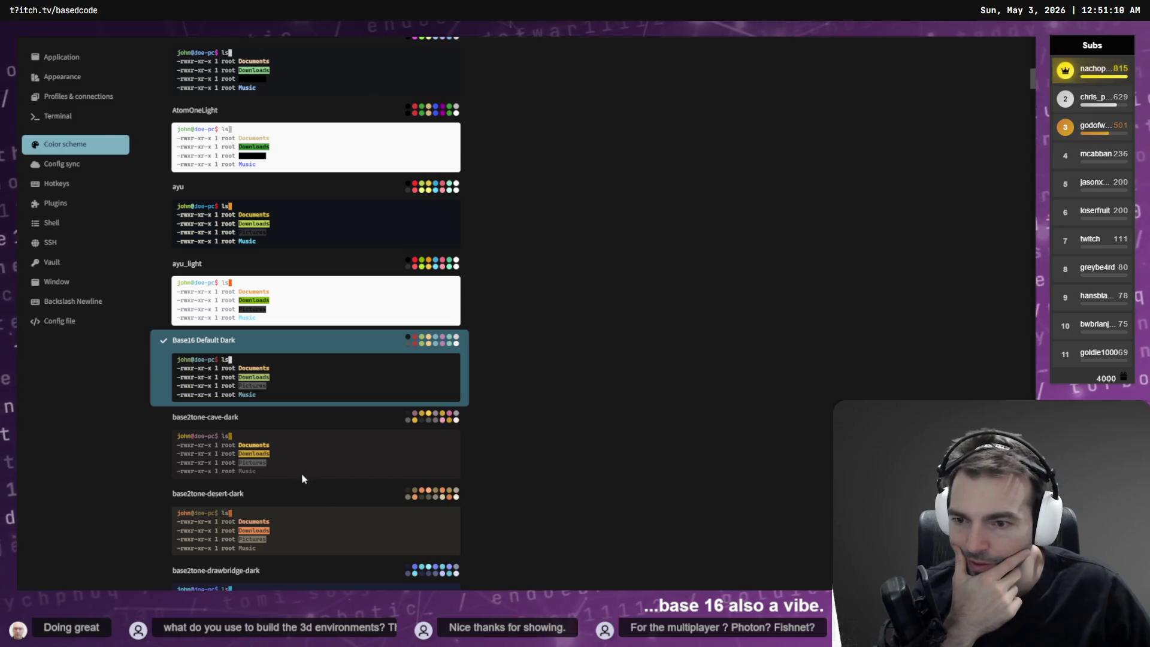
{"action": "left_click", "coordinate": [341, 457]}
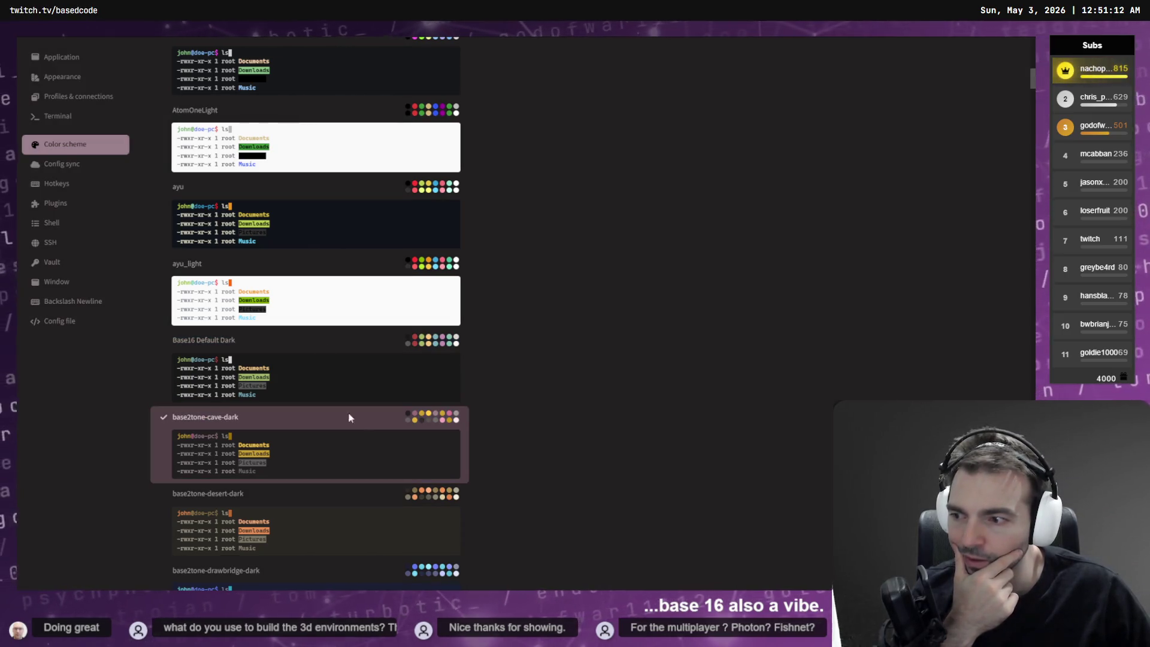
{"action": "key", "text": "ctrl+Tab"}
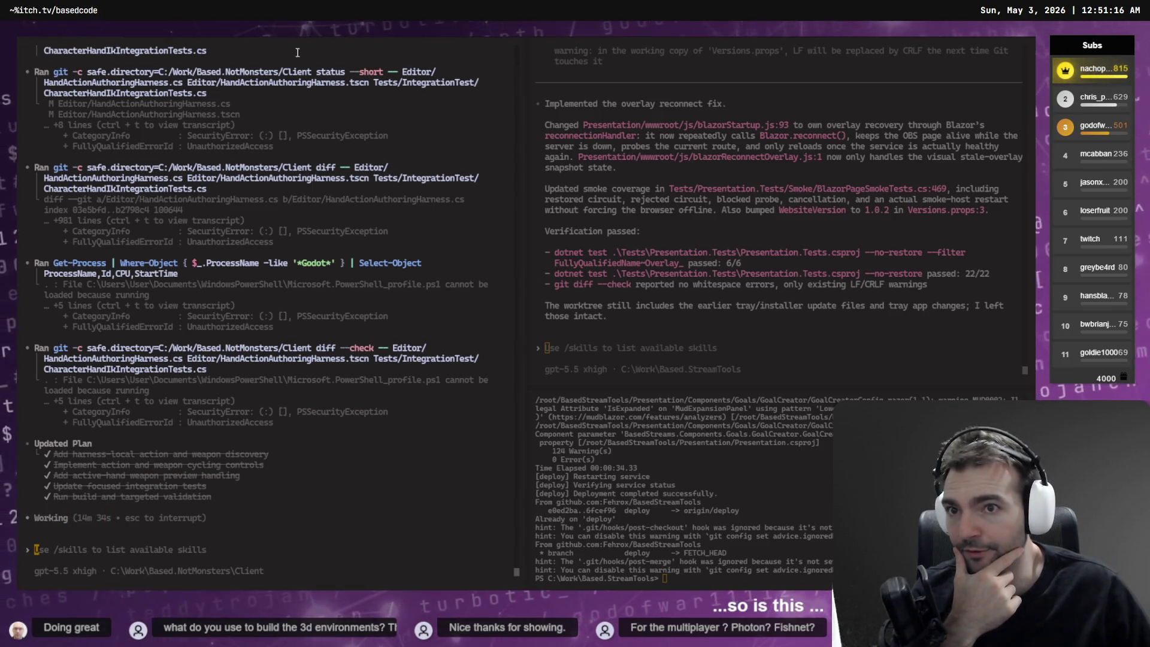
{"action": "key", "text": "ctrl+Tab"}
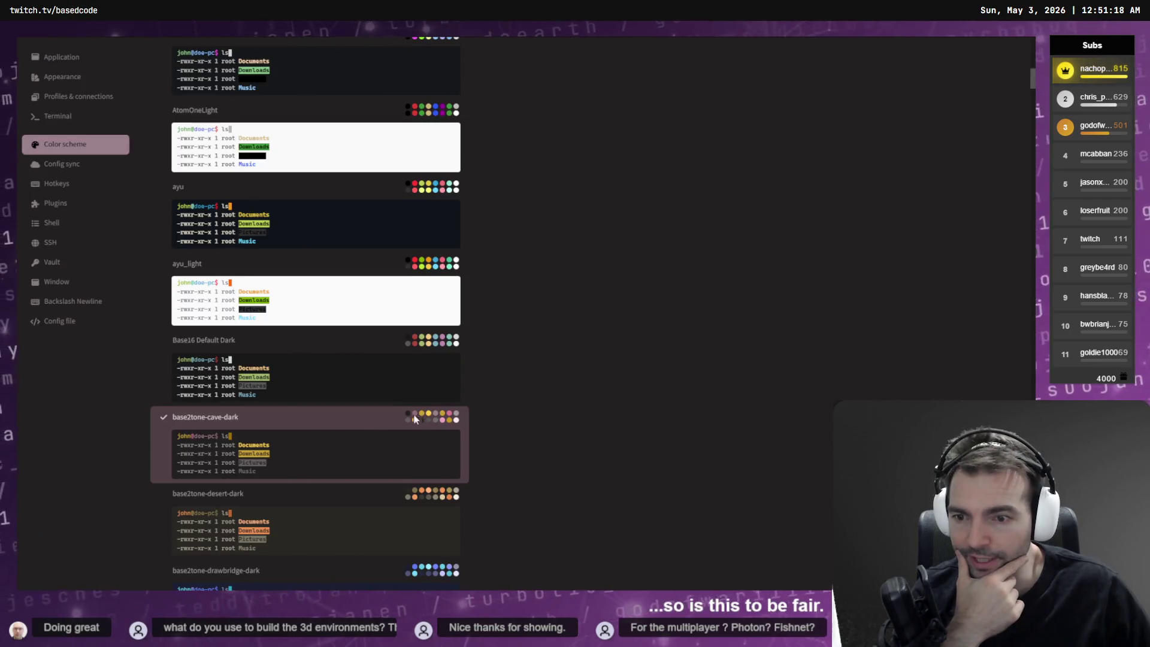
Step: Apply Brogrammer, check it on the terminal panes, and open Brogrammer in the scheme editor
{"action": "scroll", "coordinate": [350, 356], "scroll_direction": "down", "scroll_amount": 9}
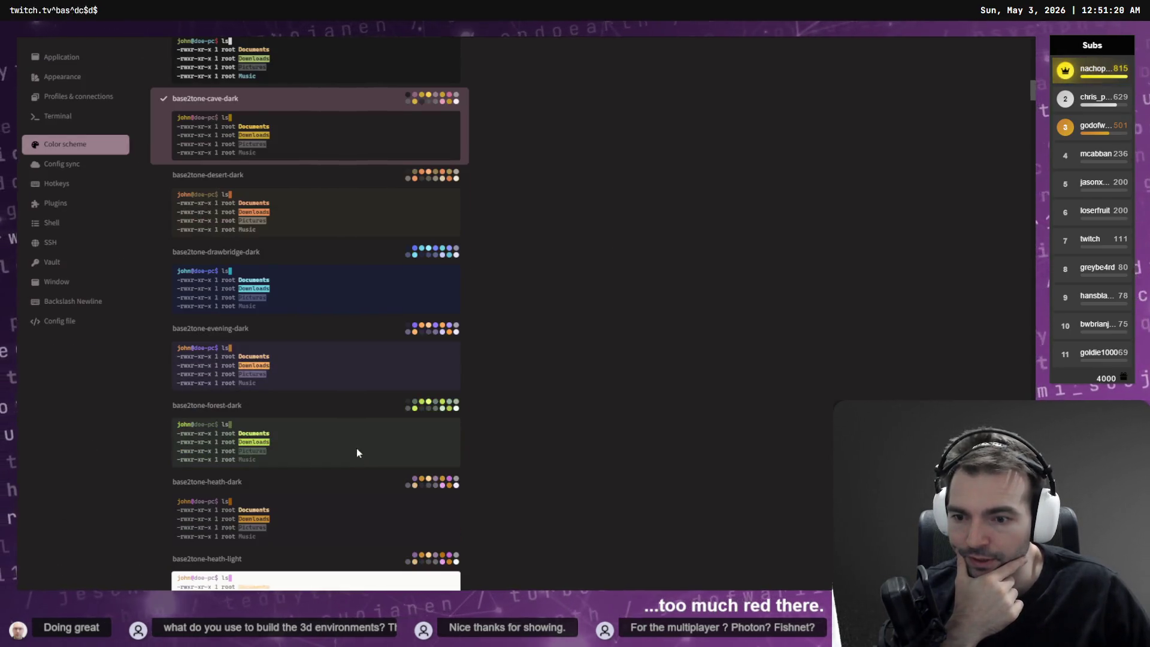
{"action": "scroll", "coordinate": [356, 434], "scroll_direction": "down", "scroll_amount": 10}
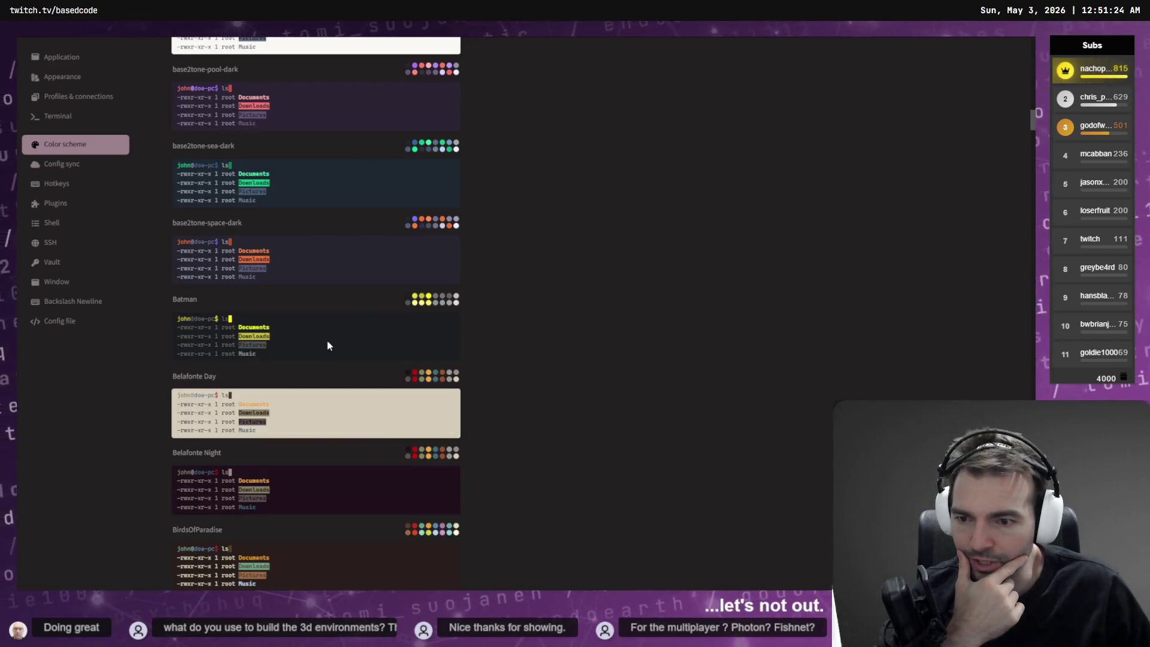
{"action": "scroll", "coordinate": [329, 343], "scroll_direction": "down", "scroll_amount": 6}
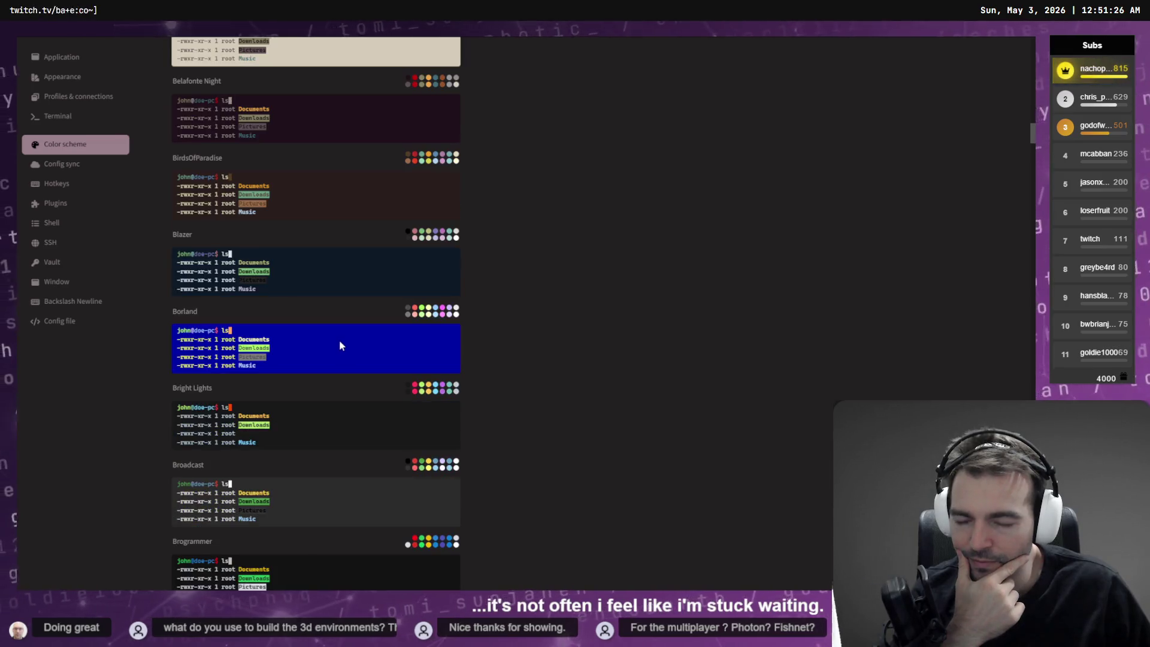
{"action": "scroll", "coordinate": [339, 345], "scroll_direction": "down", "scroll_amount": 3}
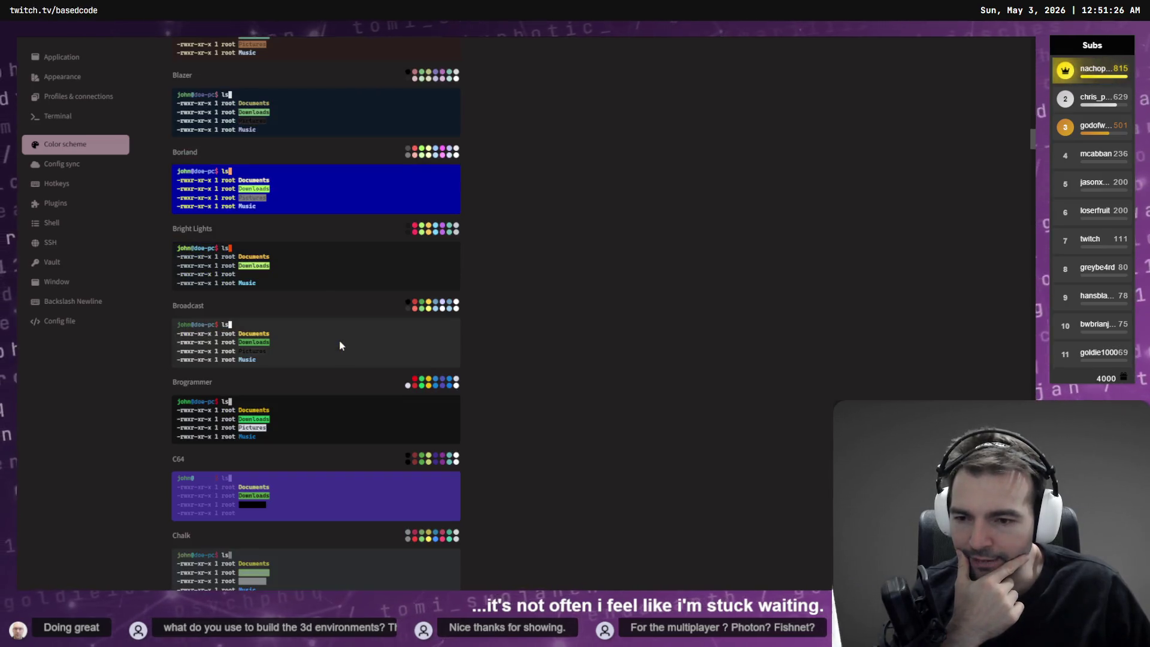
{"action": "left_click", "coordinate": [322, 420]}
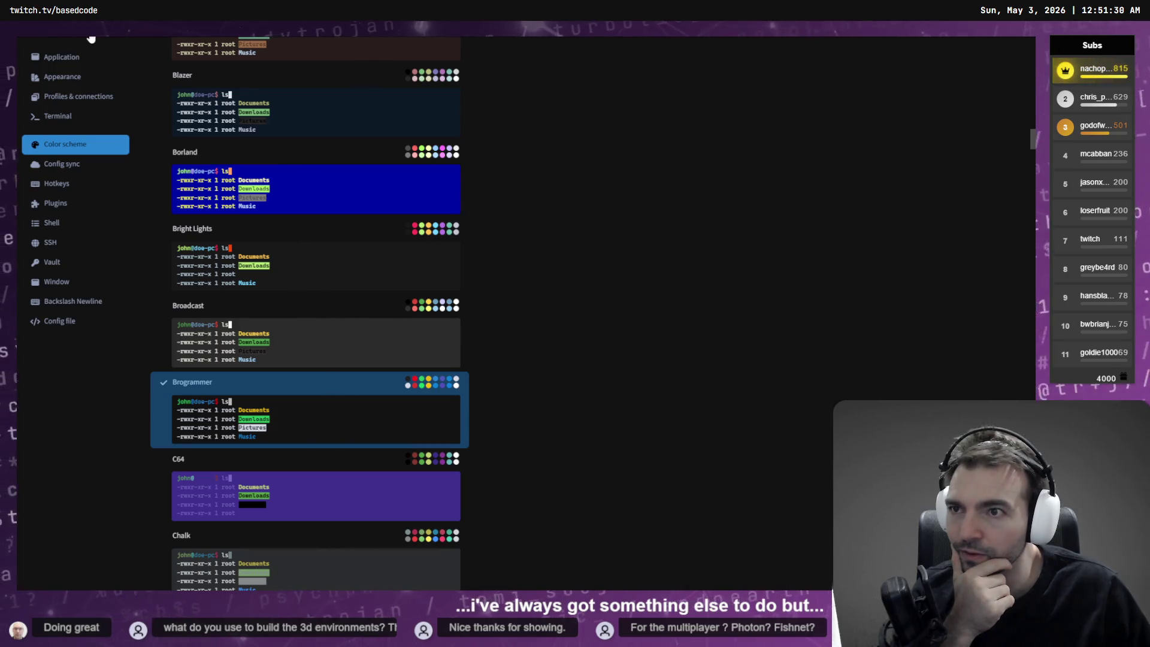
{"action": "key", "text": "ctrl+Tab"}
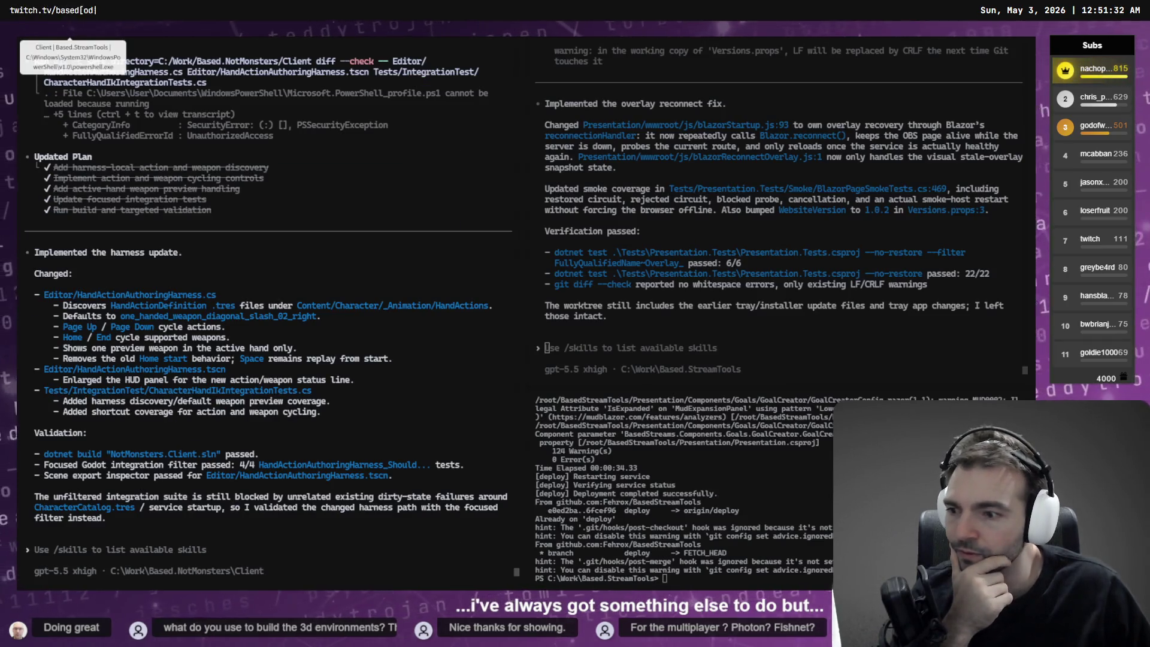
{"action": "left_click", "coordinate": [394, 39]}
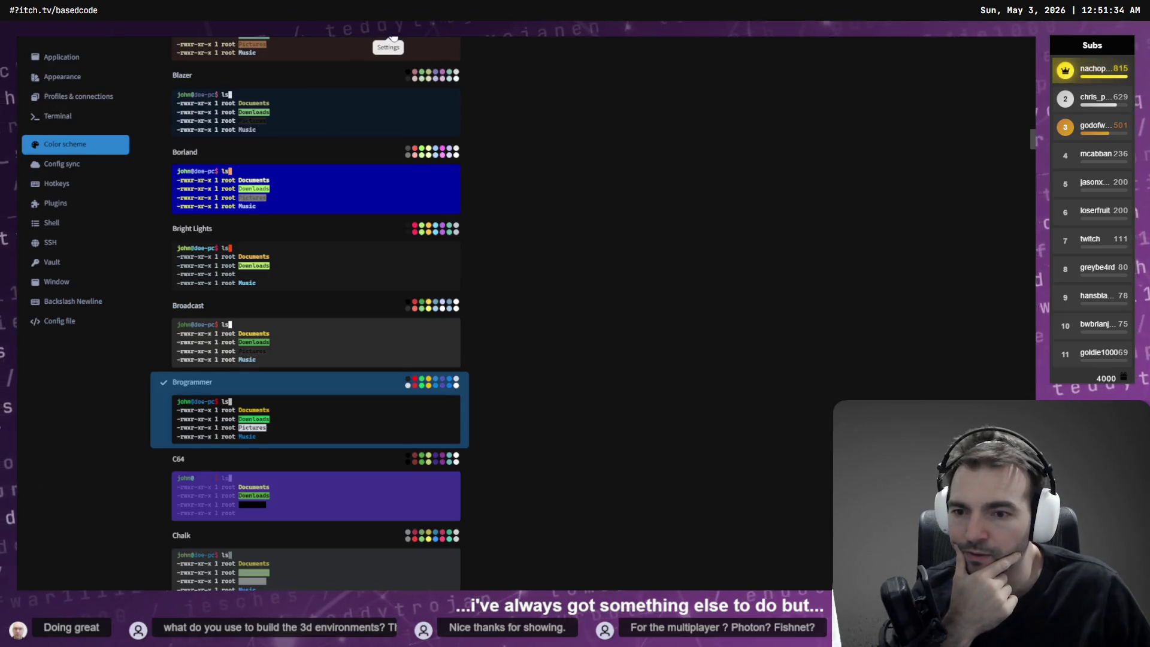
{"action": "scroll", "coordinate": [534, 367], "scroll_direction": "up", "scroll_amount": 20}
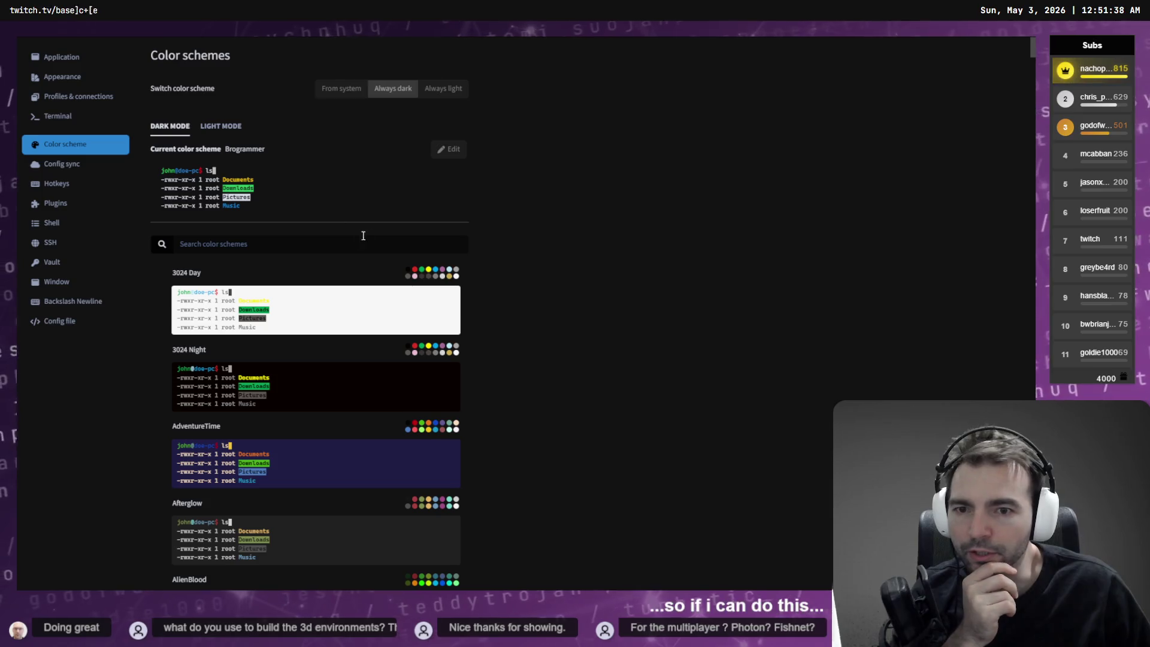
{"action": "left_click", "coordinate": [447, 150]}
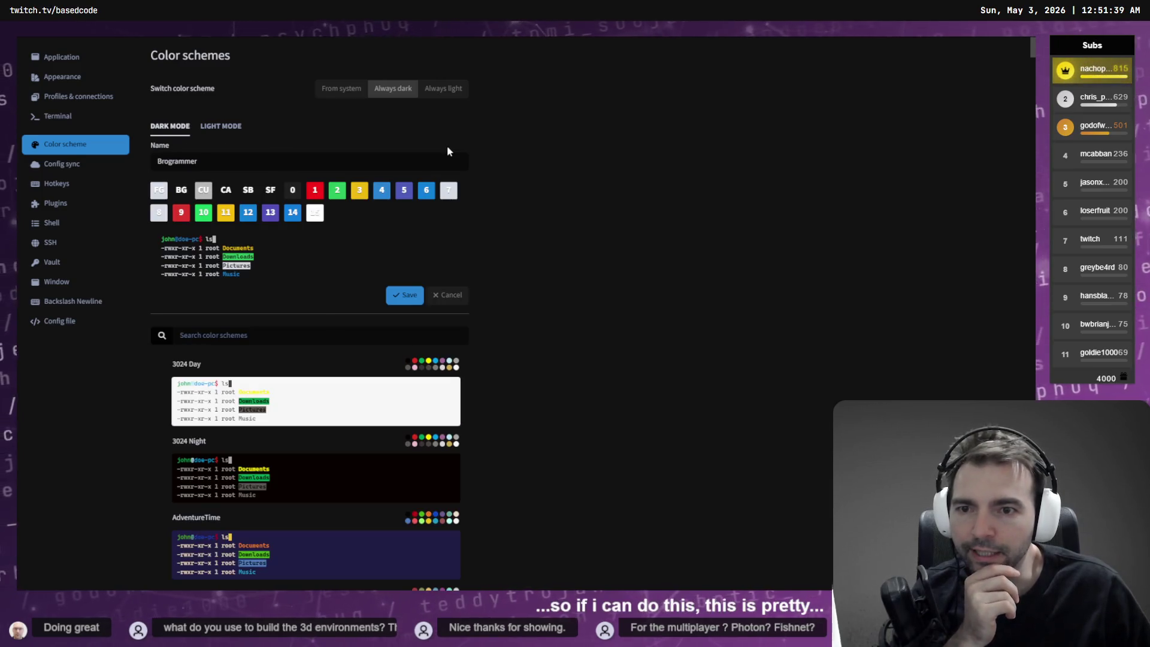
Step: Set Brogrammer palette colours 5, 6 and 4 to purple and violet shades
{"action": "left_click", "coordinate": [406, 193]}
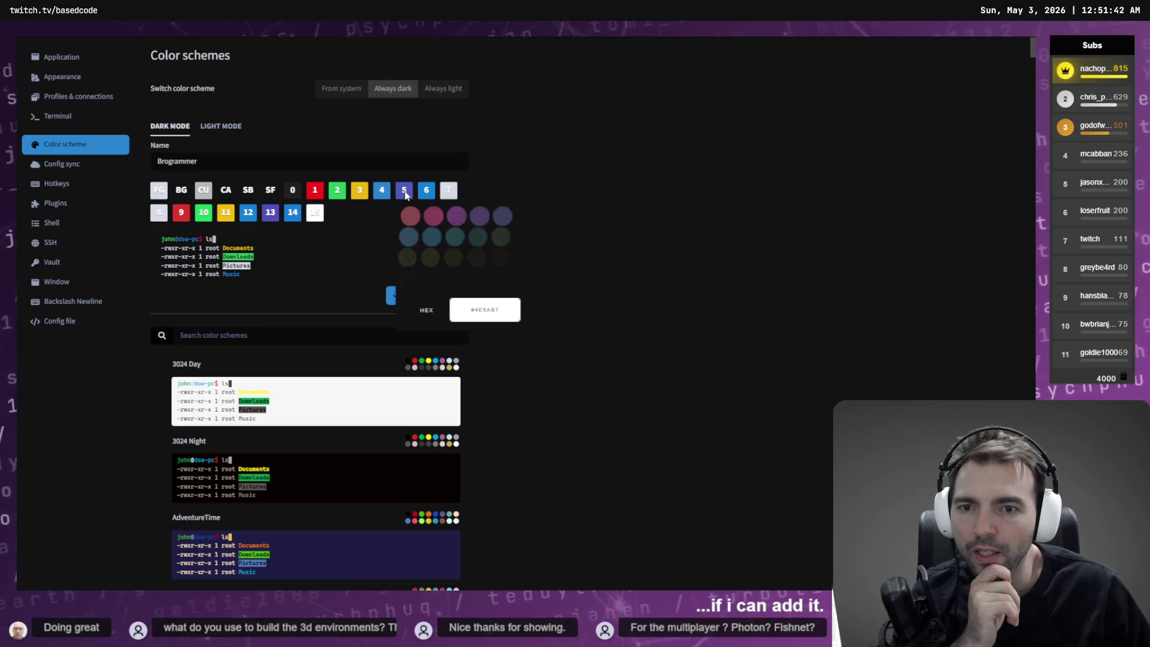
{"action": "left_click", "coordinate": [487, 218]}
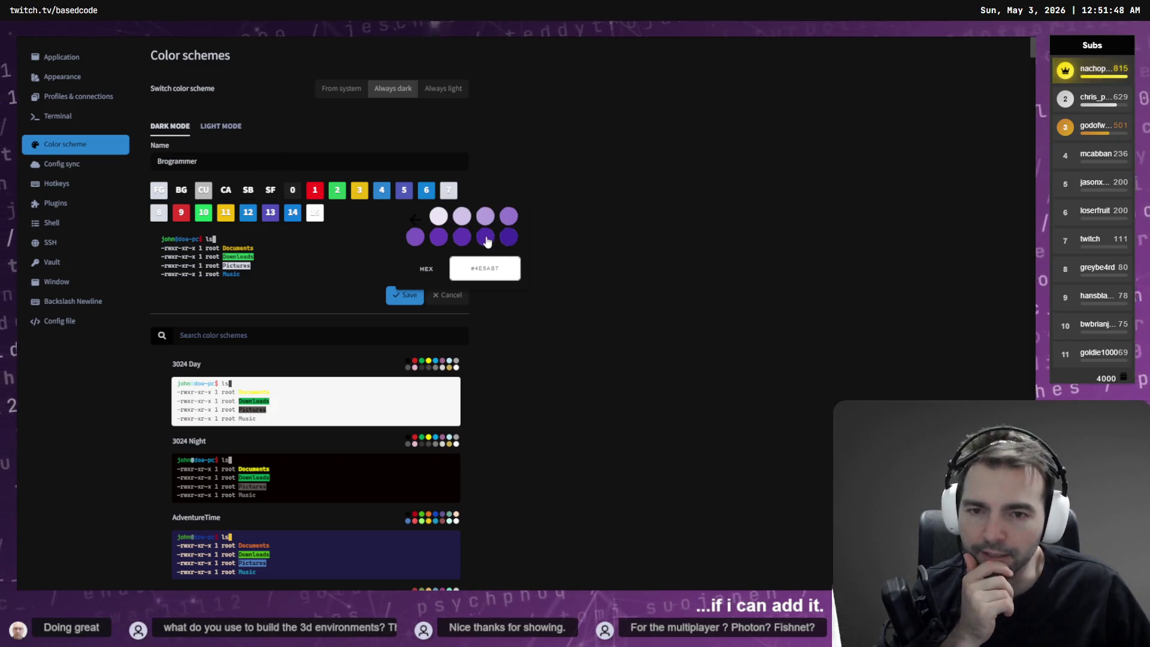
{"action": "left_click", "coordinate": [487, 238]}
{"action": "left_click", "coordinate": [427, 190]}
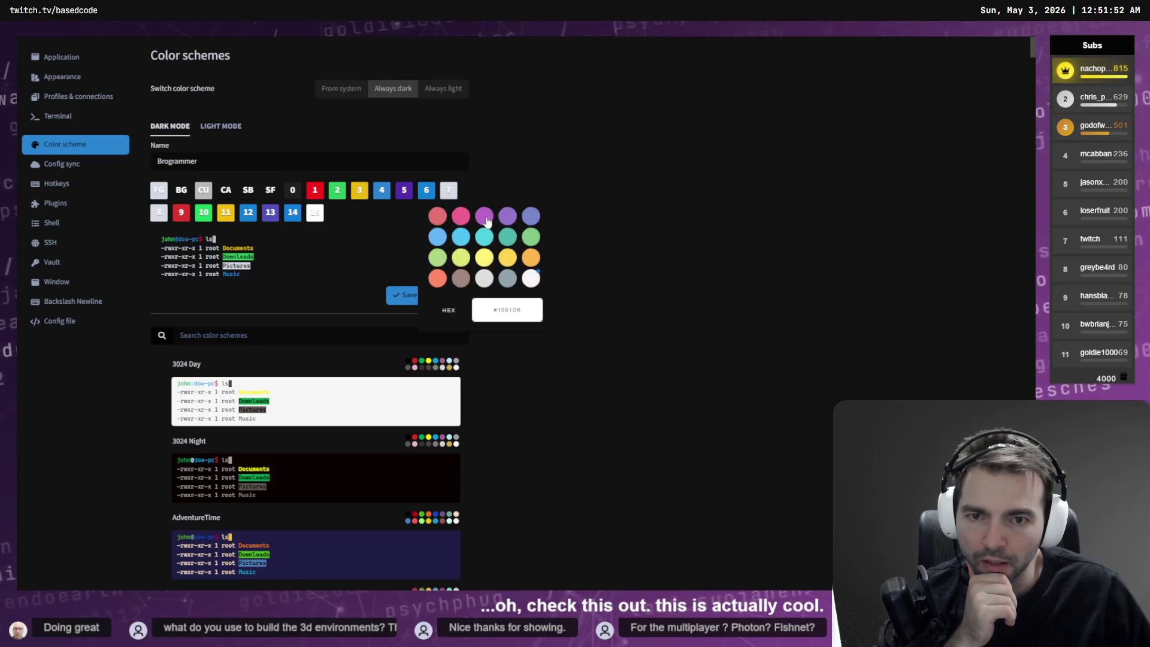
{"action": "left_click", "coordinate": [505, 221]}
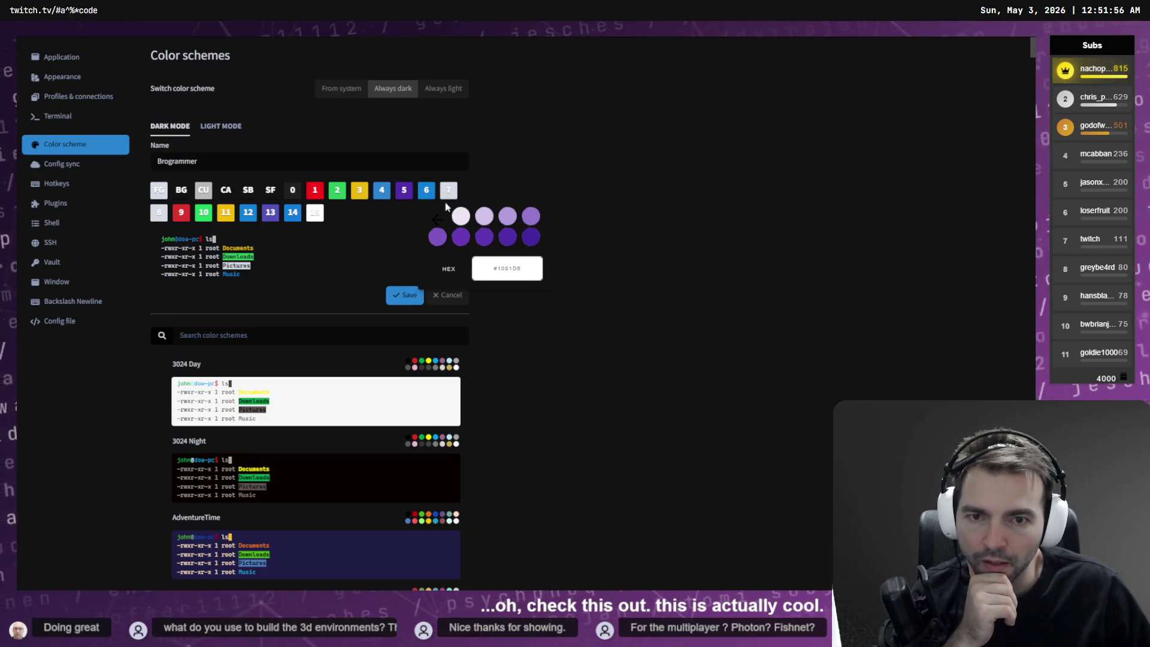
{"action": "left_click", "coordinate": [439, 239]}
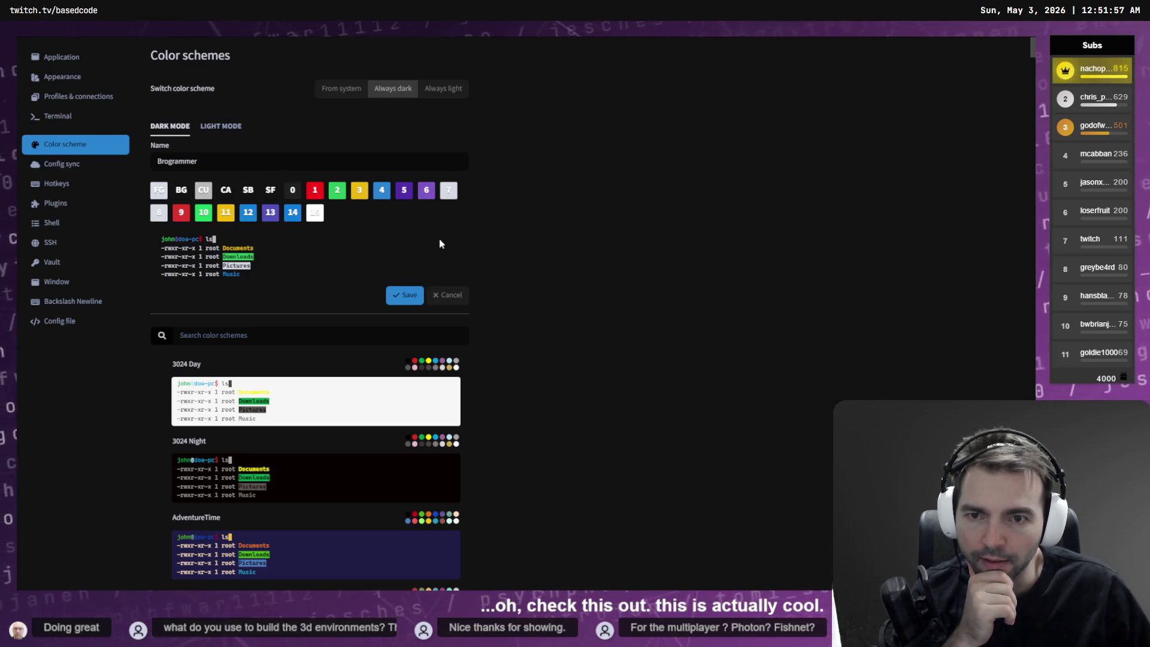
{"action": "left_click", "coordinate": [384, 194]}
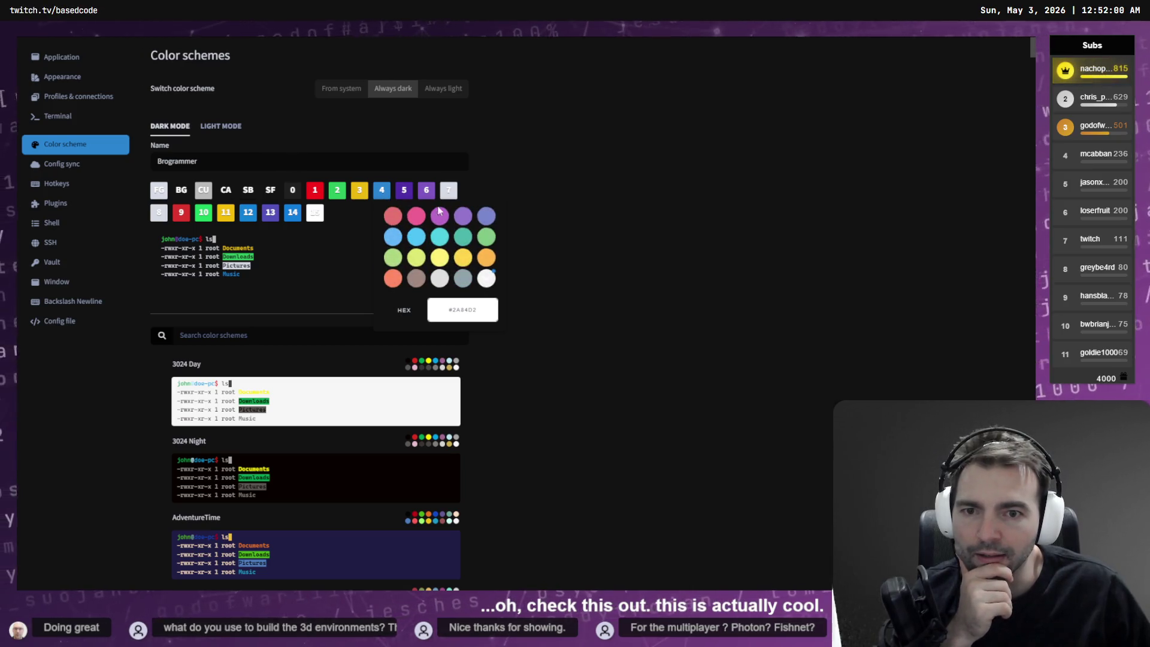
{"action": "left_click", "coordinate": [461, 222]}
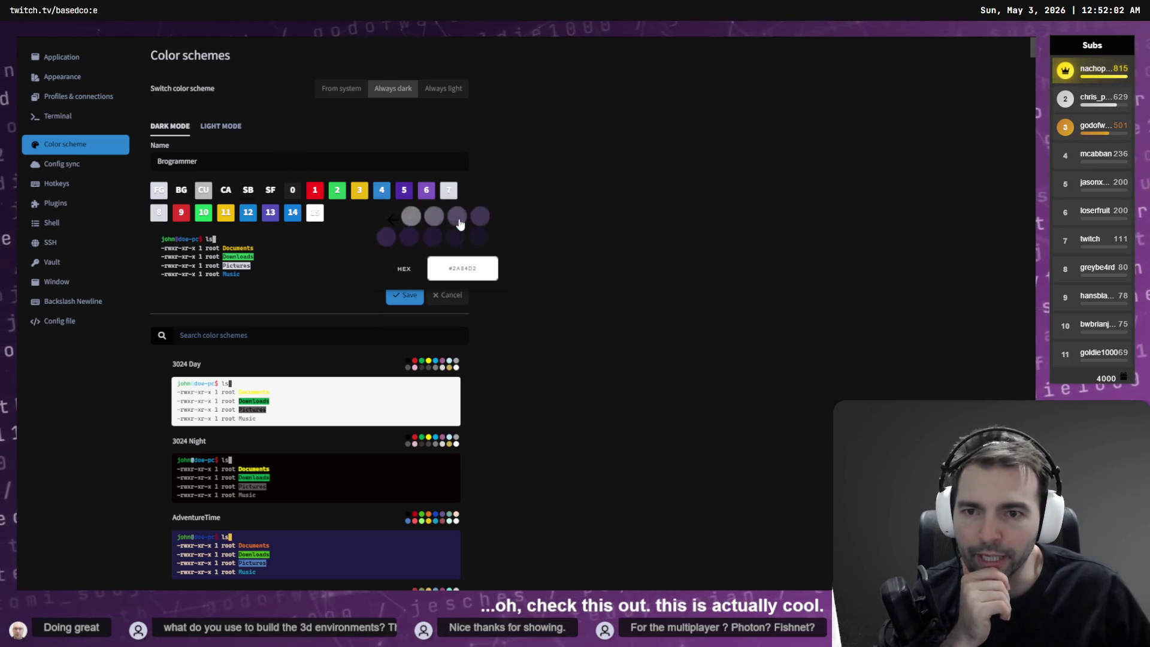
{"action": "left_click", "coordinate": [393, 238]}
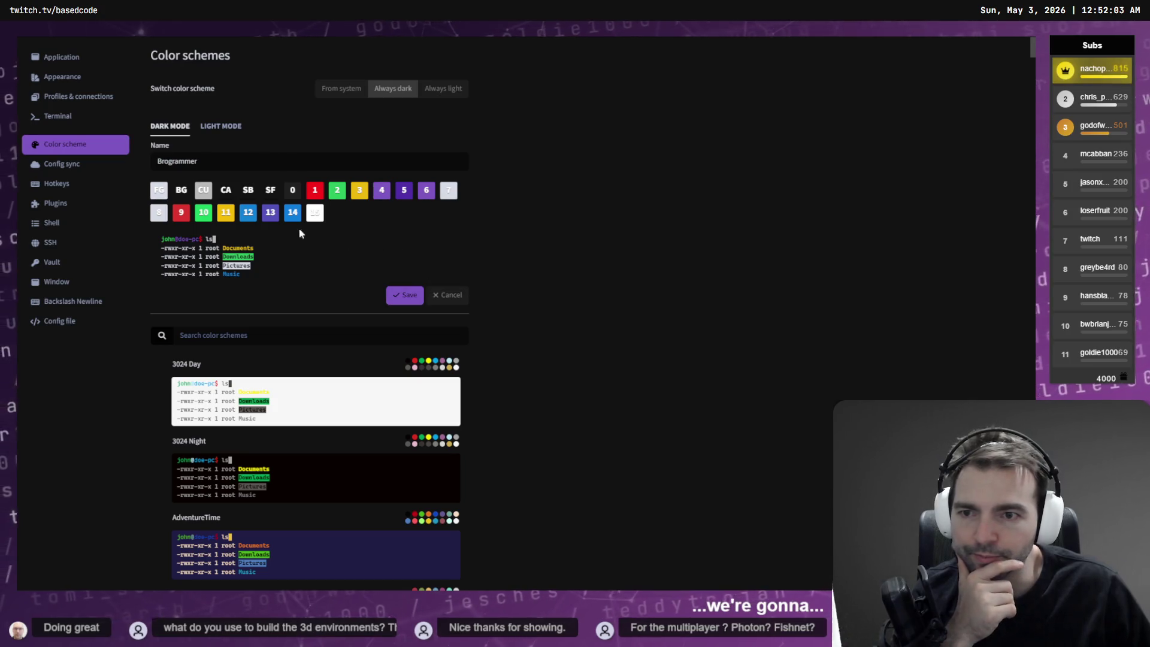
Step: Set palette colour 12 to purple, then adjust it to a lighter purple
{"action": "left_click", "coordinate": [250, 214]}
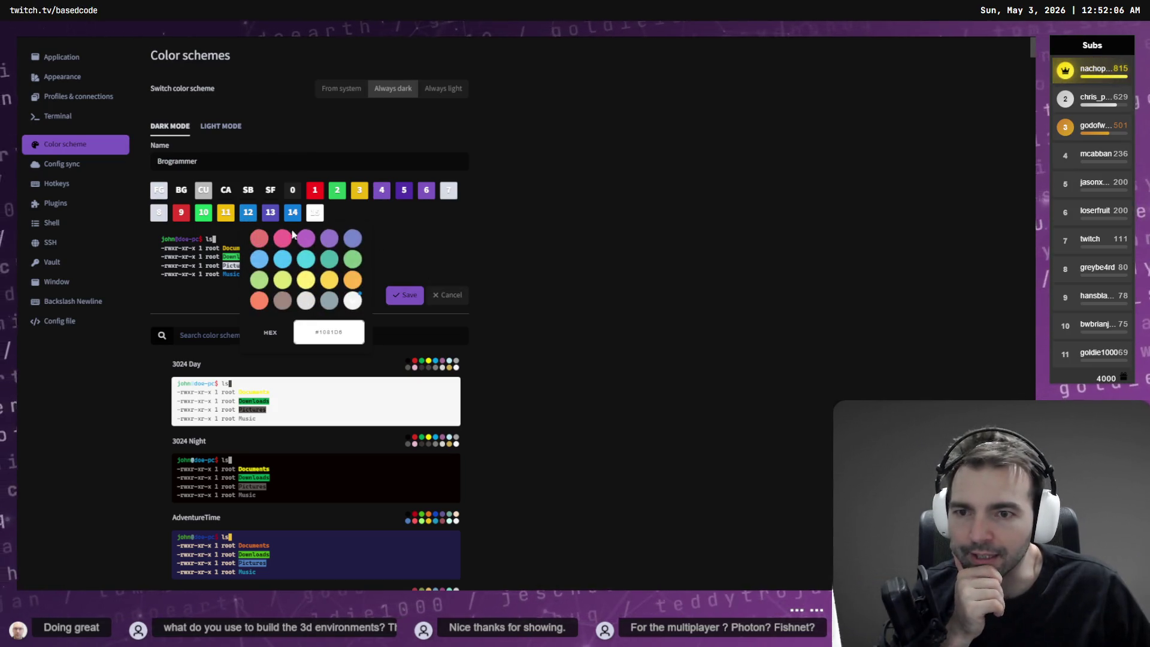
{"action": "left_click", "coordinate": [330, 240]}
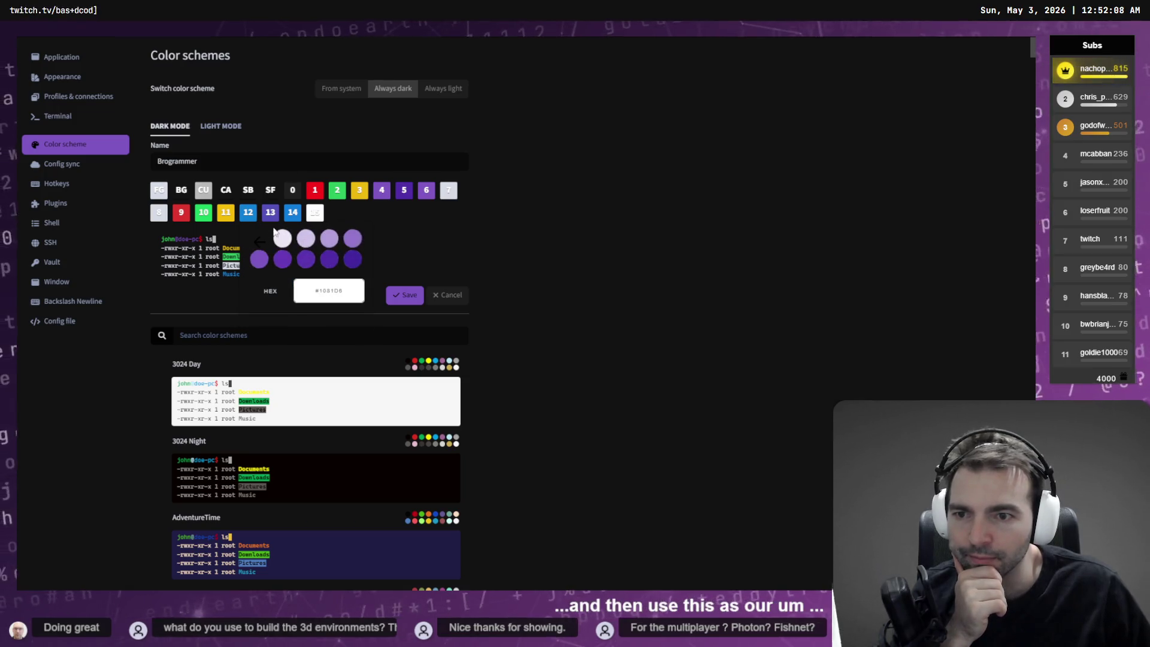
{"action": "left_click", "coordinate": [271, 214]}
{"action": "left_click", "coordinate": [254, 219]}
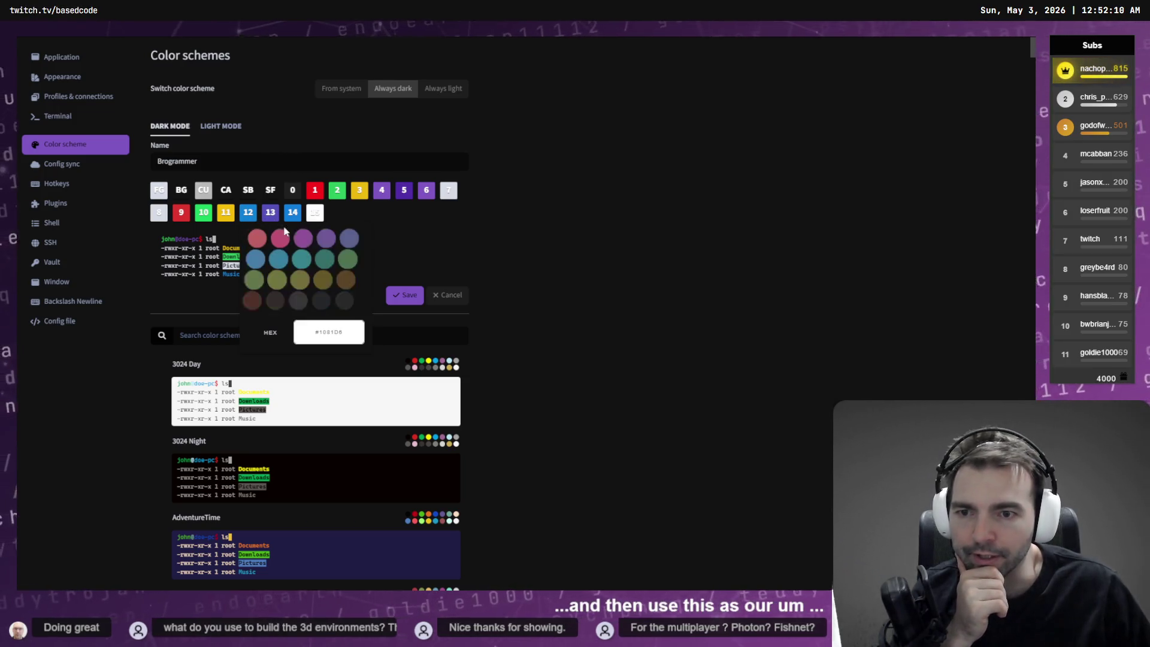
{"action": "left_click", "coordinate": [331, 246]}
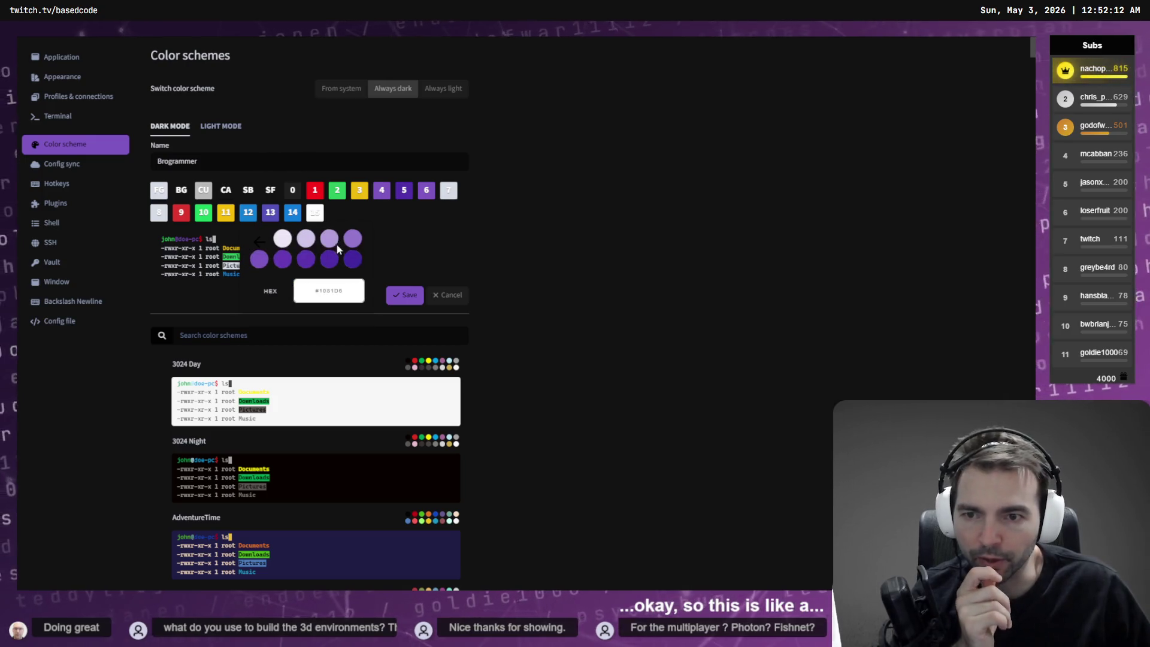
{"action": "left_click", "coordinate": [283, 261]}
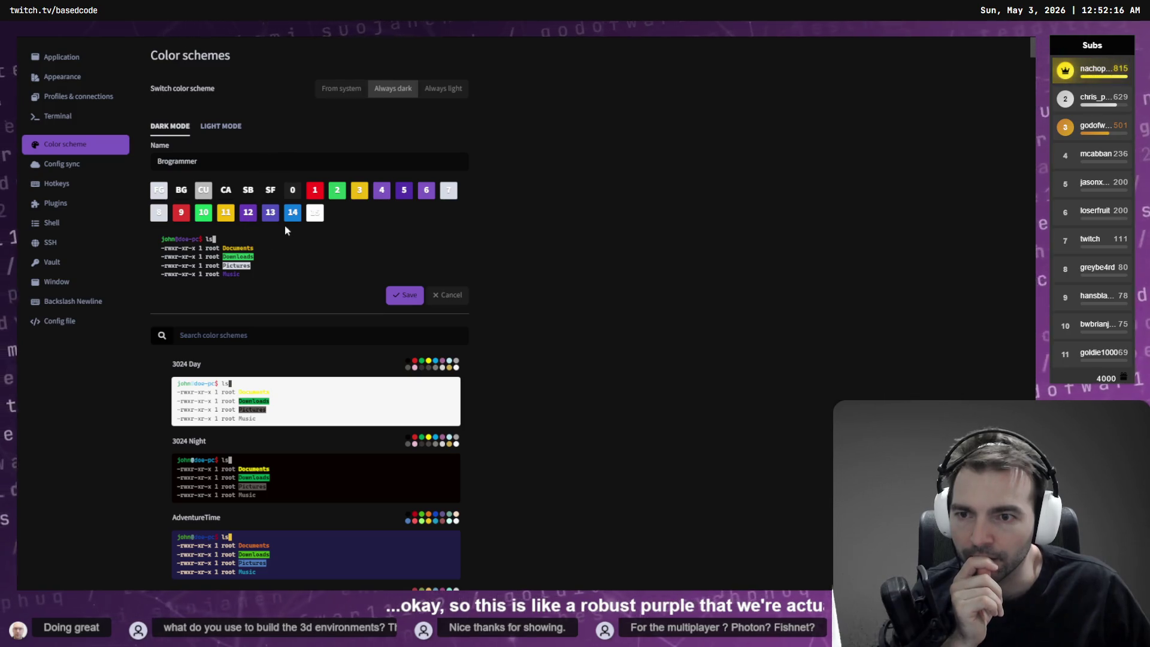
{"action": "left_click", "coordinate": [248, 213]}
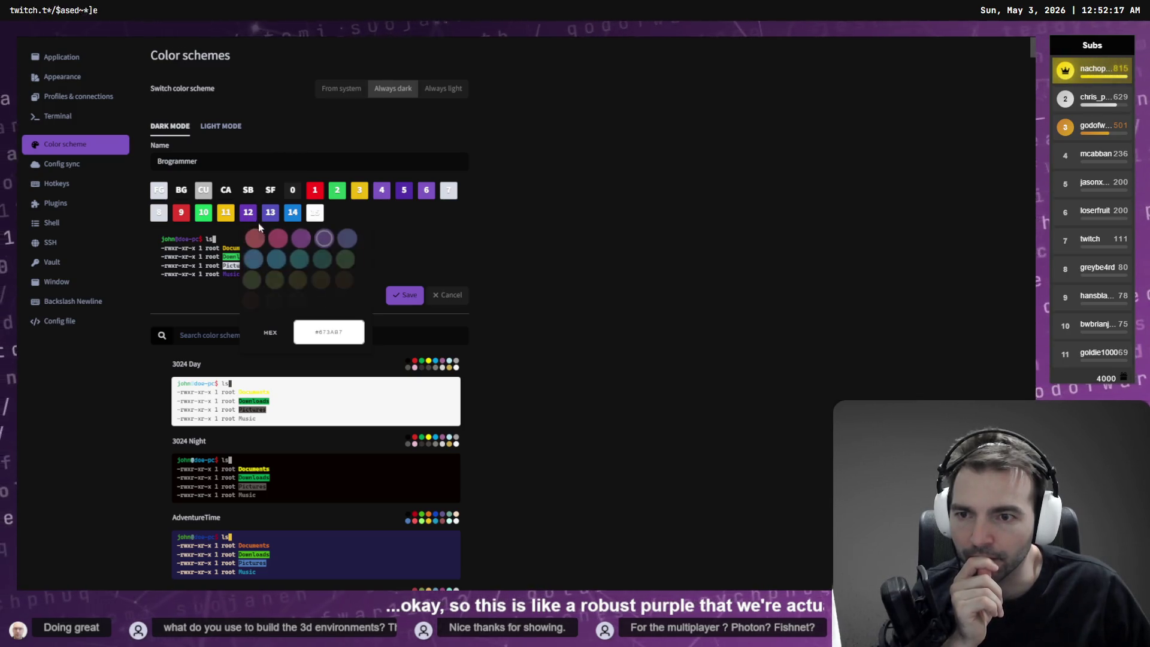
{"action": "left_click", "coordinate": [330, 242]}
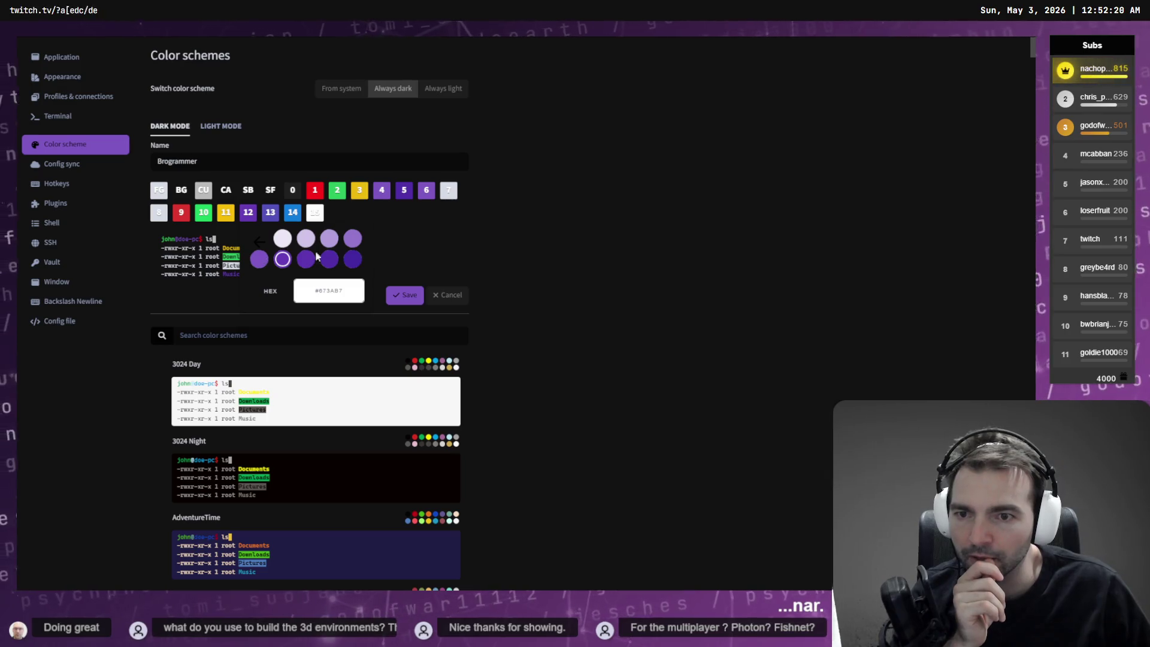
{"action": "left_click", "coordinate": [353, 241]}
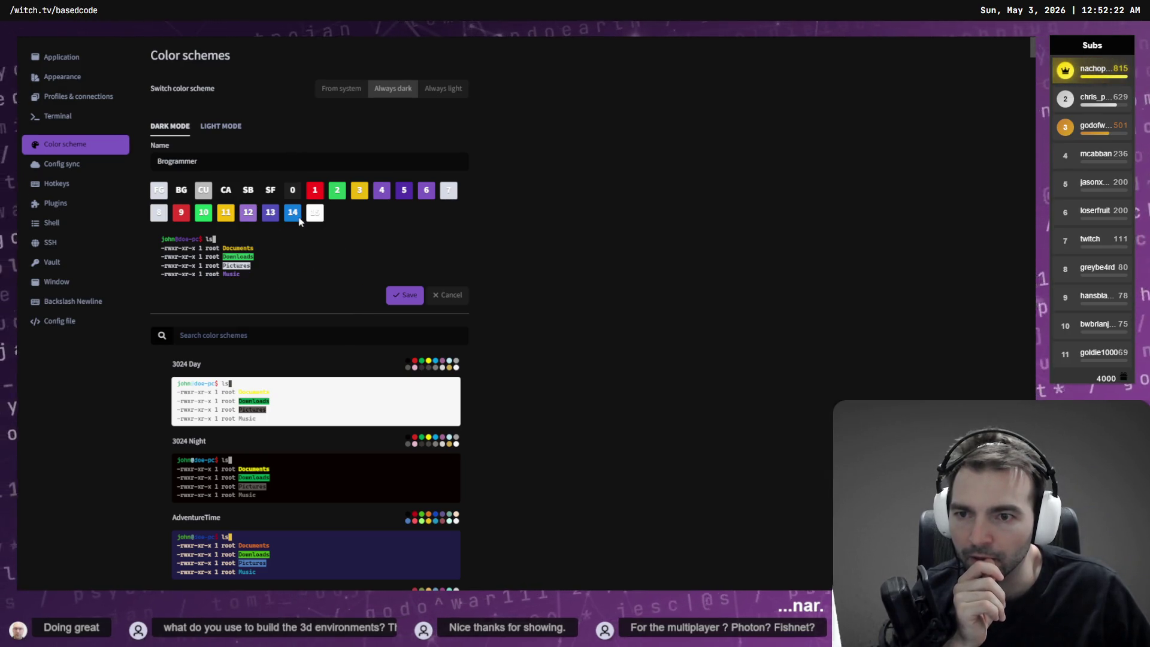
Step: Set colours 14 and 13 to purple shades and save the Brogrammer scheme
{"action": "left_click", "coordinate": [297, 217]}
{"action": "left_click", "coordinate": [378, 247]}
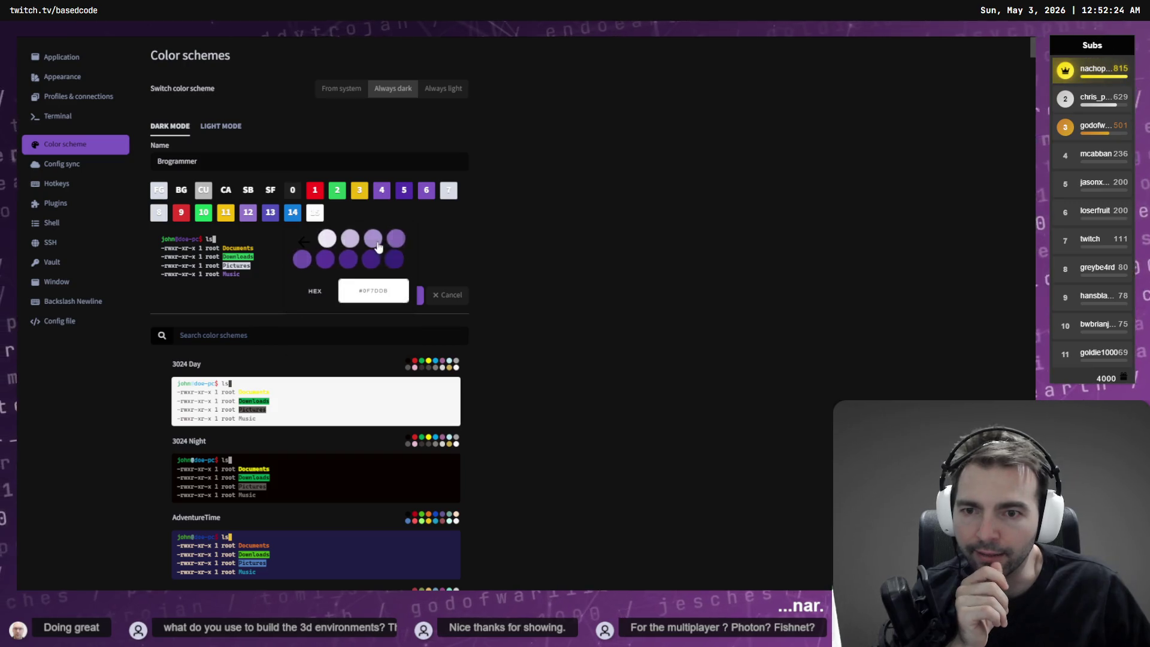
{"action": "left_click", "coordinate": [373, 240]}
{"action": "left_click", "coordinate": [270, 214]}
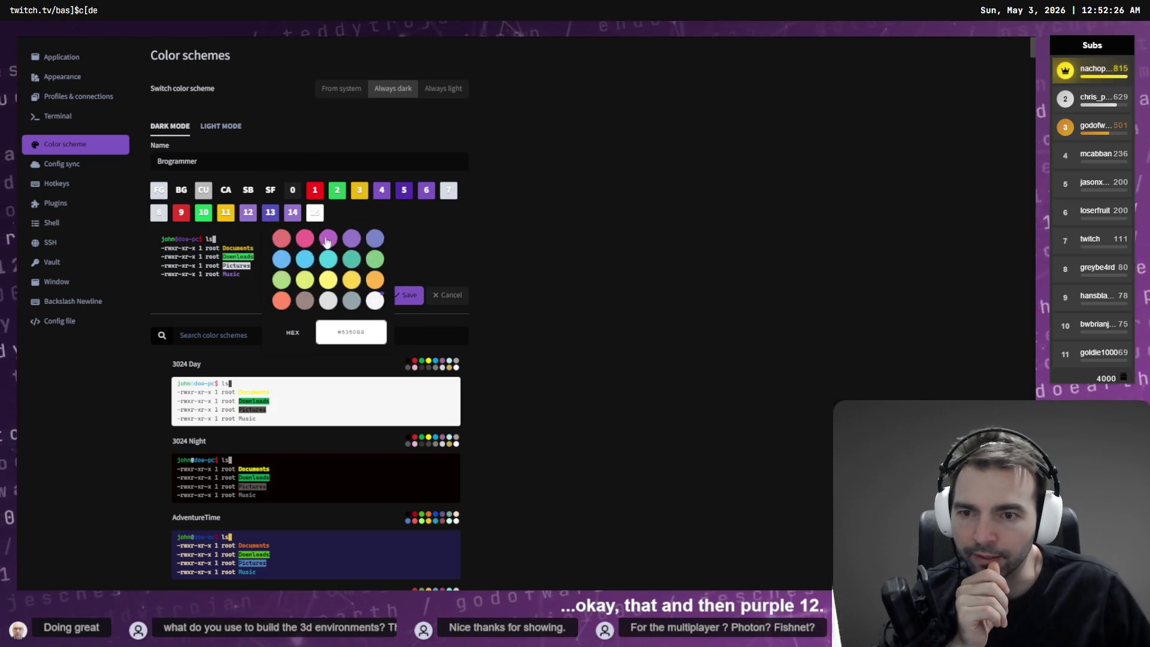
{"action": "left_click", "coordinate": [352, 239]}
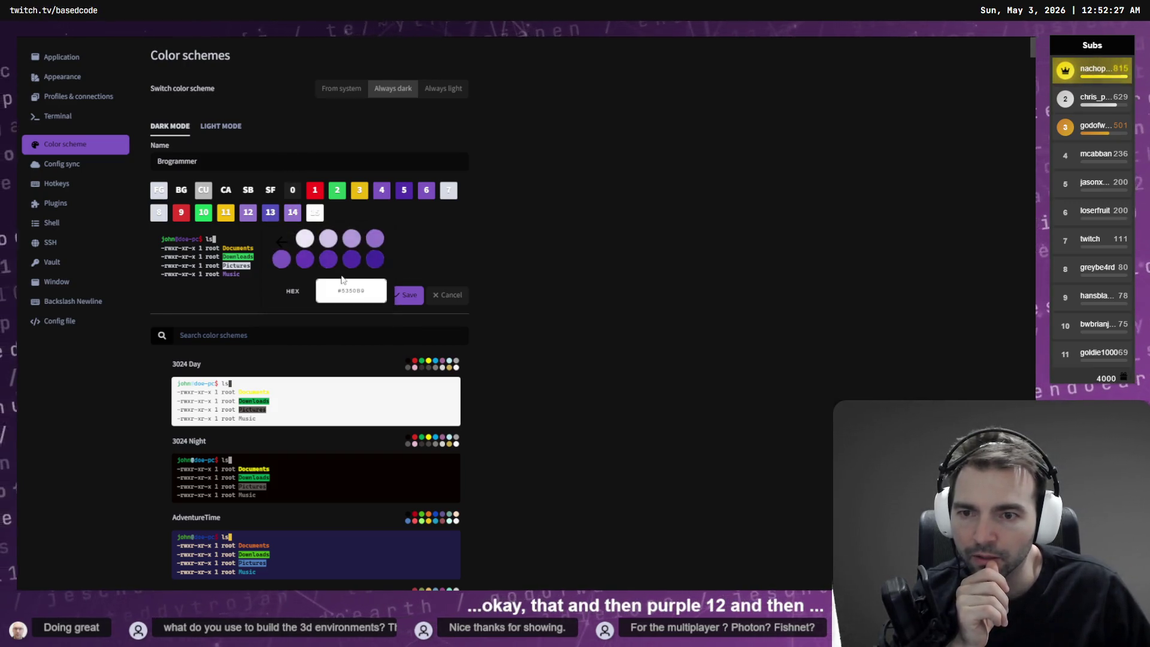
{"action": "left_click", "coordinate": [306, 261]}
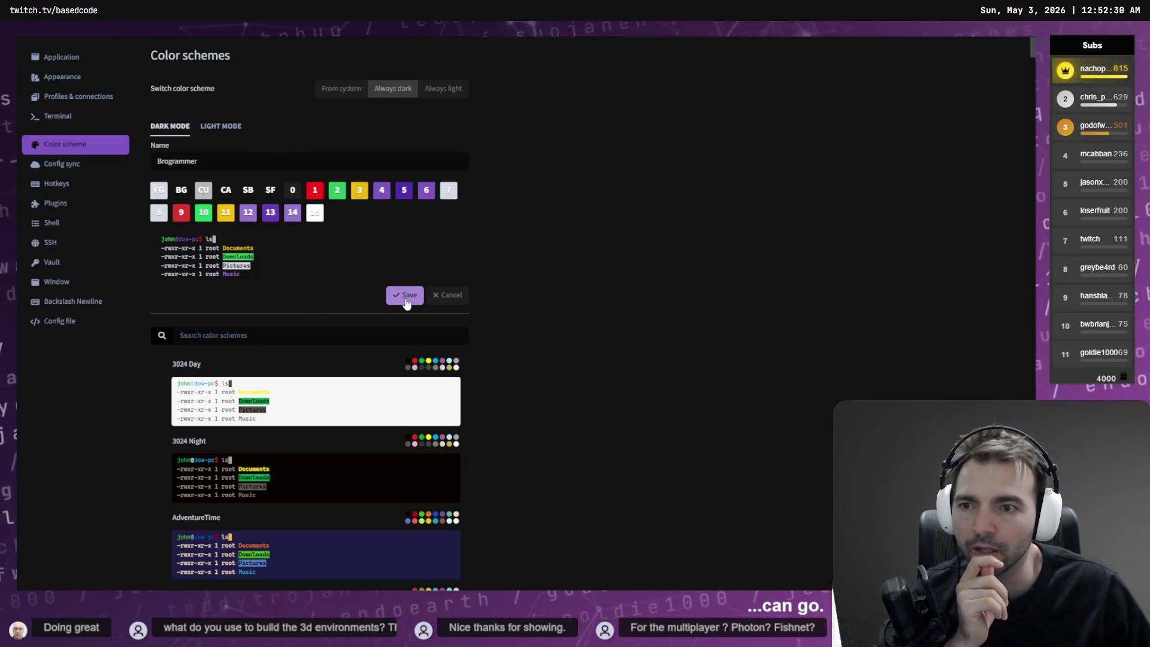
{"action": "left_click", "coordinate": [406, 301]}
{"action": "left_click", "coordinate": [188, 43]}
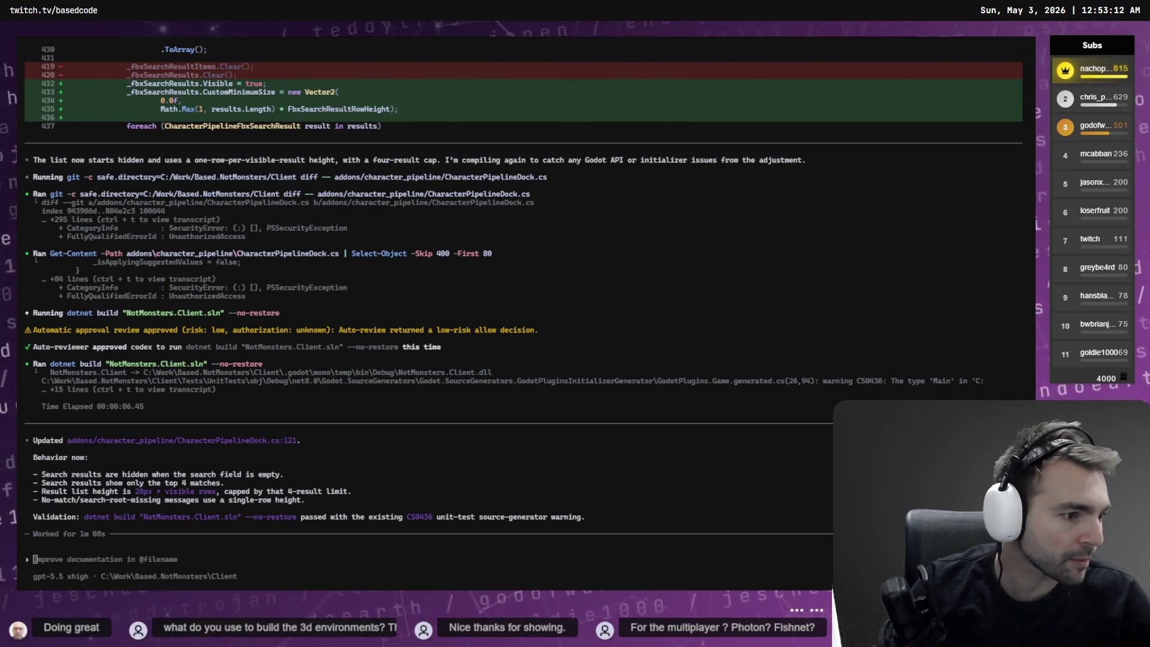
Step: Switch from Tabby to the code editor showing the untitled notes file
{"action": "key", "text": "alt+Tab"}
Step: Check the exception log note, then open MultiplayerNetworkingStandards.md from Explorer
{"action": "left_click", "coordinate": [570, 192]}
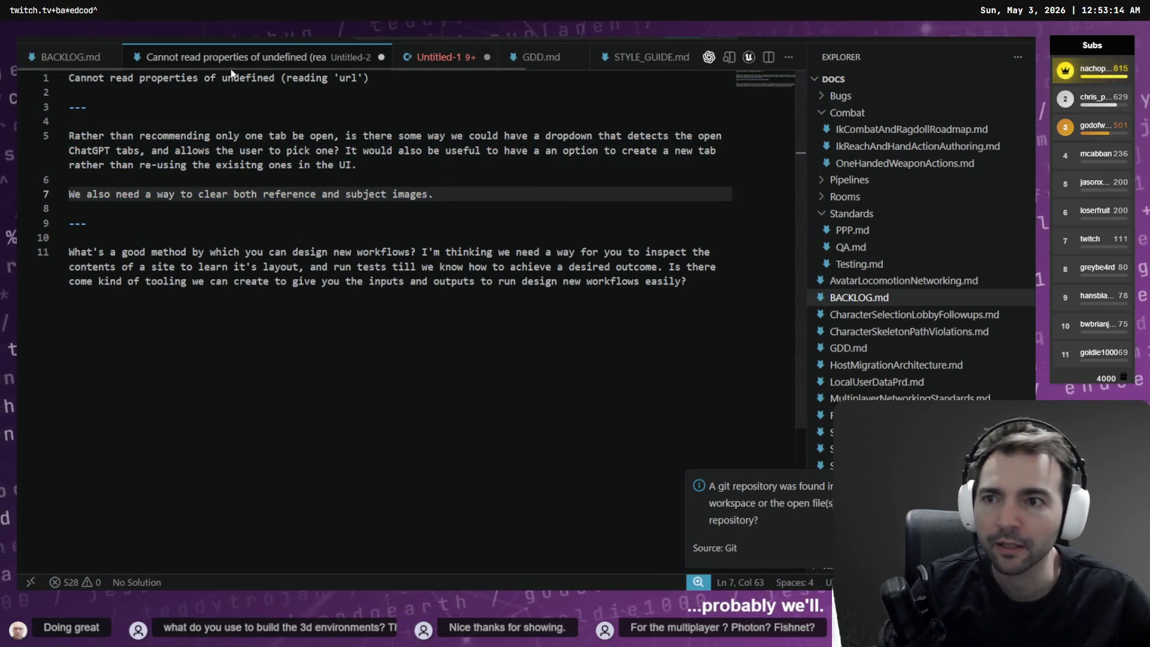
{"action": "left_click", "coordinate": [445, 55]}
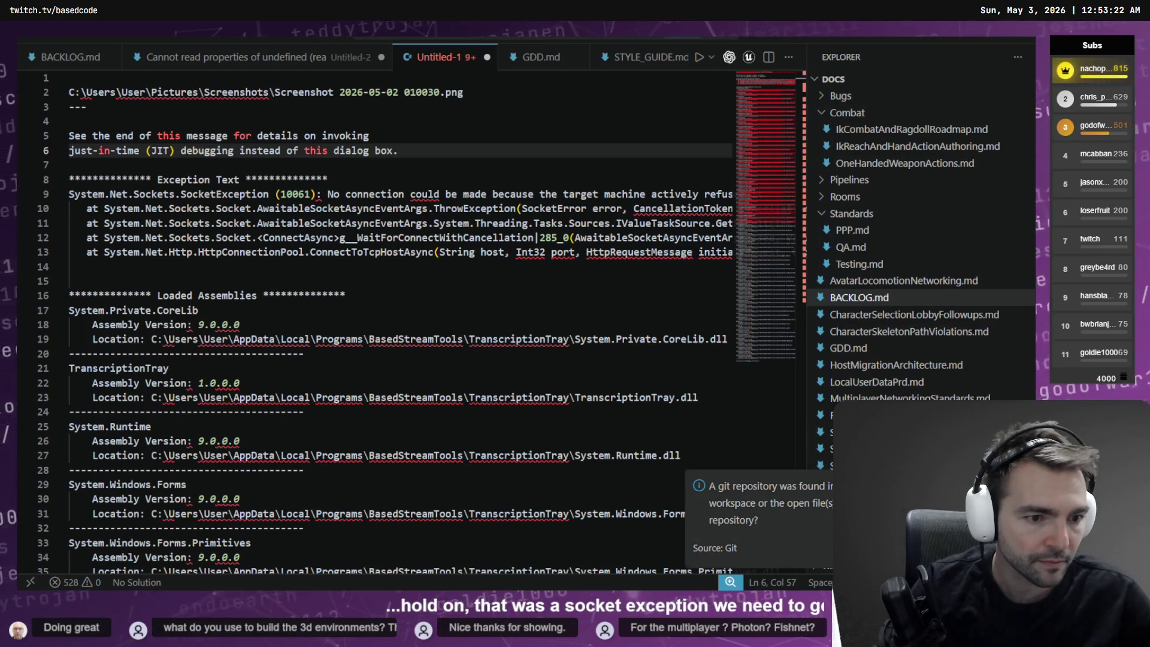
{"action": "left_click", "coordinate": [910, 398]}
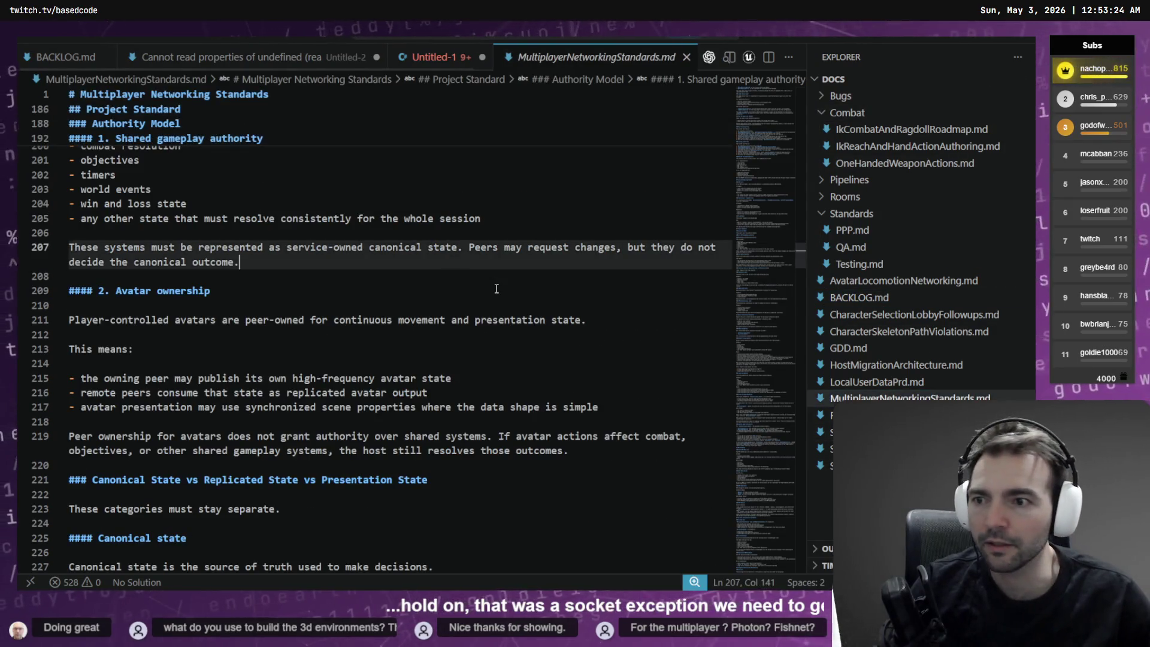
Step: Scroll through the mixed-model networking standard, then return to the Codex terminal
{"action": "scroll", "coordinate": [598, 255], "scroll_direction": "up", "scroll_amount": 10}
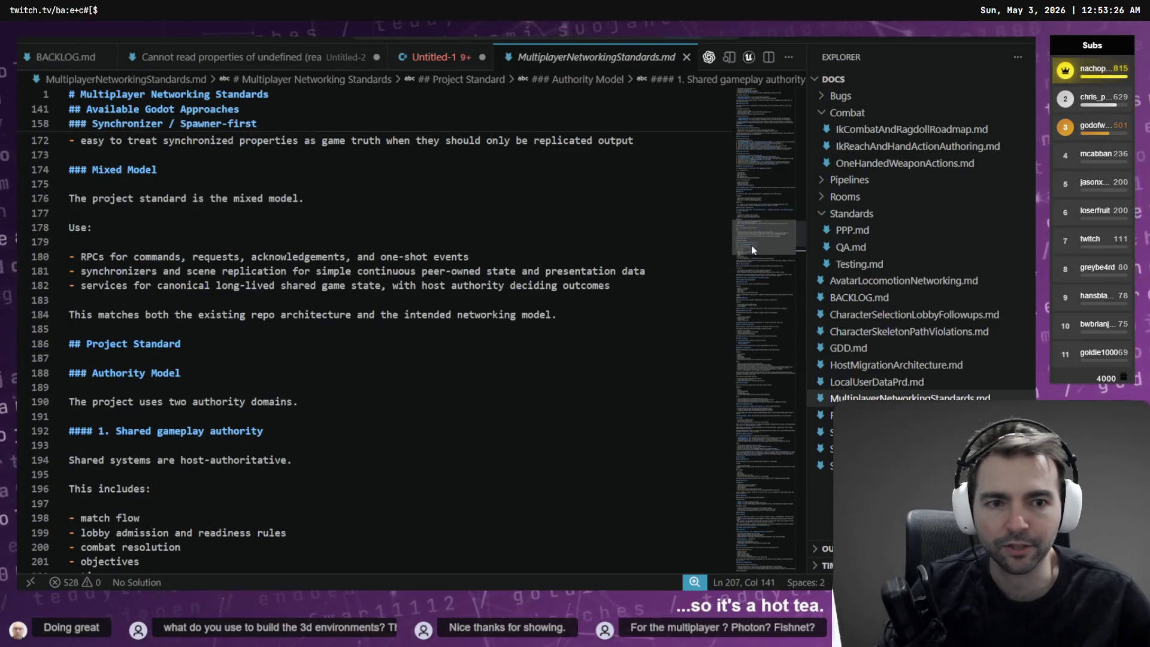
{"action": "left_click_drag", "start_coordinate": [752, 250], "coordinate": [752, 103]}
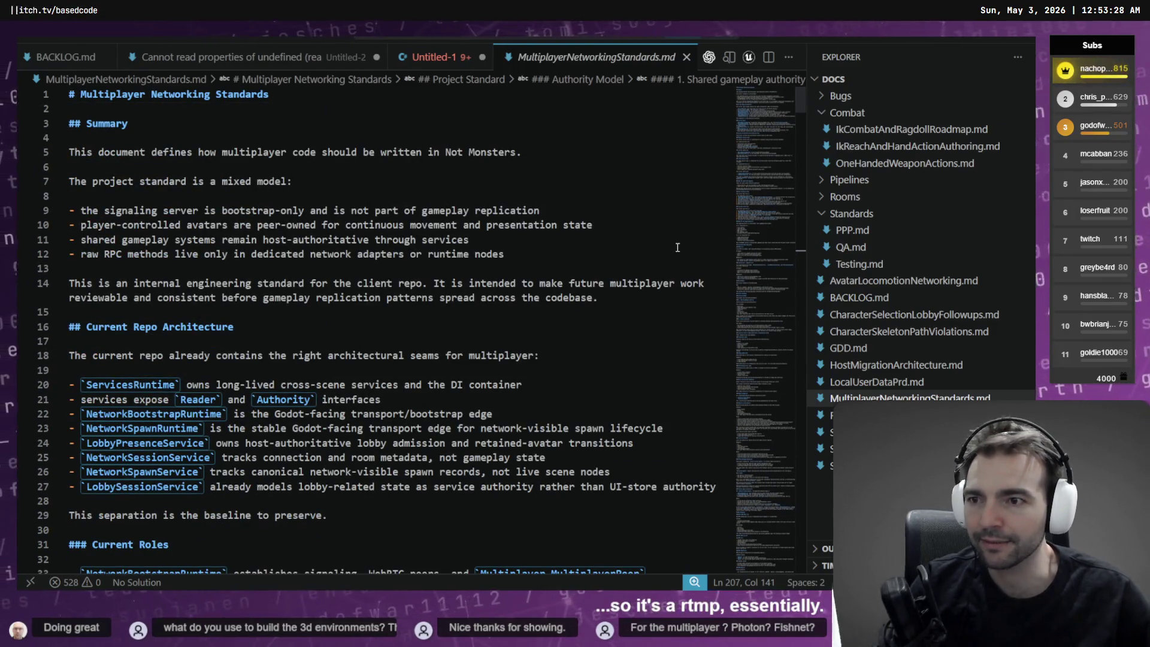
{"action": "scroll", "coordinate": [678, 248], "scroll_direction": "down", "scroll_amount": 20}
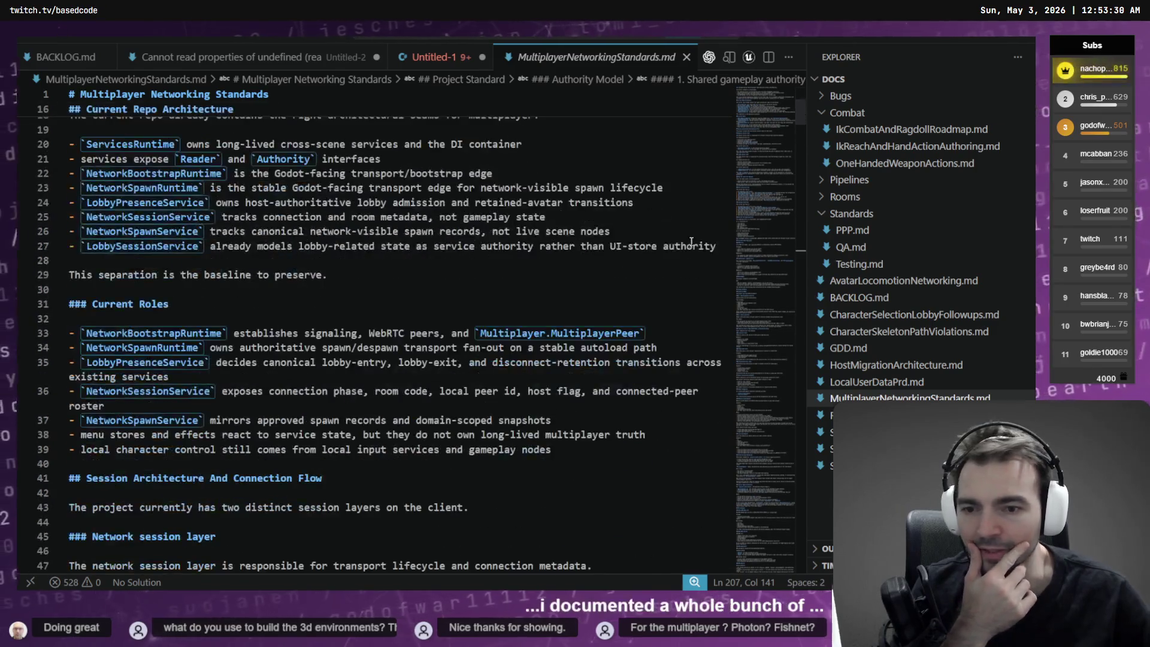
{"action": "scroll", "coordinate": [665, 267], "scroll_direction": "down", "scroll_amount": 15}
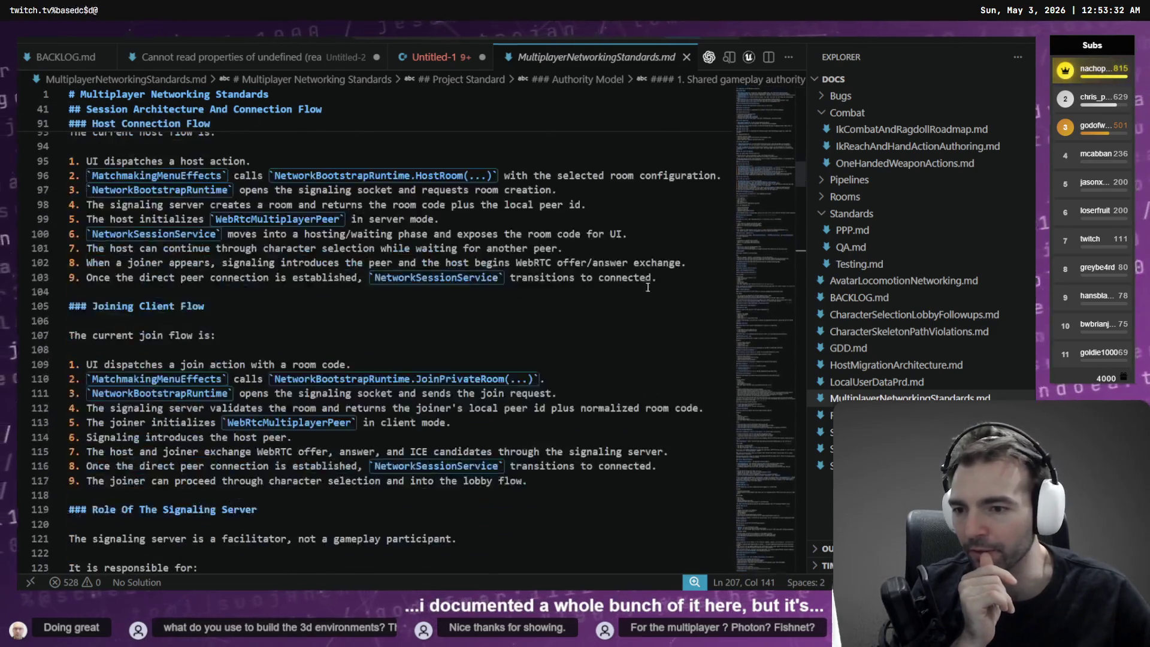
{"action": "scroll", "coordinate": [623, 306], "scroll_direction": "down", "scroll_amount": 5}
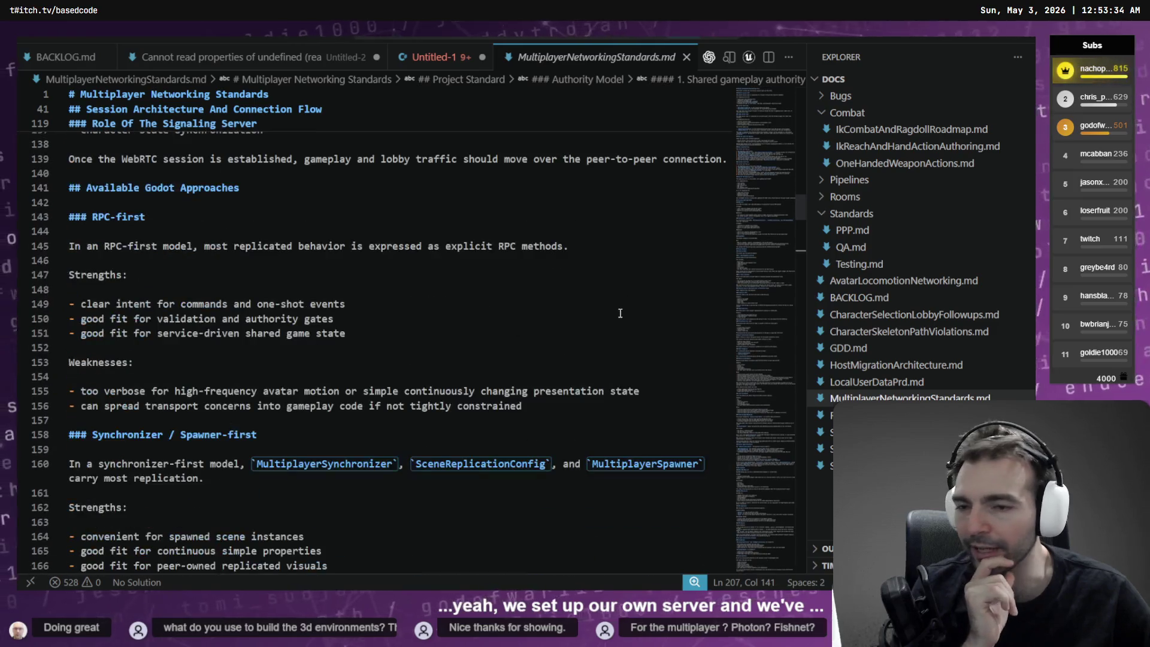
{"action": "scroll", "coordinate": [620, 313], "scroll_direction": "down", "scroll_amount": 5}
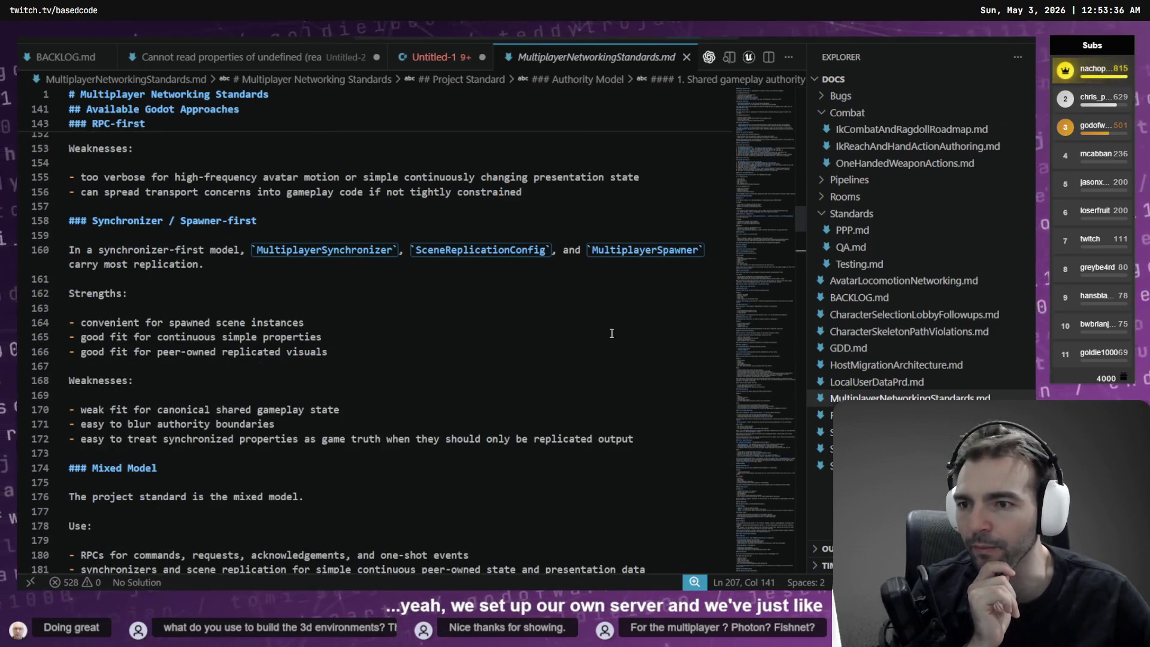
{"action": "left_click", "coordinate": [607, 336]}
{"action": "scroll", "coordinate": [609, 339], "scroll_direction": "down", "scroll_amount": 4}
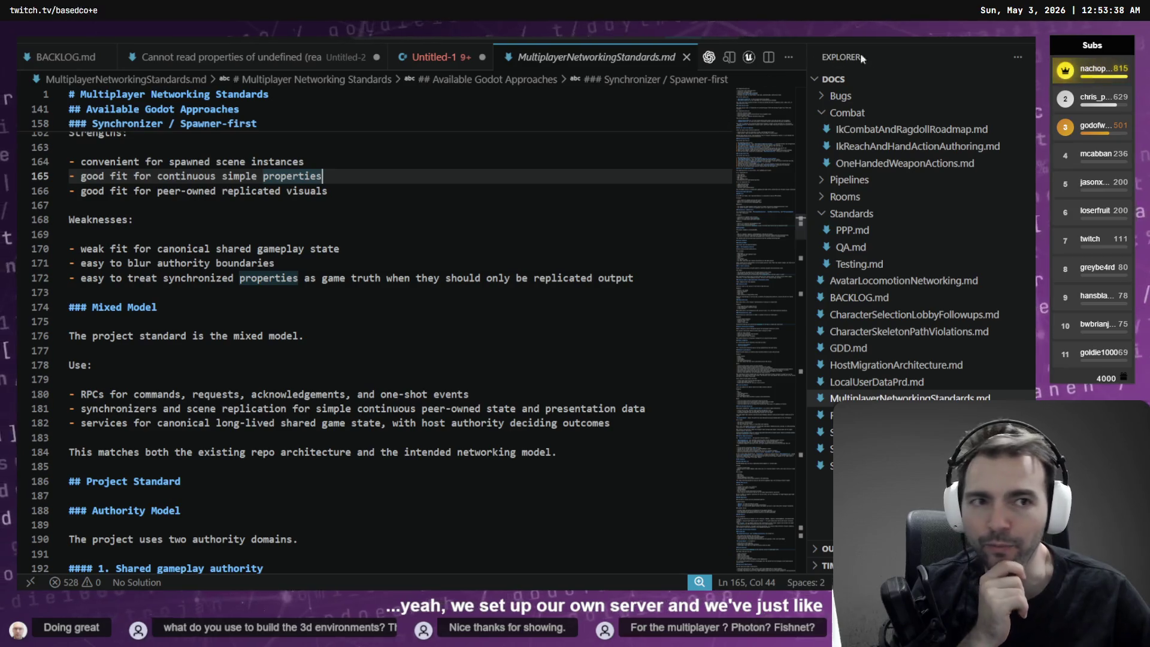
{"action": "key", "text": "alt+Tab"}
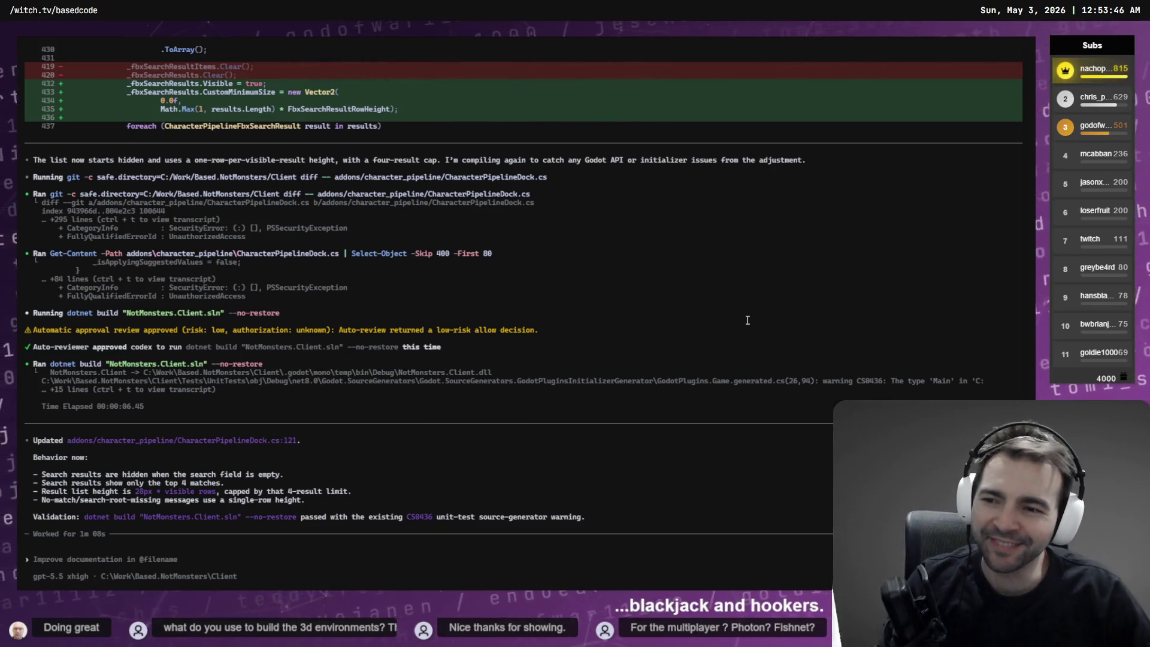
Step: Stop the BLINK dev process with Ctrl+C and rerun run.bat to relaunch Based BLINK
{"action": "key", "text": "alt+Tab"}
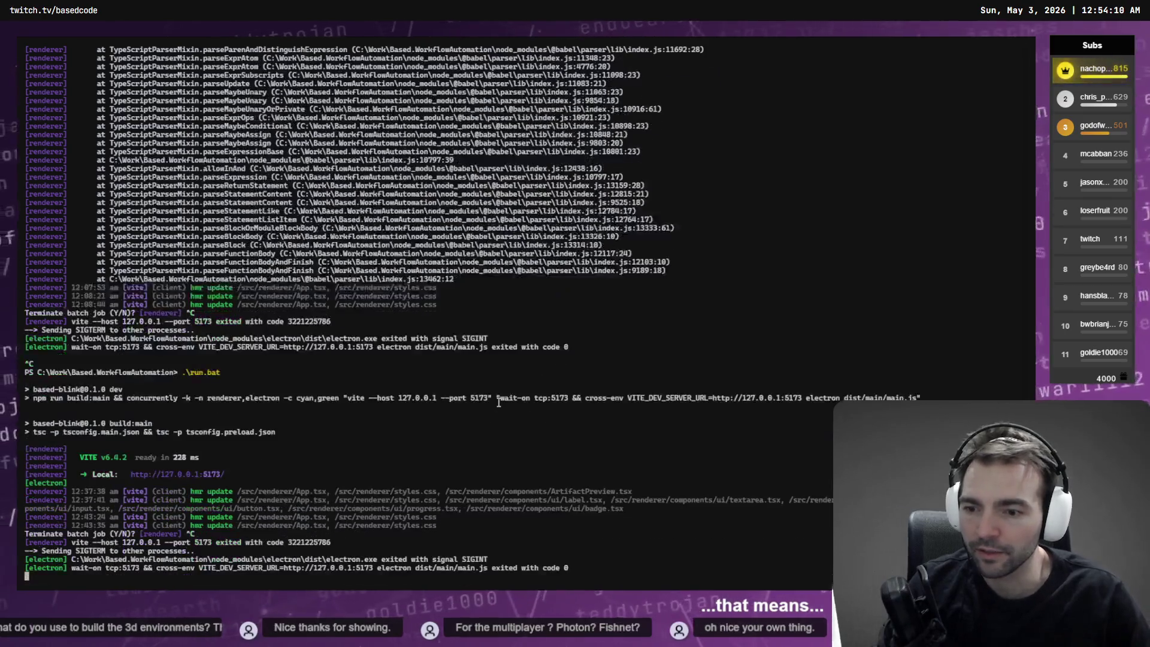
{"action": "key", "text": "ctrl+c"}
{"action": "key", "text": "Up"}
{"action": "key", "text": "Return"}
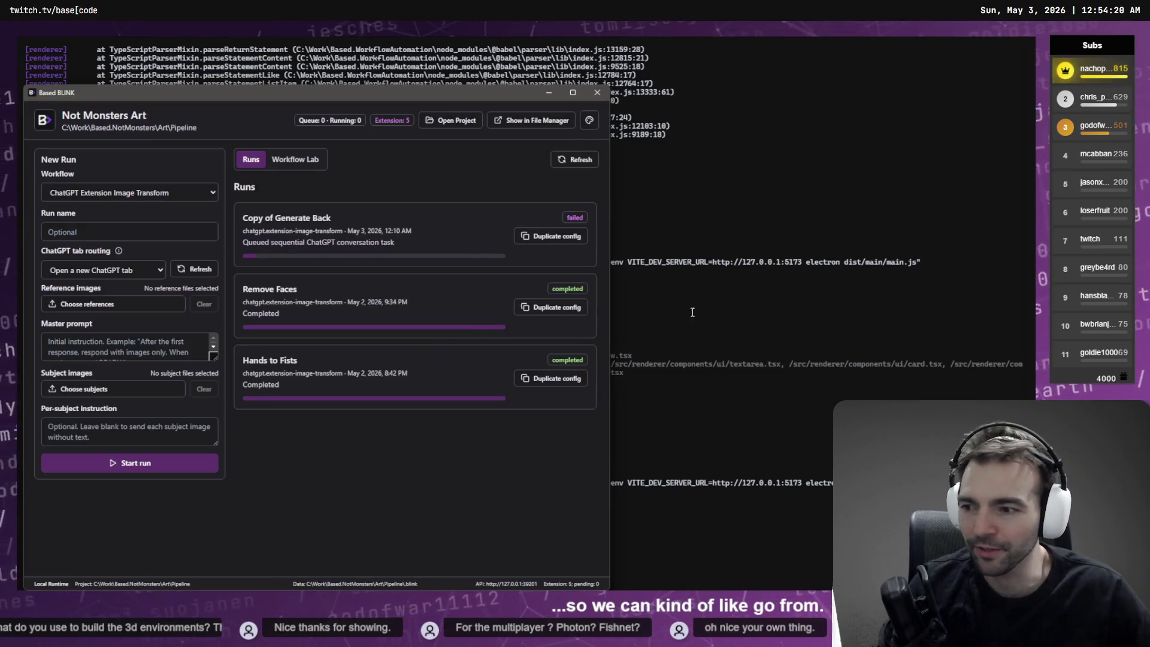
Step: Move the Based BLINK window up and right, then open the failed Copy of Generate Back run
{"action": "mouse_move", "coordinate": [389, 96]}
{"action": "left_mouse_down"}
{"action": "mouse_move", "coordinate": [445, 99]}
{"action": "mouse_move", "coordinate": [539, 48]}
{"action": "mouse_move", "coordinate": [520, 60]}
{"action": "left_mouse_up"}
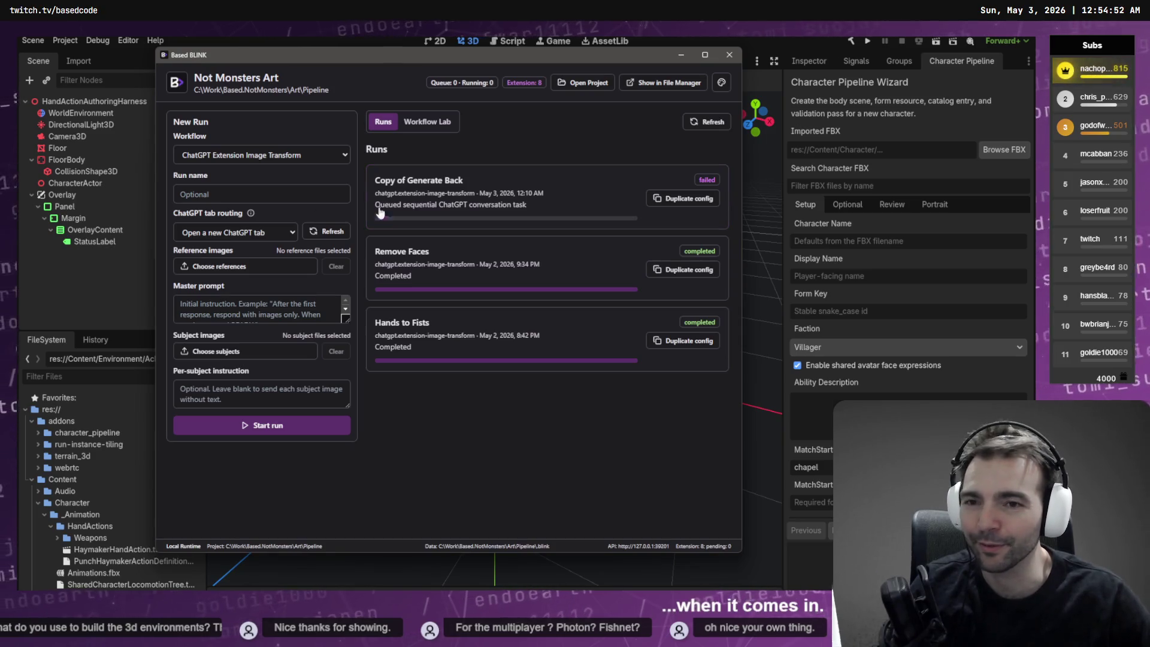
{"action": "left_click", "coordinate": [514, 193]}
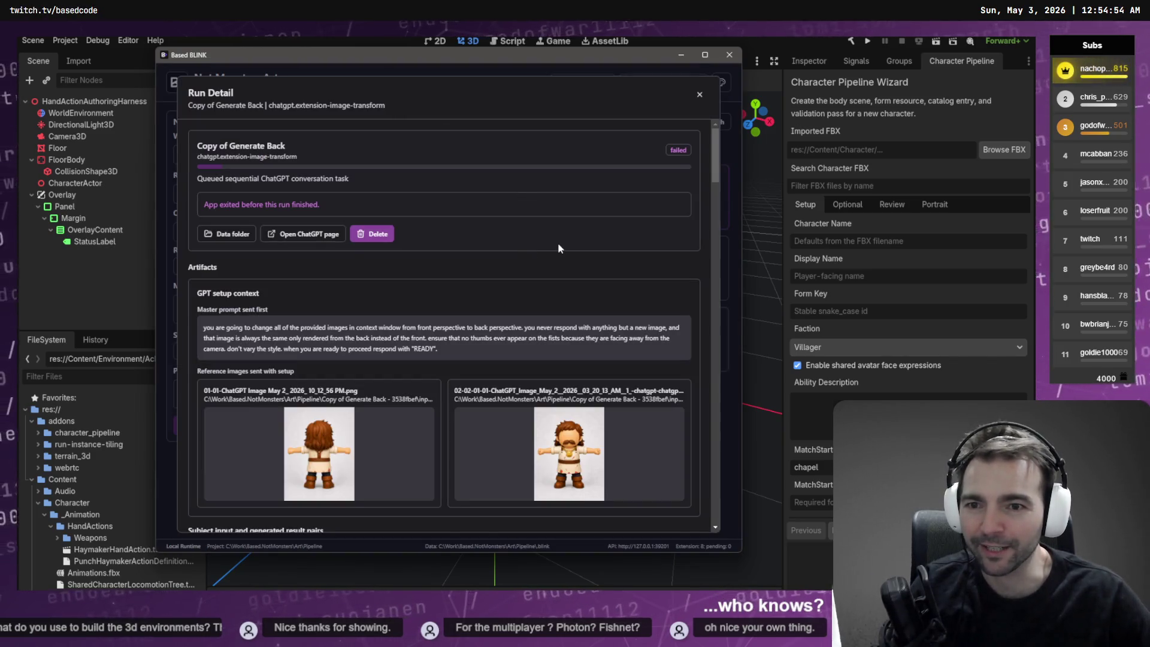
Step: Scroll through the Copy of Generate Back run details, close them, and bring up the dev-server terminal
{"action": "scroll", "coordinate": [521, 230], "scroll_direction": "down", "scroll_amount": 5}
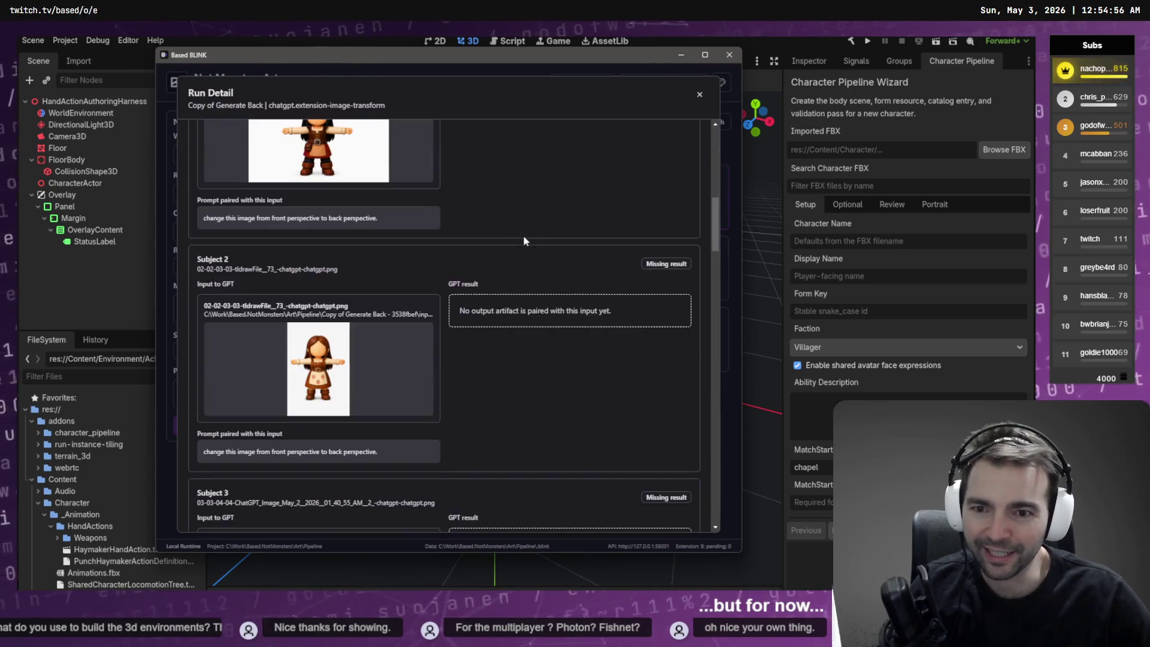
{"action": "scroll", "coordinate": [525, 238], "scroll_direction": "up", "scroll_amount": 5}
{"action": "scroll", "coordinate": [521, 322], "scroll_direction": "down", "scroll_amount": 15}
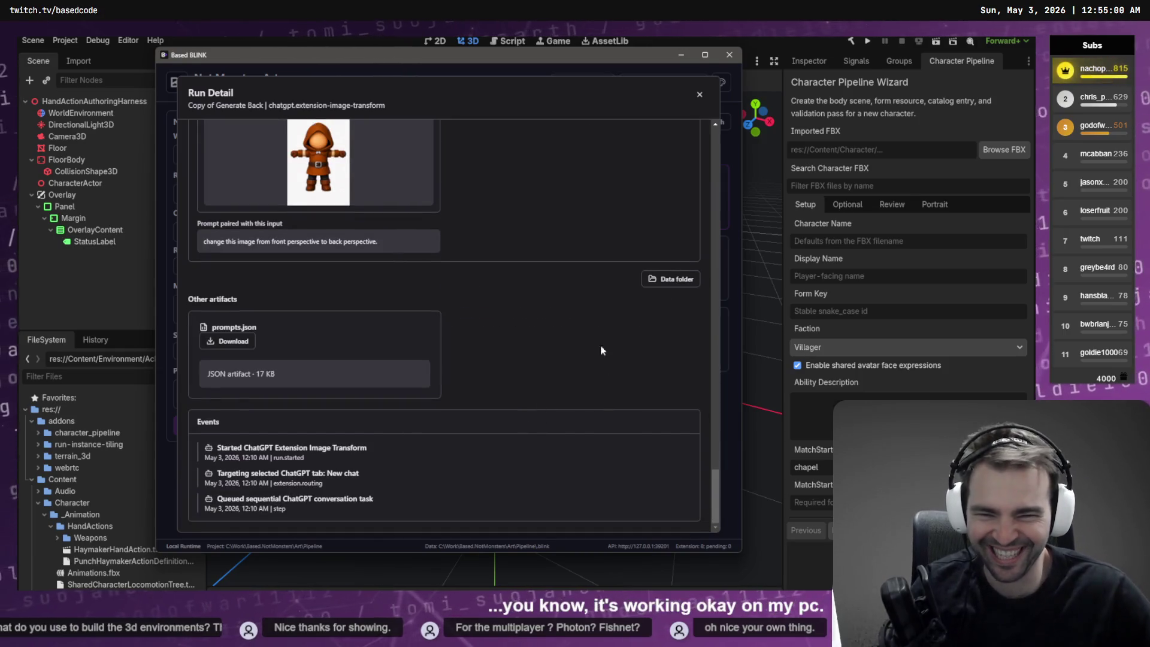
{"action": "left_click_drag", "start_coordinate": [713, 493], "coordinate": [666, 121]}
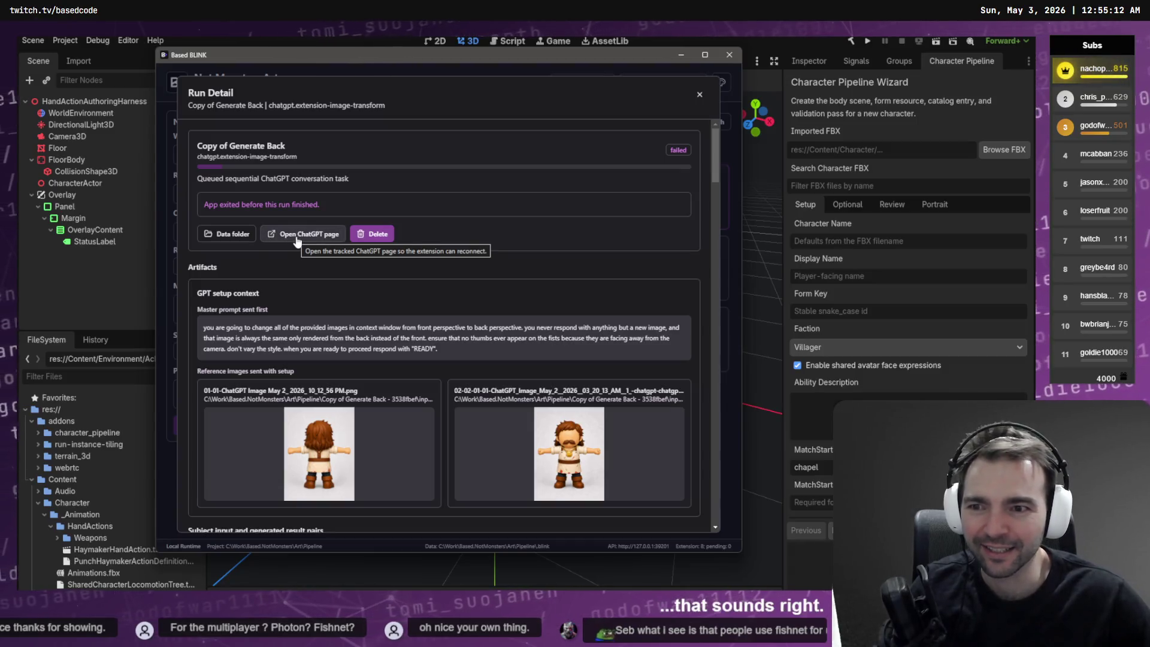
{"action": "left_click", "coordinate": [727, 150]}
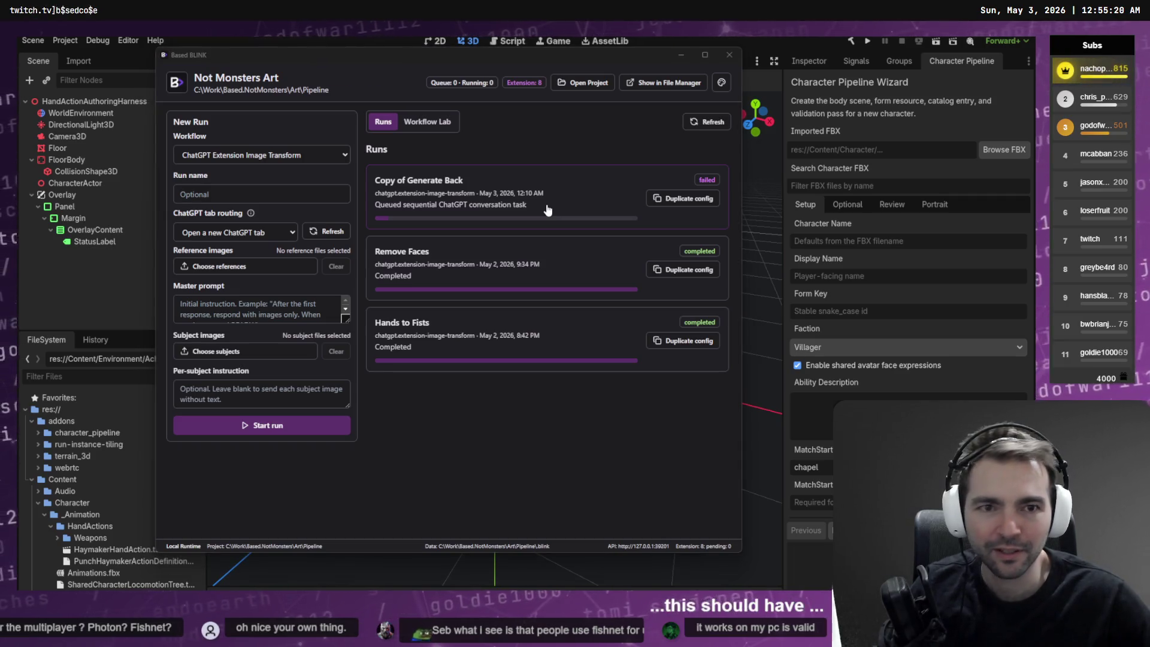
{"action": "key", "text": "alt+Tab"}
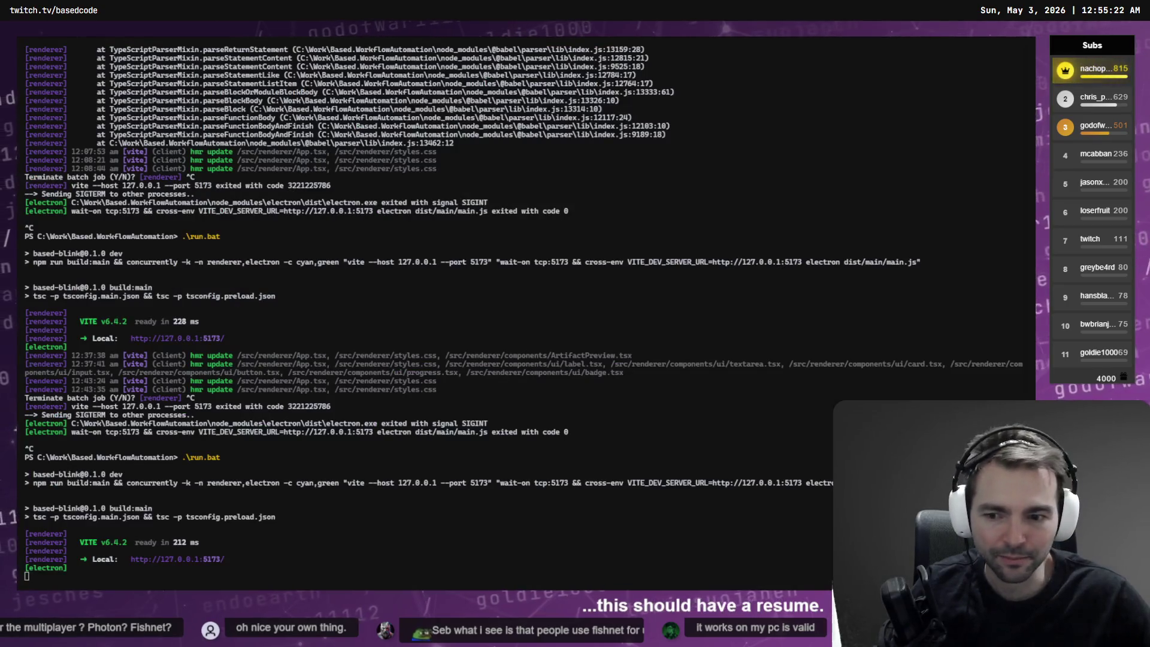
Step: Read the checkpoint pause/resume implementation summary in Codex, then return to Based BLINK
{"action": "key", "text": "alt+Tab"}
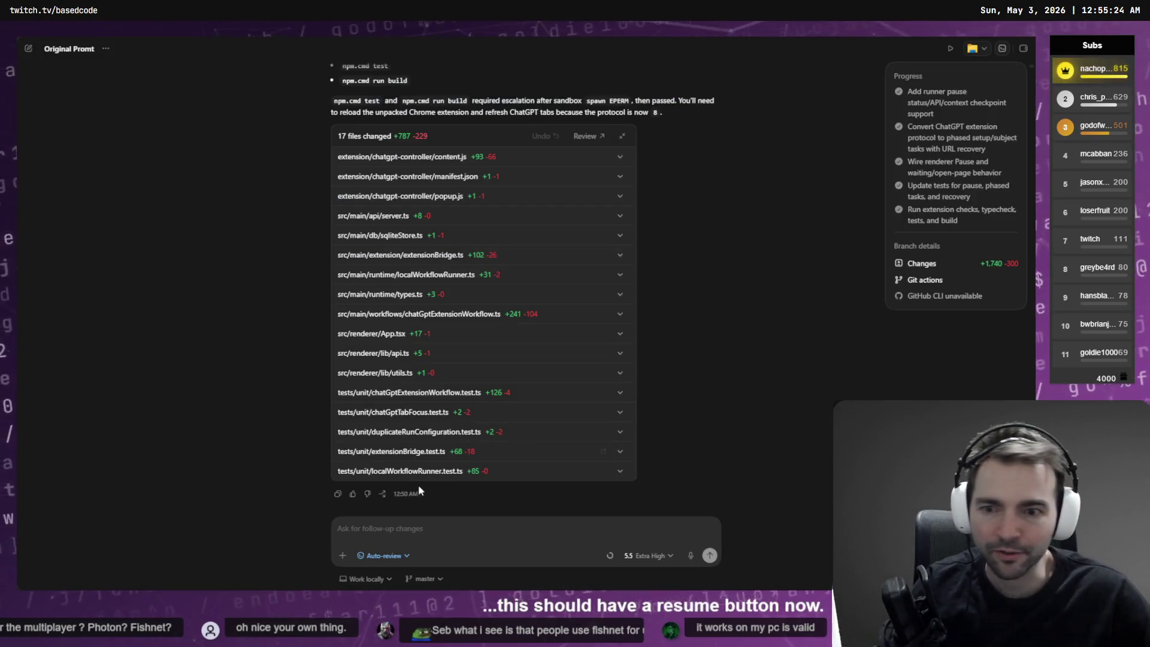
{"action": "scroll", "coordinate": [528, 367], "scroll_direction": "up", "scroll_amount": 6}
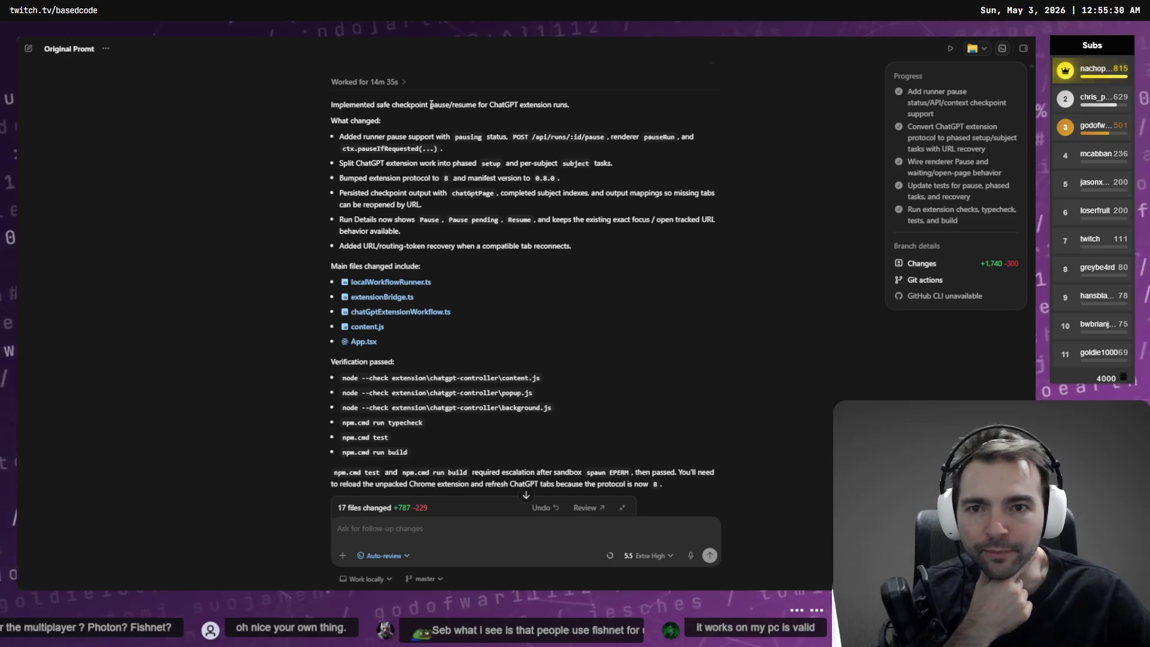
{"action": "left_click_drag", "start_coordinate": [569, 105], "coordinate": [331, 105]}
{"action": "left_click", "coordinate": [332, 114]}
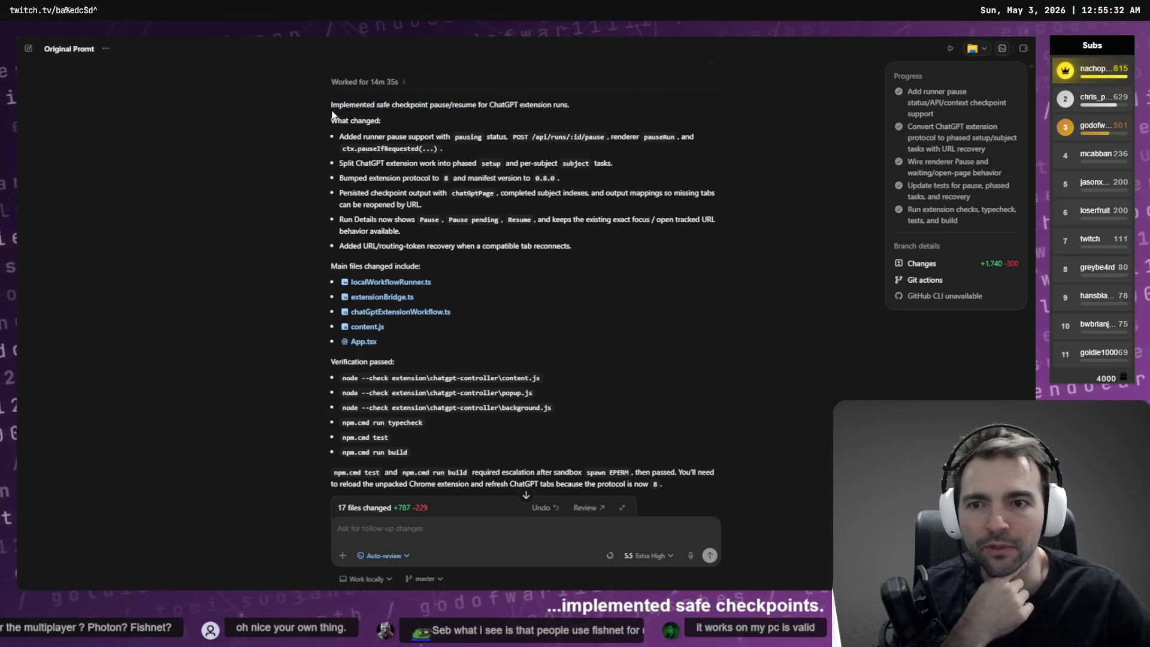
{"action": "key", "text": "alt+Tab"}
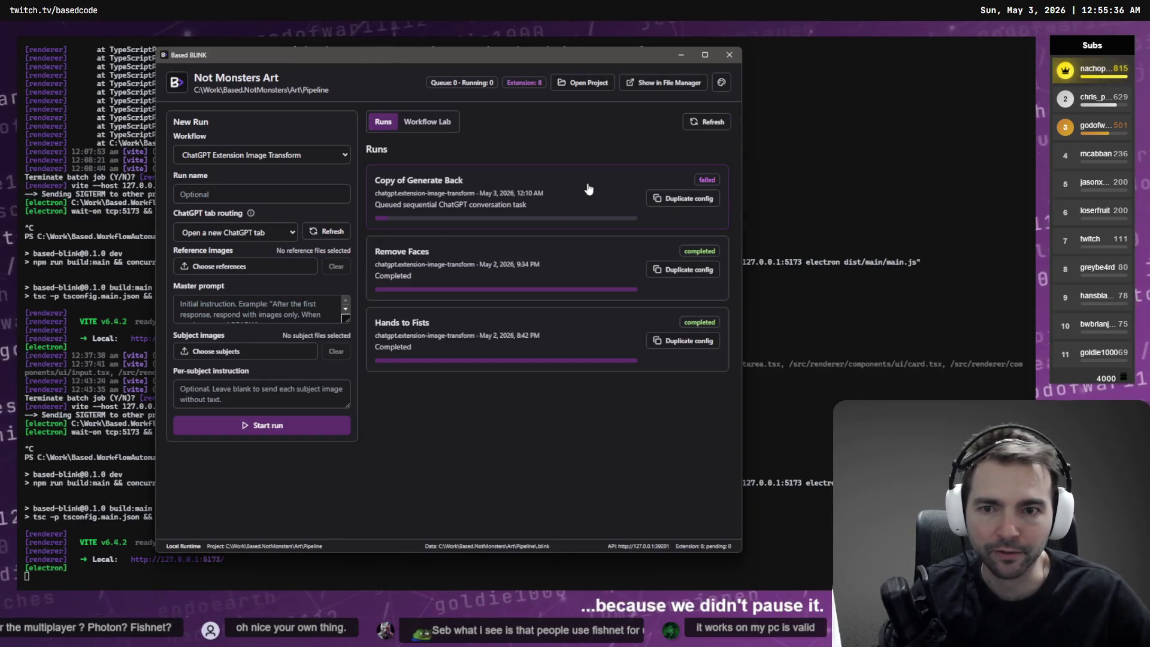
Step: Duplicate the failed Copy of Generate Back run's config into a new run and delete the original
{"action": "left_click", "coordinate": [653, 204]}
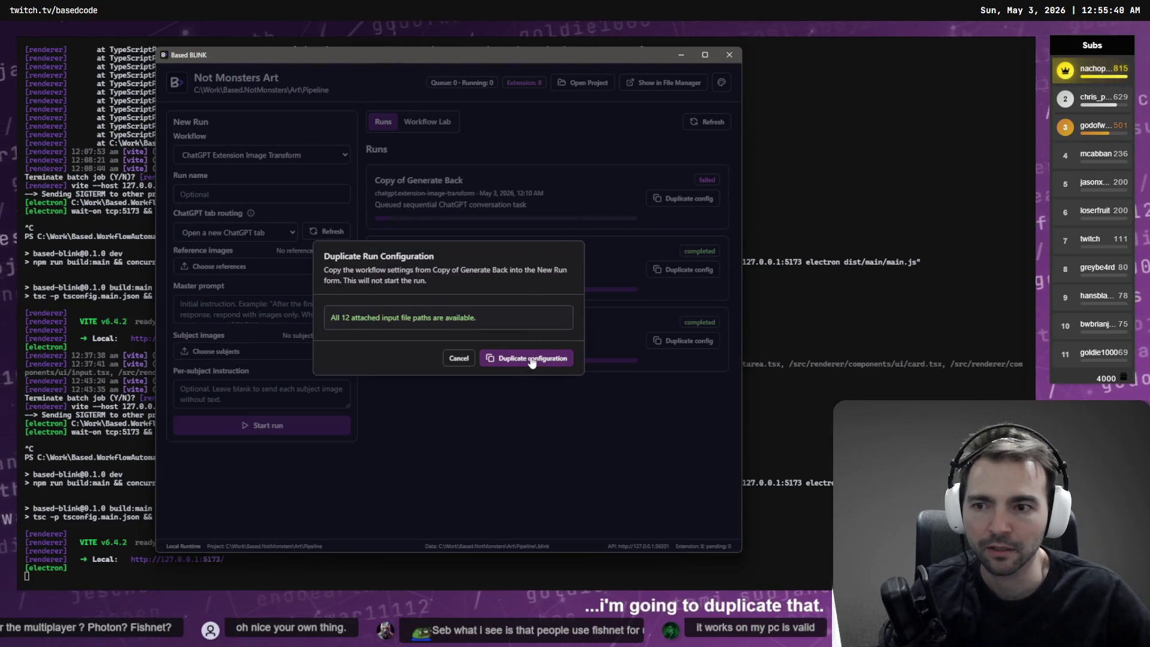
{"action": "left_click", "coordinate": [532, 359]}
{"action": "left_click", "coordinate": [531, 193]}
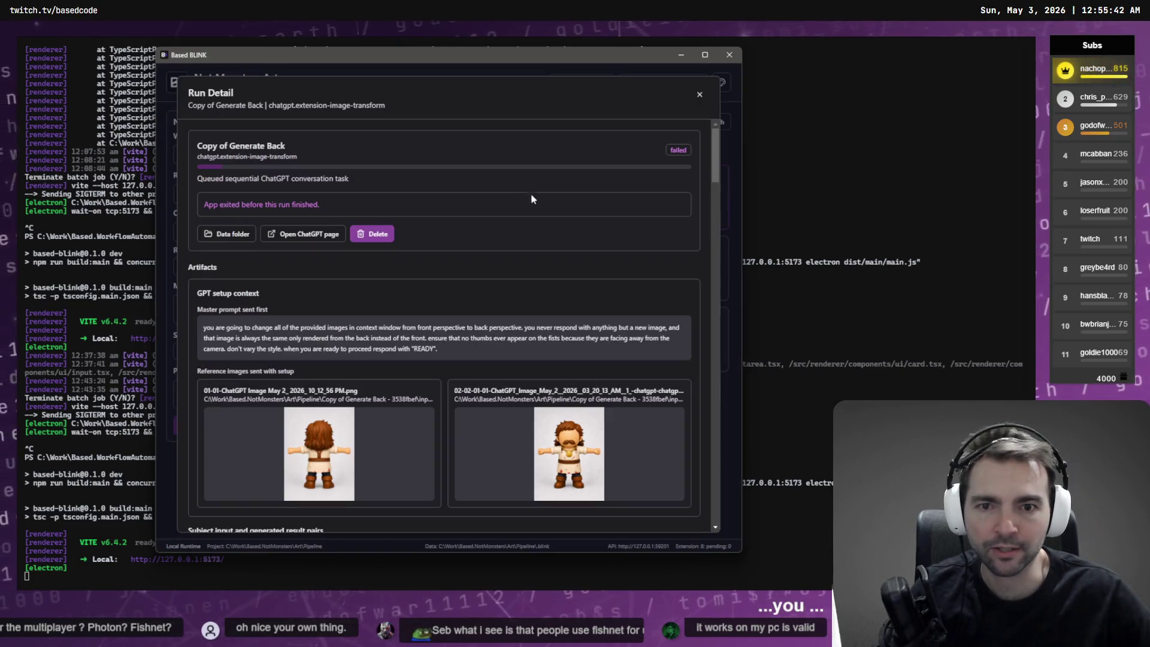
{"action": "left_click", "coordinate": [374, 232]}
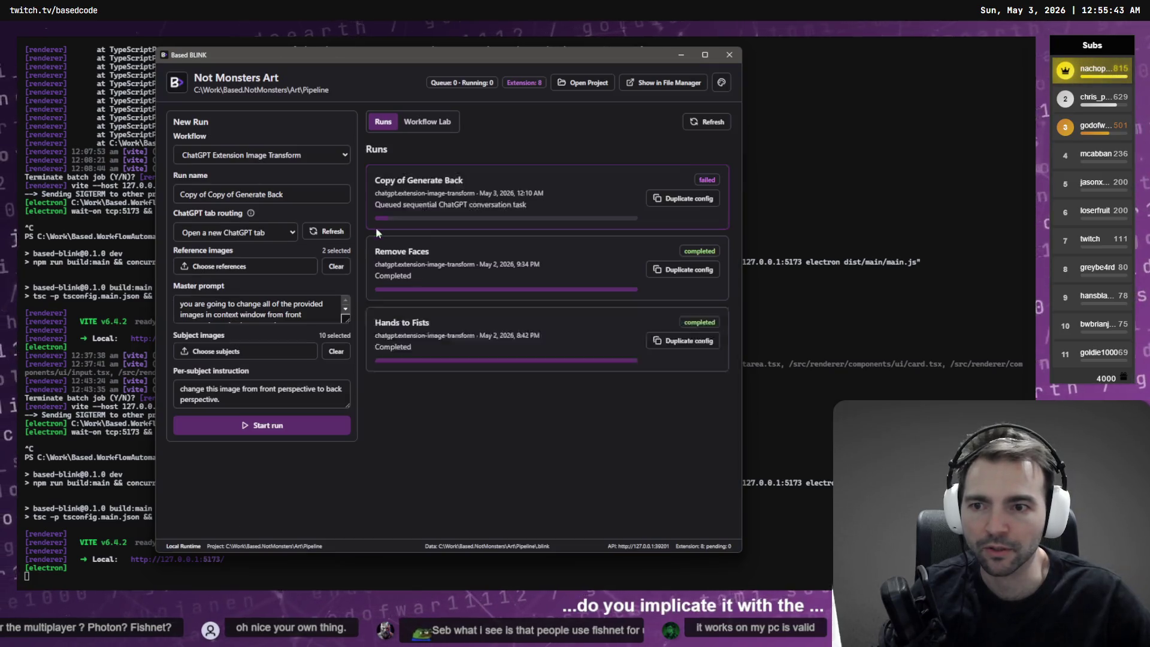
Step: Start the duplicated run and inspect its ENOENT copyfile error text
{"action": "left_click", "coordinate": [259, 424]}
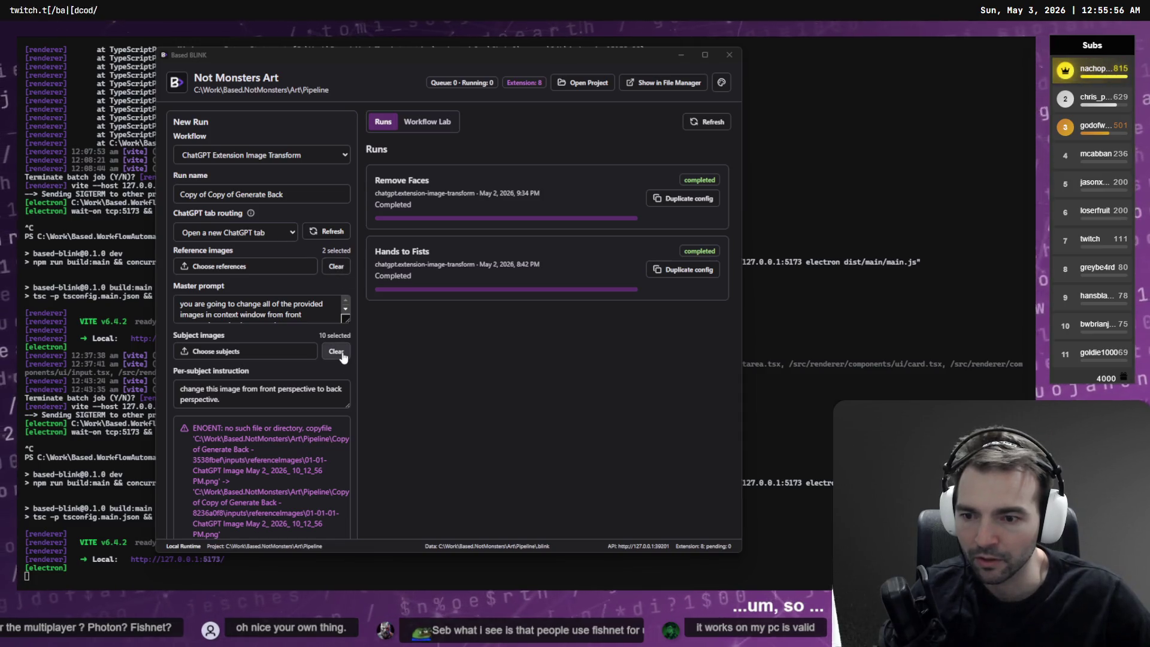
{"action": "left_click_drag", "start_coordinate": [285, 457], "coordinate": [330, 559]}
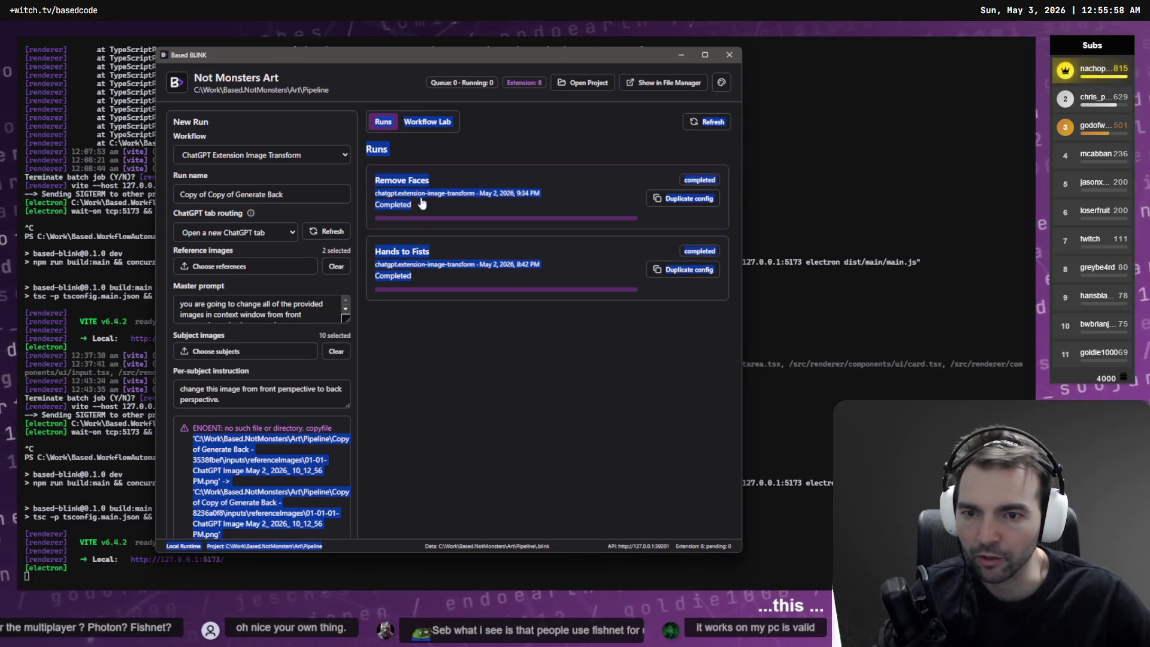
{"action": "left_click", "coordinate": [359, 457]}
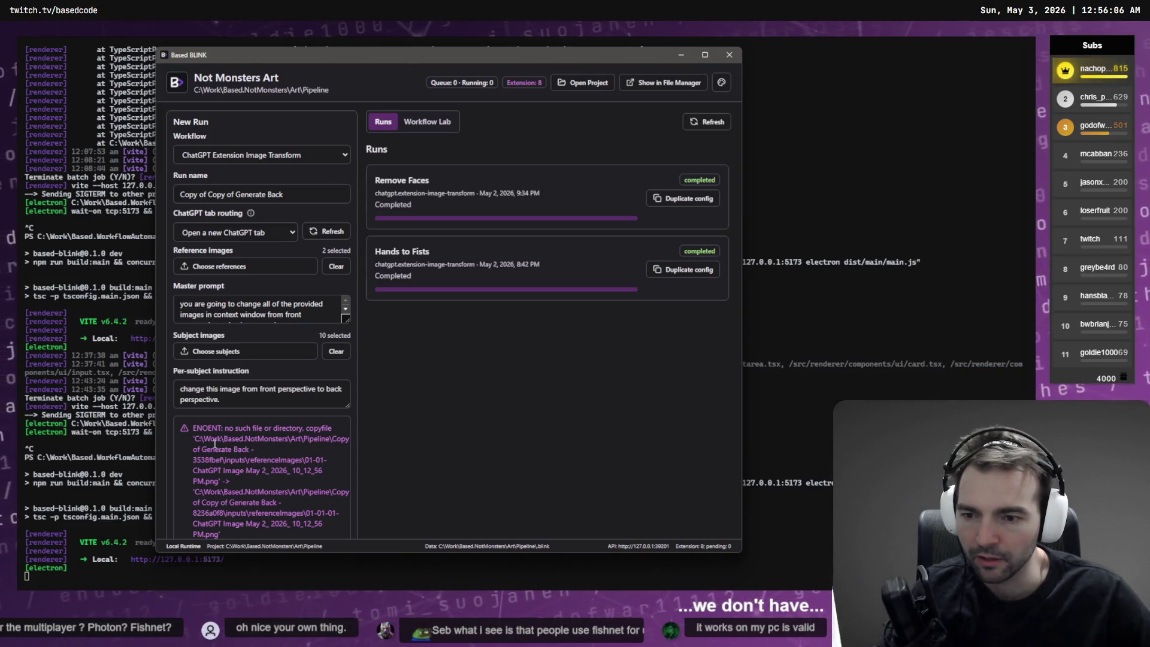
Step: Open the subject-image picker and try tldrawFile (46) (1).png, then tldrawFile (42) (1).png
{"action": "left_click", "coordinate": [217, 351]}
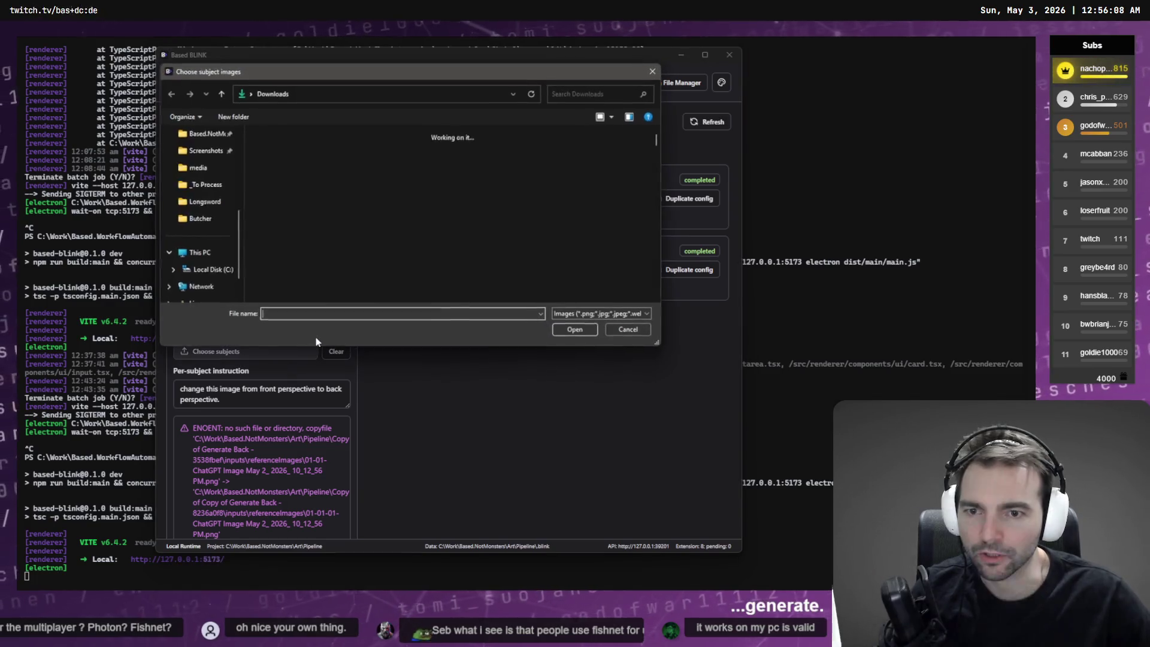
{"action": "left_click", "coordinate": [485, 191]}
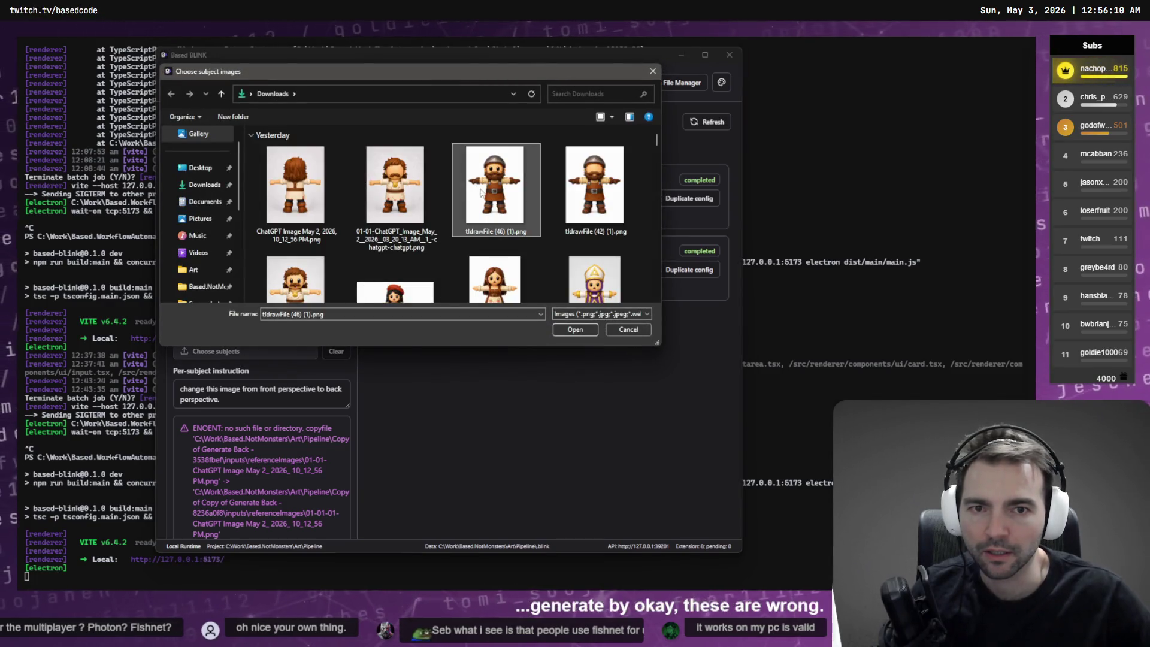
{"action": "left_click", "coordinate": [590, 199]}
{"action": "scroll", "coordinate": [521, 182], "scroll_direction": "down", "scroll_amount": 1}
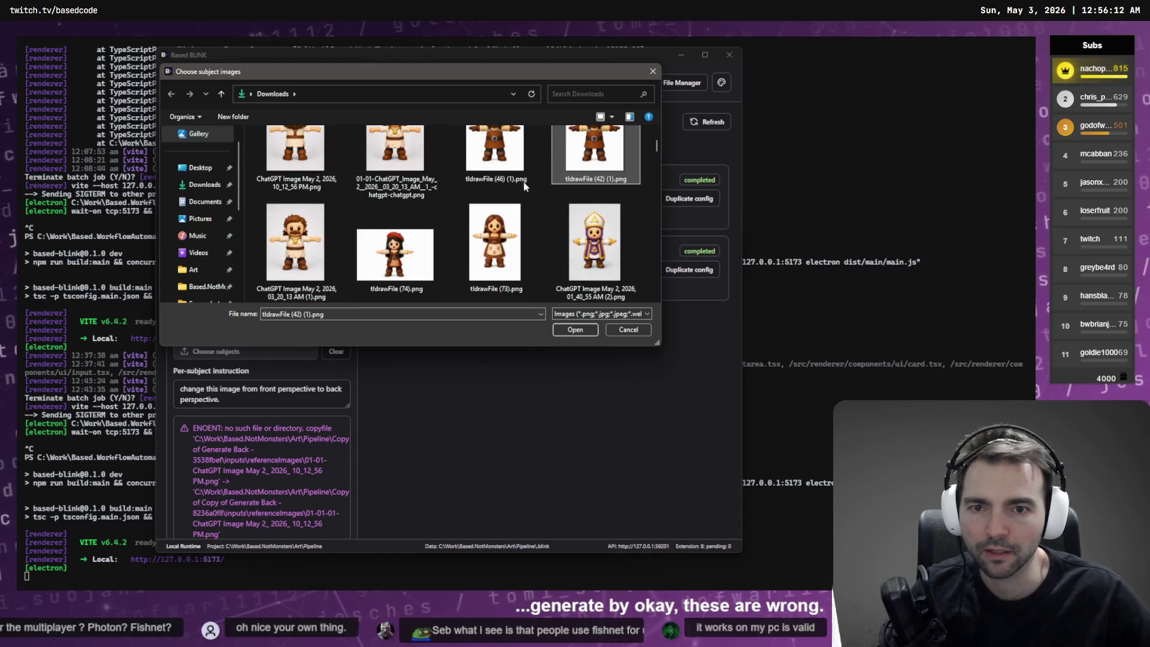
{"action": "scroll", "coordinate": [503, 238], "scroll_direction": "down", "scroll_amount": 3}
{"action": "scroll", "coordinate": [503, 238], "scroll_direction": "up", "scroll_amount": 5}
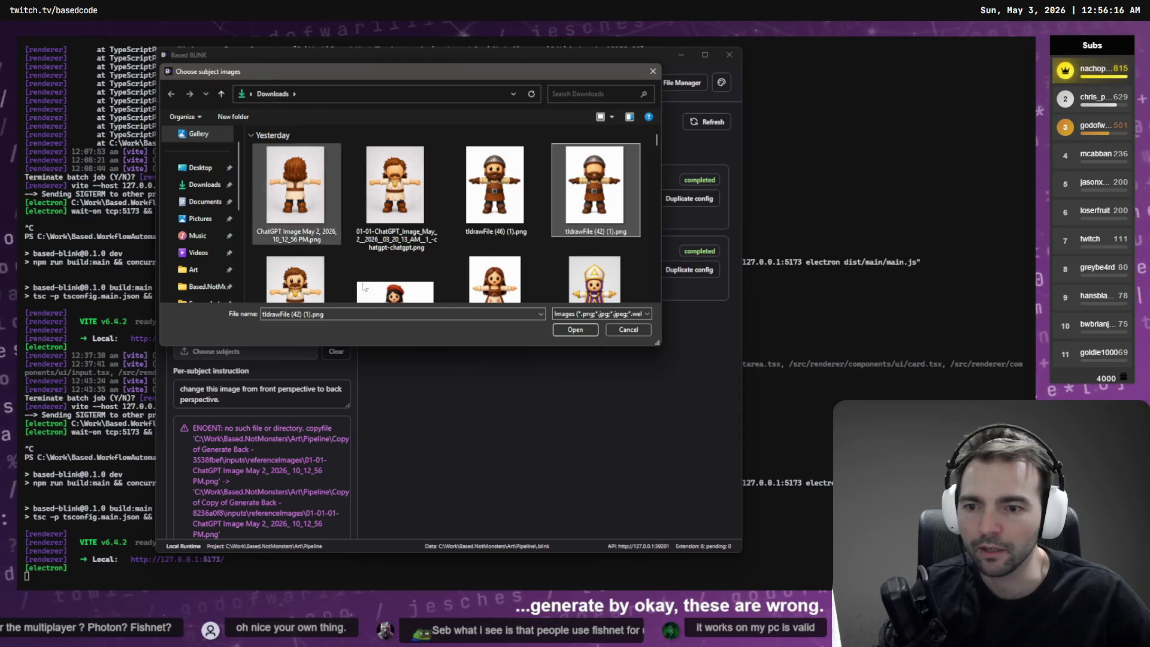
{"action": "scroll", "coordinate": [203, 290], "scroll_direction": "down", "scroll_amount": 1}
Step: Choose all eleven images in Based.NotMonsters\Art\Pipeline\Remove Faces\artifacts as subject images
{"action": "left_click", "coordinate": [206, 269]}
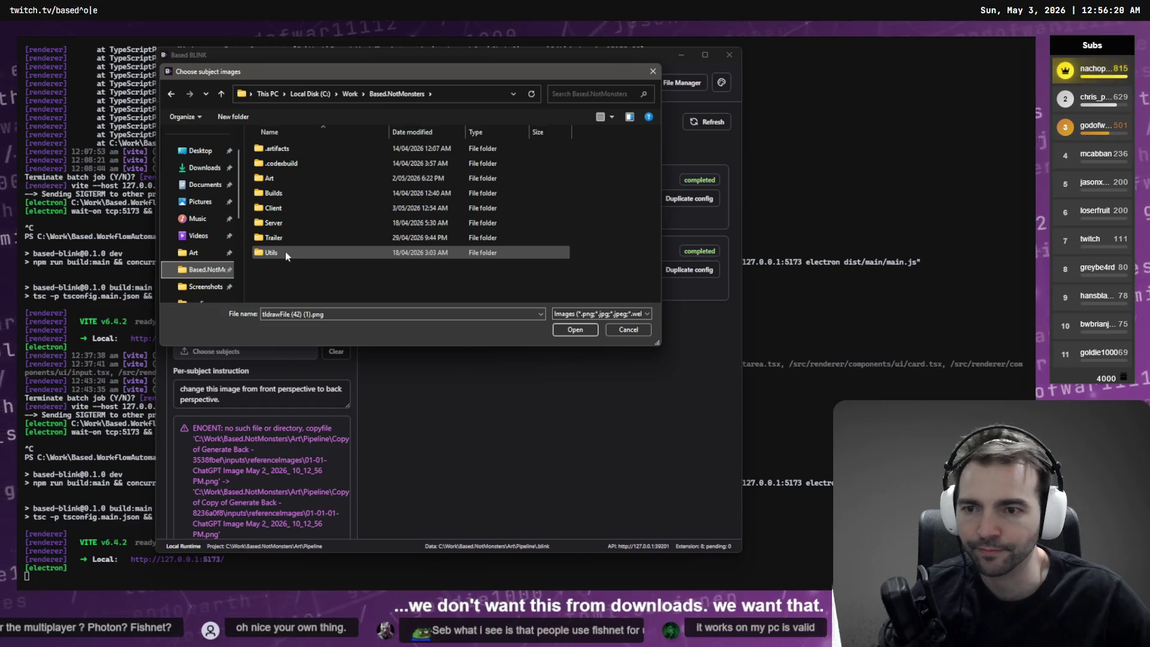
{"action": "double_click", "coordinate": [269, 178]}
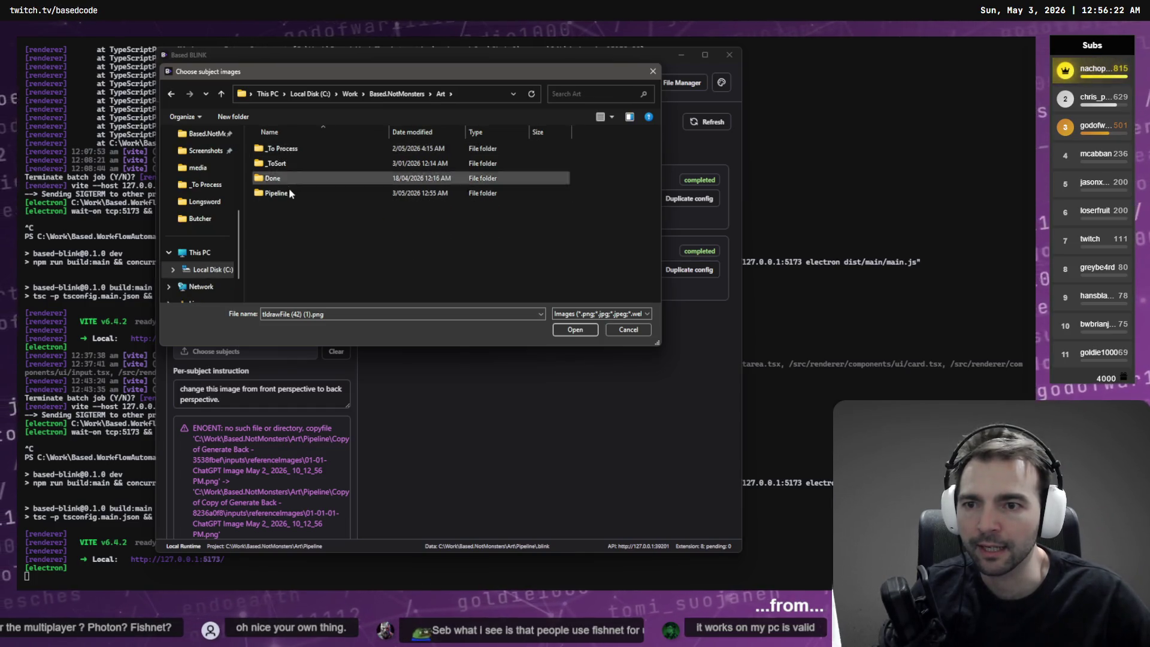
{"action": "left_click", "coordinate": [290, 193]}
{"action": "double_click", "coordinate": [290, 198]}
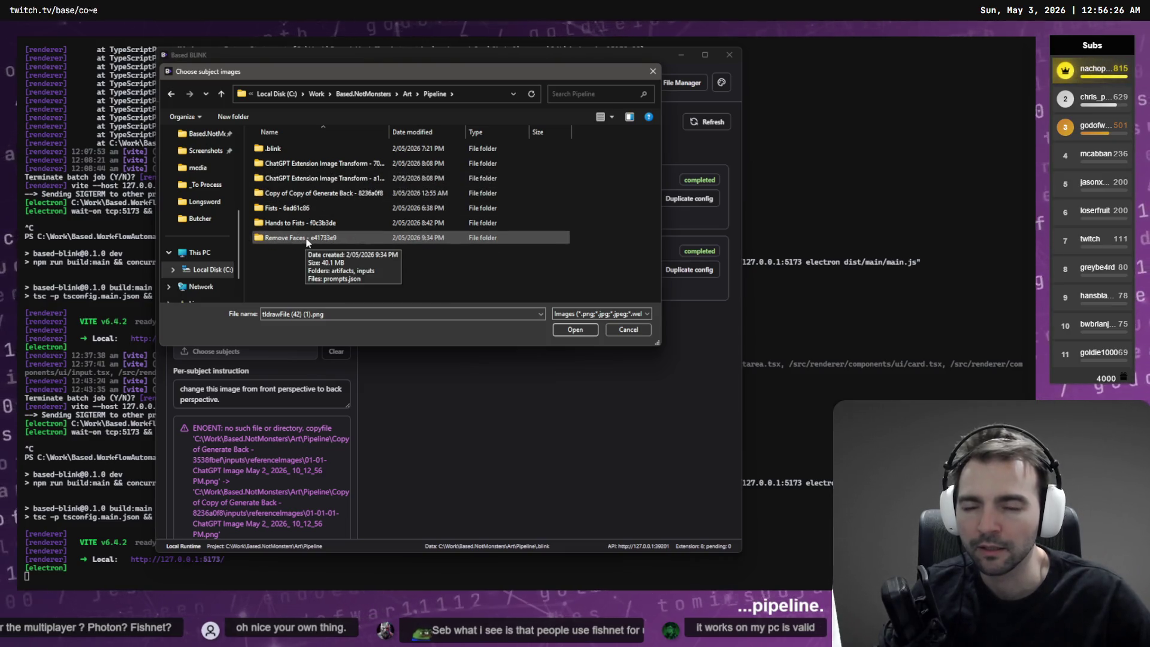
{"action": "double_click", "coordinate": [307, 239]}
{"action": "double_click", "coordinate": [300, 148]}
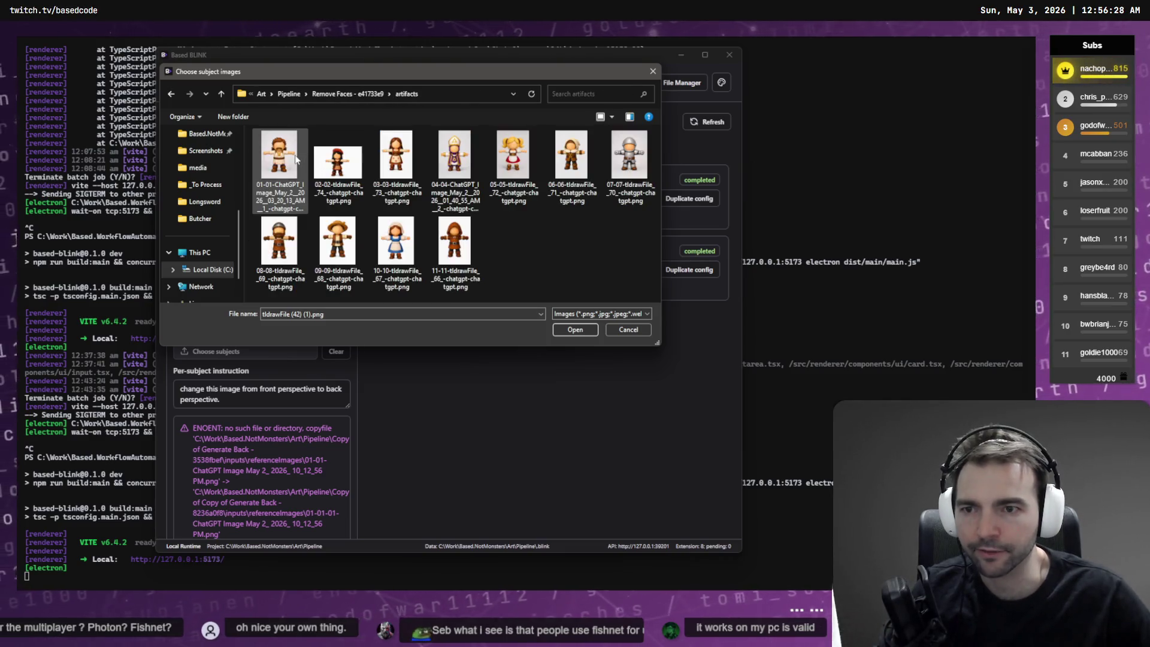
{"action": "left_click", "coordinate": [290, 158]}
{"action": "left_click", "coordinate": [442, 241], "text": "shift"}
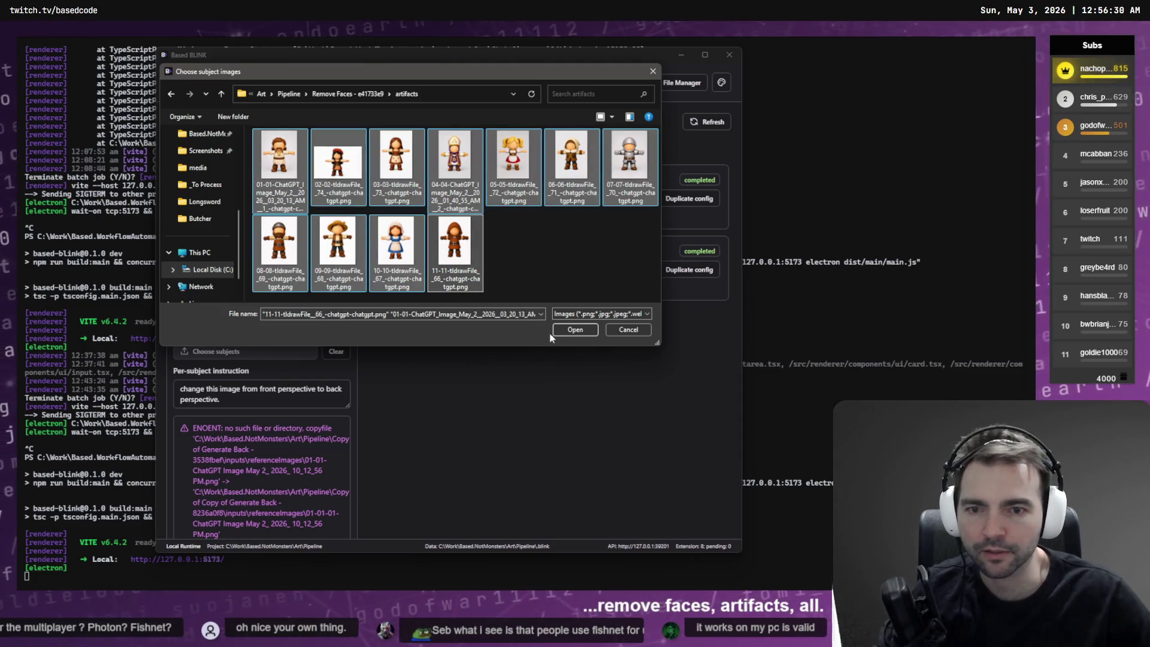
{"action": "left_click", "coordinate": [574, 329]}
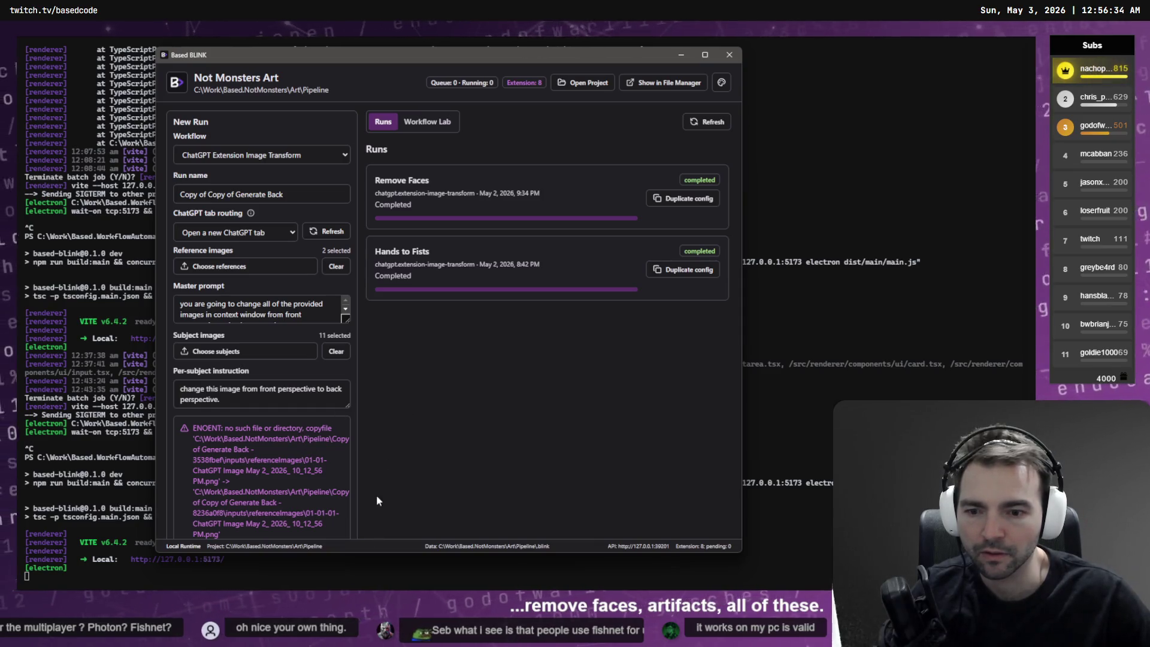
Step: Highlight the ENOENT error text, then snip a region screenshot around the error
{"action": "left_click_drag", "start_coordinate": [246, 450], "coordinate": [325, 460]}
{"action": "left_click", "coordinate": [356, 446]}
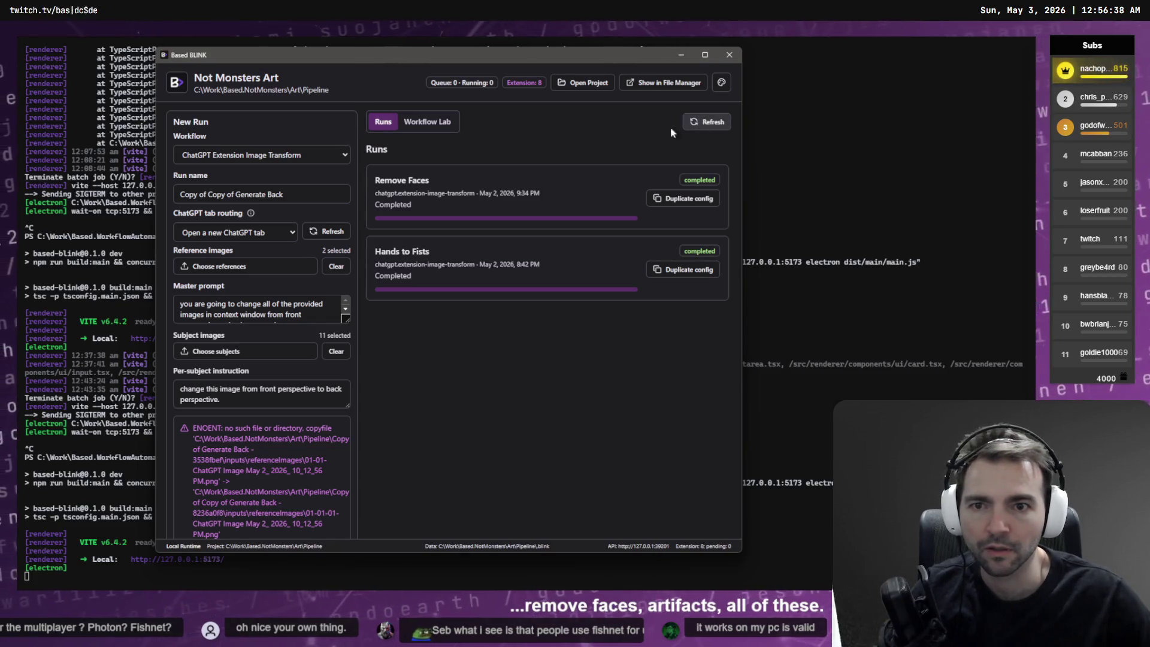
{"action": "mouse_move", "coordinate": [195, 429]}
{"action": "left_mouse_down"}
{"action": "mouse_move", "coordinate": [341, 541]}
{"action": "mouse_move", "coordinate": [351, 520]}
{"action": "mouse_move", "coordinate": [317, 530]}
{"action": "left_mouse_up"}
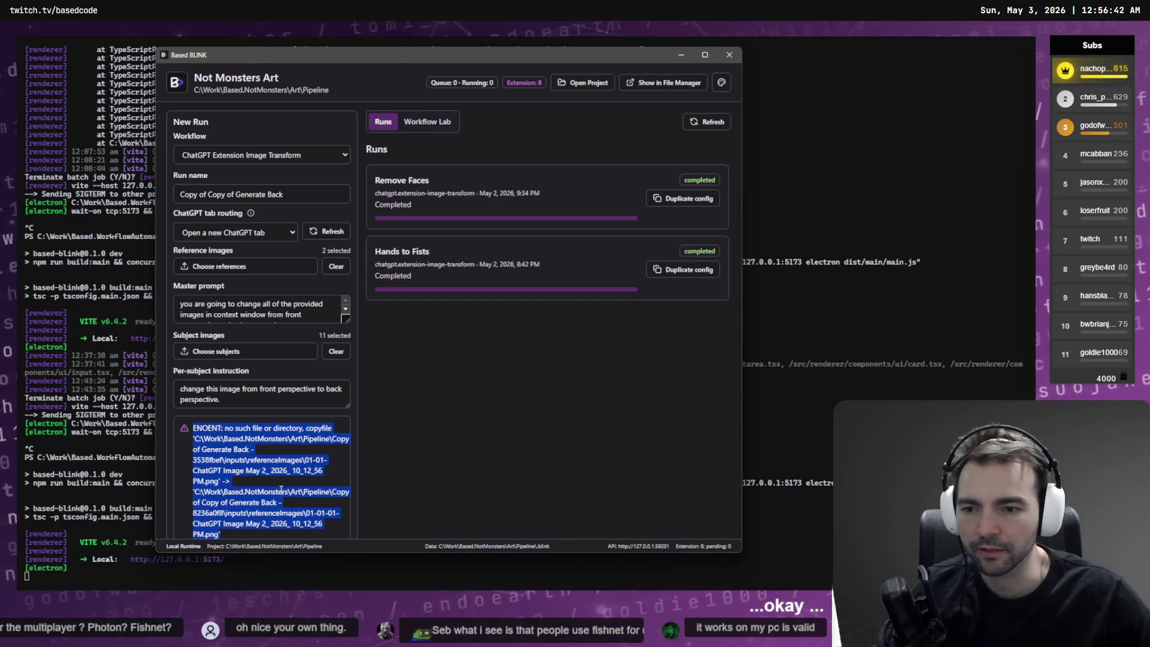
{"action": "left_click", "coordinate": [416, 459]}
{"action": "key", "text": "super+shift+s"}
{"action": "mouse_move", "coordinate": [399, 337]}
{"action": "left_mouse_down"}
{"action": "mouse_move", "coordinate": [256, 547]}
{"action": "mouse_move", "coordinate": [162, 553]}
{"action": "left_mouse_up"}
Step: In Codex, paste the error screenshot and write that missing files should be validated at the "Duplicate Config Button"
{"action": "key", "text": "alt+Tab"}
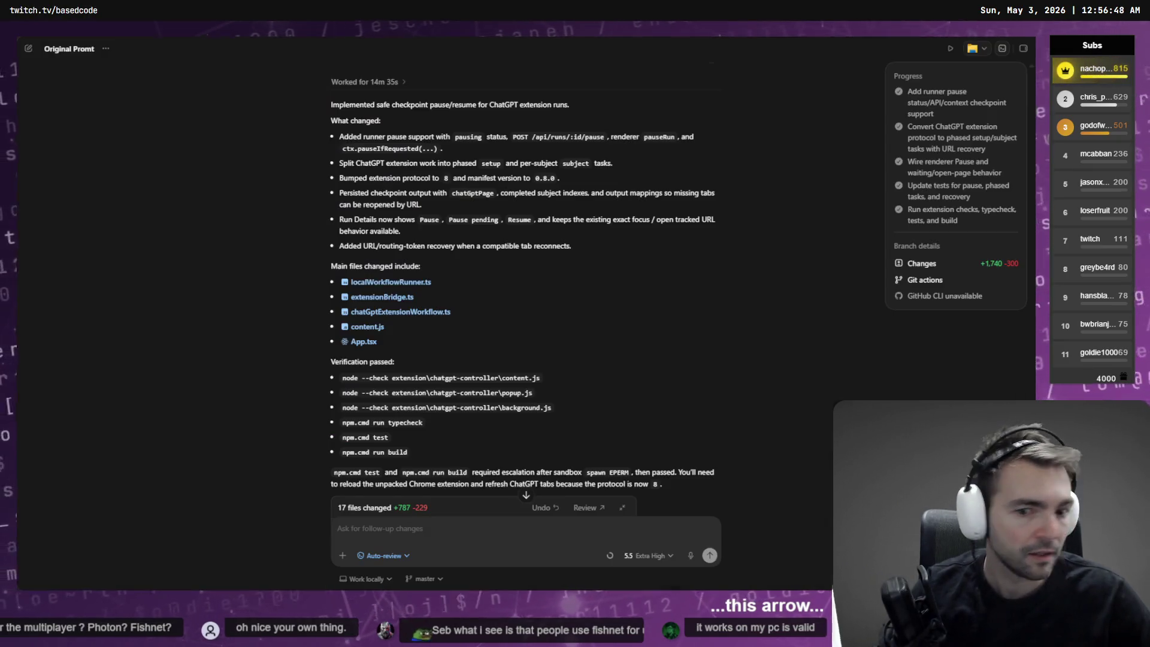
{"action": "key", "text": "ctrl+v"}
{"action": "type", "text": "The attached image shows "}
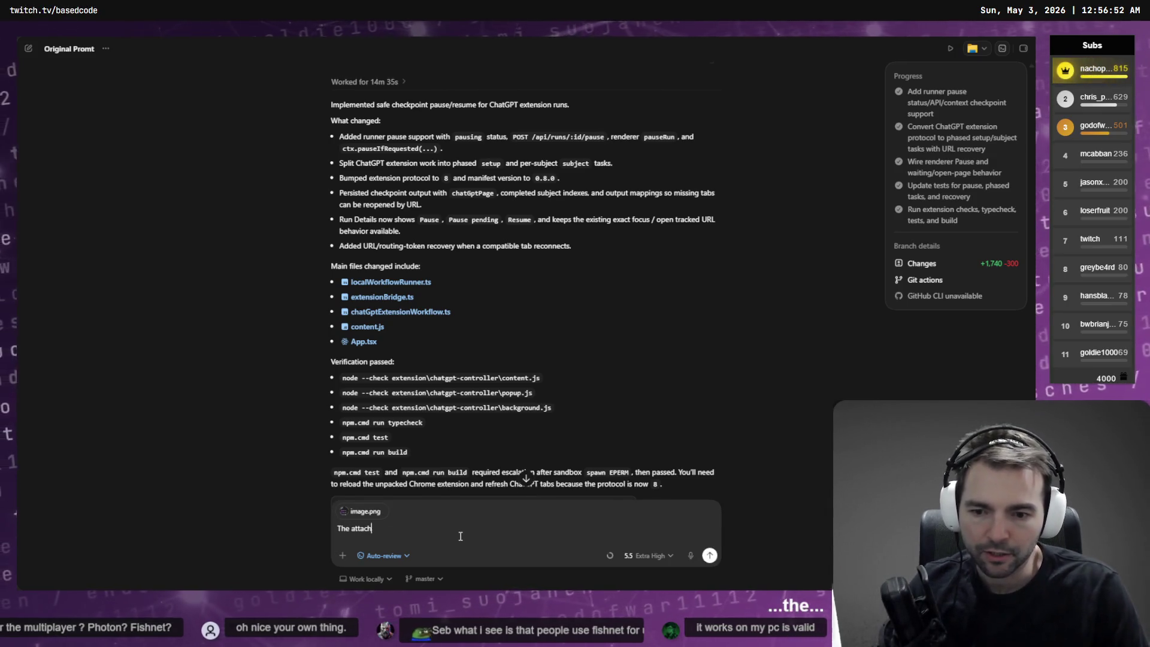
{"action": "type", "text": "an error for missing"}
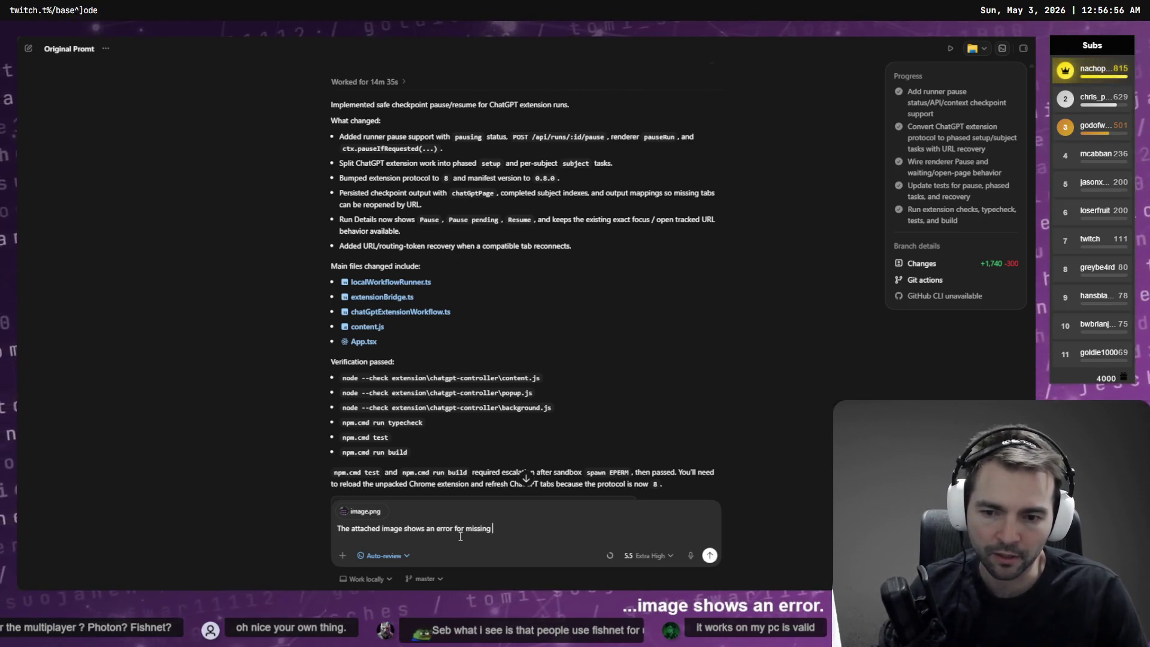
{"action": "type", "text": " files."}
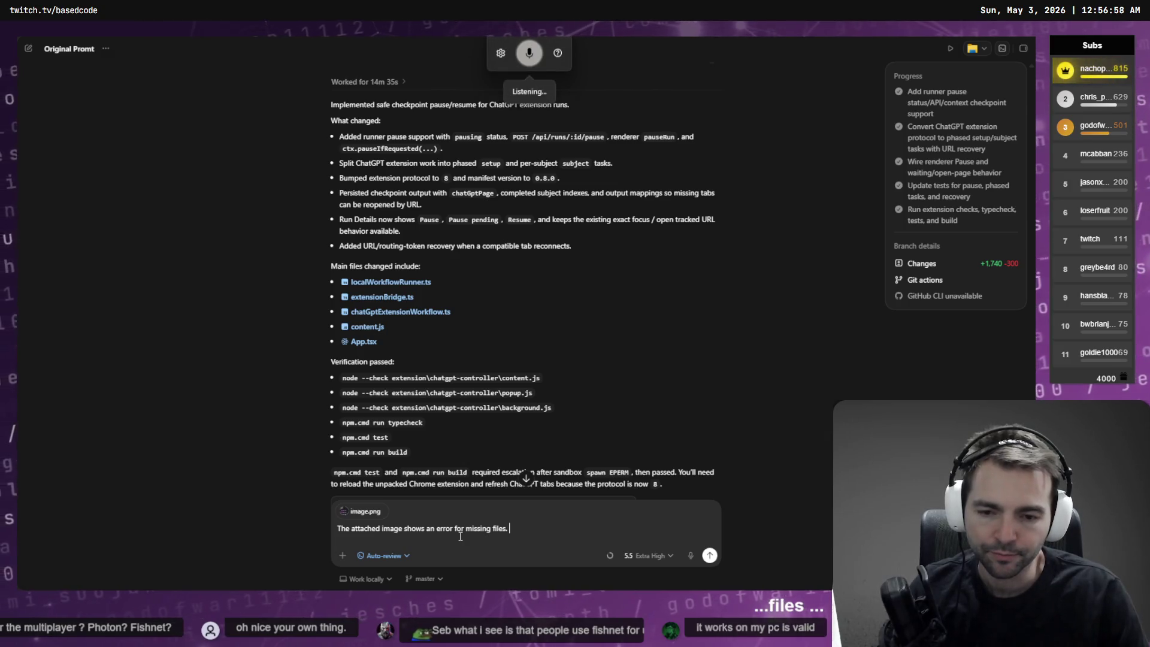
{"action": "type", "text": " this should be validated when we press the"}
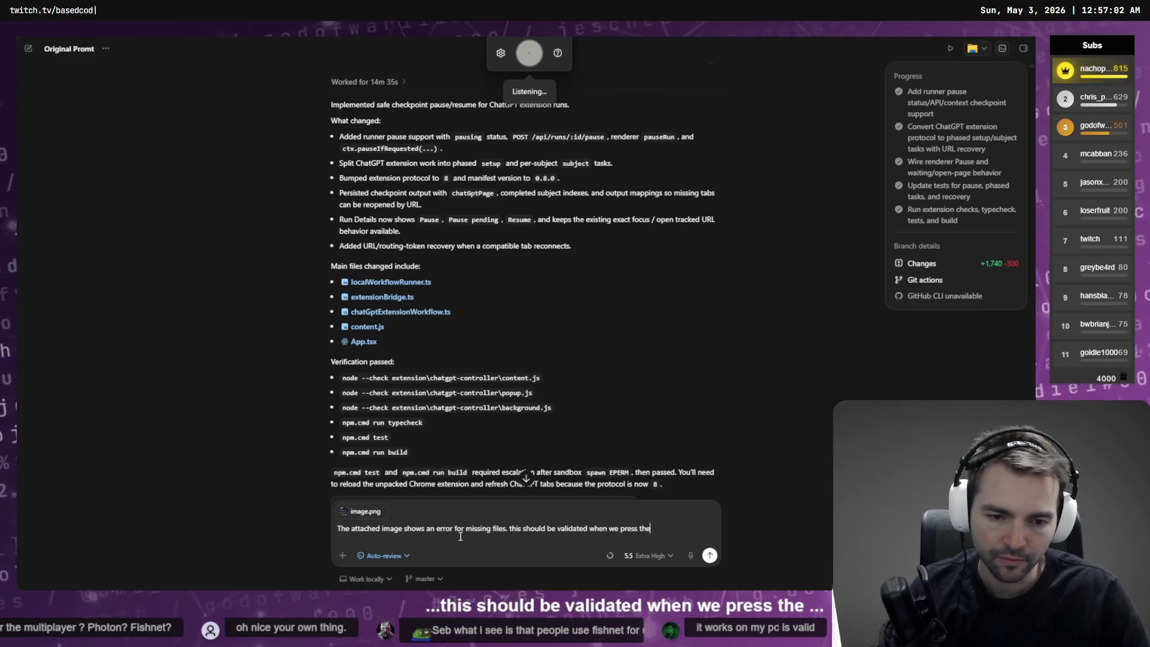
{"action": "key", "text": "alt+Tab"}
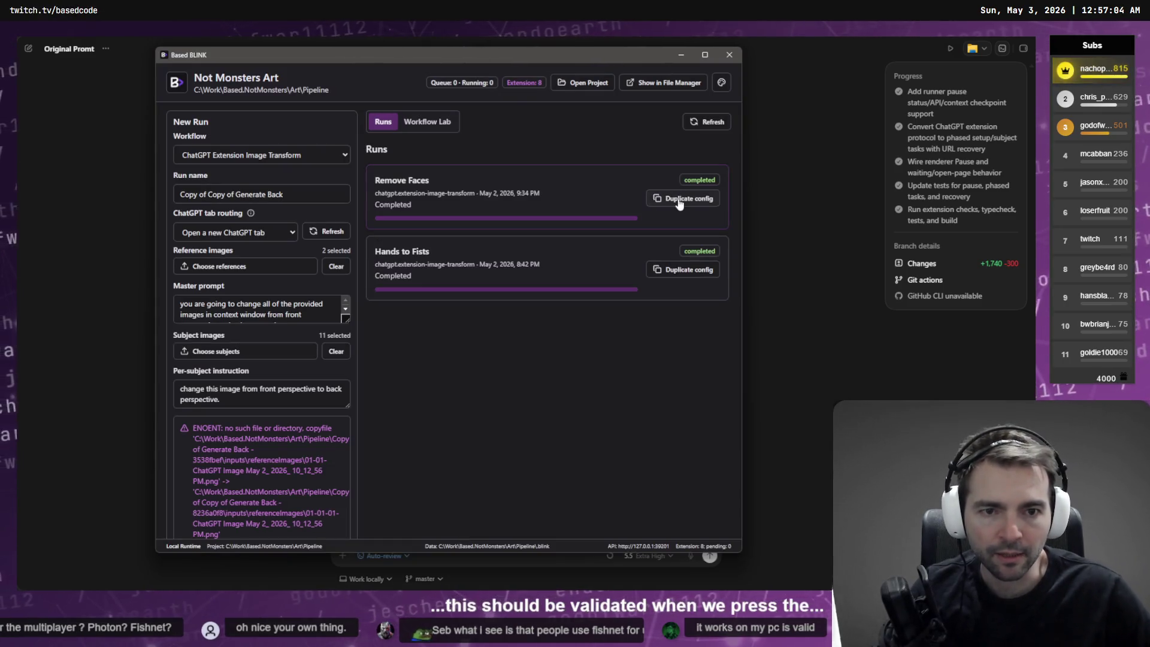
{"action": "key", "text": "alt+Tab"}
{"action": "type", "text": "\"Du"}
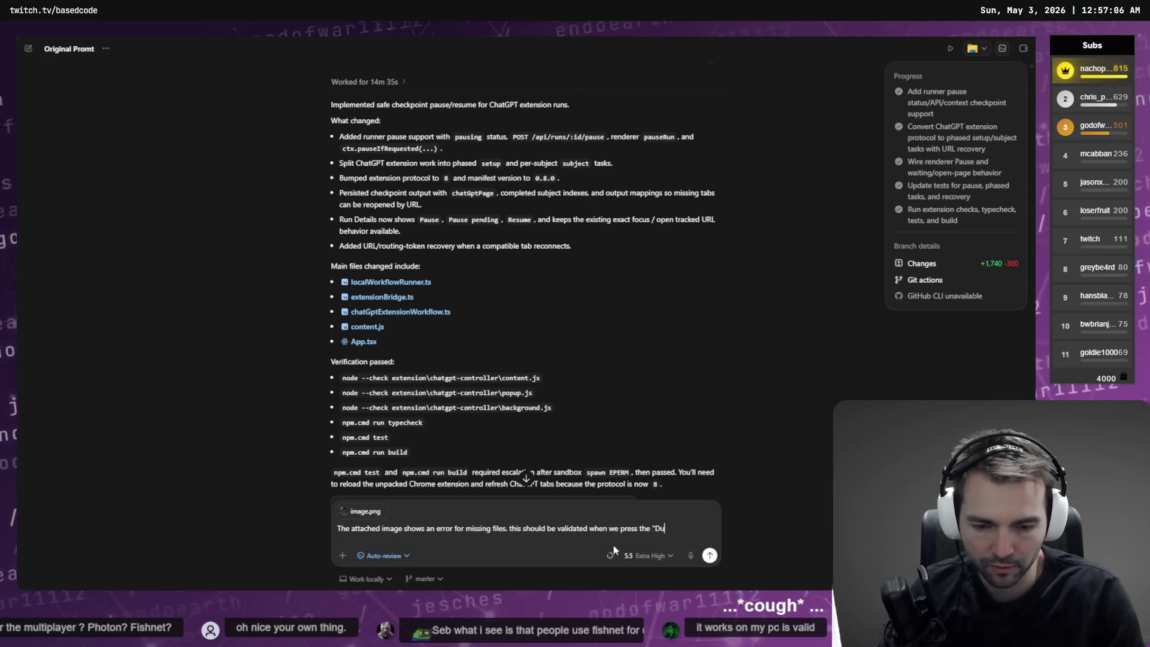
{"action": "type", "text": "plicate Config "}
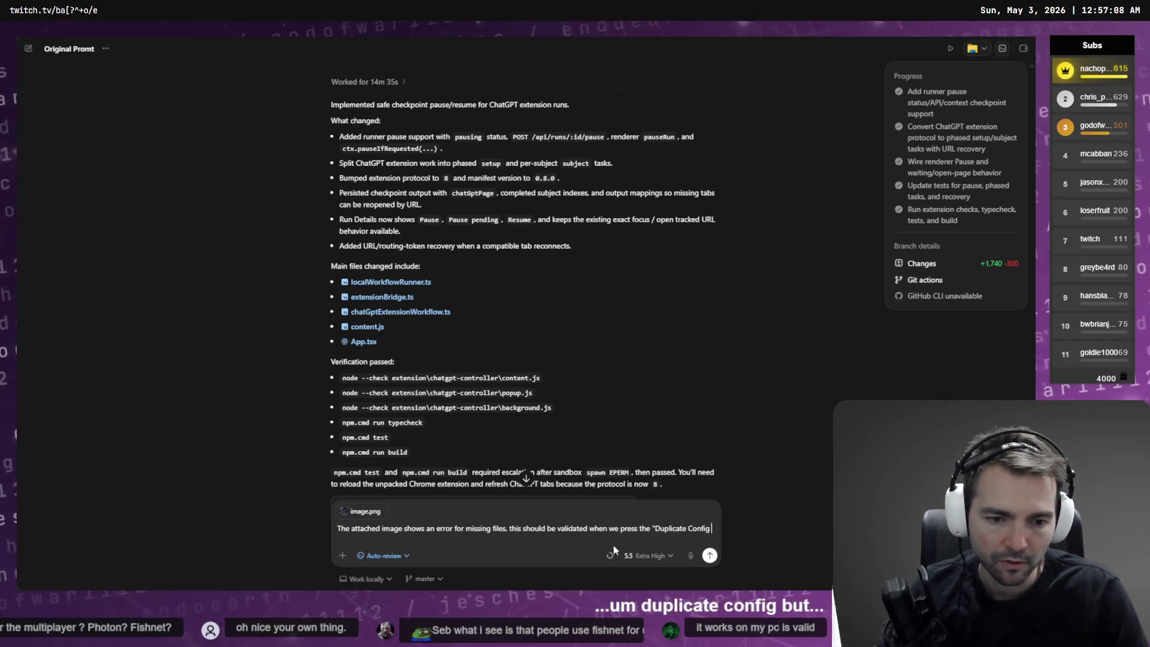
{"action": "type", "text": "Button\"."}
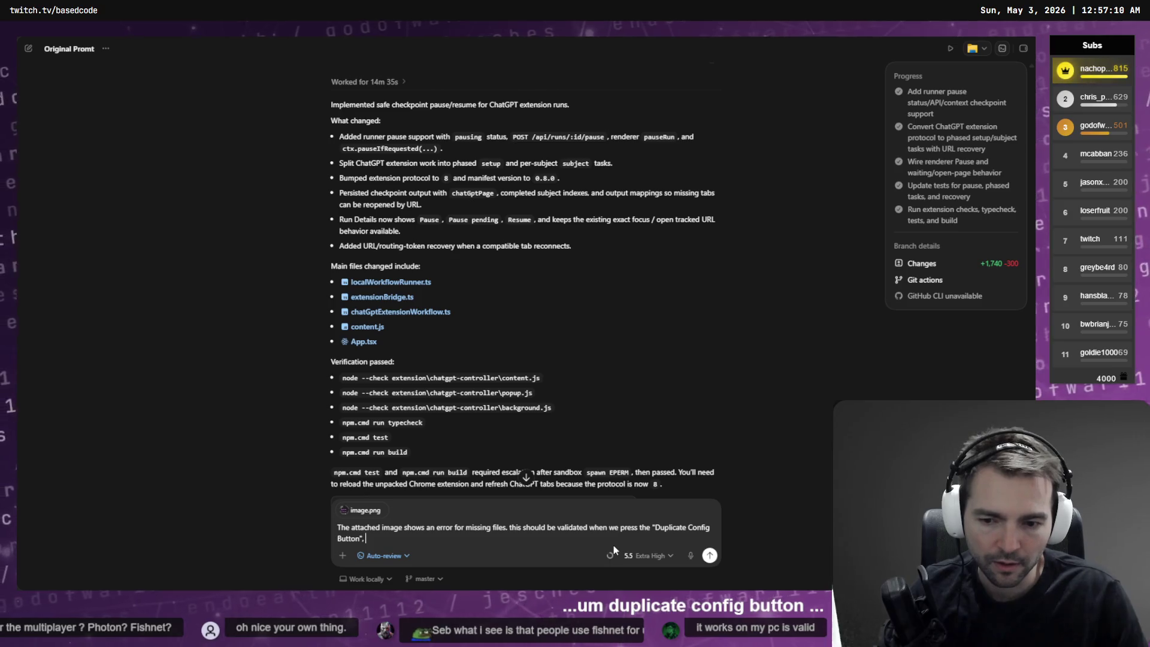
{"action": "key", "text": "BackSpace"}
{"action": "type", "text": ","}
Step: Dictate the rest of the request, asking for the error as a pop-up rather than inline
{"action": "key", "text": "super+h"}
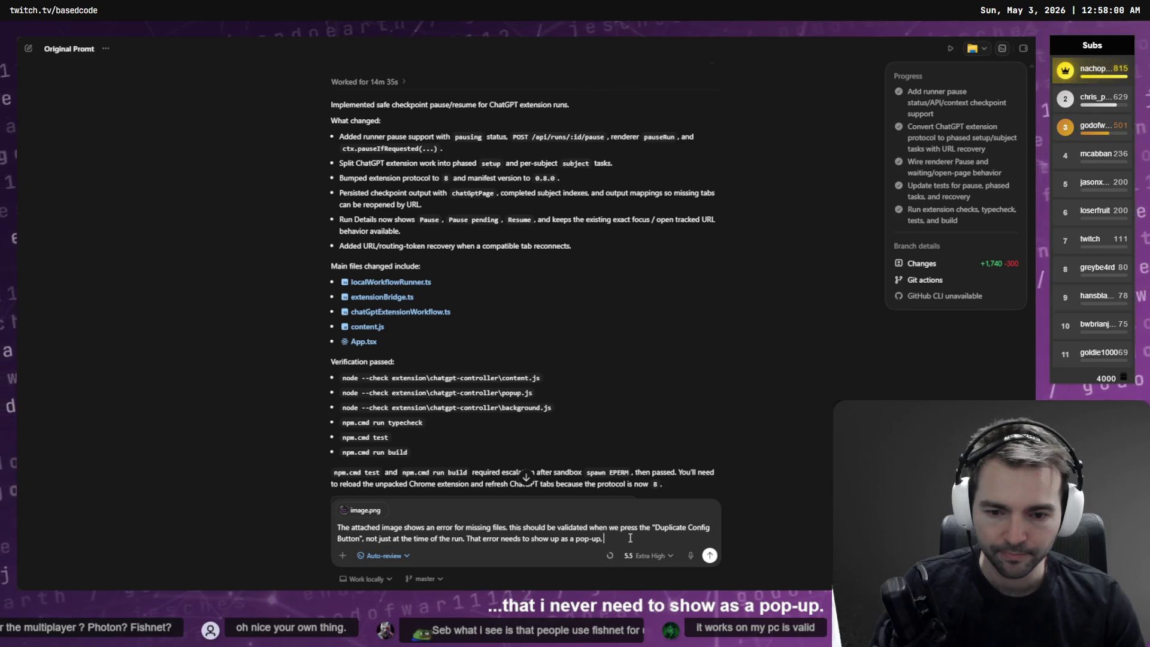
{"action": "key", "text": "super+h"}
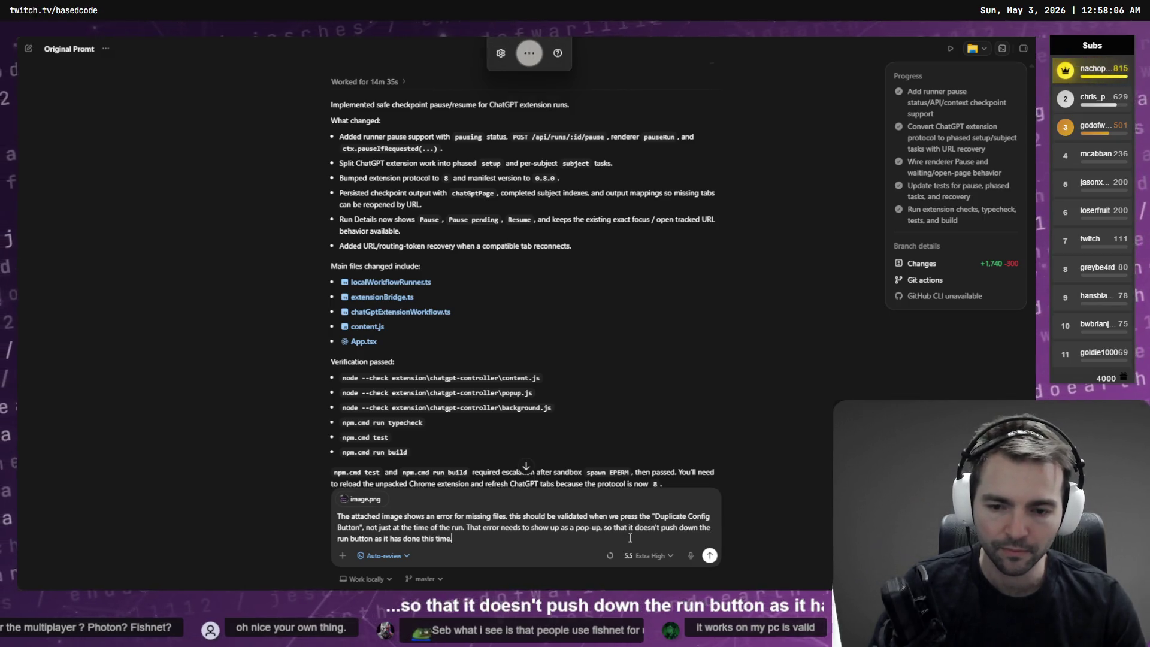
{"action": "key", "text": "alt+Tab"}
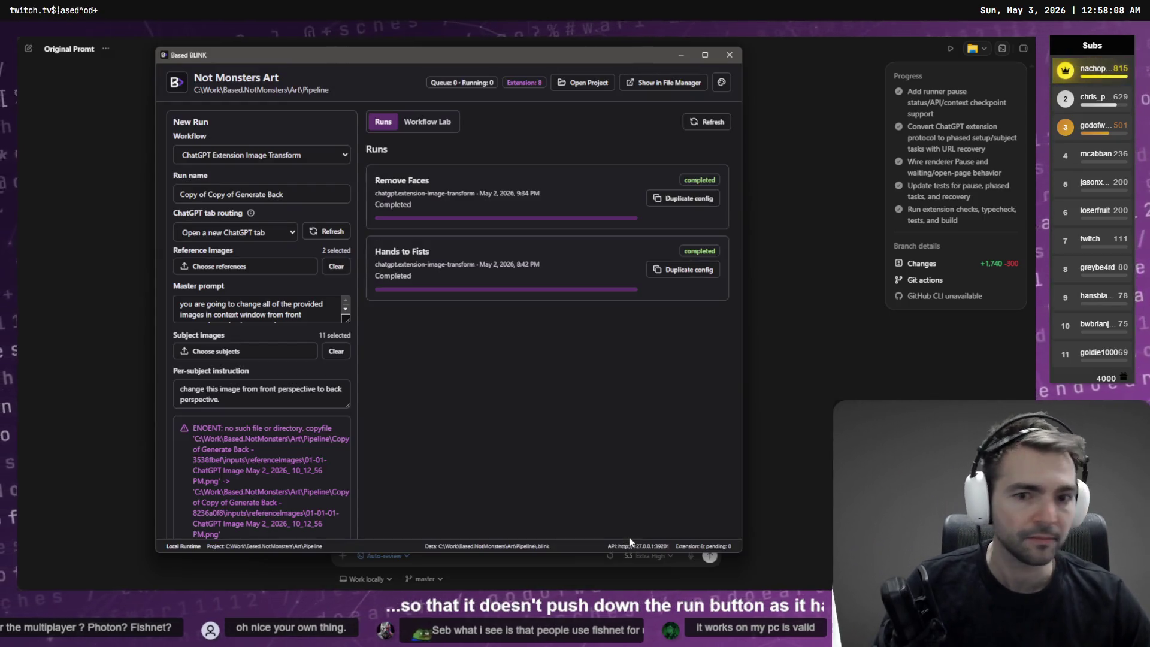
Step: Maximize Based BLINK and start the run again, getting the same ENOENT error
{"action": "key", "text": "super+Up"}
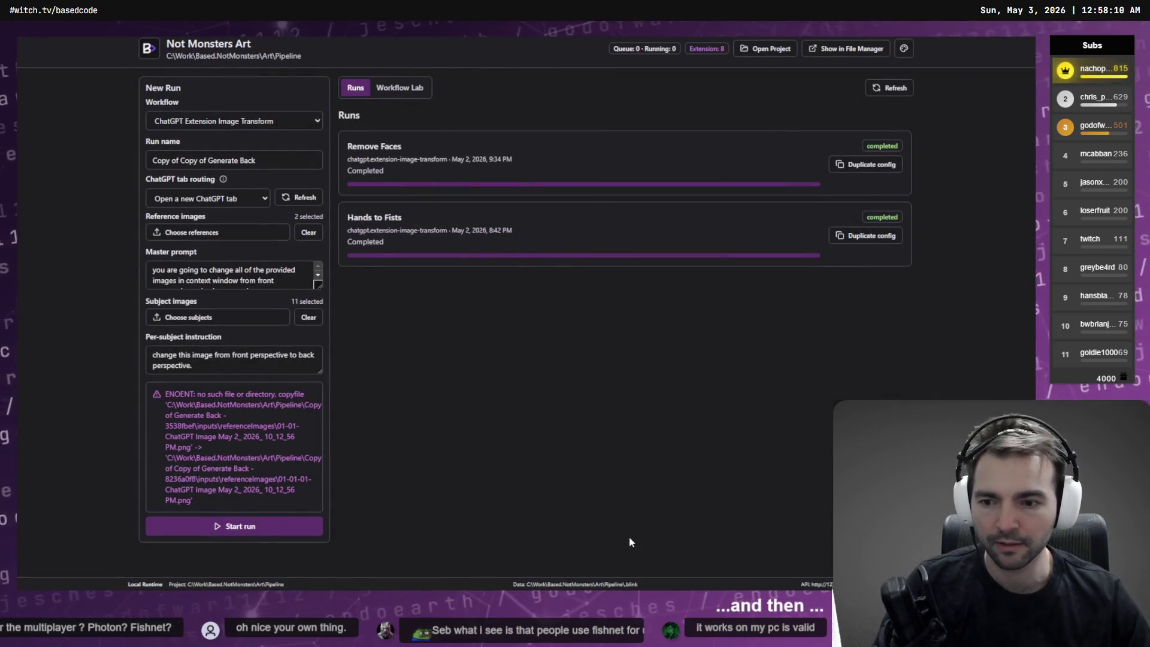
{"action": "left_click", "coordinate": [250, 530]}
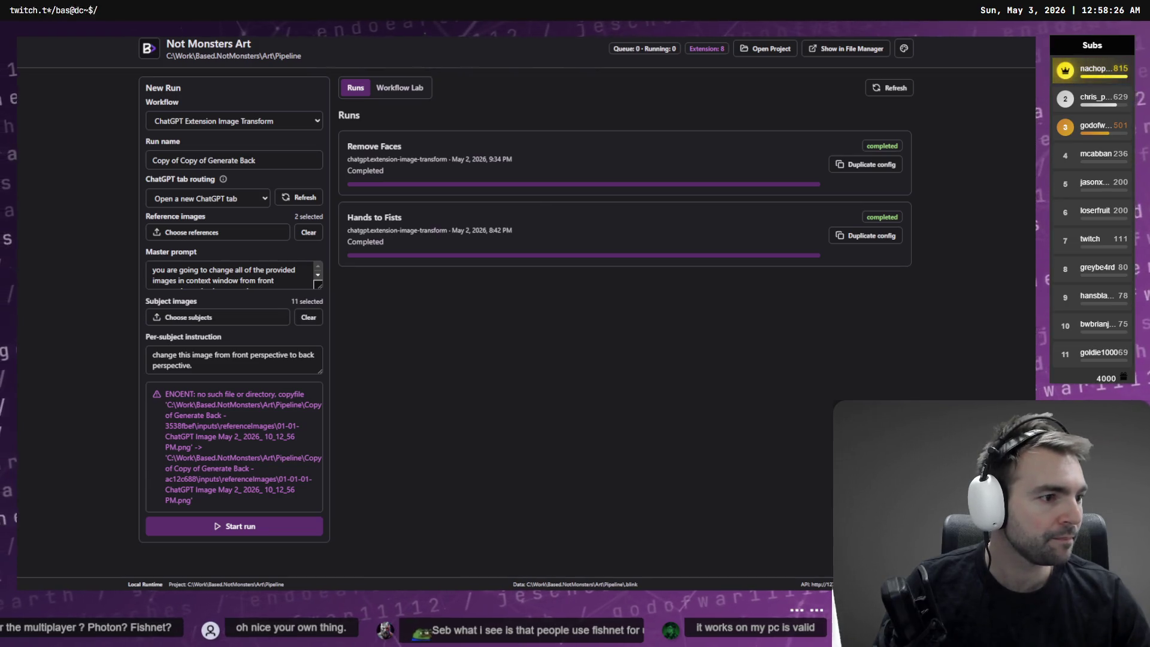
{"action": "key", "text": "alt+Tab"}
Step: In a new Chrome tab, check the Based BLINK extension's connection to the local app
{"action": "key", "text": "ctrl+t"}
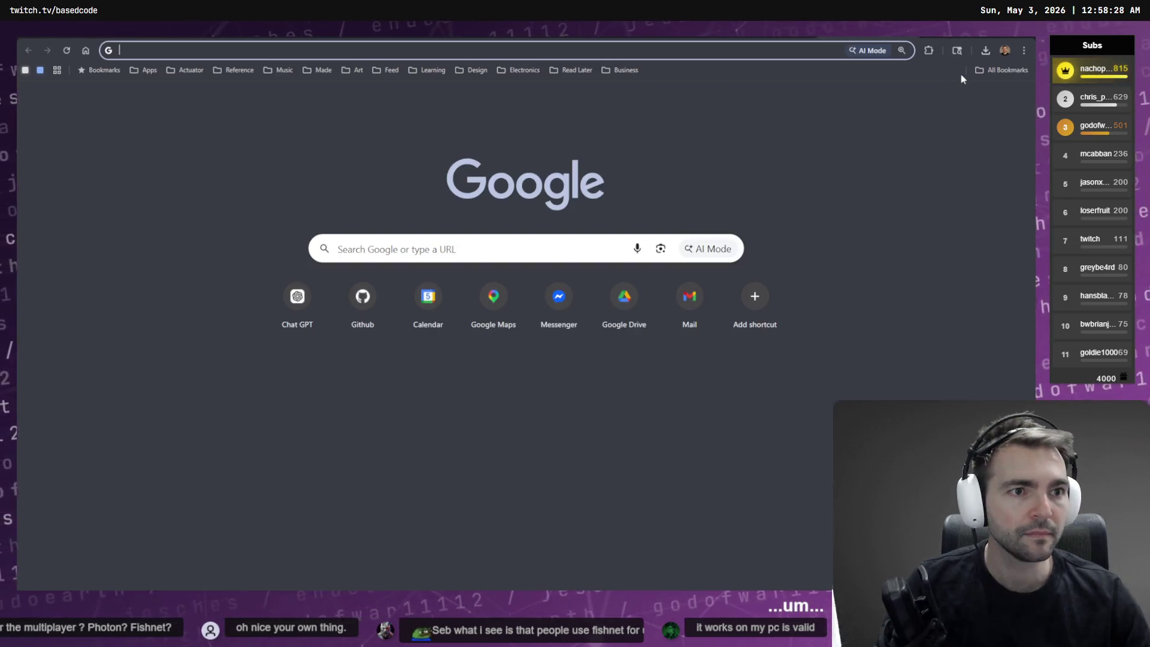
{"action": "left_click", "coordinate": [929, 52]}
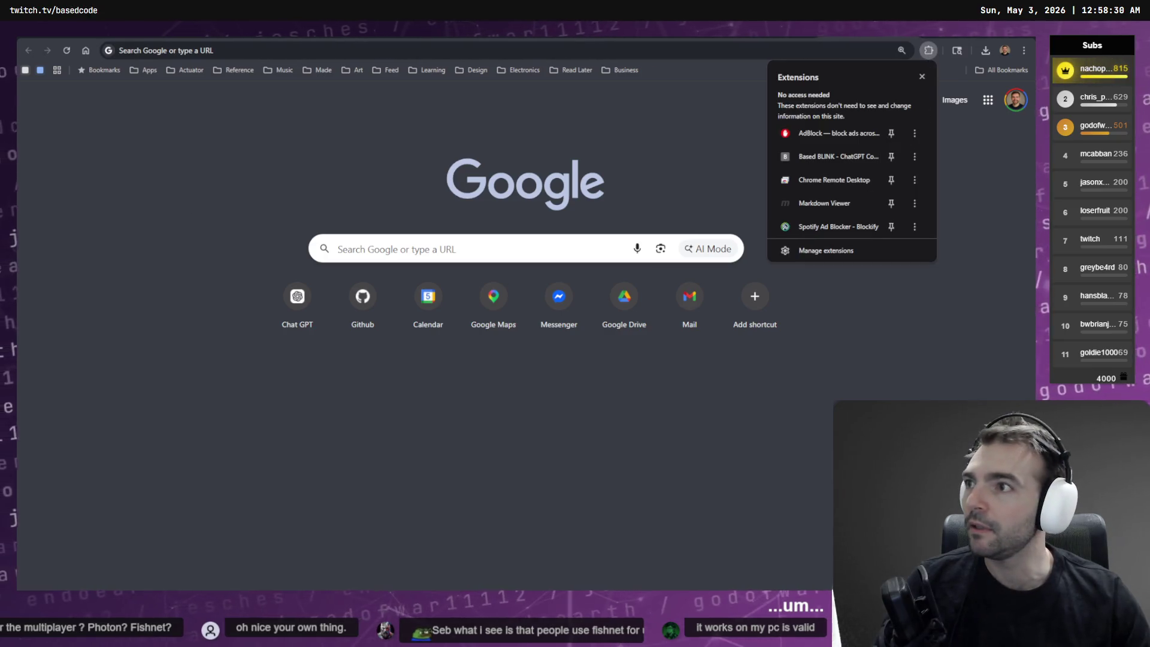
{"action": "key", "text": "Escape"}
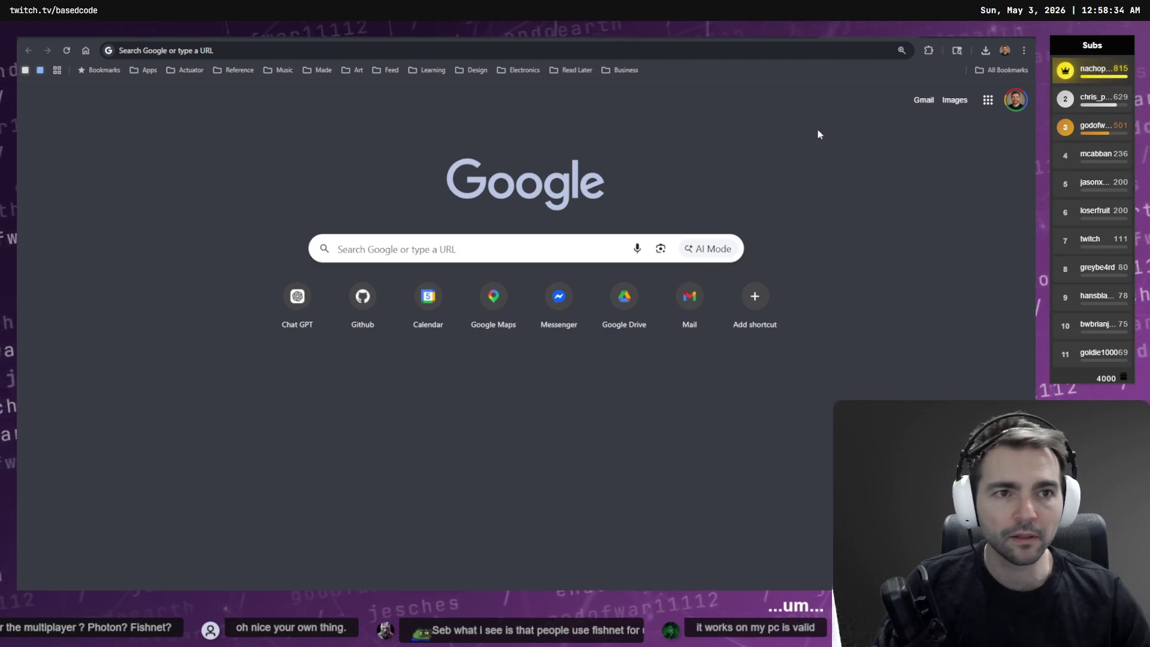
{"action": "left_click", "coordinate": [929, 51]}
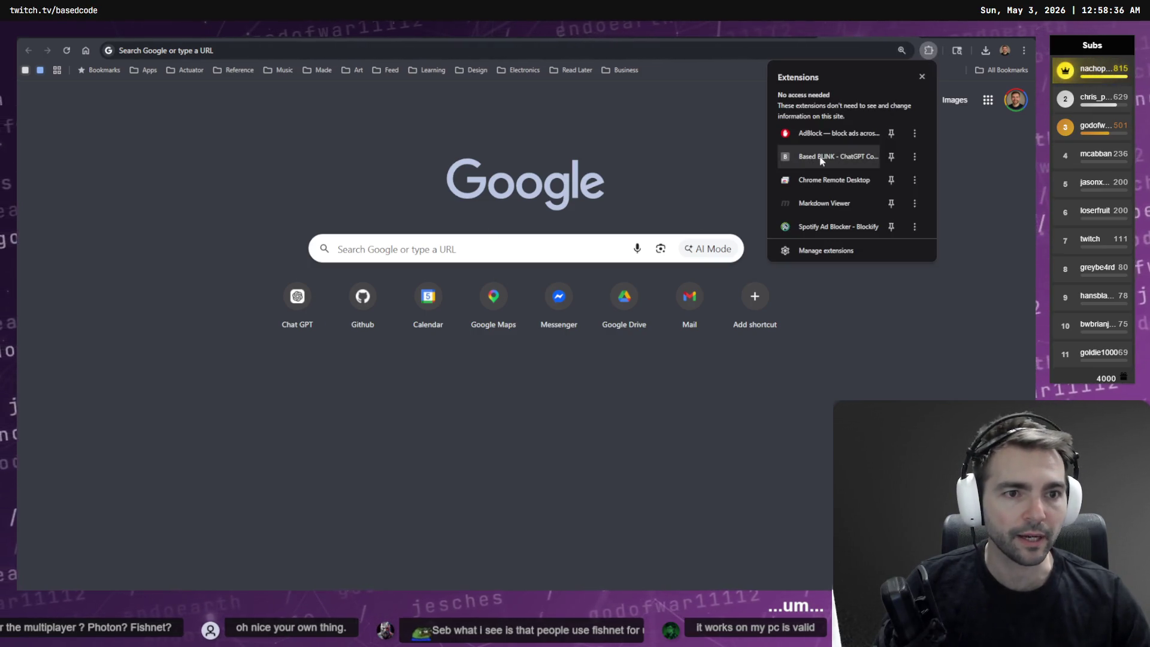
{"action": "left_click", "coordinate": [821, 158]}
{"action": "left_click", "coordinate": [799, 117]}
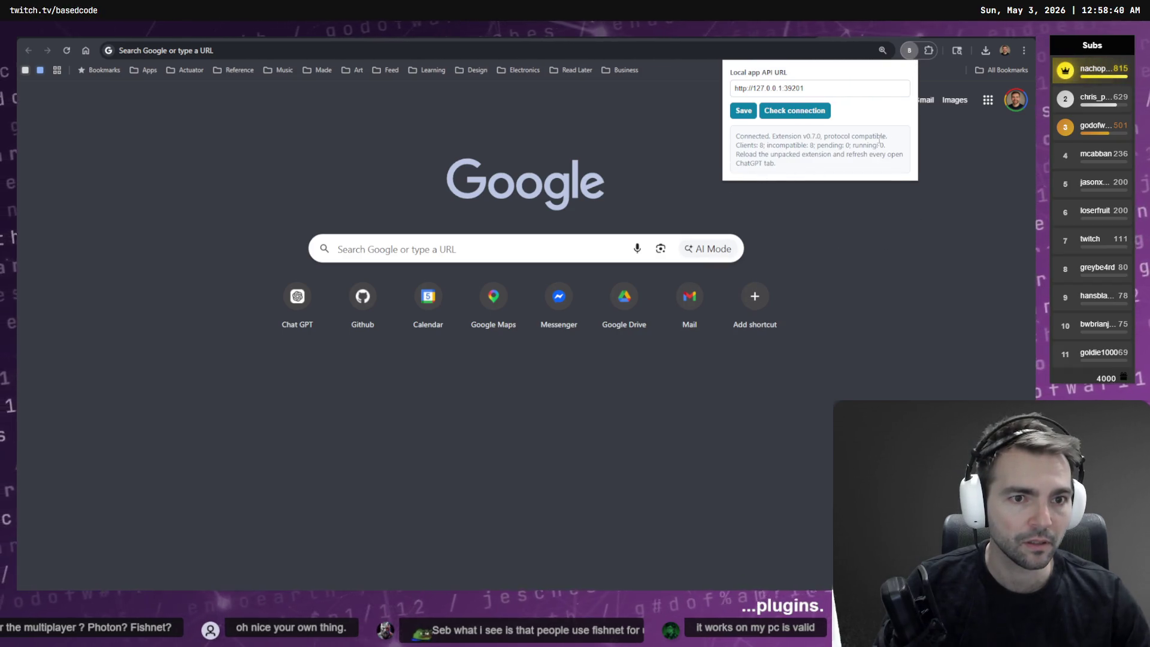
{"action": "left_click", "coordinate": [928, 50]}
Step: Load the Remove Faces artifacts folder as an unpacked extension and snip the manifest load-failure dialog
{"action": "left_click", "coordinate": [915, 157]}
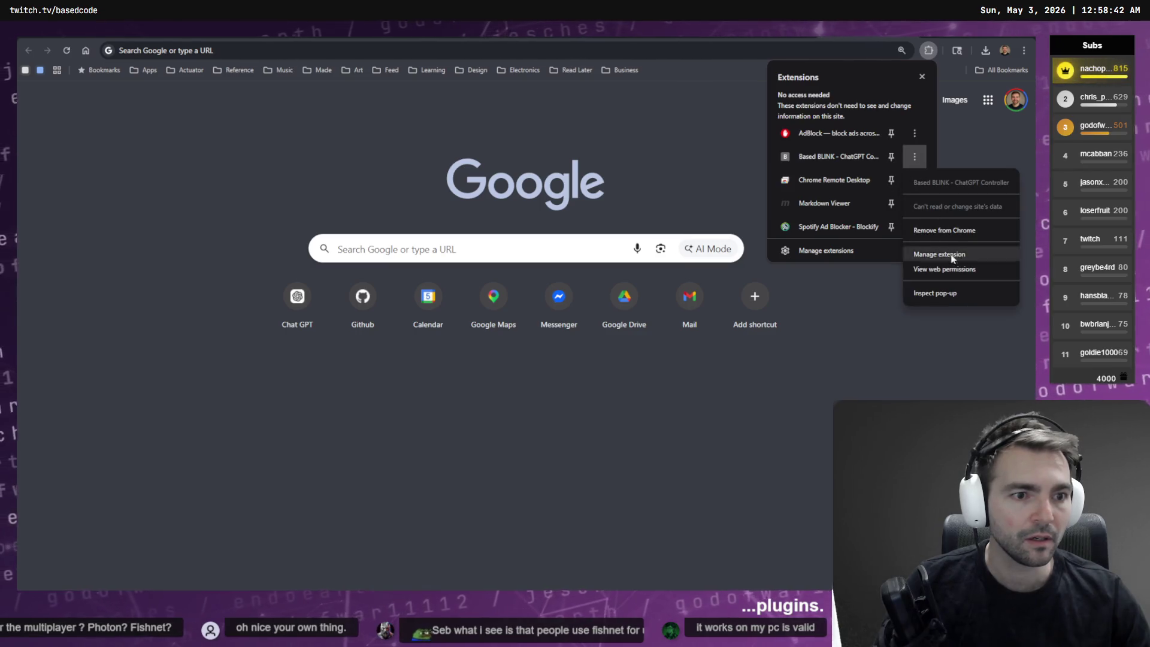
{"action": "left_click", "coordinate": [968, 262]}
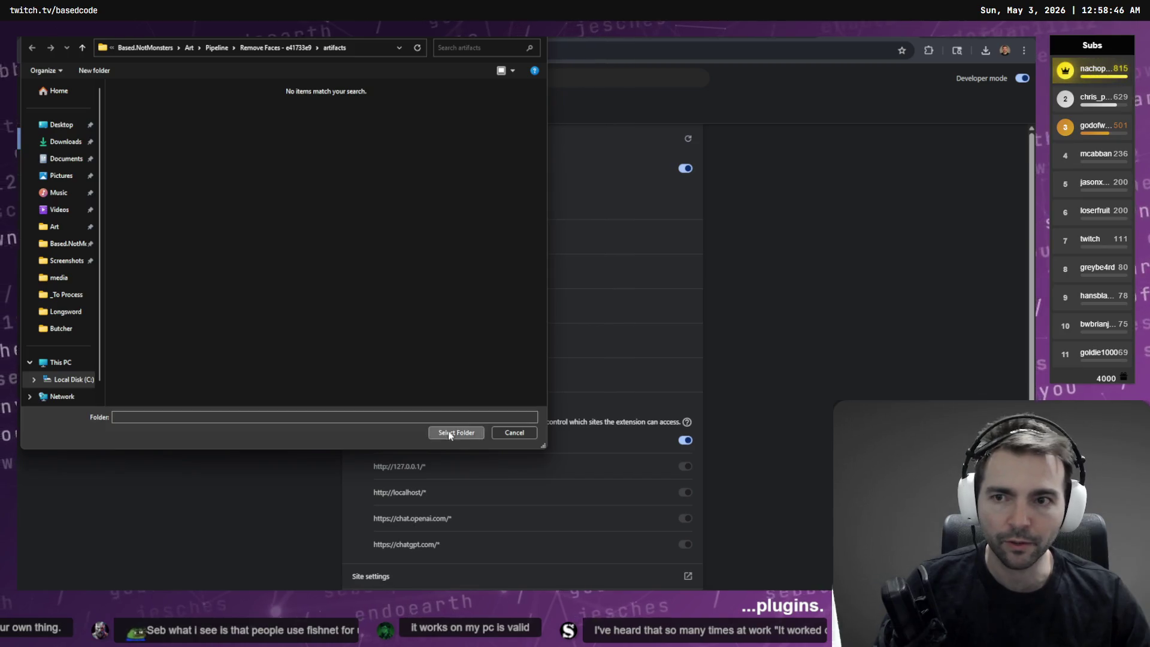
{"action": "left_click", "coordinate": [449, 431]}
{"action": "left_click", "coordinate": [638, 368]}
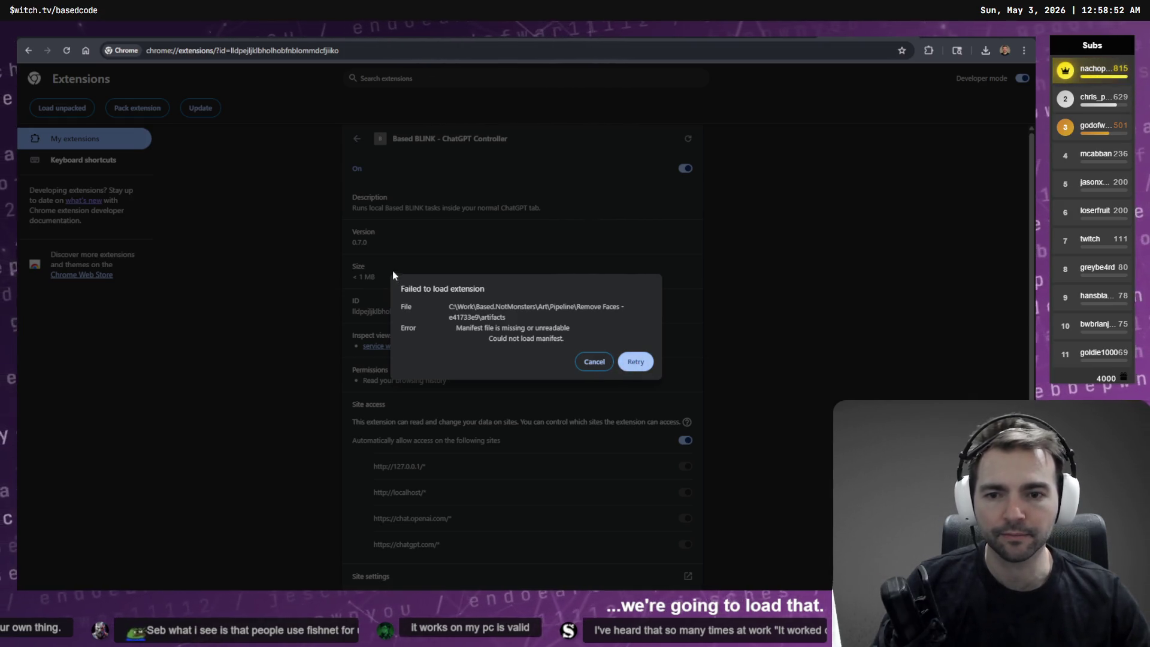
{"action": "key", "text": "super+shift+s"}
{"action": "left_click_drag", "start_coordinate": [482, 316], "coordinate": [675, 395]}
{"action": "key", "text": "alt+Tab"}
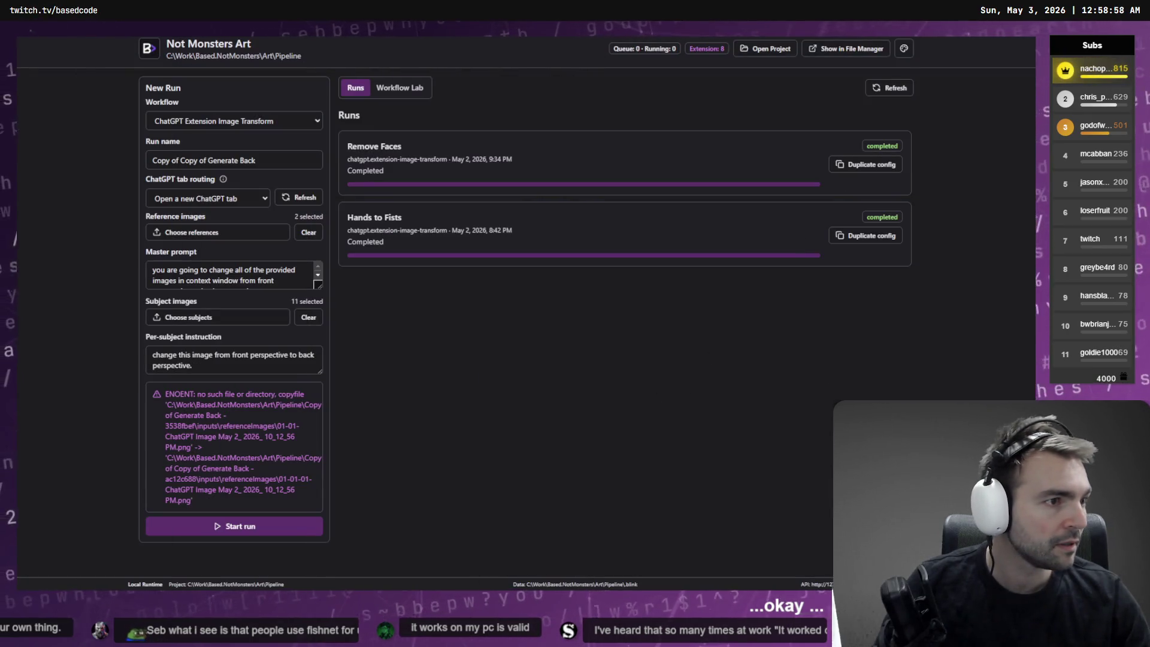
{"action": "key", "text": "alt+Tab"}
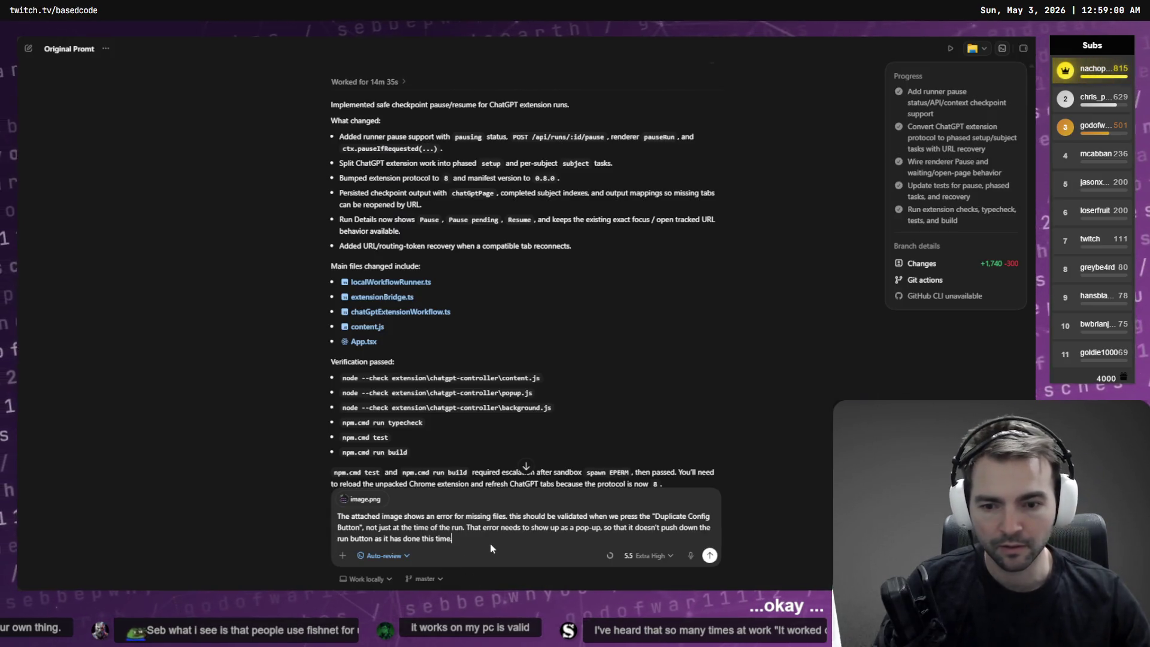
Step: Add a paragraph saying the chrome plugin's manifest can't be loaded either, with the screenshot attached
{"action": "key", "text": "shift+Return"}
{"action": "key", "text": "shift+Return"}
{"action": "type", "text": "After our rec"}
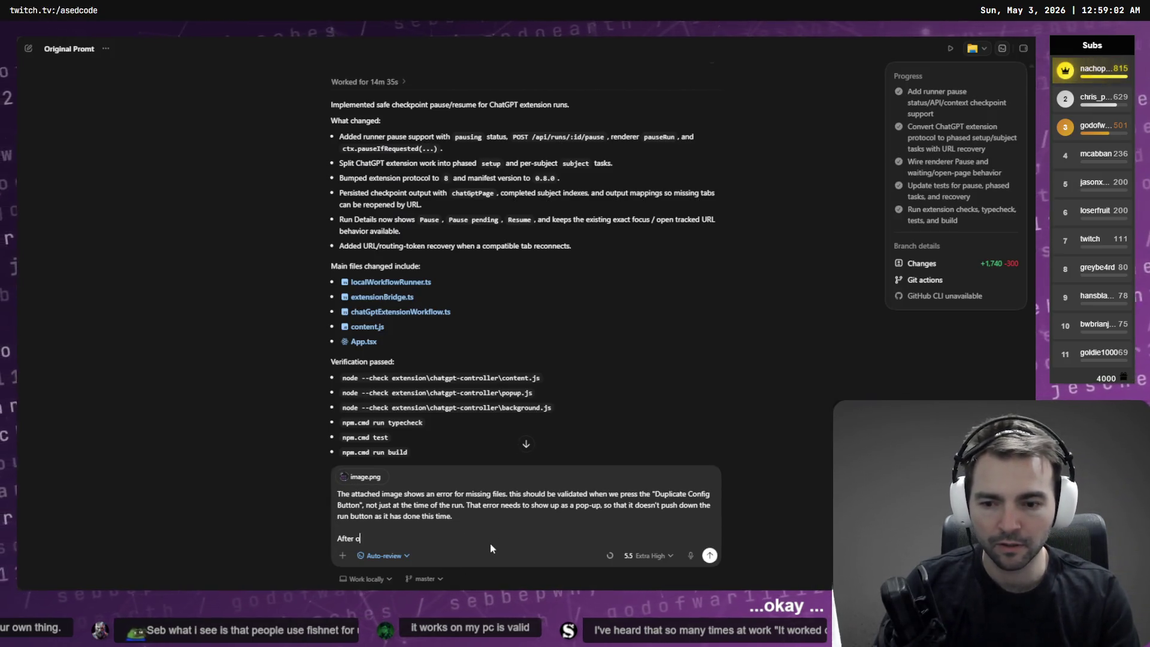
{"action": "type", "text": "ent changes we're un"}
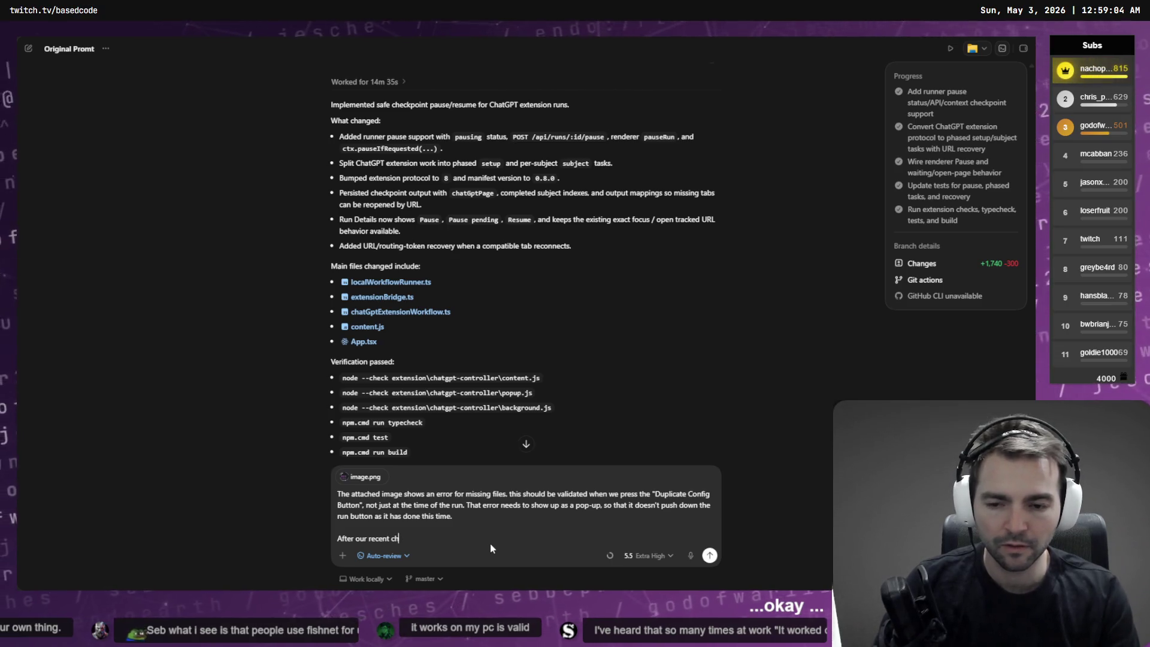
{"action": "type", "text": "able to load the mani"}
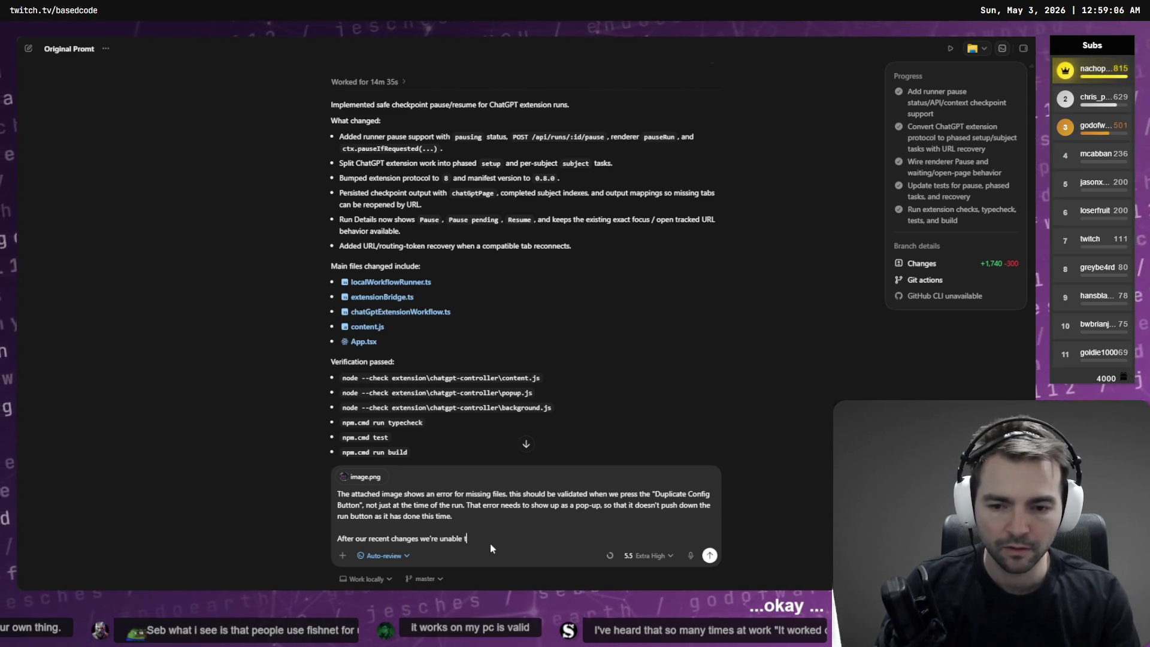
{"action": "type", "text": "fes"}
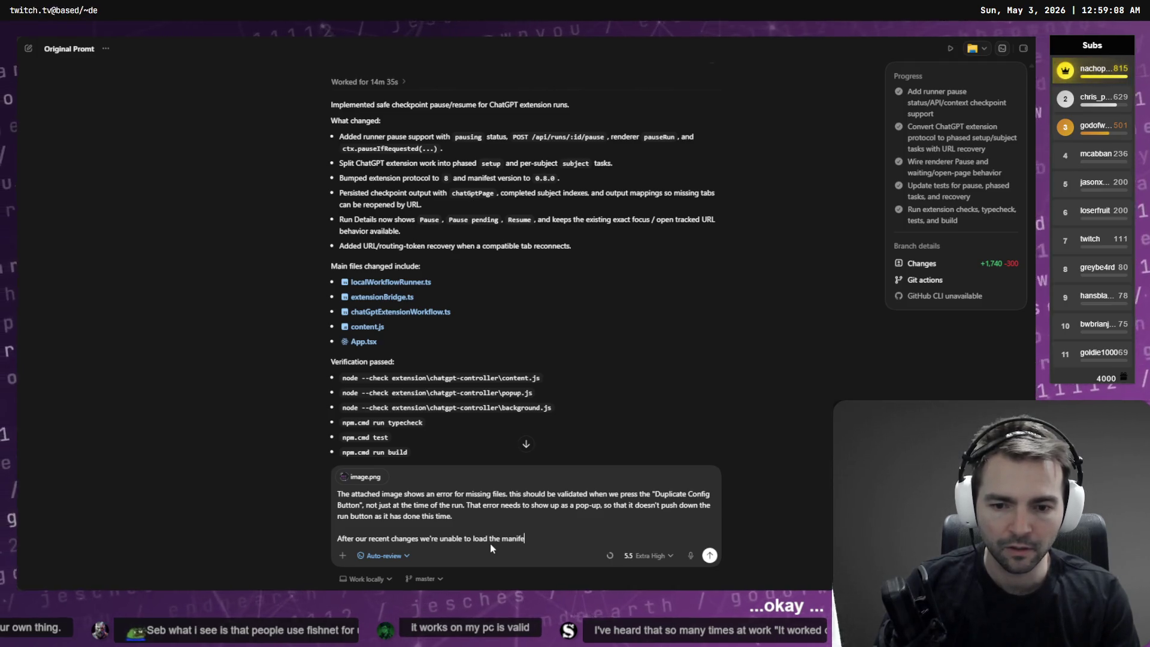
{"action": "type", "text": "t for thec"}
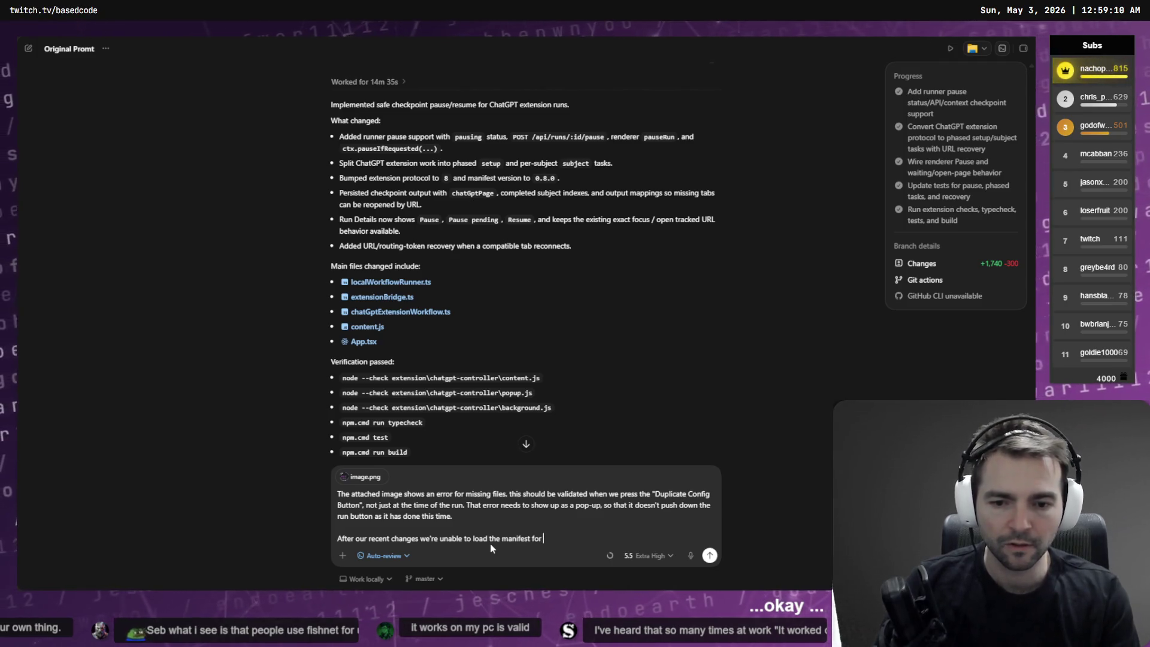
{"action": "key", "text": "BackSpace"}
{"action": "type", "text": "chrome pluging"}
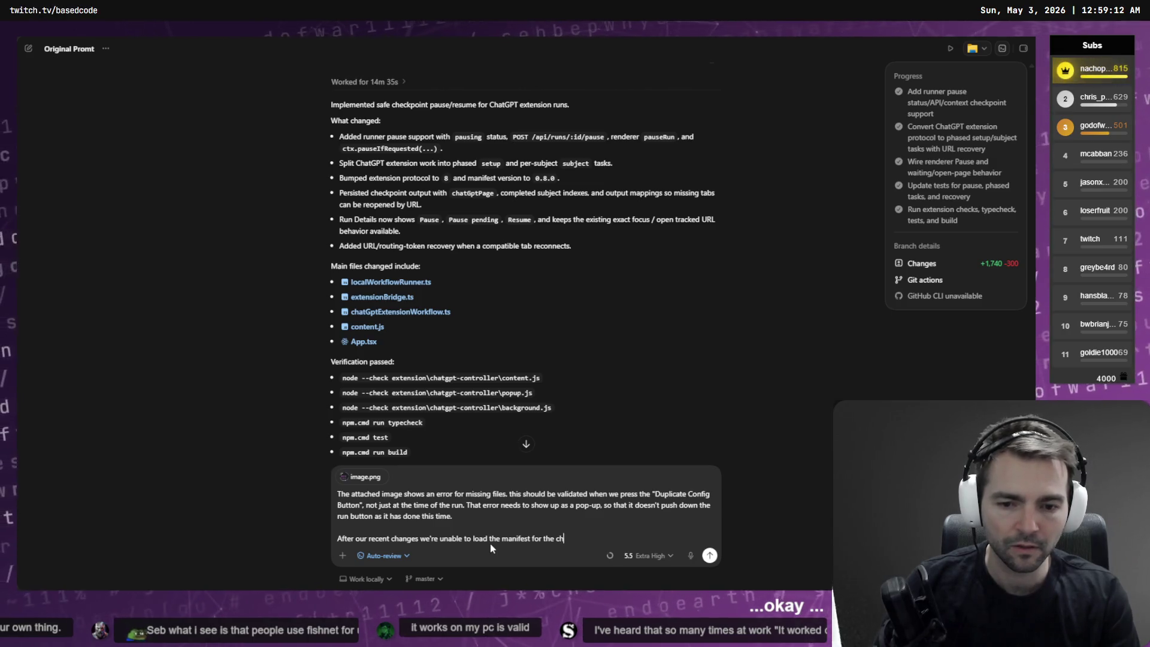
{"action": "key", "text": "BackSpace"}
{"action": "key", "text": "BackSpace"}
{"action": "type", "text": "either."}
{"action": "key", "text": "ctrl+v"}
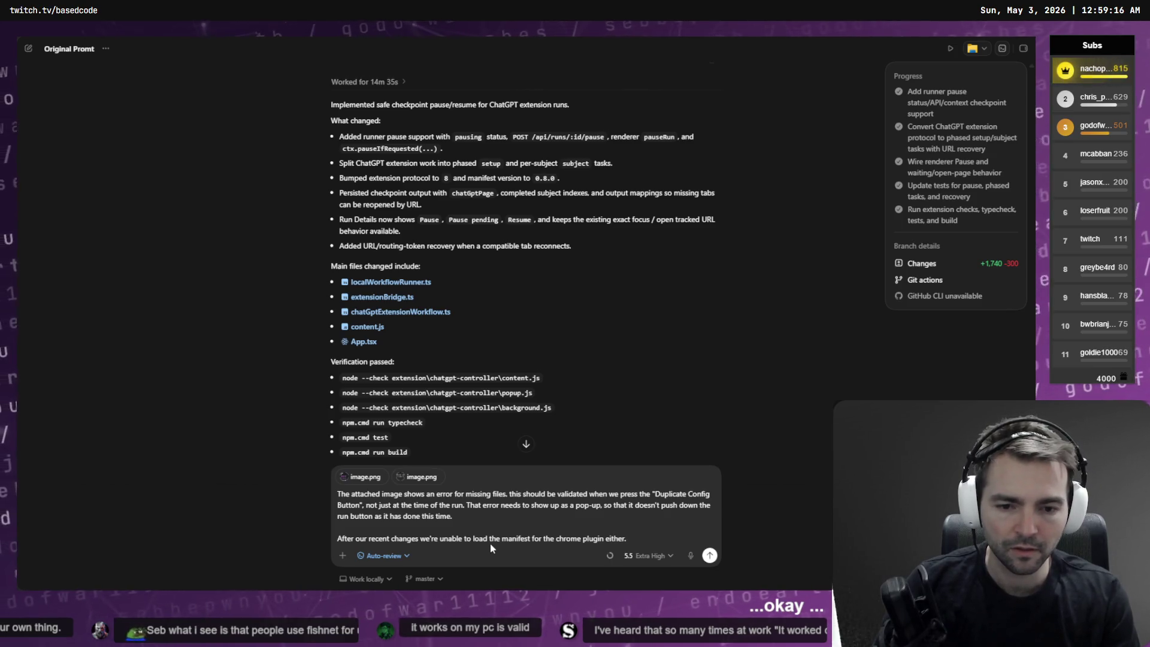
{"action": "key", "text": "alt+Tab"}
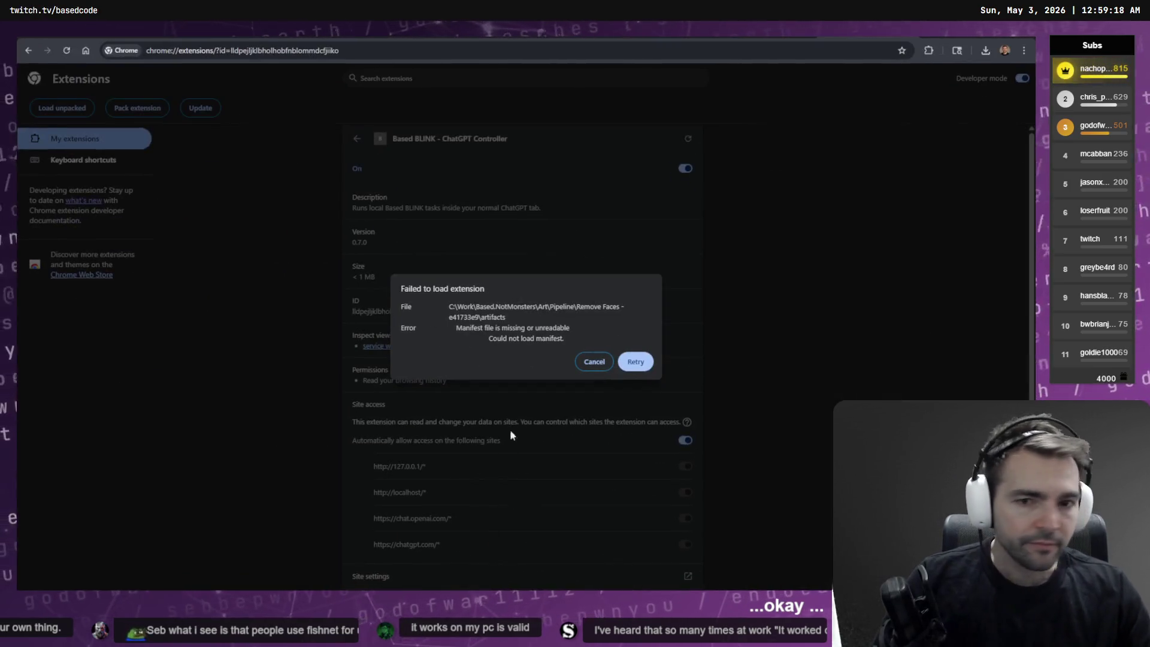
Step: Load the unpacked extension from Work\Based.WorkflowAutomation\extension\chatgpt-controller
{"action": "mouse_move", "coordinate": [529, 324]}
{"action": "left_mouse_down"}
{"action": "mouse_move", "coordinate": [517, 310]}
{"action": "mouse_move", "coordinate": [445, 311]}
{"action": "left_mouse_up"}
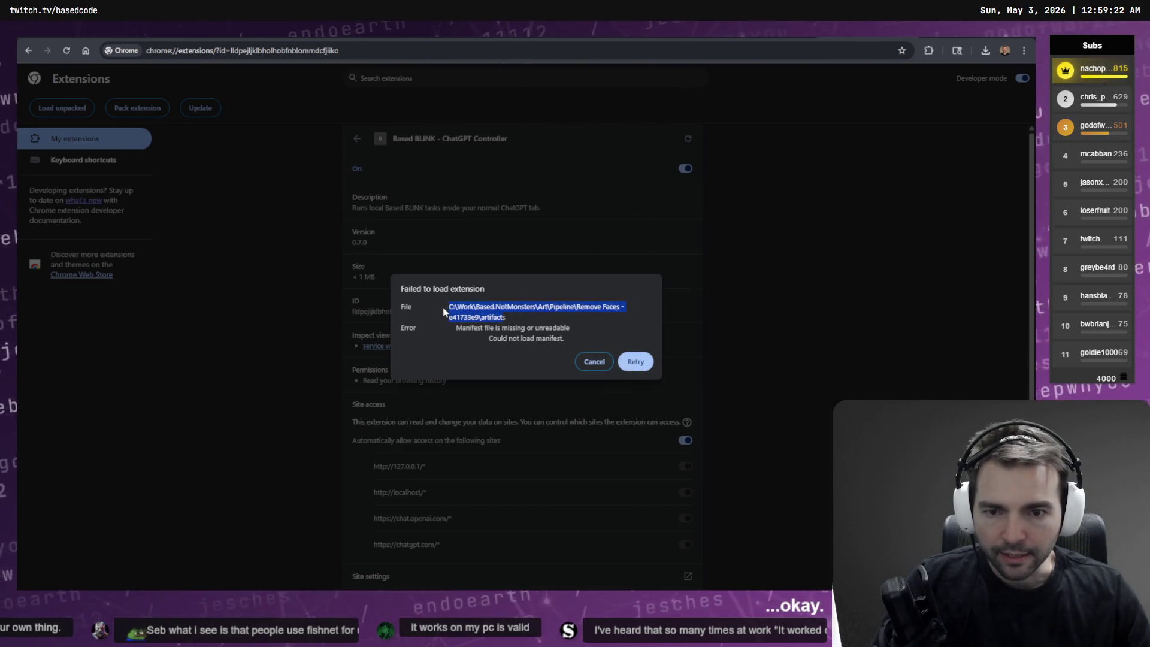
{"action": "left_click", "coordinate": [444, 311]}
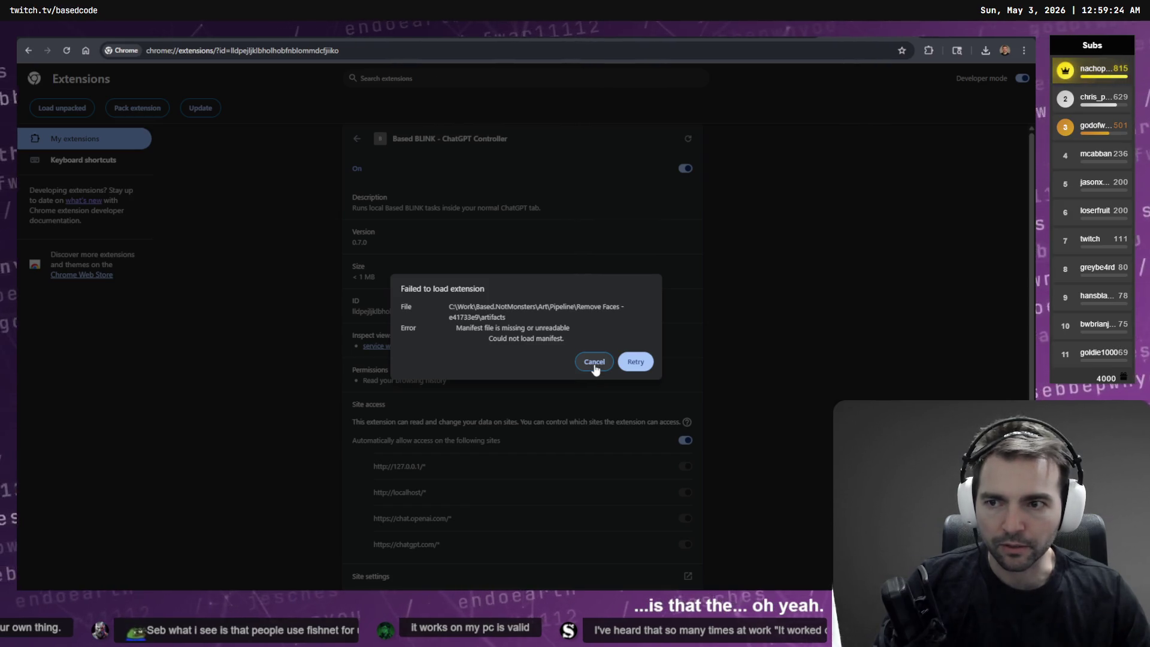
{"action": "left_click", "coordinate": [595, 362]}
{"action": "left_click", "coordinate": [62, 108]}
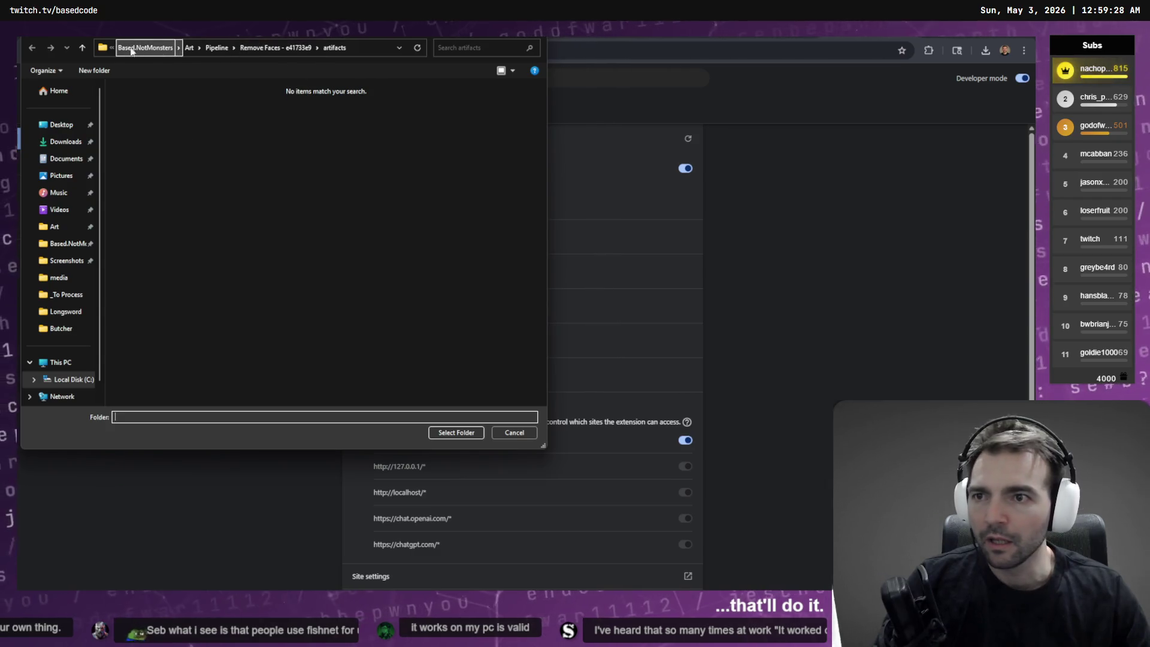
{"action": "left_click", "coordinate": [143, 48]}
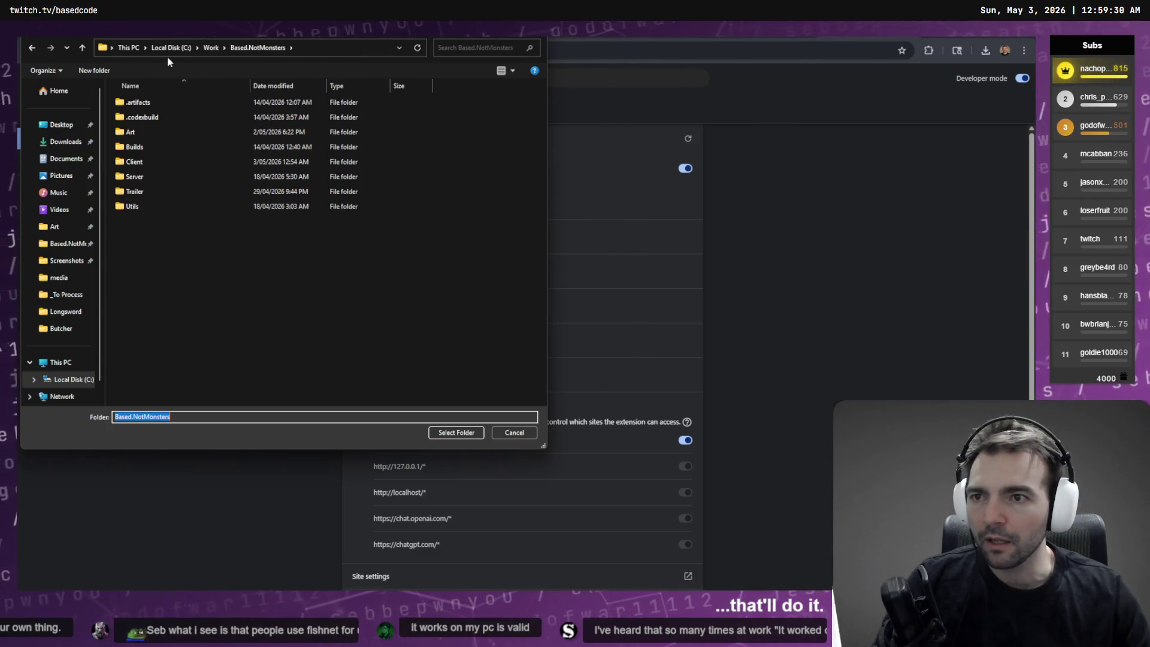
{"action": "left_click", "coordinate": [214, 48]}
{"action": "left_click", "coordinate": [211, 158]}
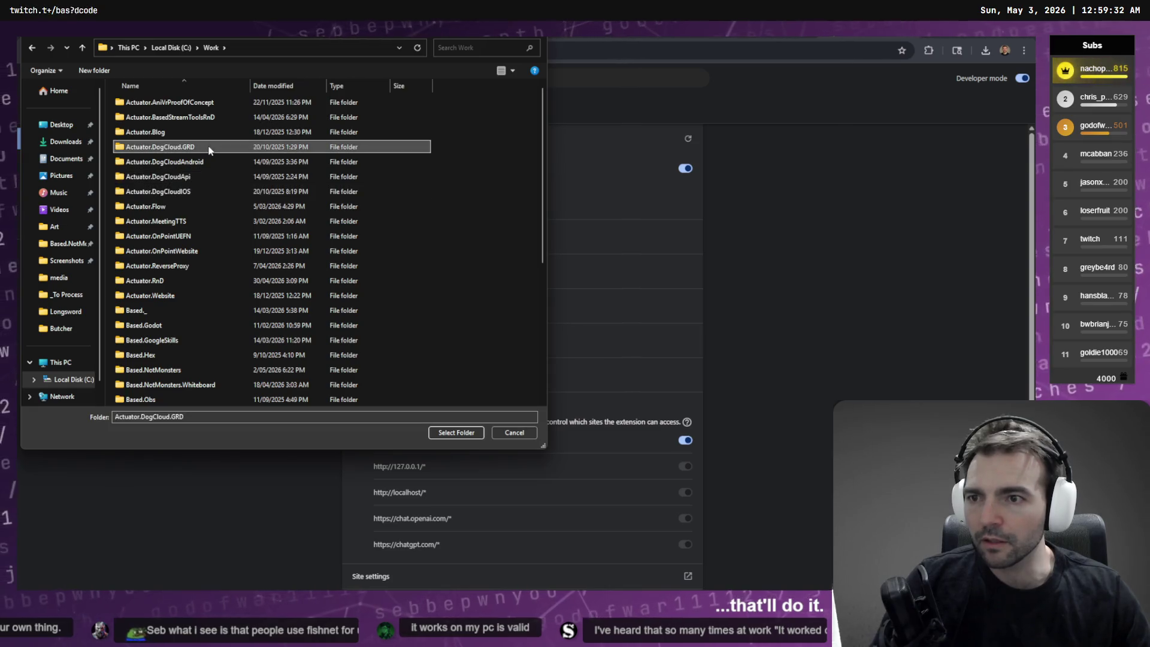
{"action": "type", "text": "b"}
{"action": "scroll", "coordinate": [201, 351], "scroll_direction": "down", "scroll_amount": 1}
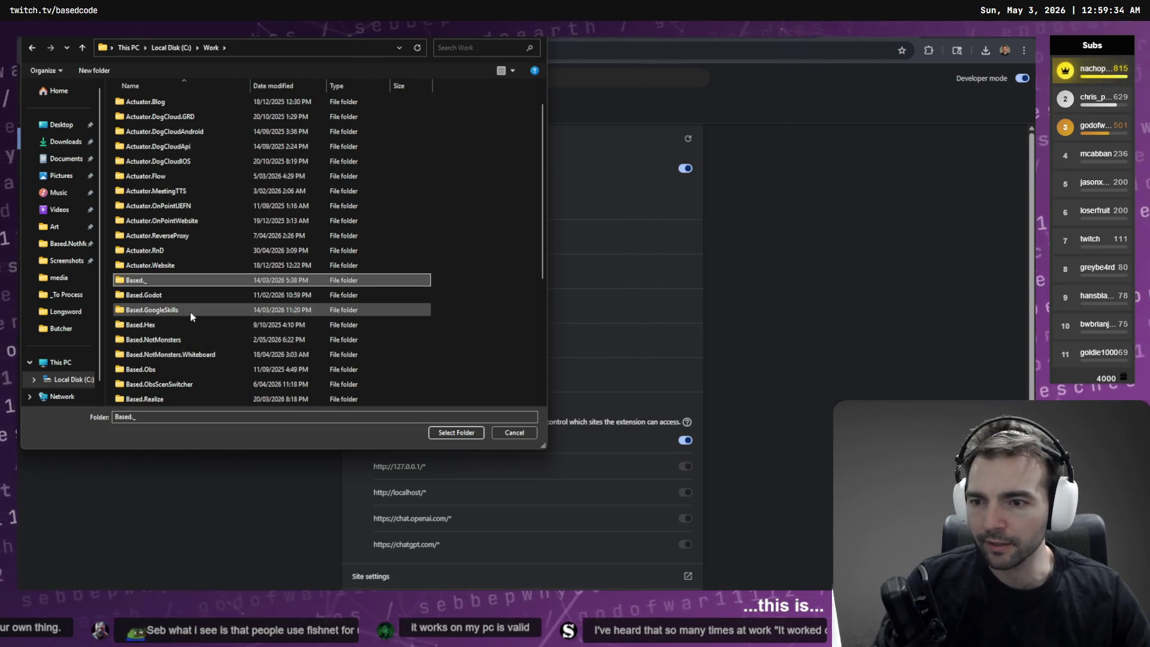
{"action": "scroll", "coordinate": [206, 338], "scroll_direction": "down", "scroll_amount": 1}
{"action": "scroll", "coordinate": [231, 323], "scroll_direction": "down", "scroll_amount": 1}
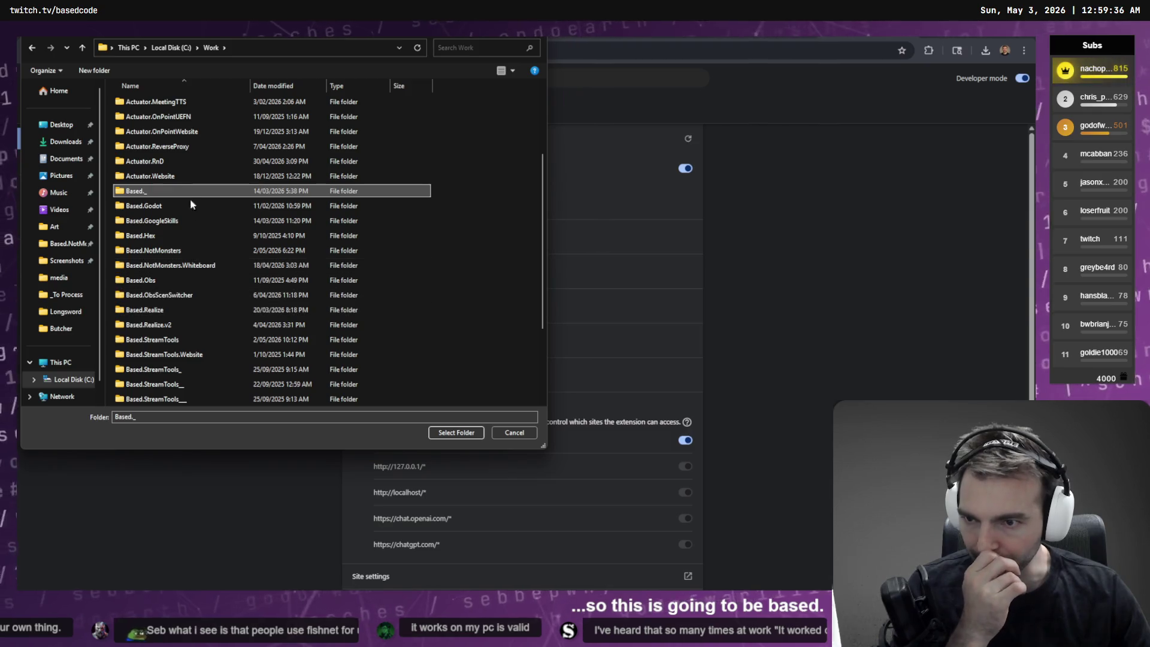
{"action": "scroll", "coordinate": [188, 174], "scroll_direction": "down", "scroll_amount": 3}
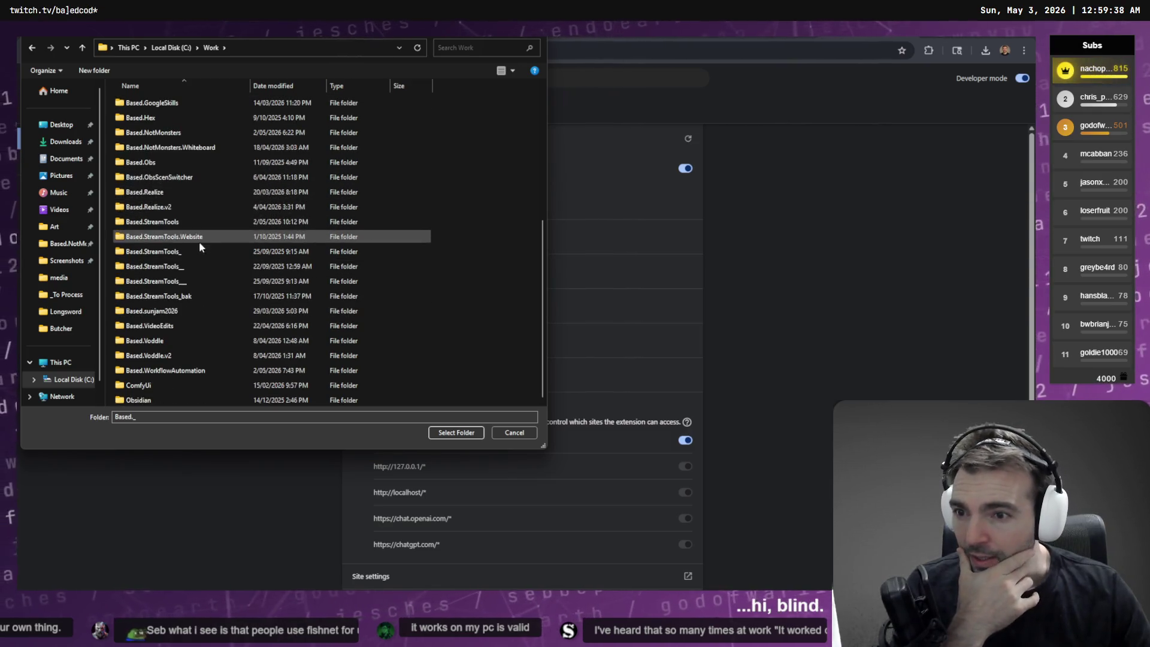
{"action": "double_click", "coordinate": [185, 370]}
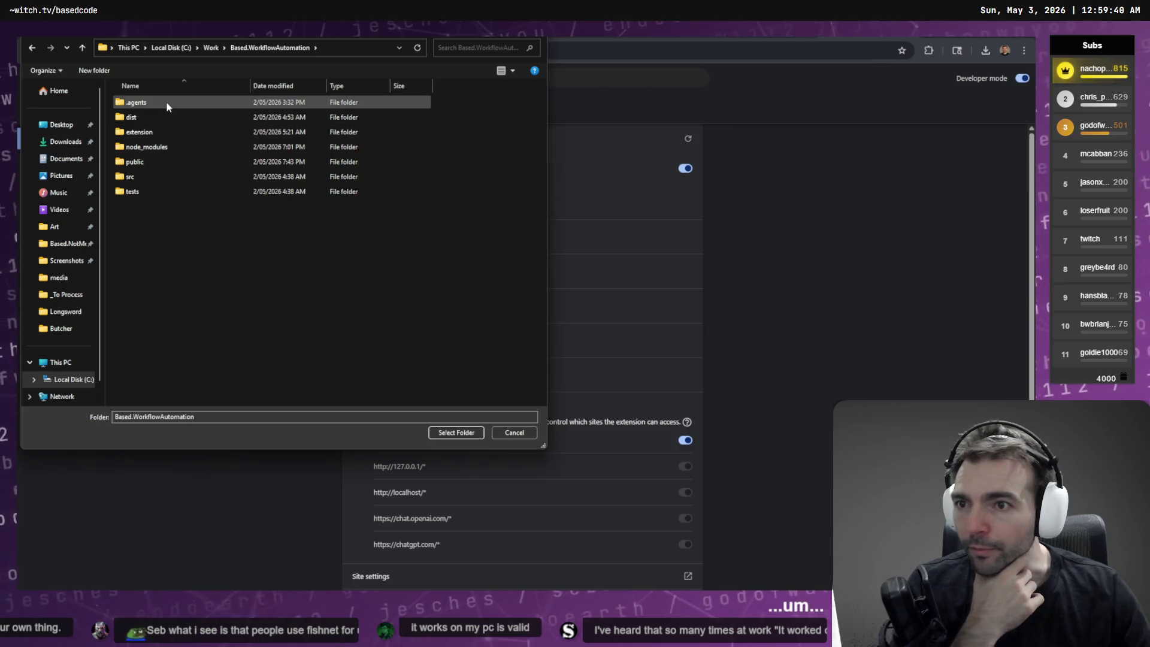
{"action": "double_click", "coordinate": [172, 132]}
{"action": "left_click", "coordinate": [174, 107]}
{"action": "double_click", "coordinate": [173, 106]}
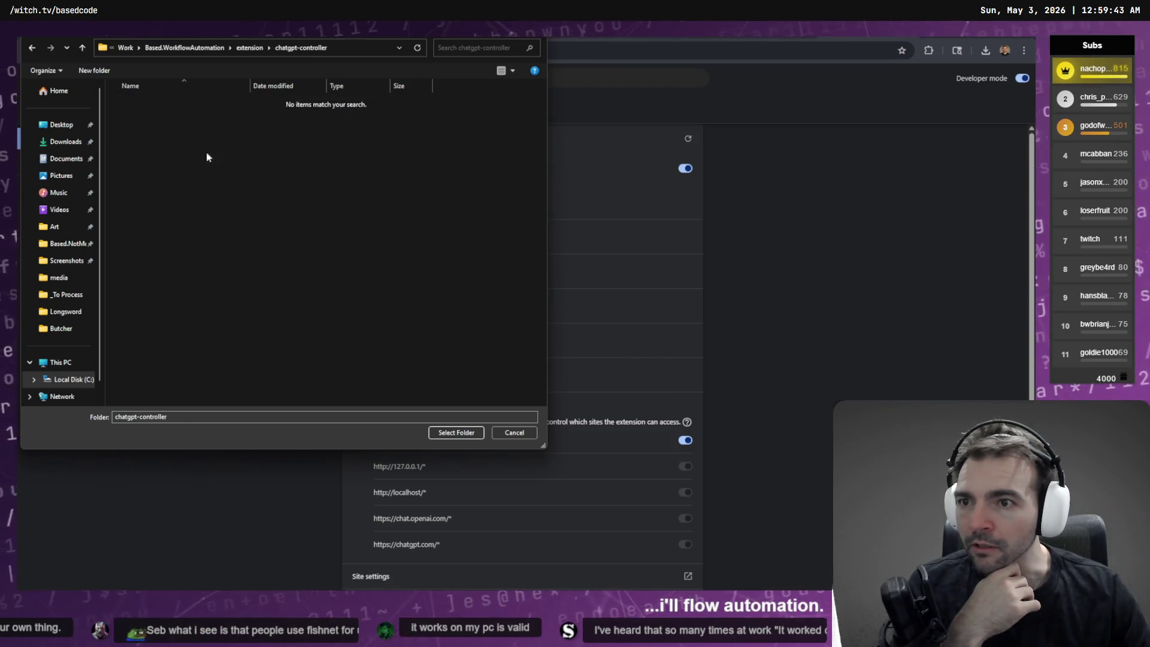
{"action": "left_click", "coordinate": [450, 437]}
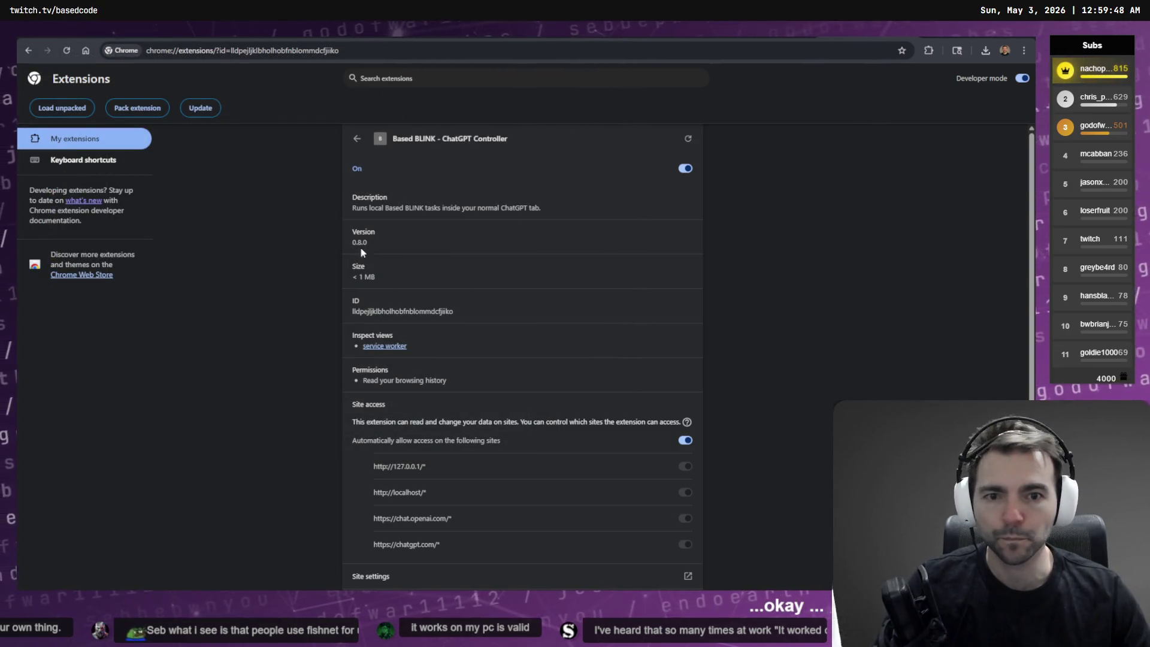
Step: Confirm the Based BLINK ChatGPT Controller extension connects to the local app
{"action": "left_click", "coordinate": [929, 50]}
{"action": "left_click", "coordinate": [803, 146]}
{"action": "left_click", "coordinate": [783, 110]}
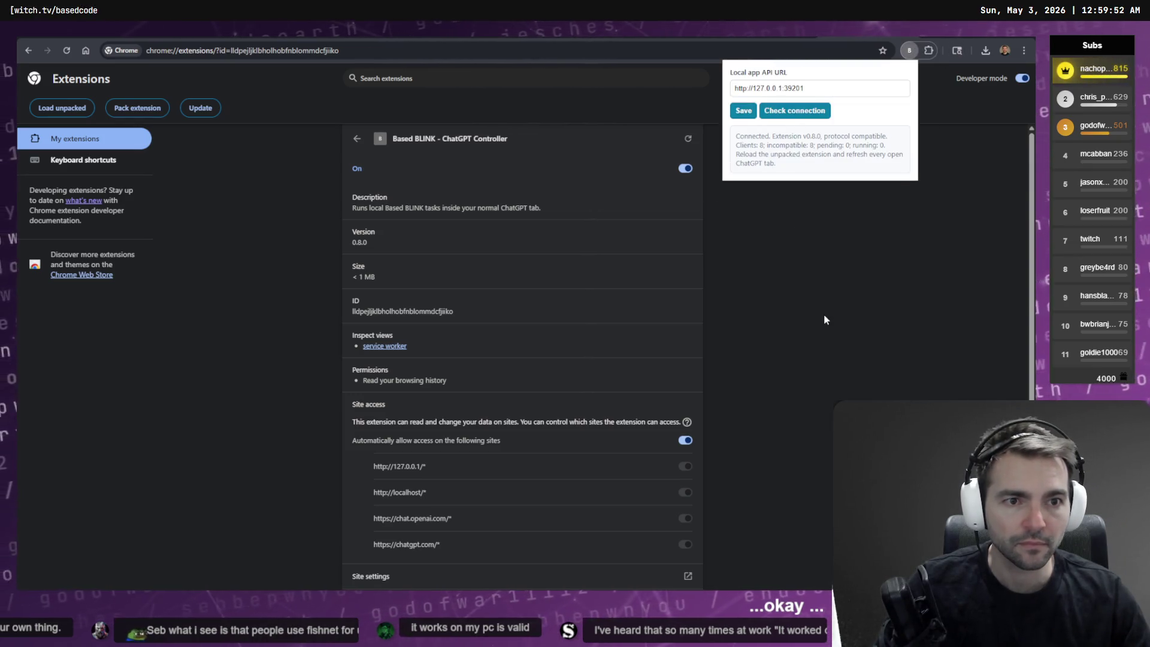
{"action": "left_click", "coordinate": [824, 281]}
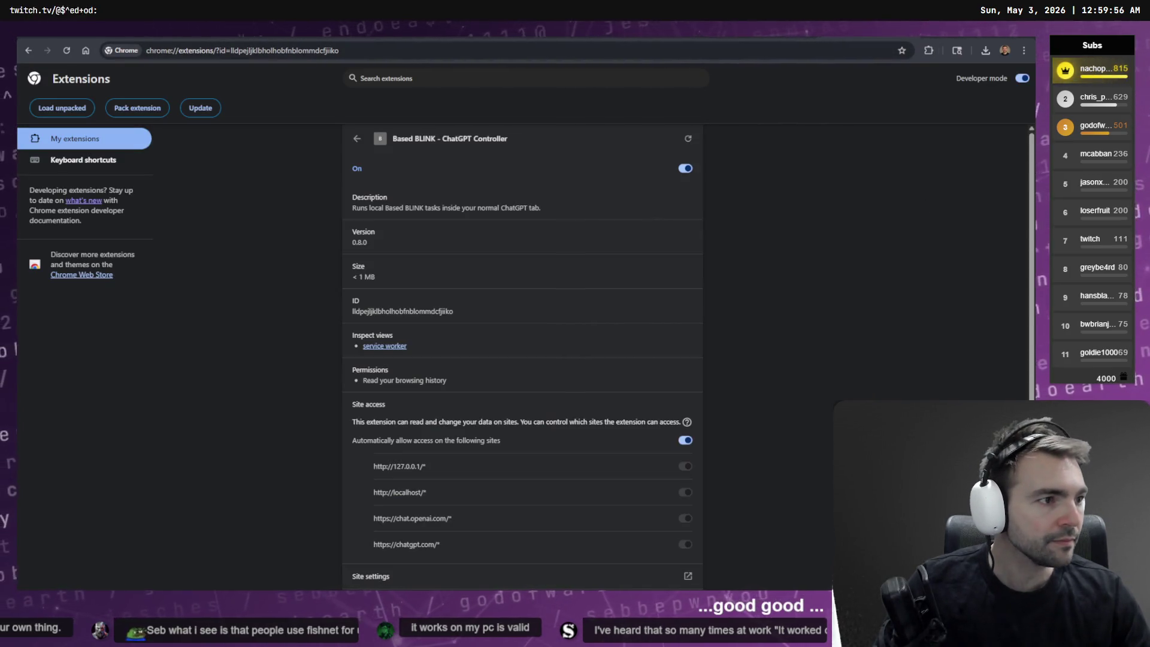
{"action": "key", "text": "alt+Tab"}
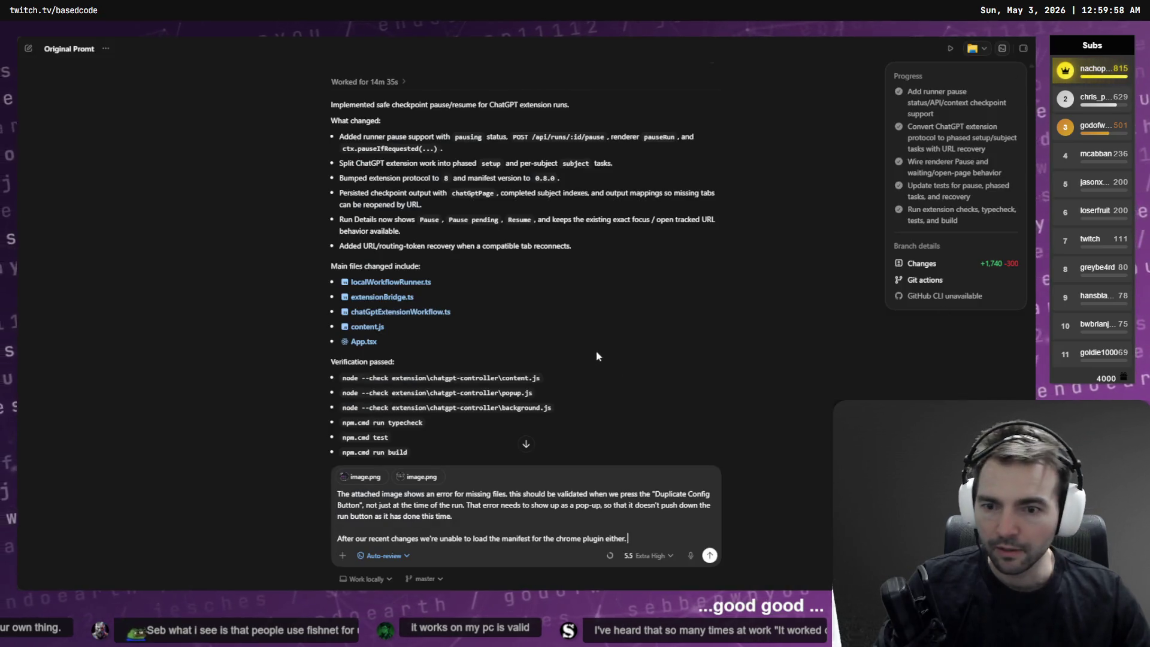
Step: Drop the manifest line and second screenshot, then send the missing-file pop-up bug prompt
{"action": "left_click_drag", "start_coordinate": [627, 538], "coordinate": [322, 535]}
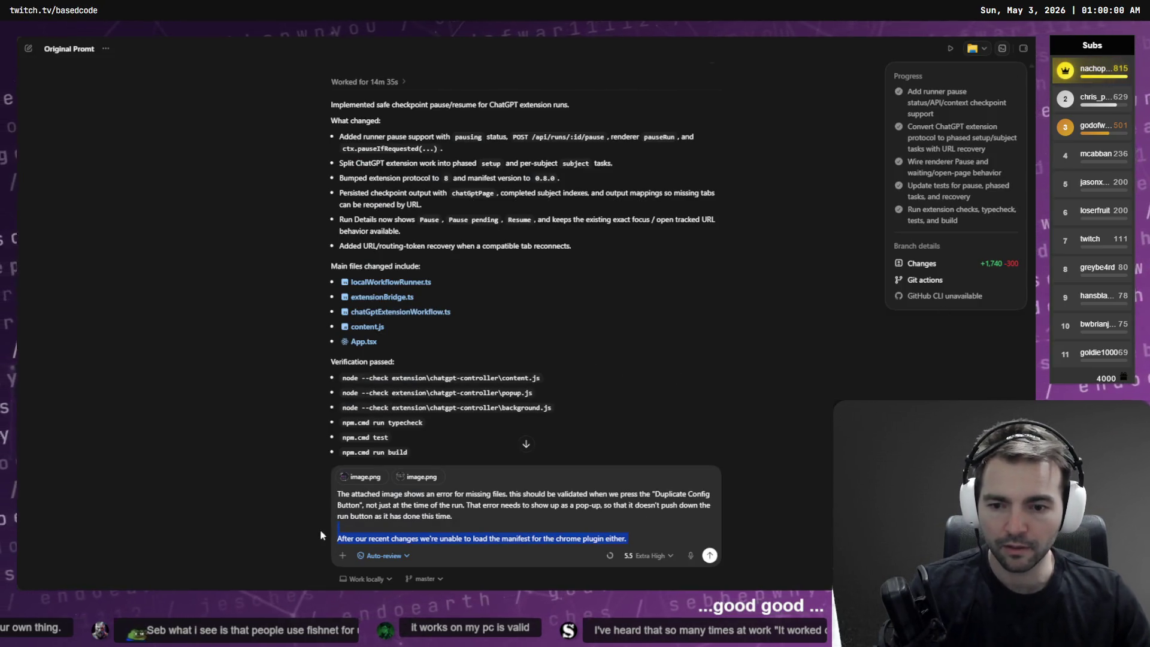
{"action": "key", "text": "BackSpace"}
{"action": "left_click", "coordinate": [442, 499]}
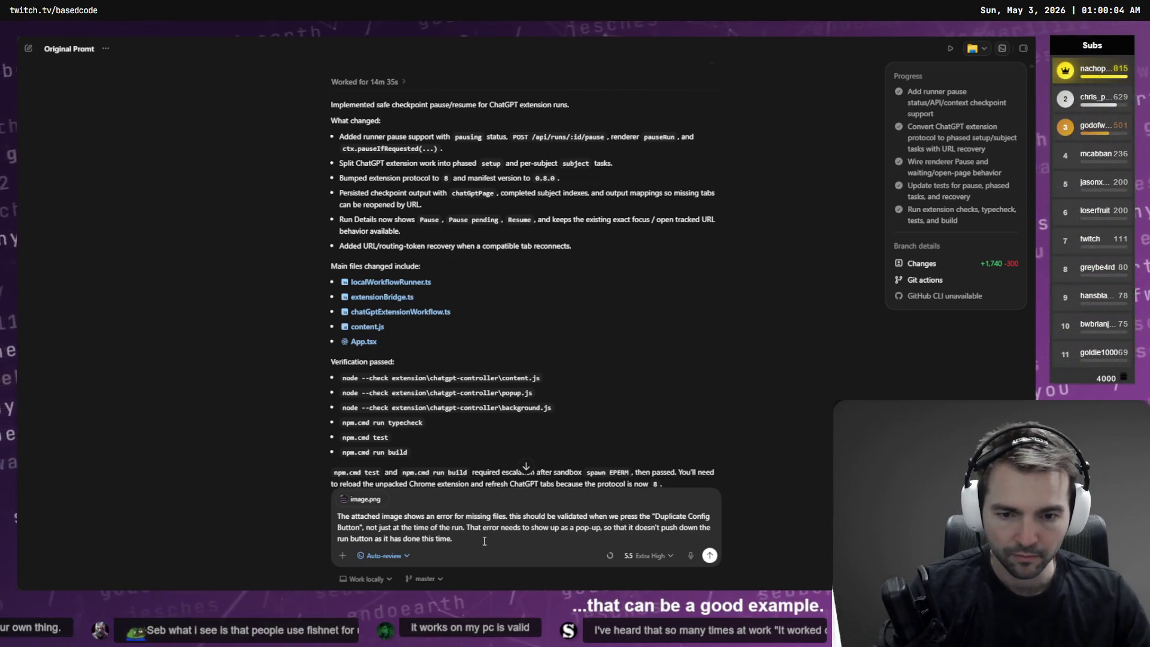
{"action": "key", "text": "Return"}
{"action": "key", "text": "alt+Tab"}
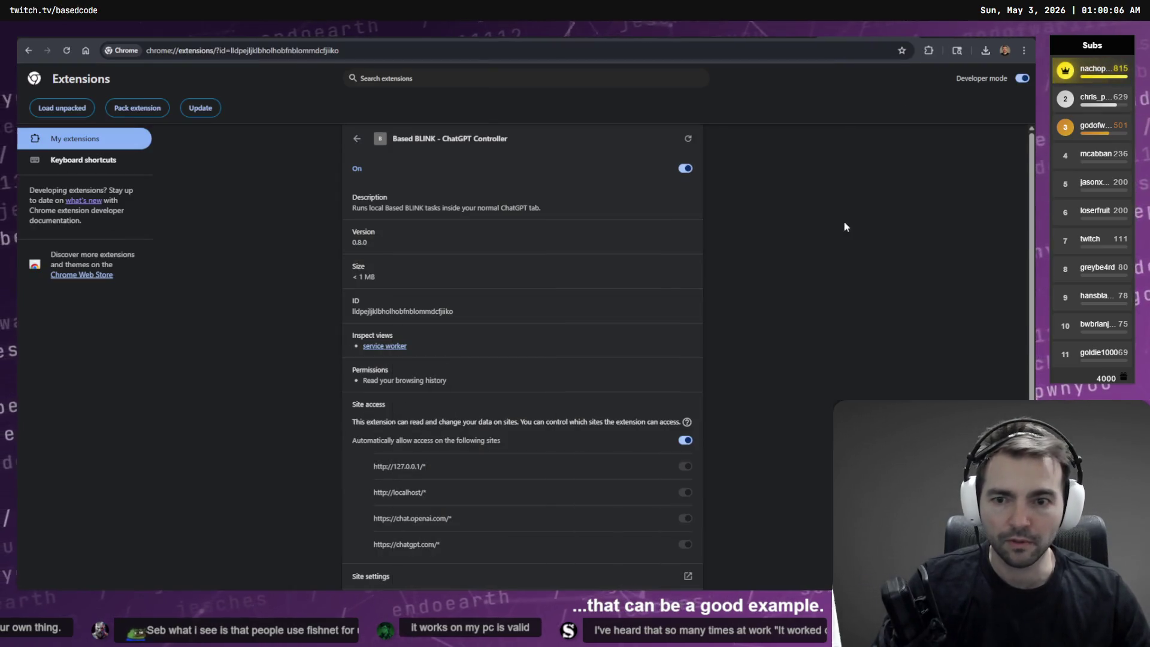
{"action": "key", "text": "alt+Tab"}
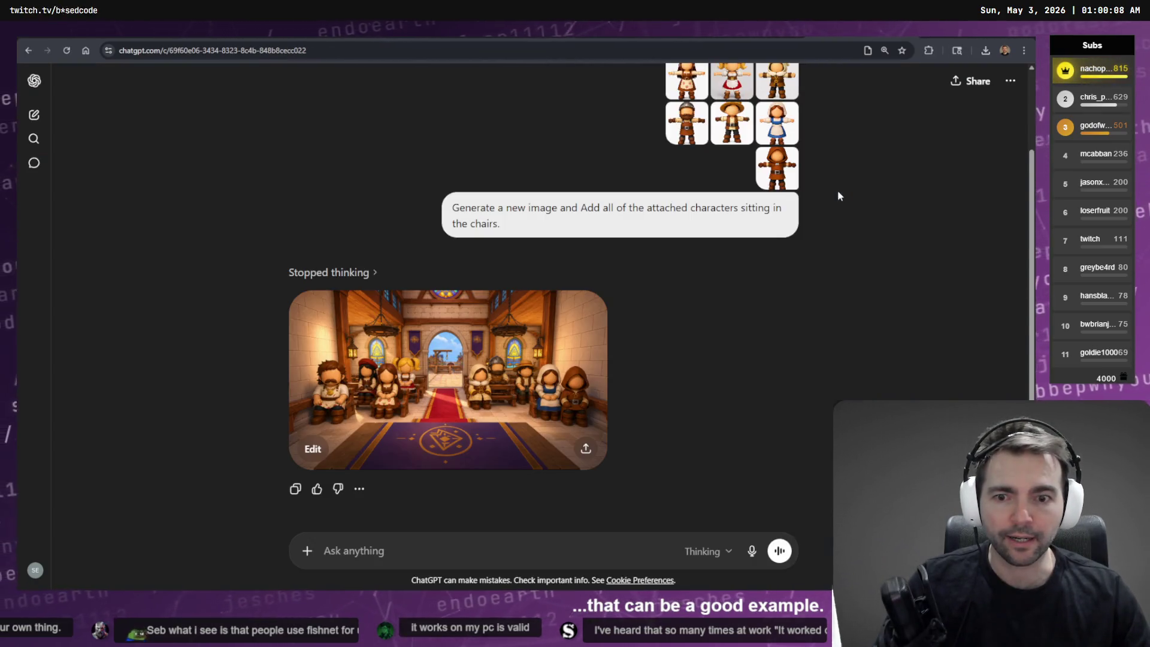
Step: View the church image full size and attach the purple priest image to the ChatGPT message
{"action": "left_click", "coordinate": [554, 370]}
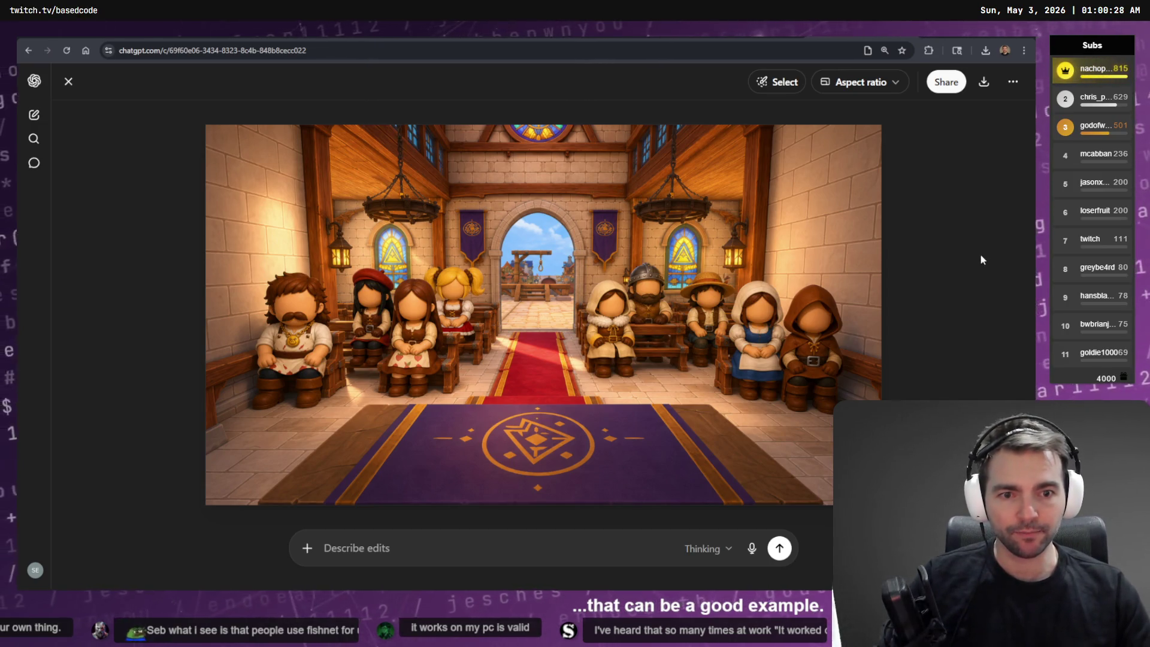
{"action": "key", "text": "Escape"}
{"action": "scroll", "coordinate": [338, 492], "scroll_direction": "down", "scroll_amount": 2}
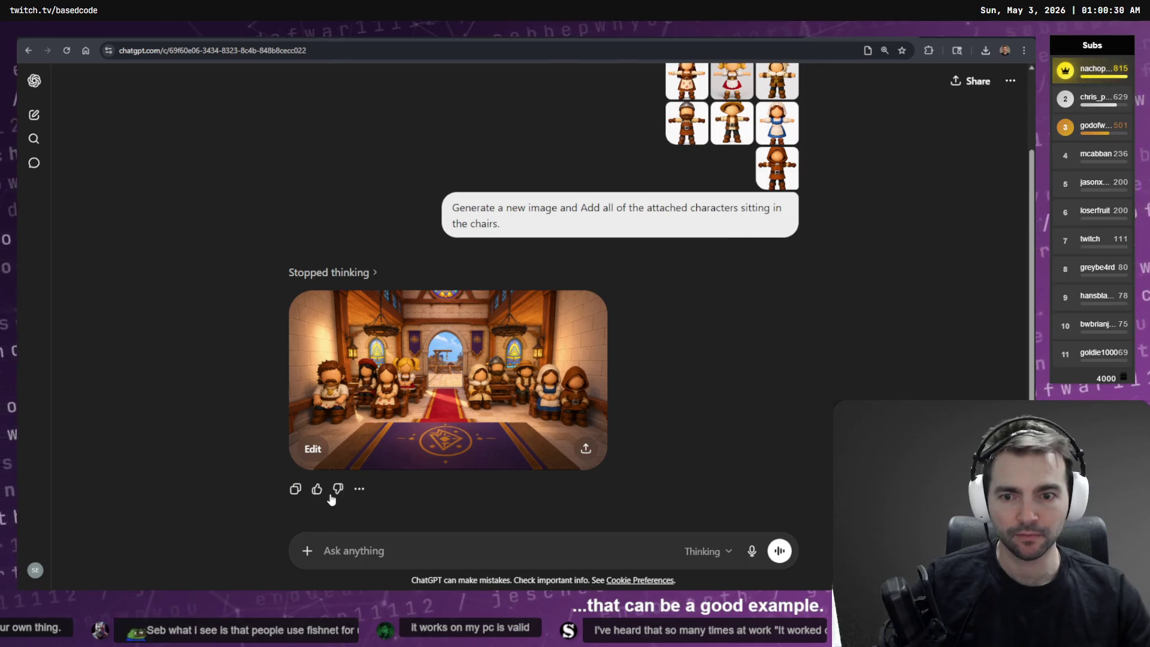
{"action": "left_click", "coordinate": [307, 551]}
{"action": "left_click", "coordinate": [411, 398]}
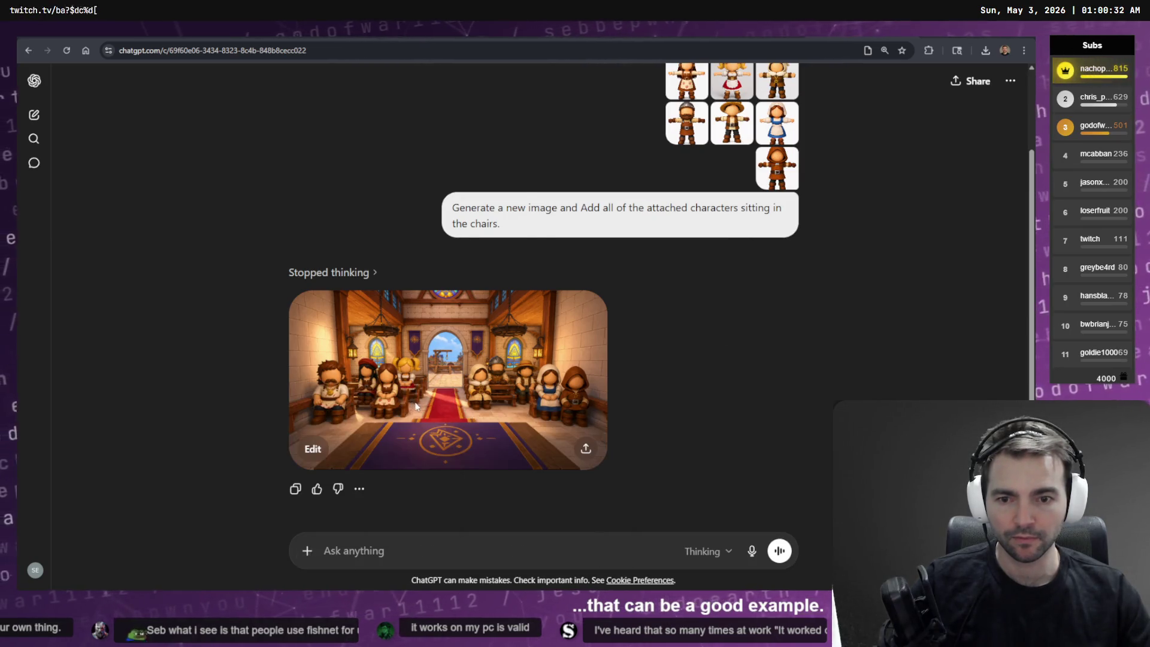
{"action": "double_click", "coordinate": [325, 114]}
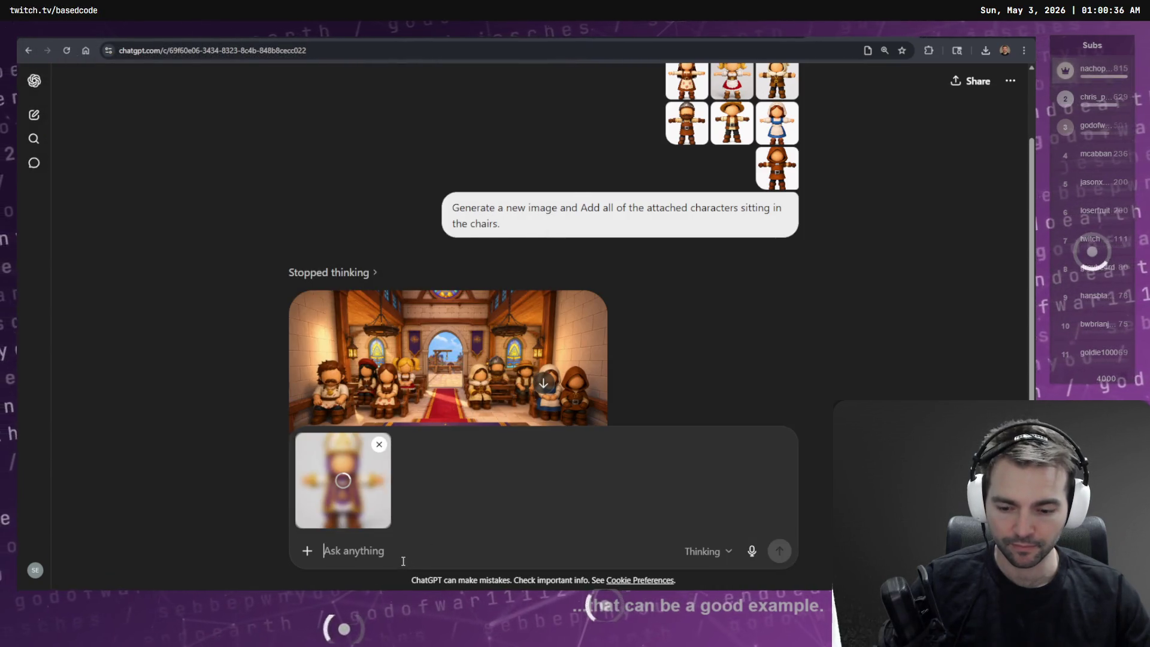
{"action": "key", "text": "super+h"}
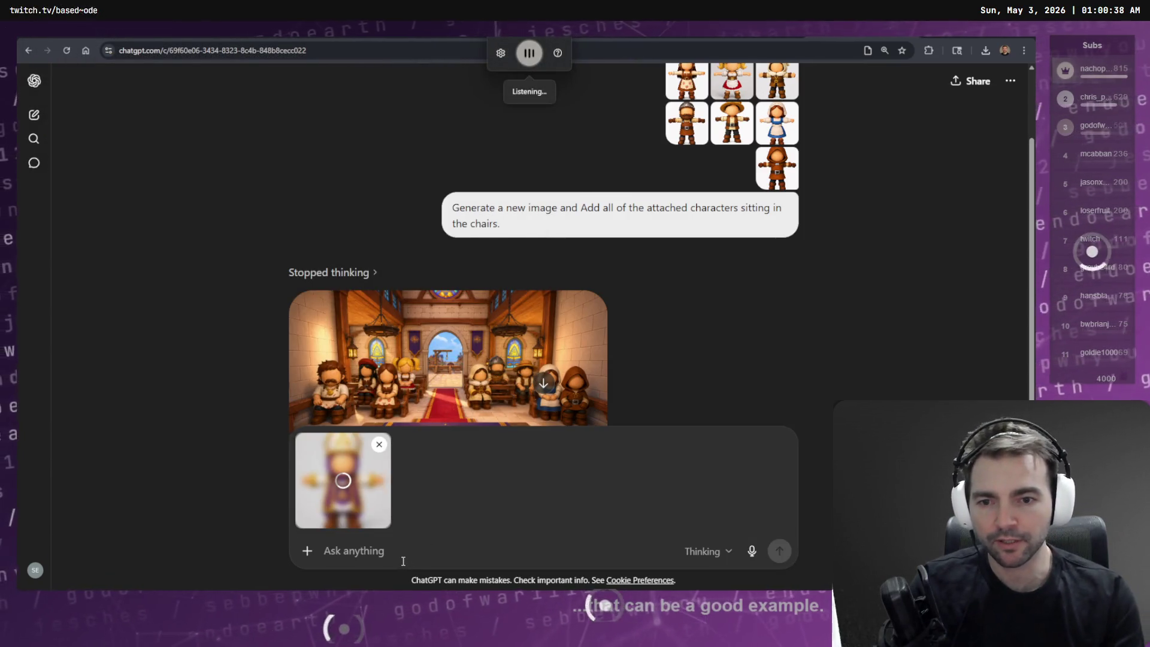
{"action": "key", "text": "Escape"}
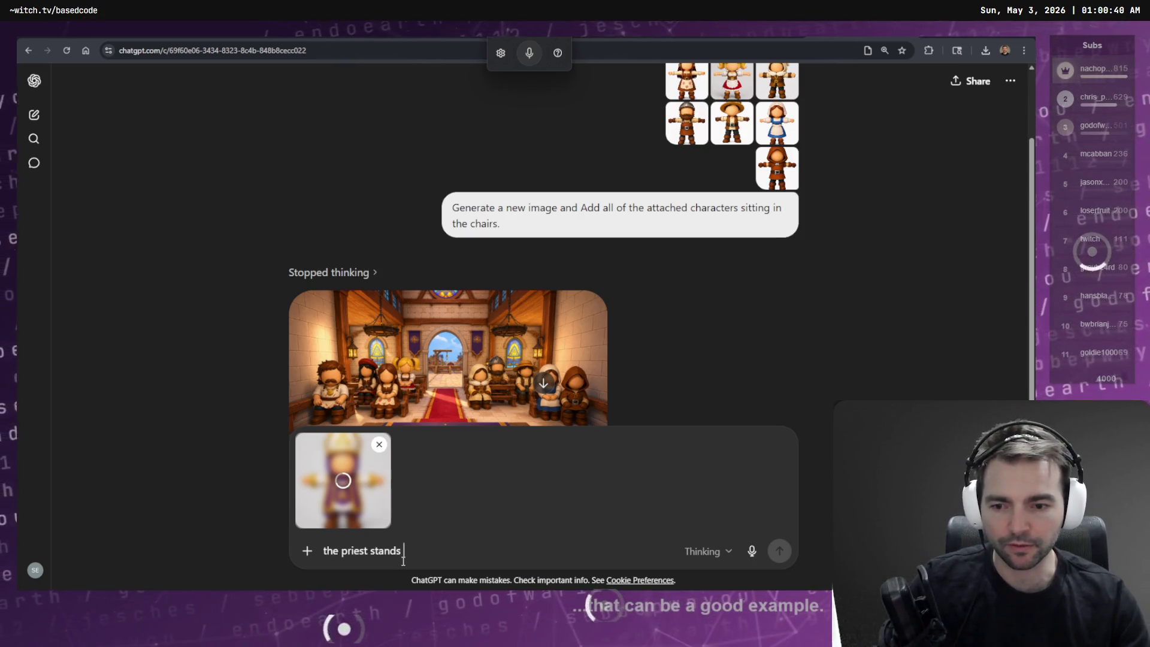
{"action": "left_click", "coordinate": [456, 404]}
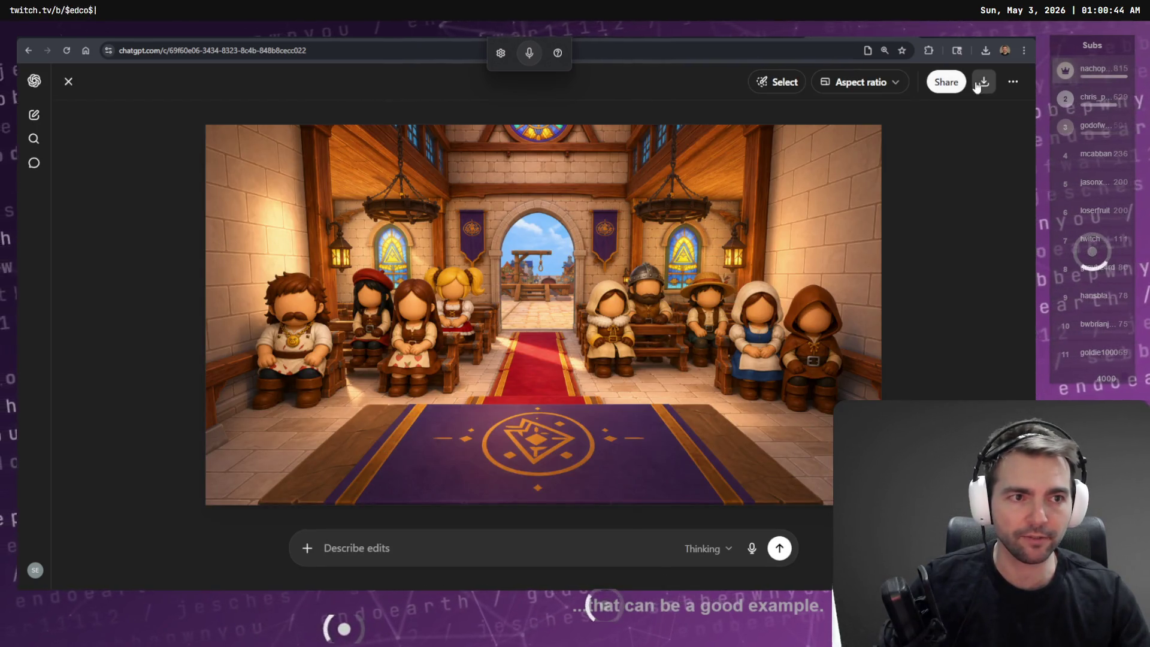
{"action": "key", "text": "Escape"}
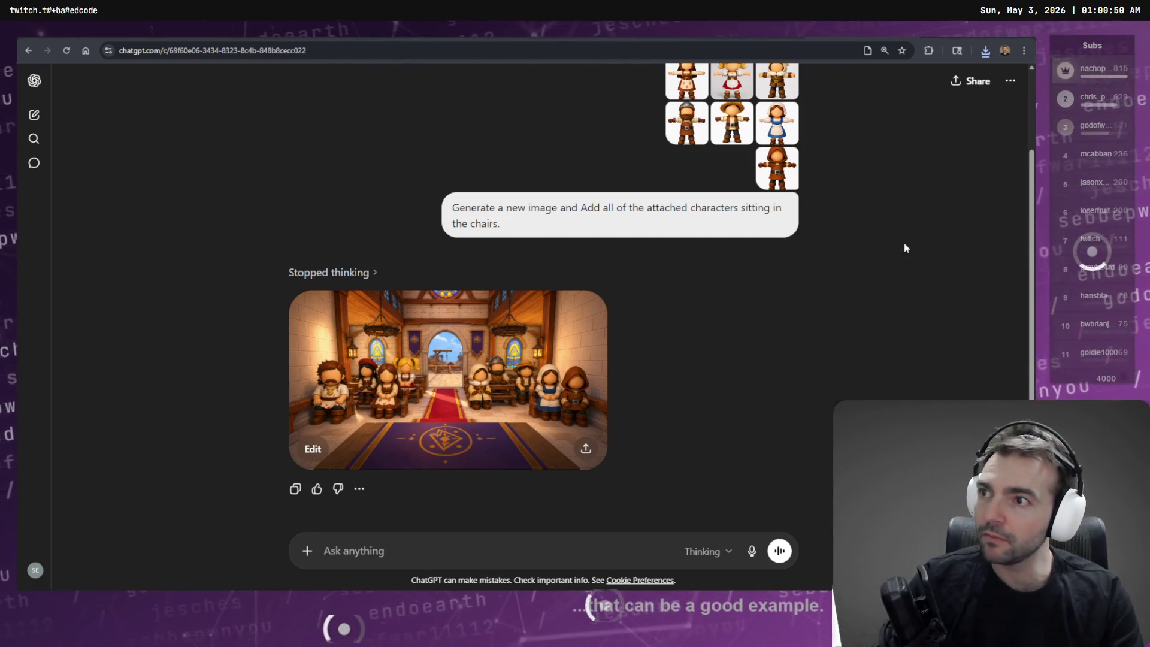
Step: Open higgsfield.ai in a new browser window
{"action": "key", "text": "ctrl+n"}
{"action": "type", "text": "higgs"}
{"action": "key", "text": "Return"}
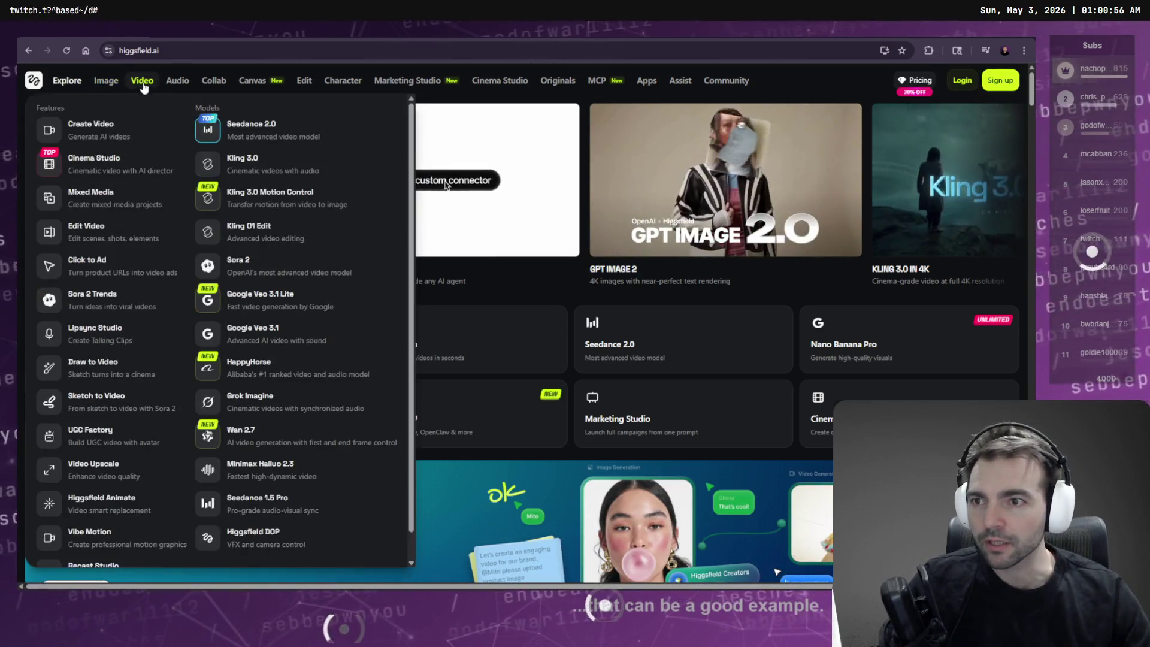
Step: Log in to Higgsfield with a Google account, allow access, and dismiss the subscription reactivation offer
{"action": "left_click", "coordinate": [142, 80]}
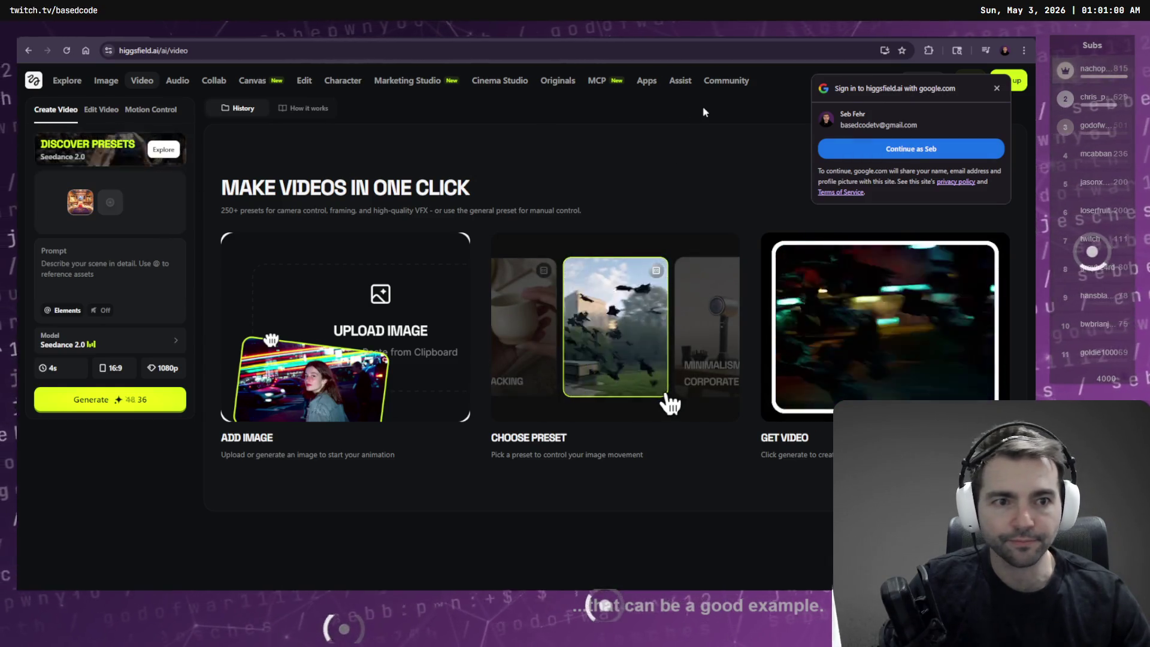
{"action": "left_click", "coordinate": [997, 89]}
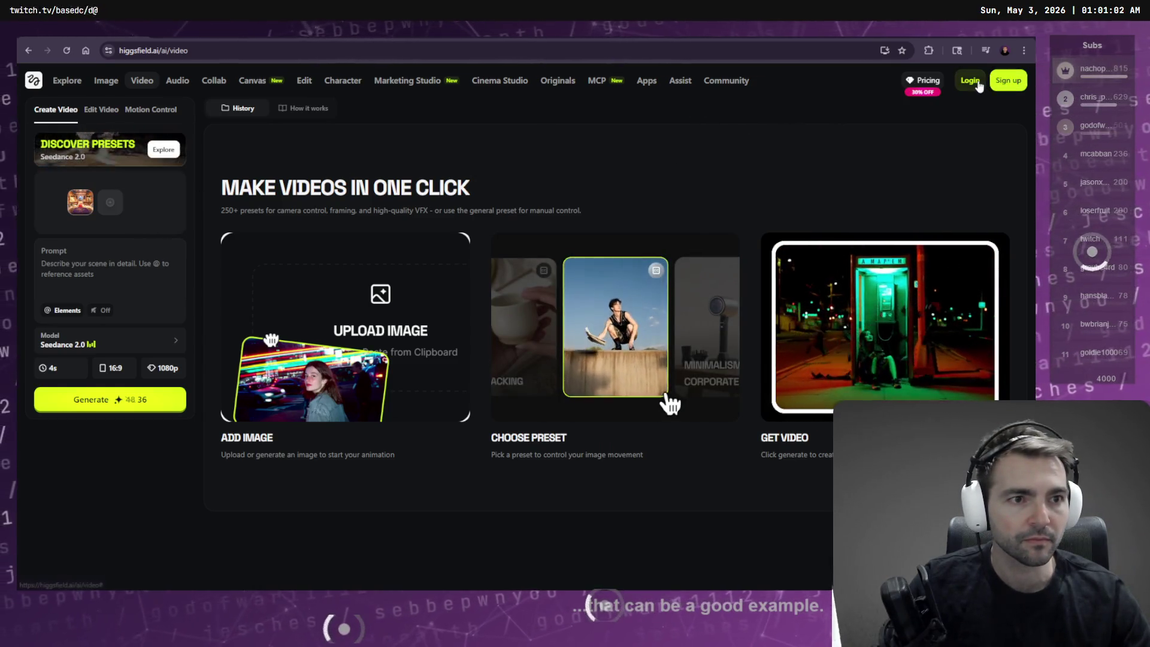
{"action": "left_click", "coordinate": [971, 80]}
{"action": "left_click", "coordinate": [398, 256]}
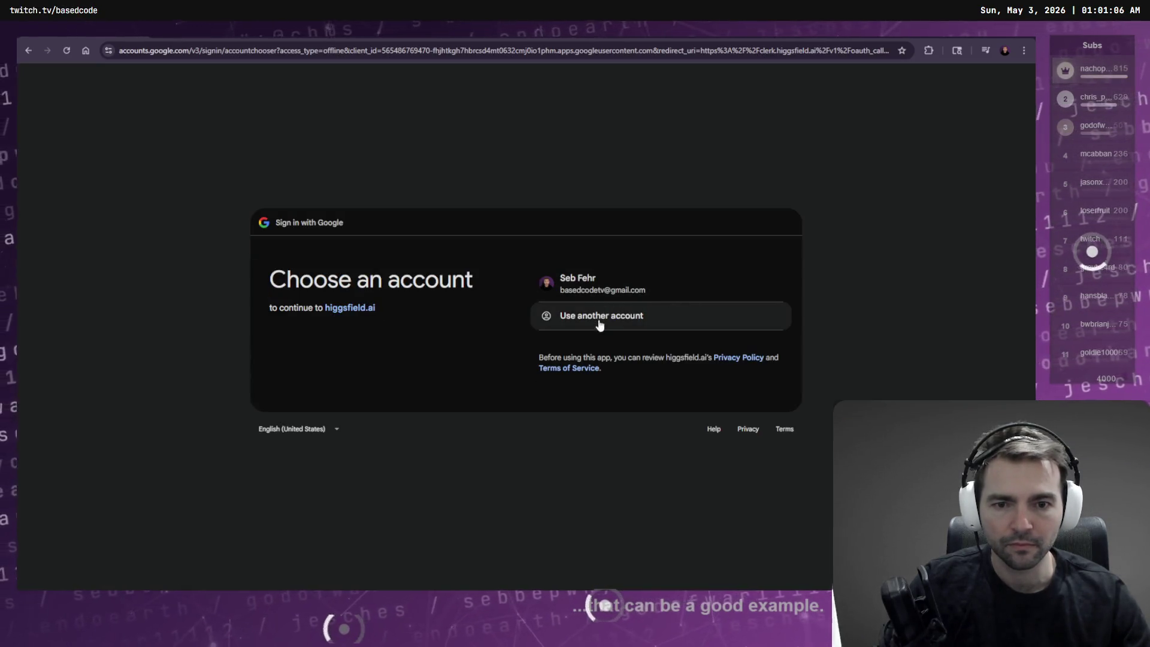
{"action": "left_click", "coordinate": [604, 282]}
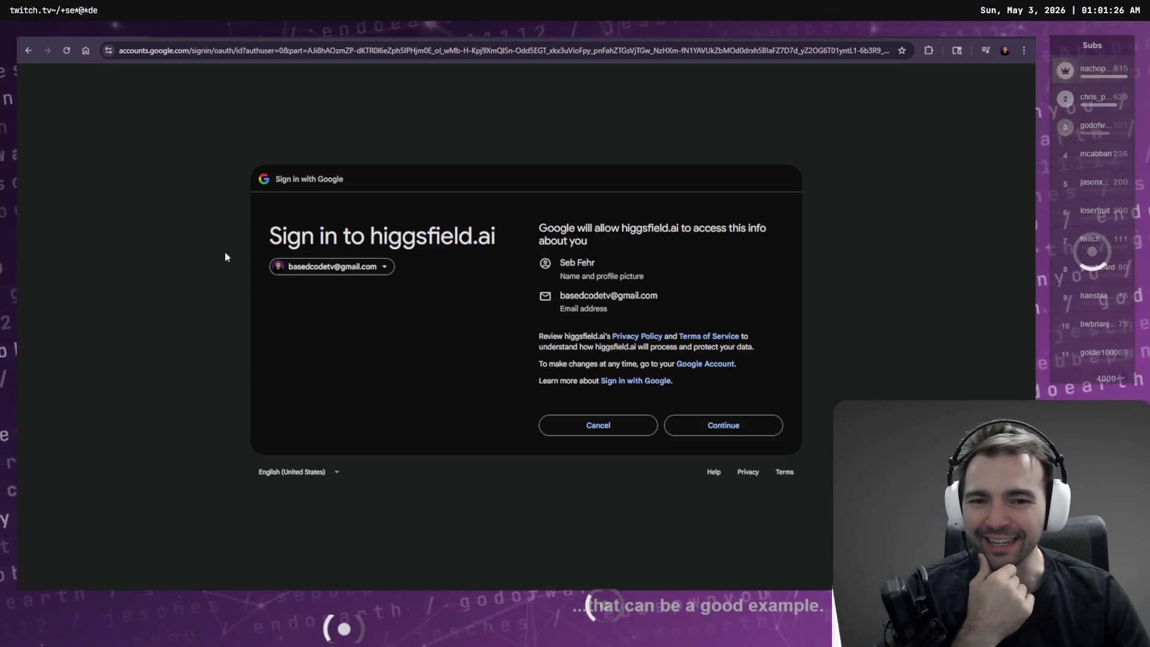
{"action": "left_click", "coordinate": [718, 433]}
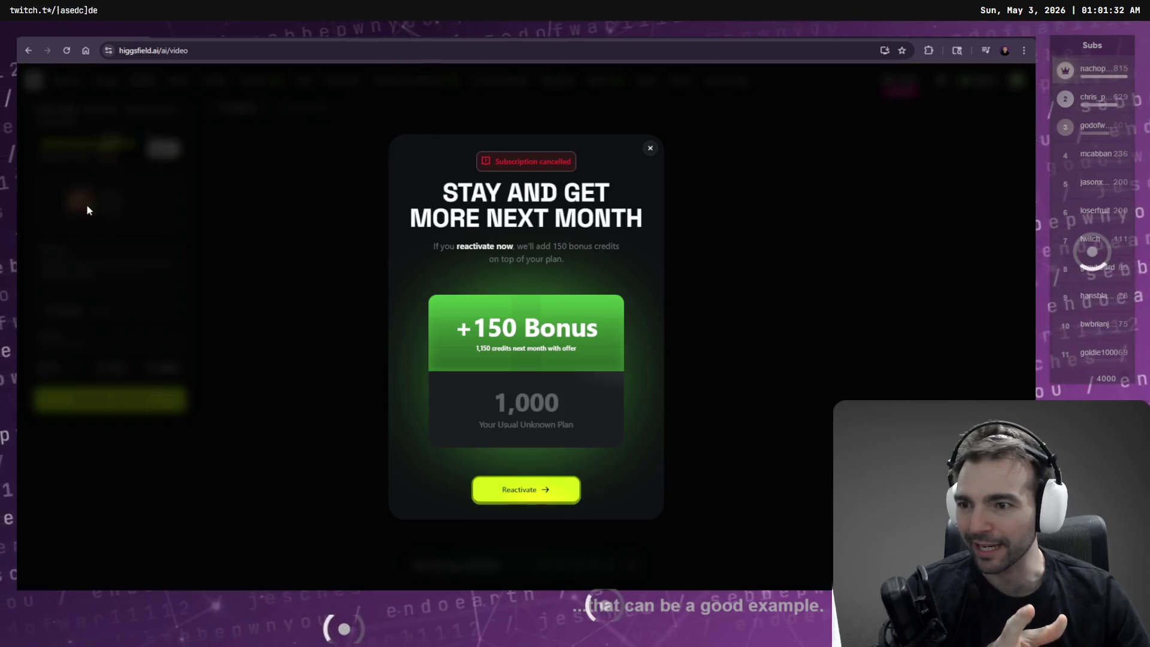
{"action": "left_click", "coordinate": [650, 147]}
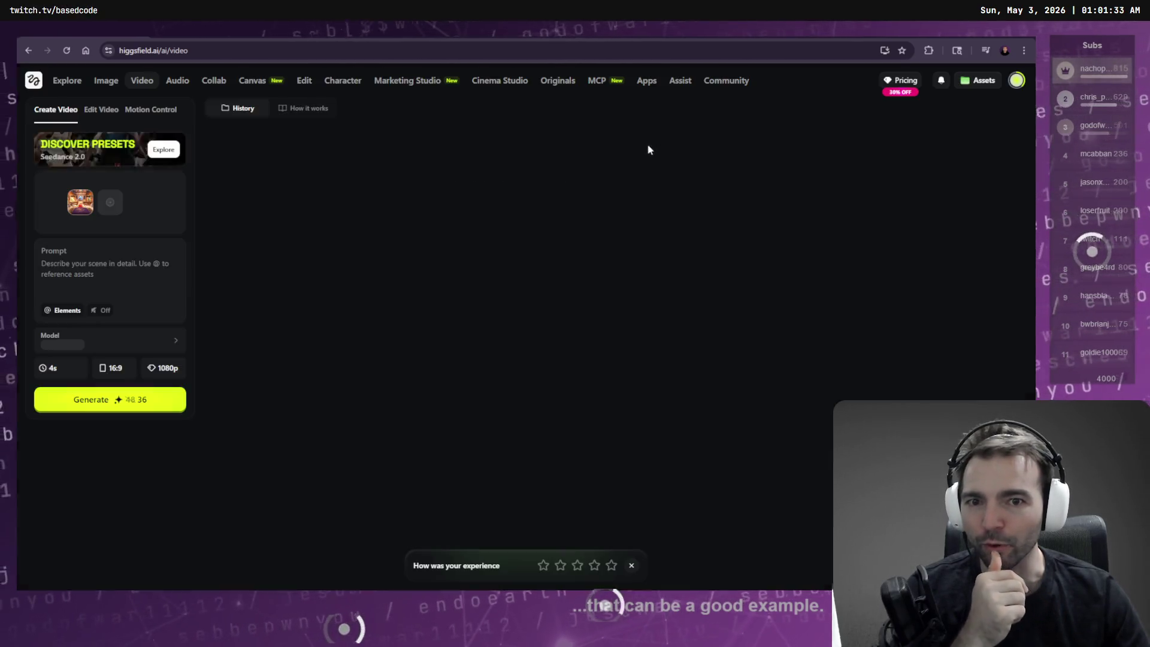
Step: Upload the downloaded ChatGPT church image from the computer as reference media
{"action": "left_click", "coordinate": [91, 224]}
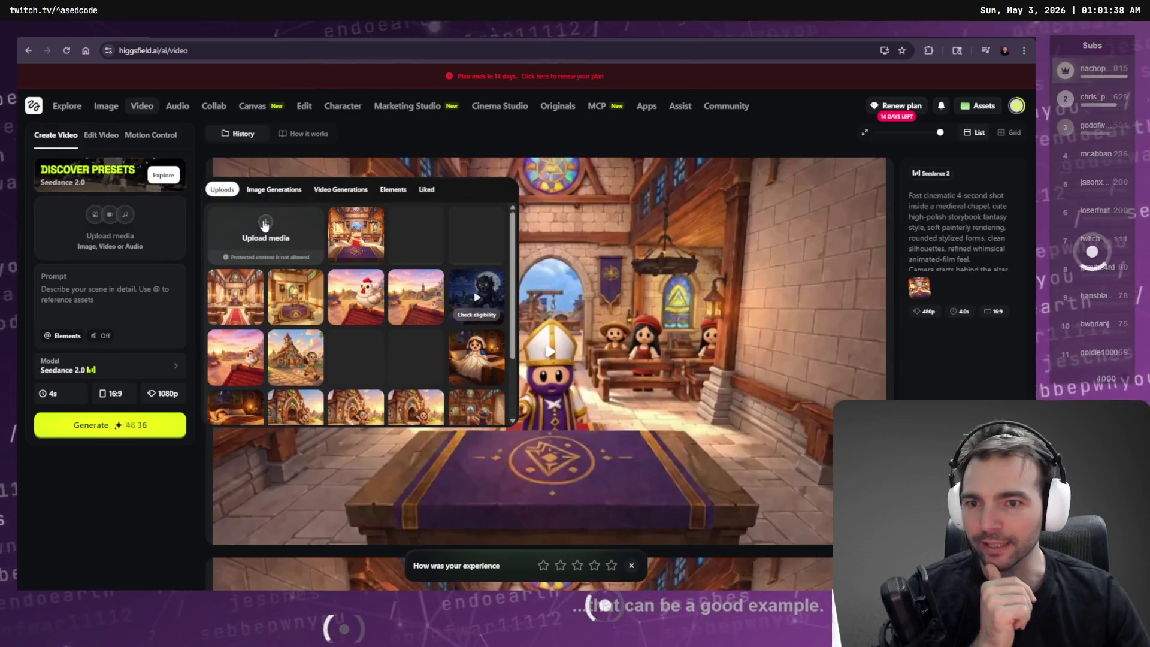
{"action": "left_click", "coordinate": [285, 237]}
{"action": "double_click", "coordinate": [156, 155]}
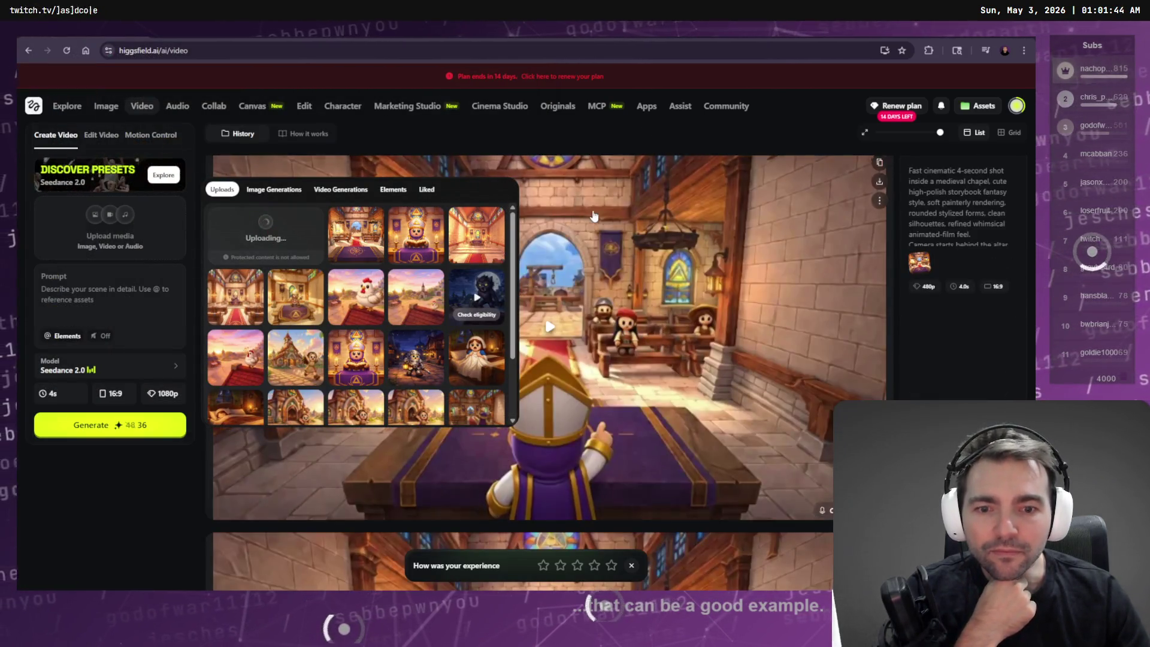
Step: Play the priest-at-altar, earlier priest church and priest close-up clips from the history
{"action": "scroll", "coordinate": [625, 292], "scroll_direction": "down", "scroll_amount": 5}
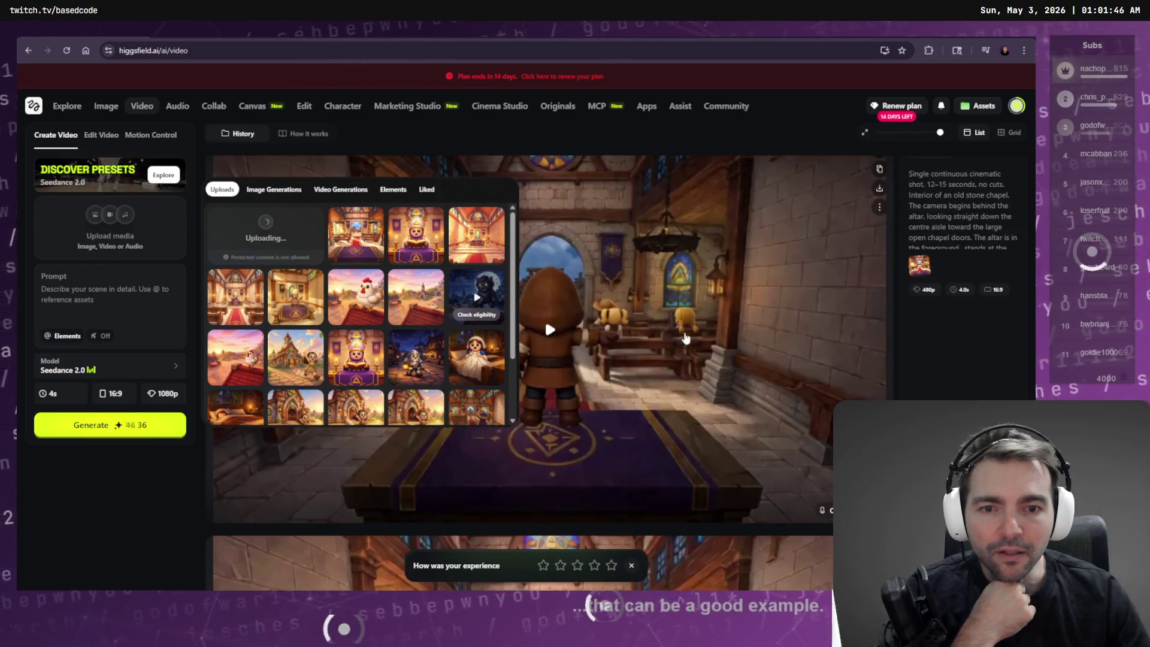
{"action": "scroll", "coordinate": [625, 293], "scroll_direction": "down", "scroll_amount": 5}
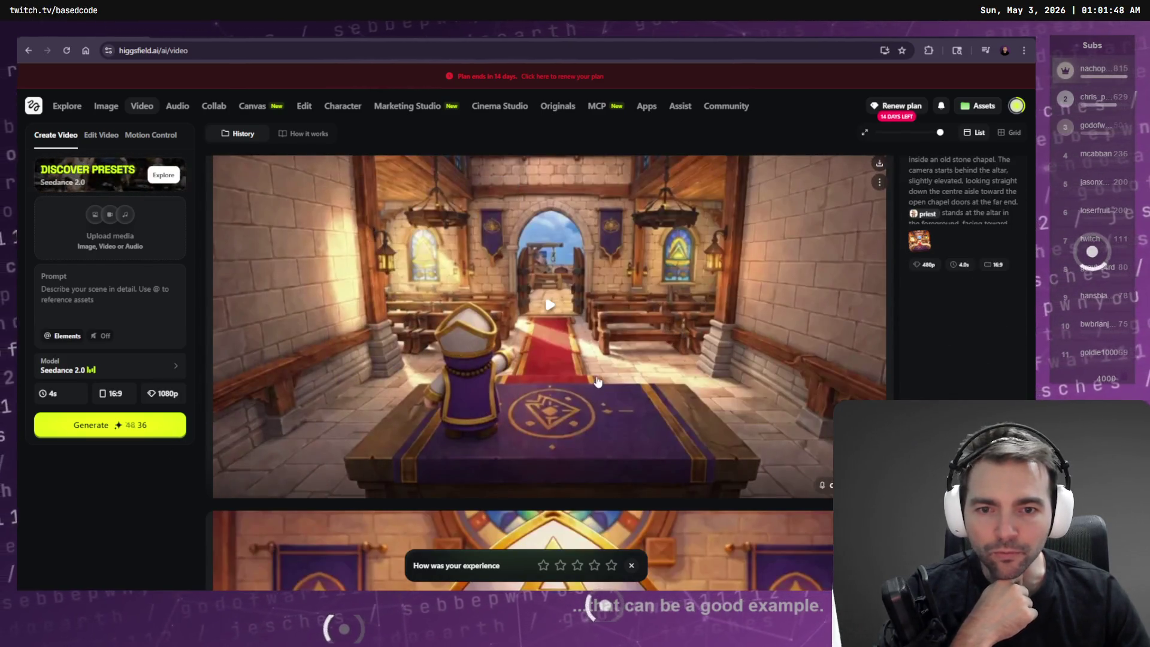
{"action": "scroll", "coordinate": [605, 358], "scroll_direction": "down", "scroll_amount": 5}
{"action": "scroll", "coordinate": [605, 358], "scroll_direction": "down", "scroll_amount": 5}
{"action": "scroll", "coordinate": [605, 358], "scroll_direction": "up", "scroll_amount": 5}
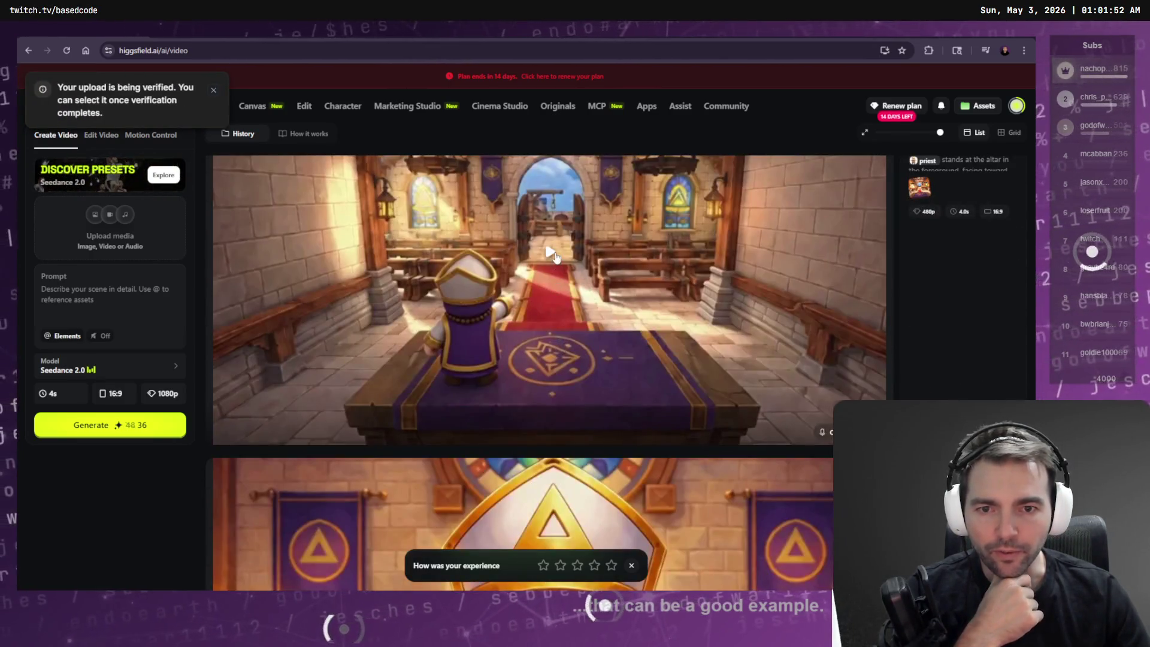
{"action": "left_click", "coordinate": [568, 264]}
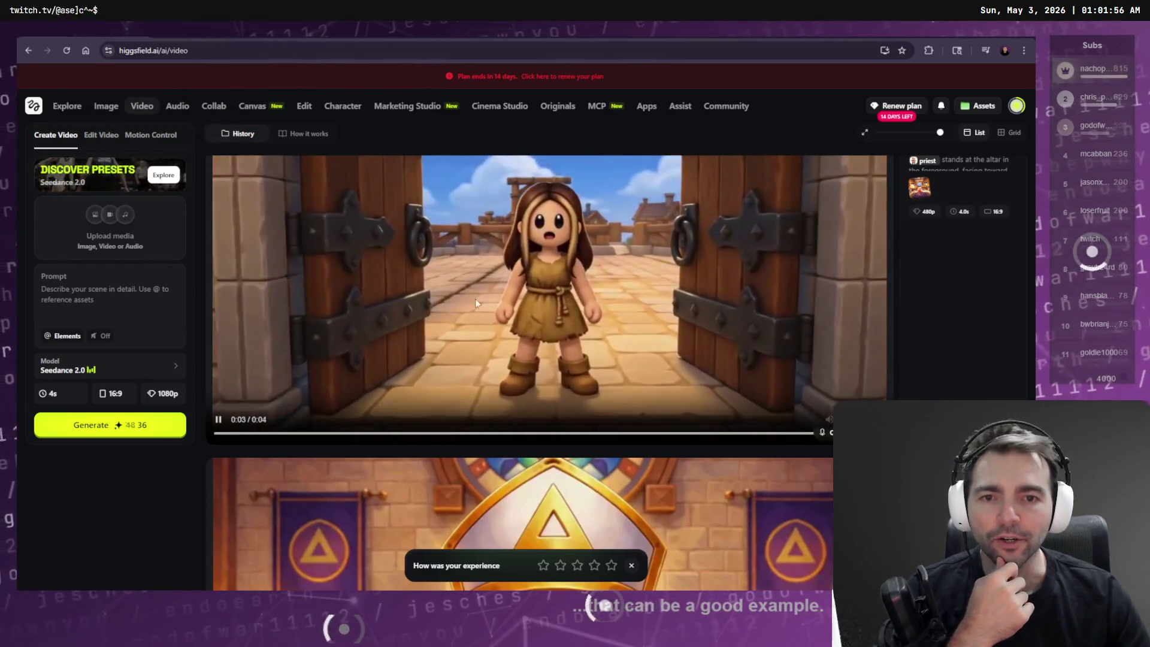
{"action": "scroll", "coordinate": [559, 290], "scroll_direction": "down", "scroll_amount": 2}
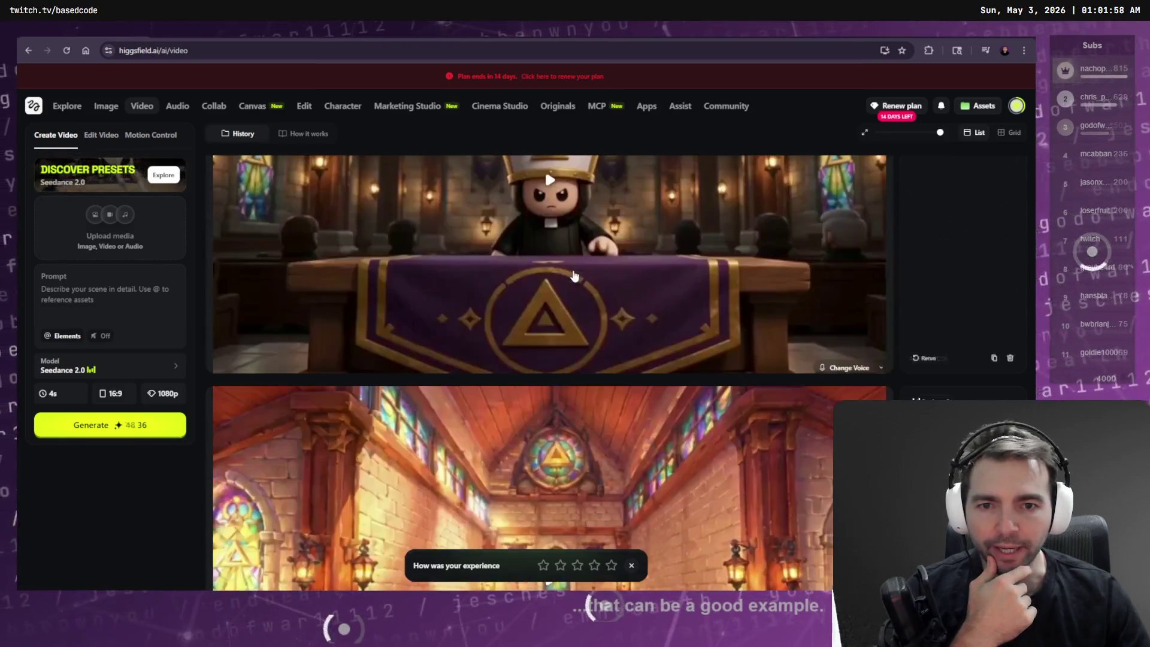
{"action": "scroll", "coordinate": [576, 275], "scroll_direction": "down", "scroll_amount": 5}
{"action": "scroll", "coordinate": [584, 264], "scroll_direction": "down", "scroll_amount": 10}
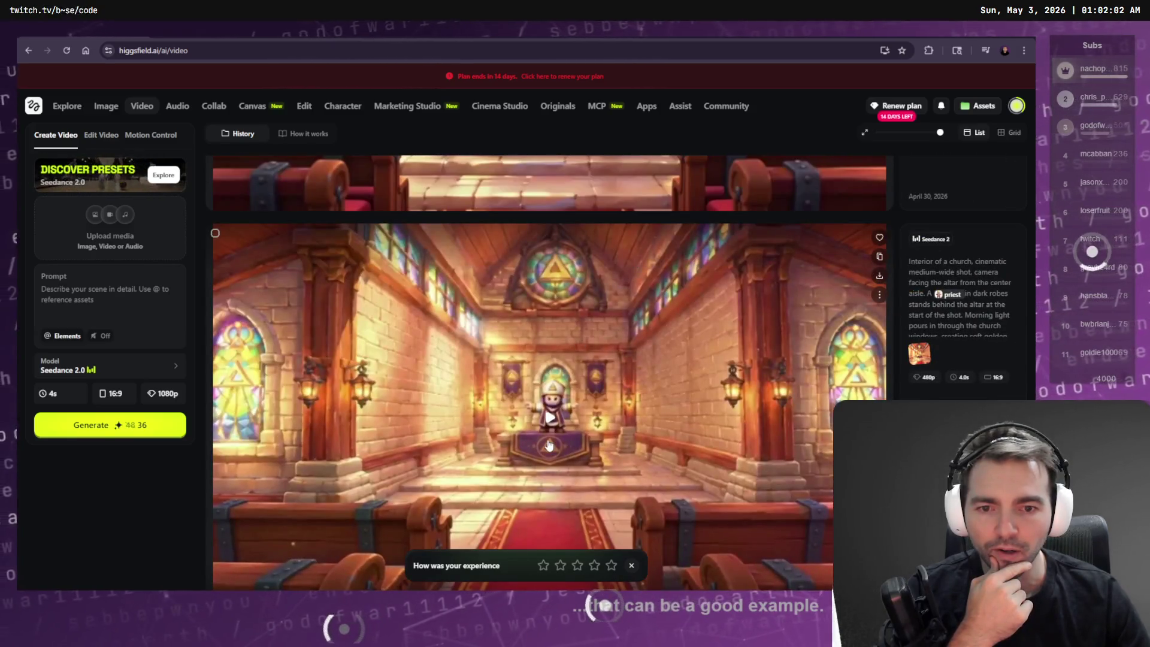
{"action": "left_click", "coordinate": [550, 420]}
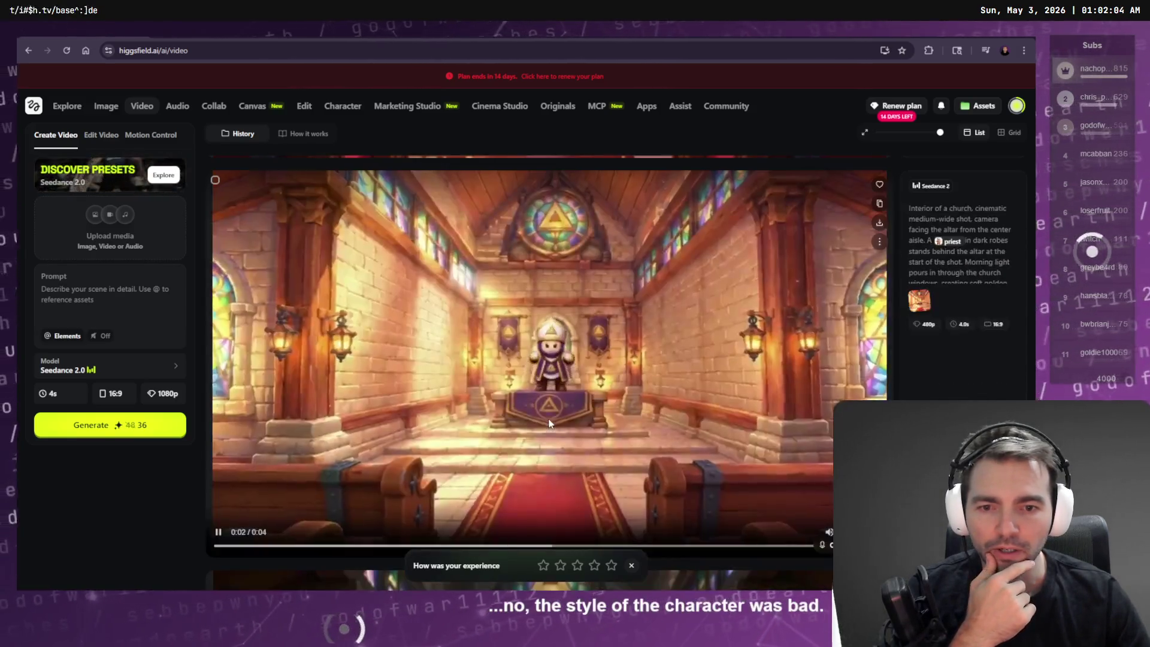
{"action": "scroll", "coordinate": [546, 407], "scroll_direction": "down", "scroll_amount": 5}
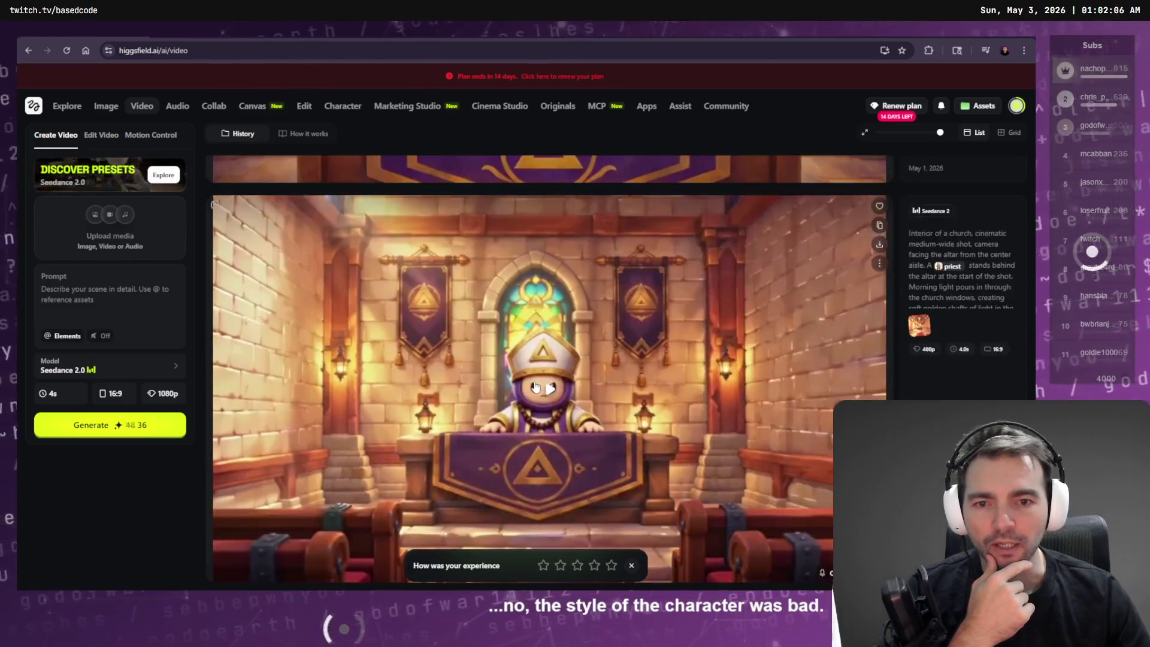
{"action": "left_click", "coordinate": [536, 386]}
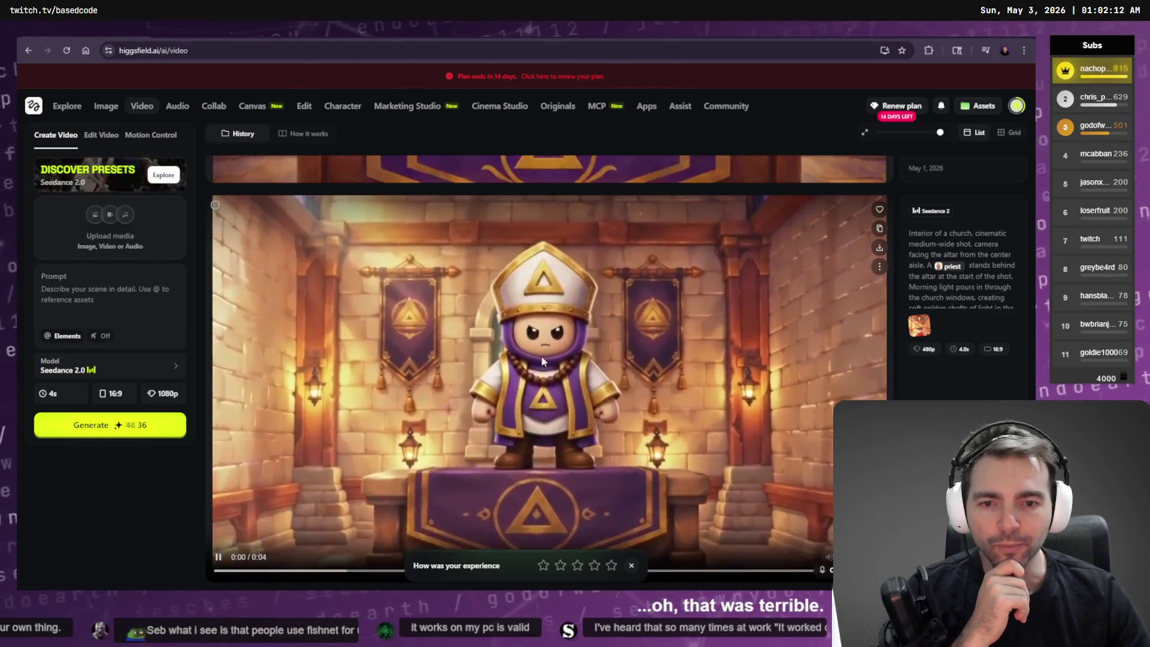
Step: Play the chapel-aisle clip, then open the library of uploaded images
{"action": "scroll", "coordinate": [543, 362], "scroll_direction": "down", "scroll_amount": 5}
{"action": "scroll", "coordinate": [561, 376], "scroll_direction": "up", "scroll_amount": 5}
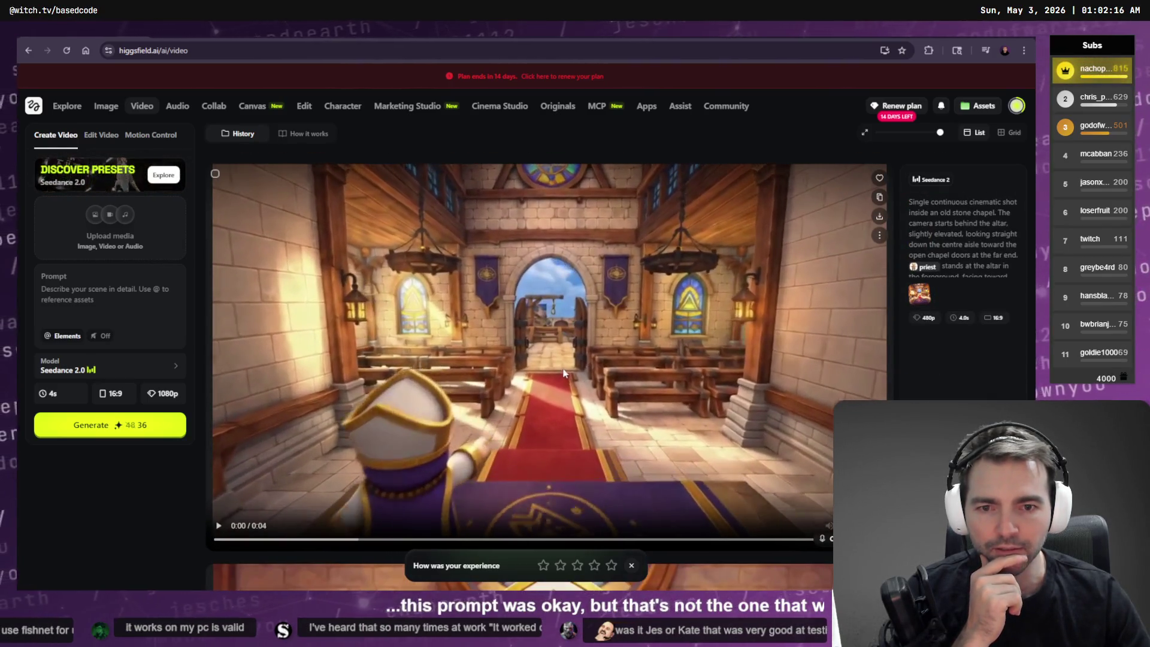
{"action": "scroll", "coordinate": [544, 426], "scroll_direction": "down", "scroll_amount": 5}
{"action": "scroll", "coordinate": [572, 375], "scroll_direction": "up", "scroll_amount": 5}
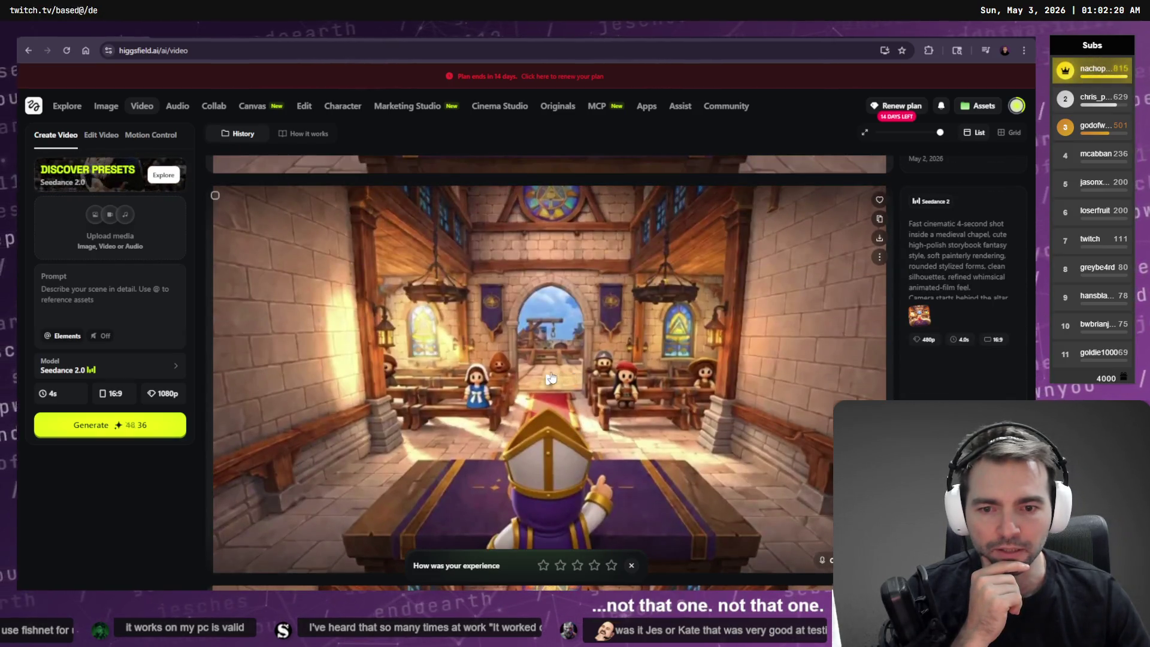
{"action": "left_click", "coordinate": [552, 377]}
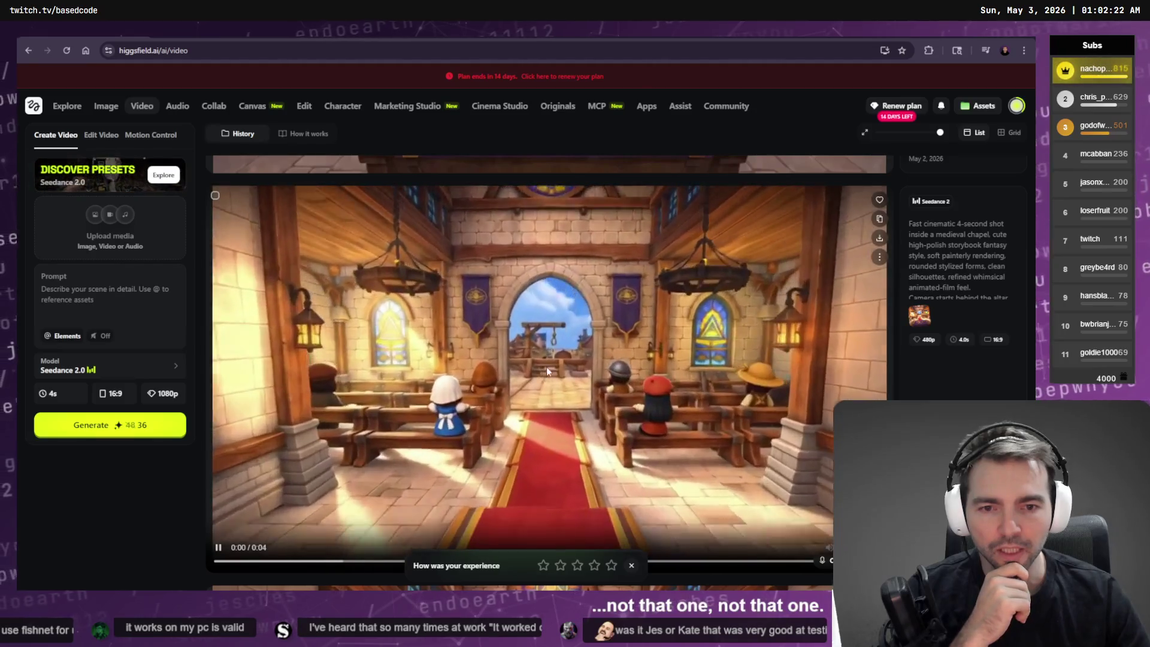
{"action": "scroll", "coordinate": [546, 372], "scroll_direction": "down", "scroll_amount": 5}
{"action": "scroll", "coordinate": [607, 352], "scroll_direction": "down", "scroll_amount": 10}
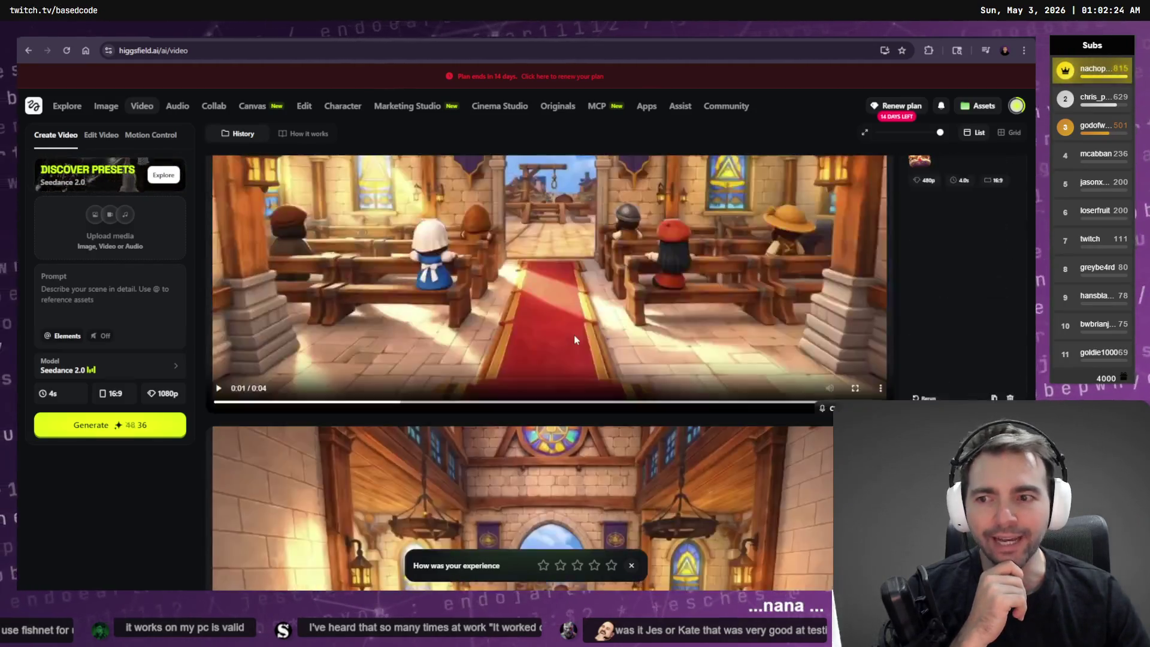
{"action": "scroll", "coordinate": [593, 349], "scroll_direction": "down", "scroll_amount": 4}
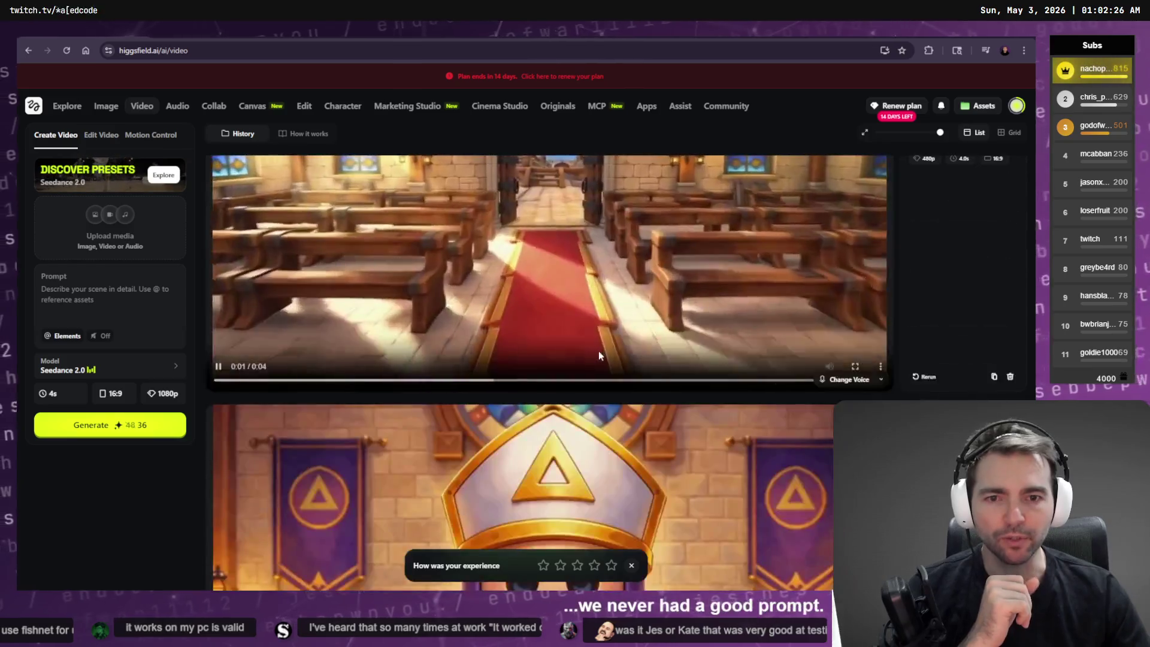
{"action": "scroll", "coordinate": [609, 336], "scroll_direction": "up", "scroll_amount": 2}
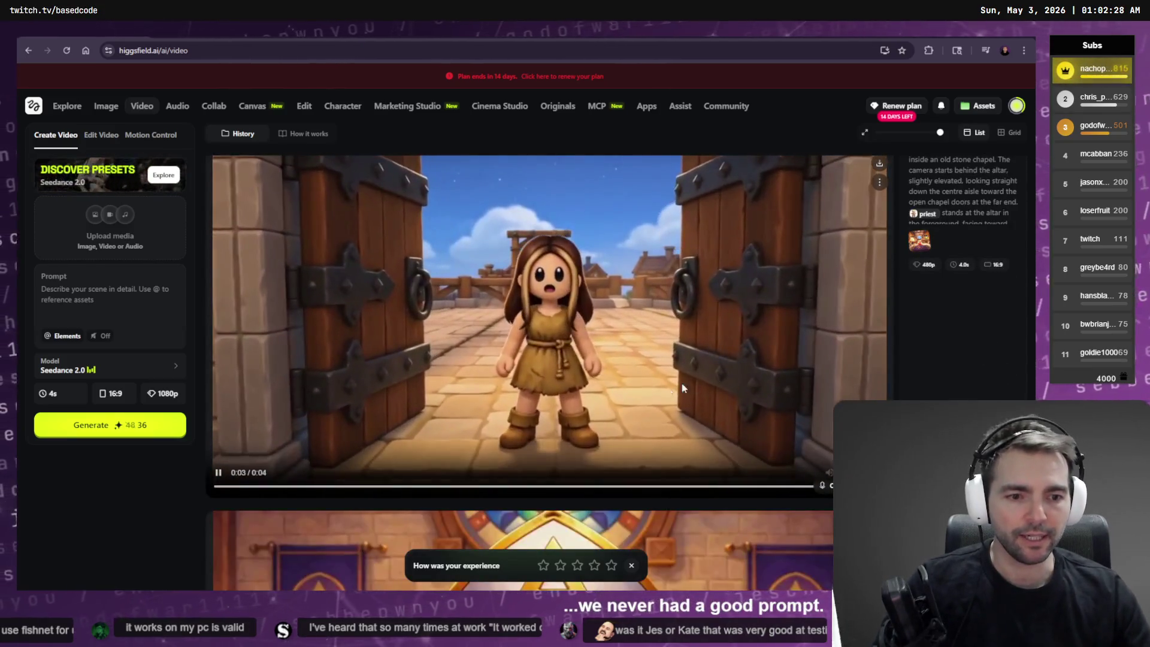
{"action": "scroll", "coordinate": [671, 329], "scroll_direction": "down", "scroll_amount": 5}
{"action": "scroll", "coordinate": [656, 325], "scroll_direction": "up", "scroll_amount": 1}
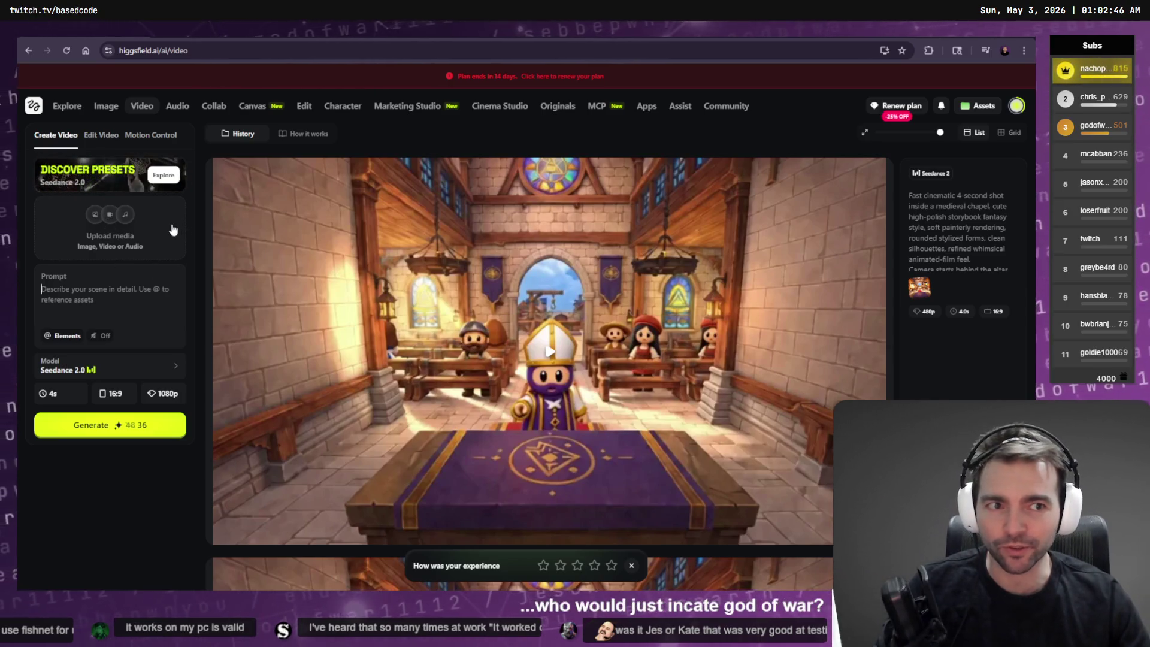
{"action": "left_click", "coordinate": [138, 239]}
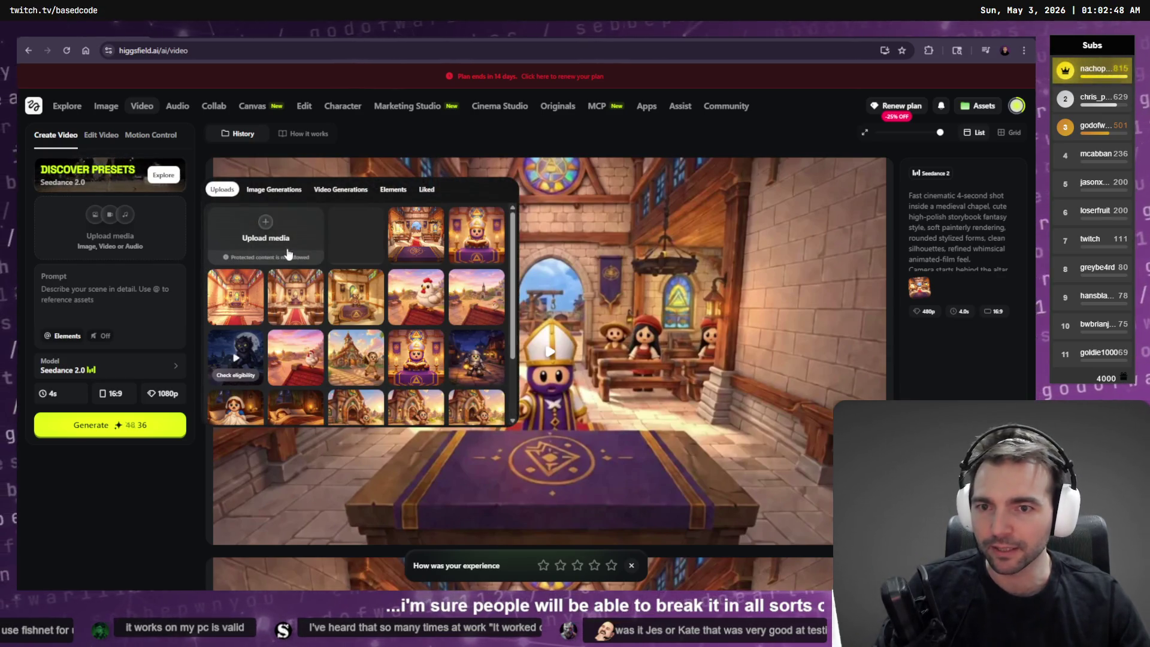
{"action": "left_click", "coordinate": [353, 238]}
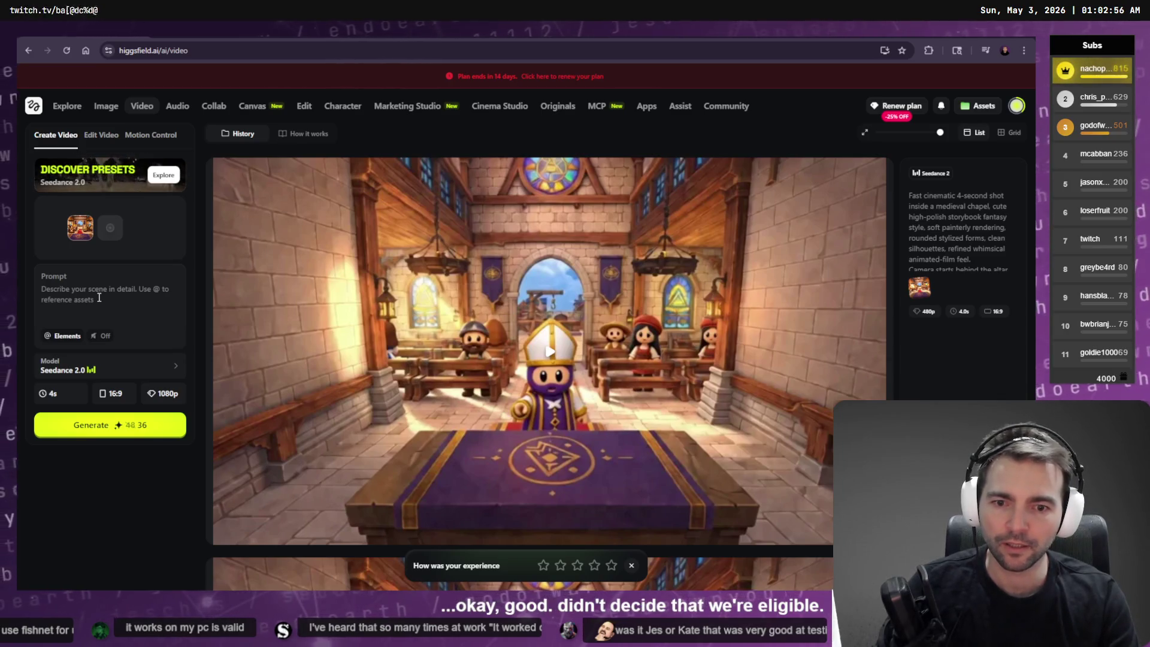
{"action": "type", "text": "The @prois"}
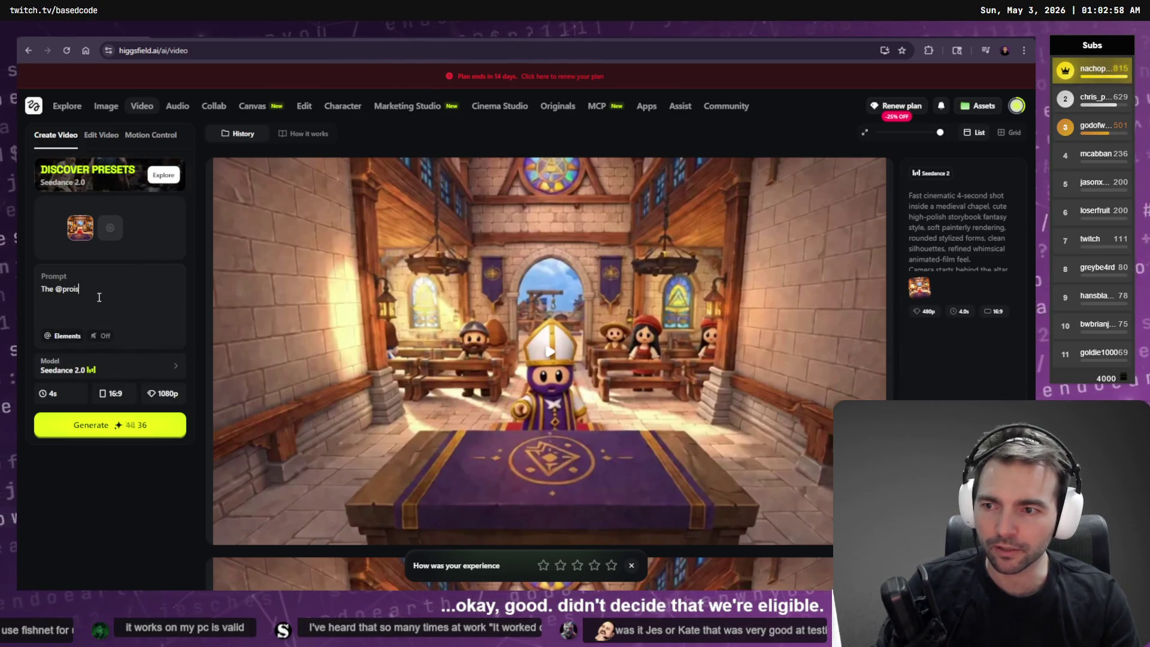
{"action": "key", "text": "BackSpace"}
{"action": "key", "text": "Return"}
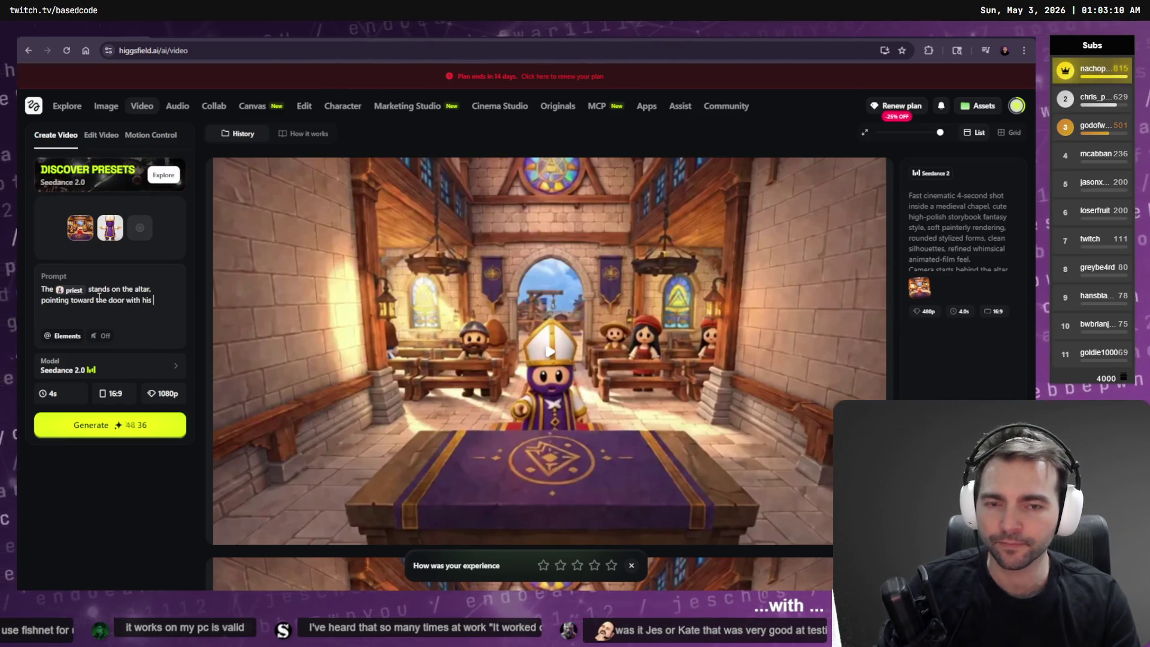
Step: Play the wide church priest clip and pause it where the priest is pointing
{"action": "scroll", "coordinate": [534, 328], "scroll_direction": "down", "scroll_amount": 8}
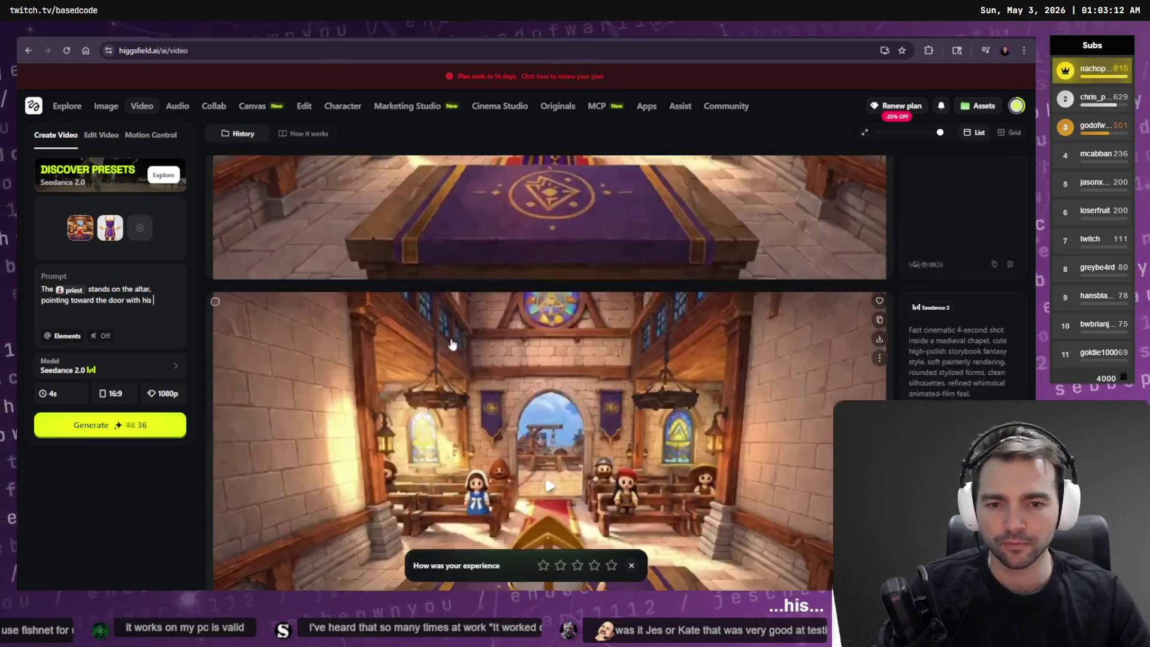
{"action": "scroll", "coordinate": [538, 325], "scroll_direction": "down", "scroll_amount": 5}
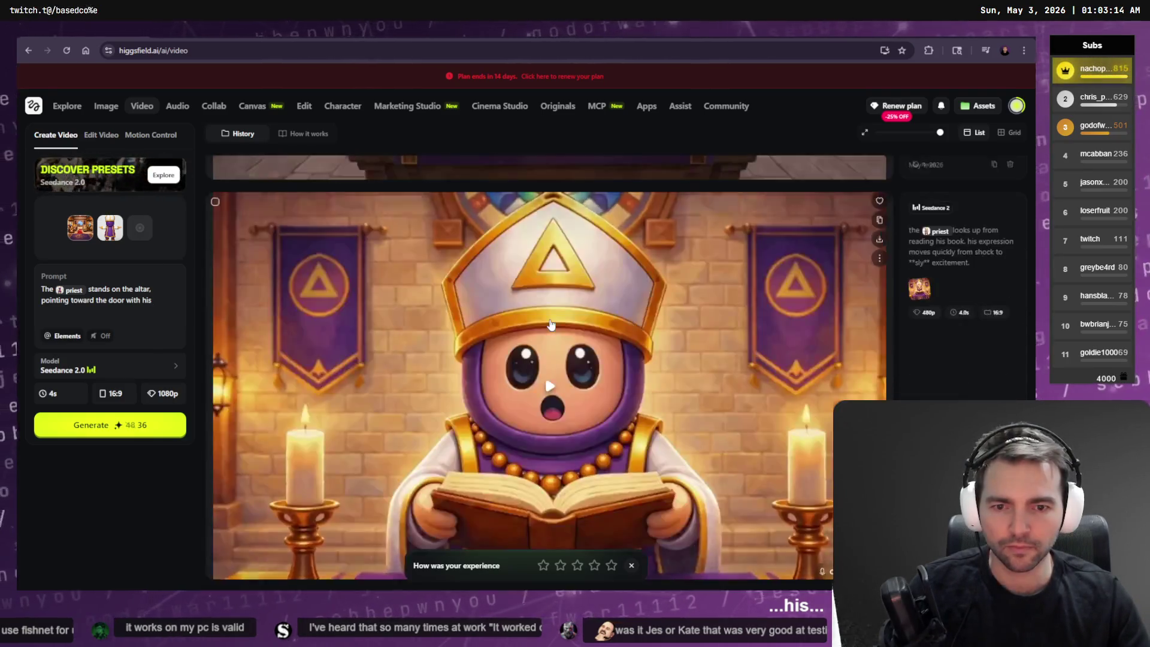
{"action": "scroll", "coordinate": [552, 330], "scroll_direction": "up", "scroll_amount": 3}
{"action": "scroll", "coordinate": [563, 332], "scroll_direction": "up", "scroll_amount": 1}
{"action": "scroll", "coordinate": [576, 331], "scroll_direction": "down", "scroll_amount": 1}
{"action": "scroll", "coordinate": [593, 330], "scroll_direction": "up", "scroll_amount": 1}
{"action": "scroll", "coordinate": [611, 328], "scroll_direction": "down", "scroll_amount": 1}
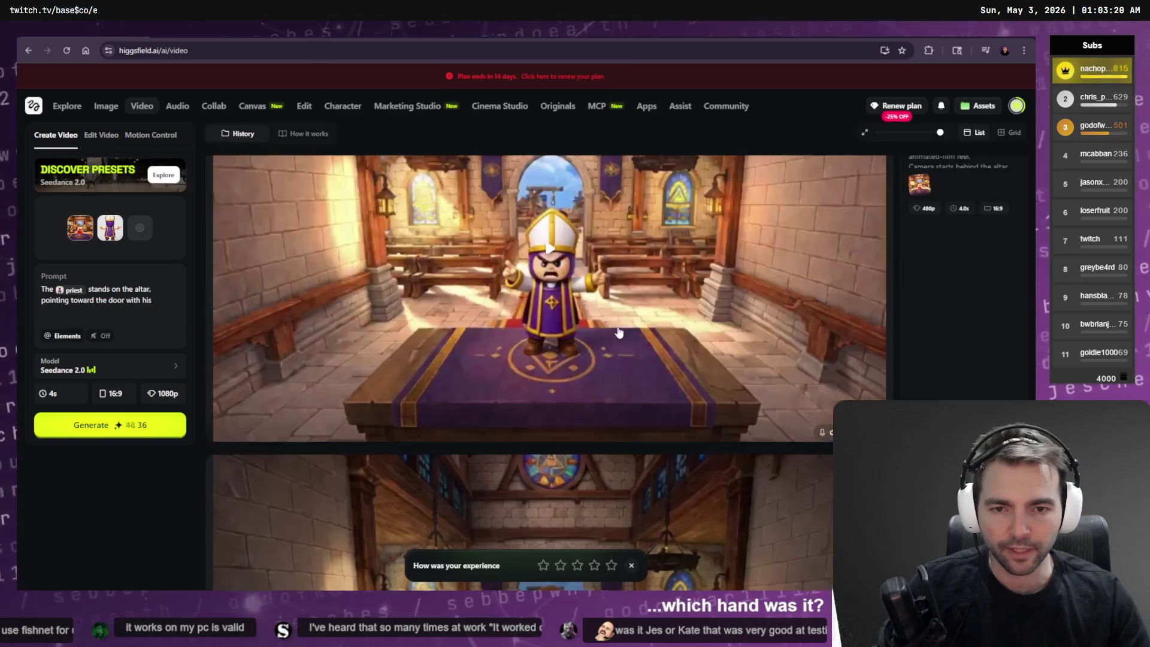
{"action": "scroll", "coordinate": [614, 331], "scroll_direction": "down", "scroll_amount": 2}
{"action": "scroll", "coordinate": [607, 337], "scroll_direction": "down", "scroll_amount": 3}
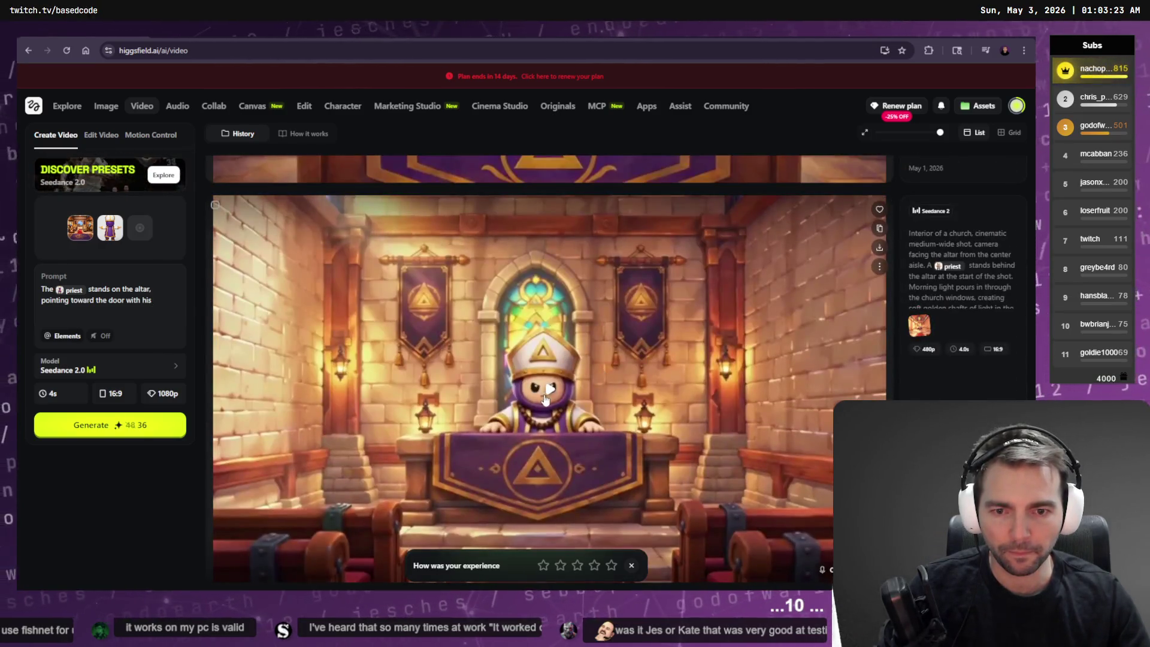
{"action": "left_click", "coordinate": [545, 400]}
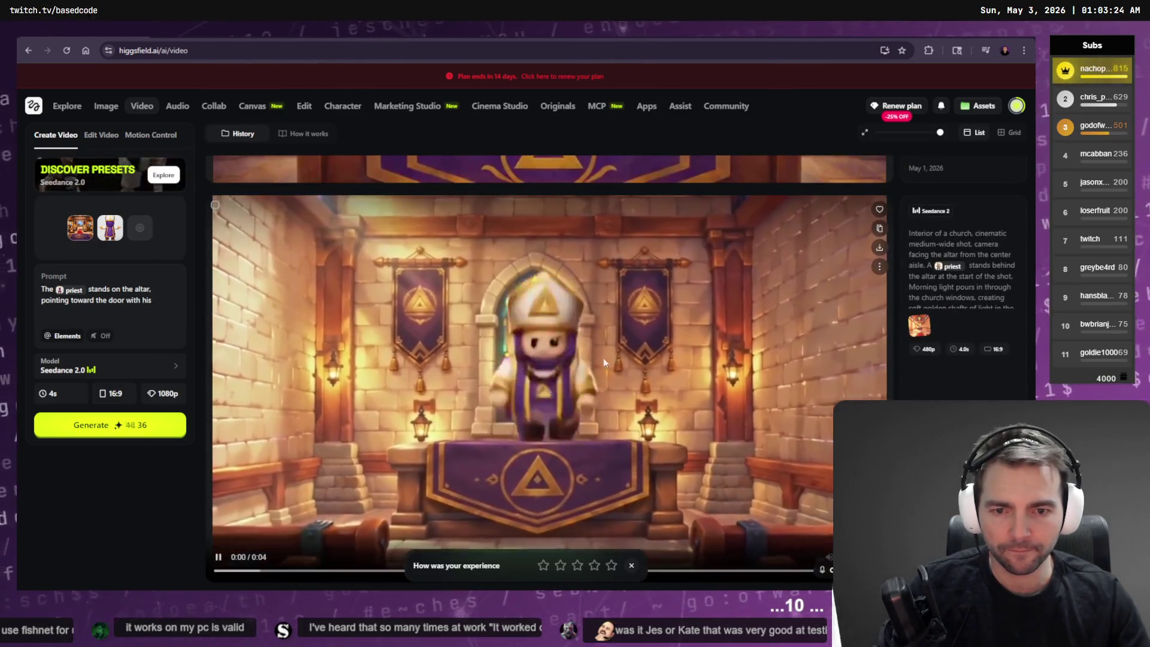
{"action": "left_click", "coordinate": [557, 405]}
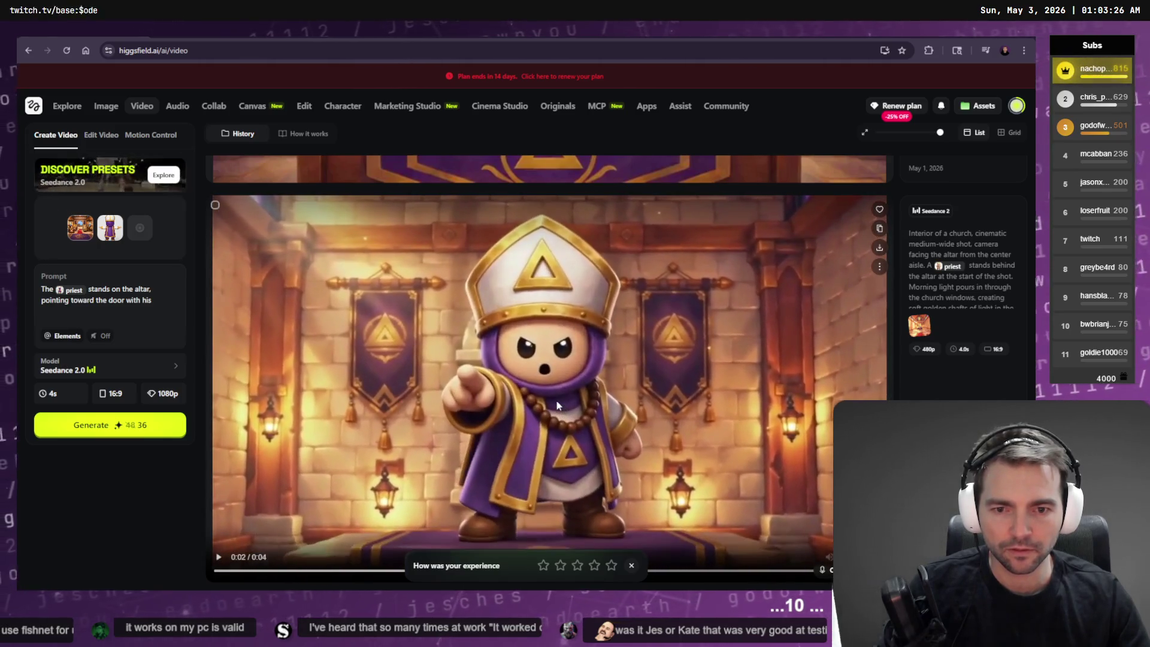
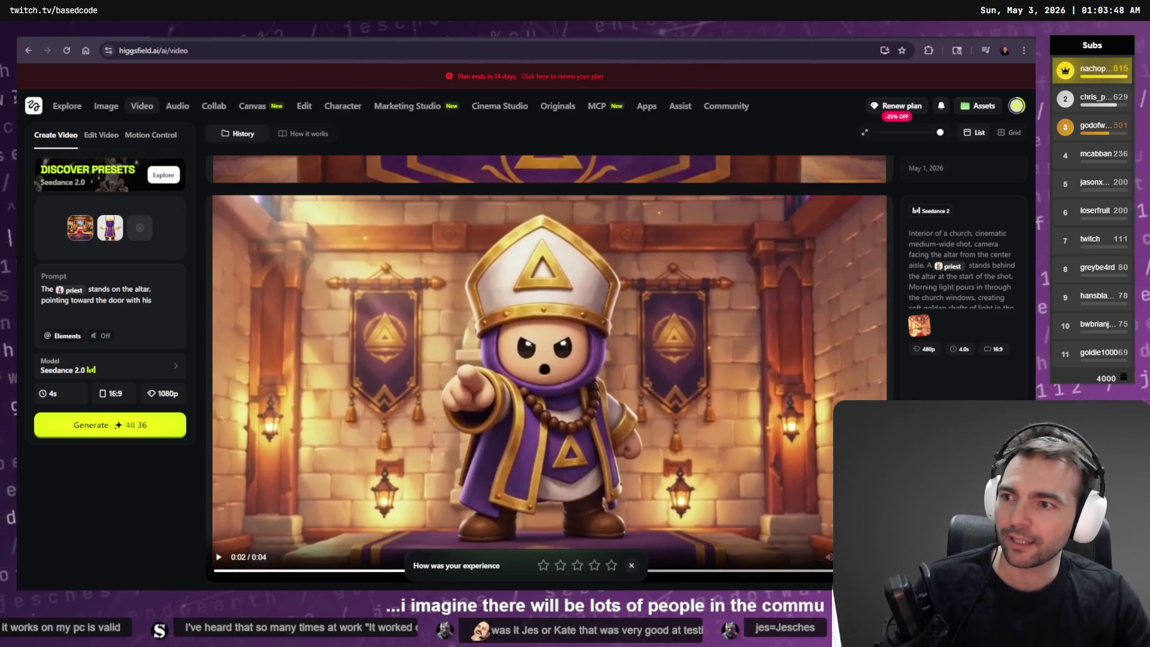
Step: Scrub through the priest shot in the trailer edit, then return to the priest video page
{"action": "key", "text": "alt+Tab"}
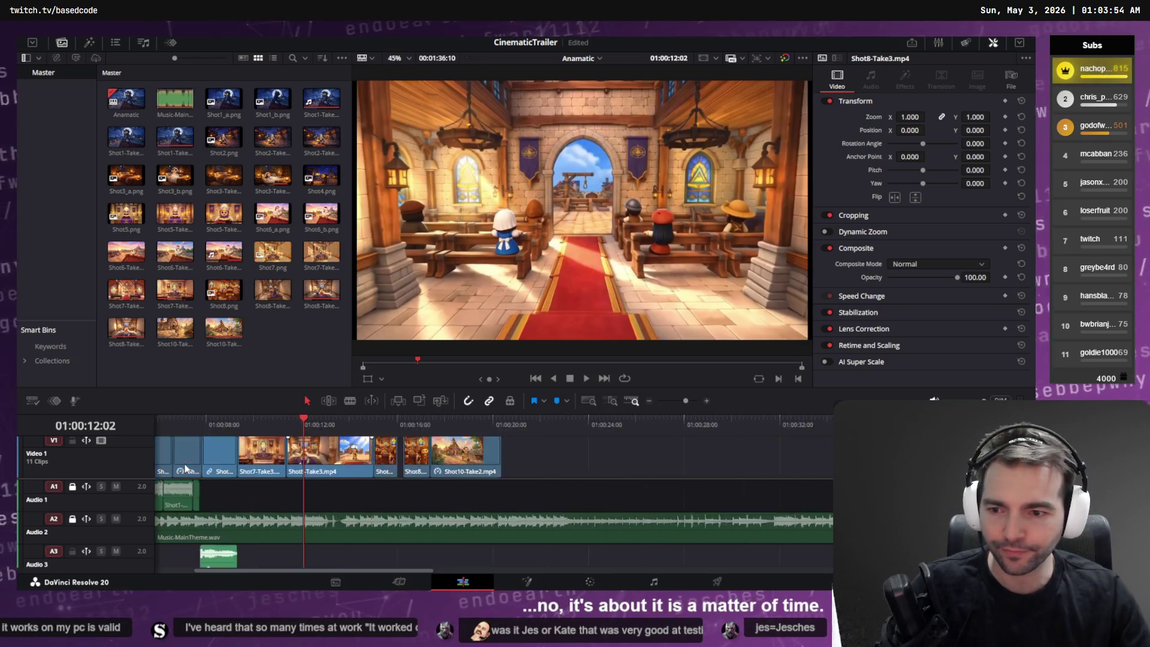
{"action": "left_click", "coordinate": [528, 427]}
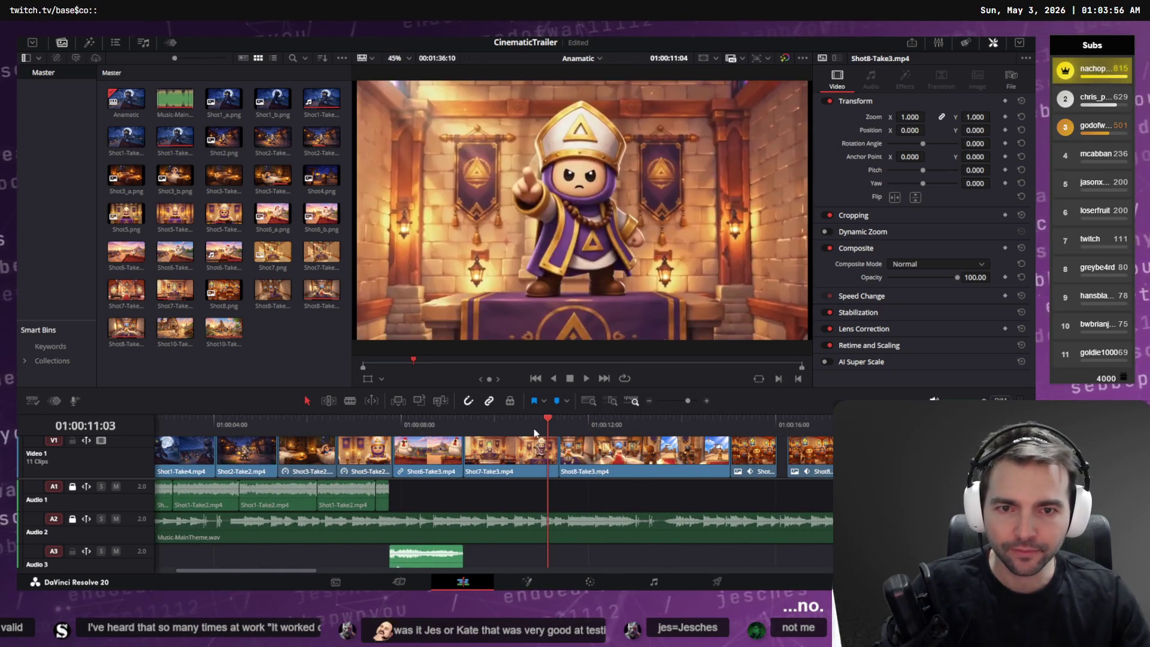
{"action": "left_click_drag", "start_coordinate": [529, 430], "coordinate": [553, 429]}
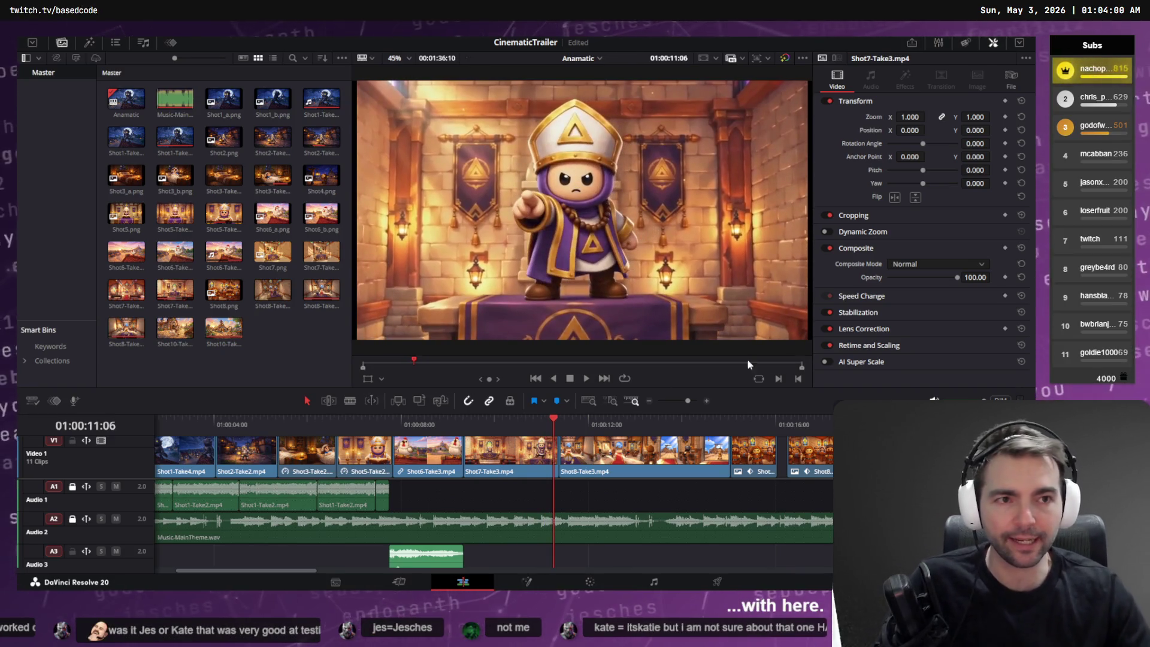
{"action": "key", "text": "alt+Tab"}
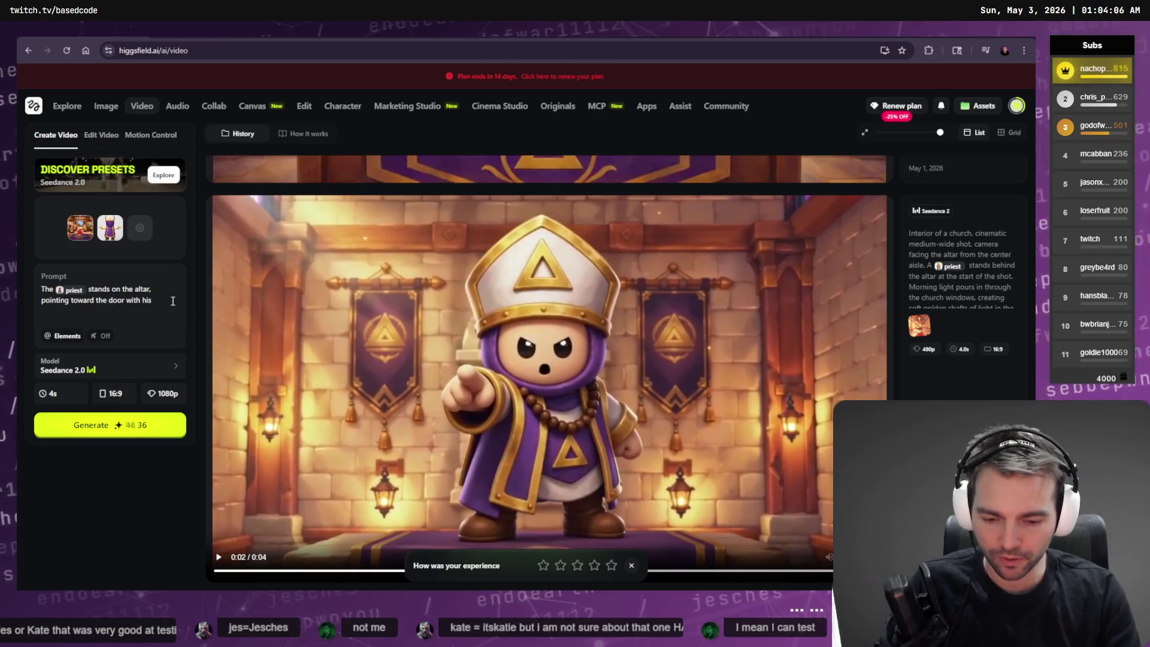
{"action": "type", "text": "open "}
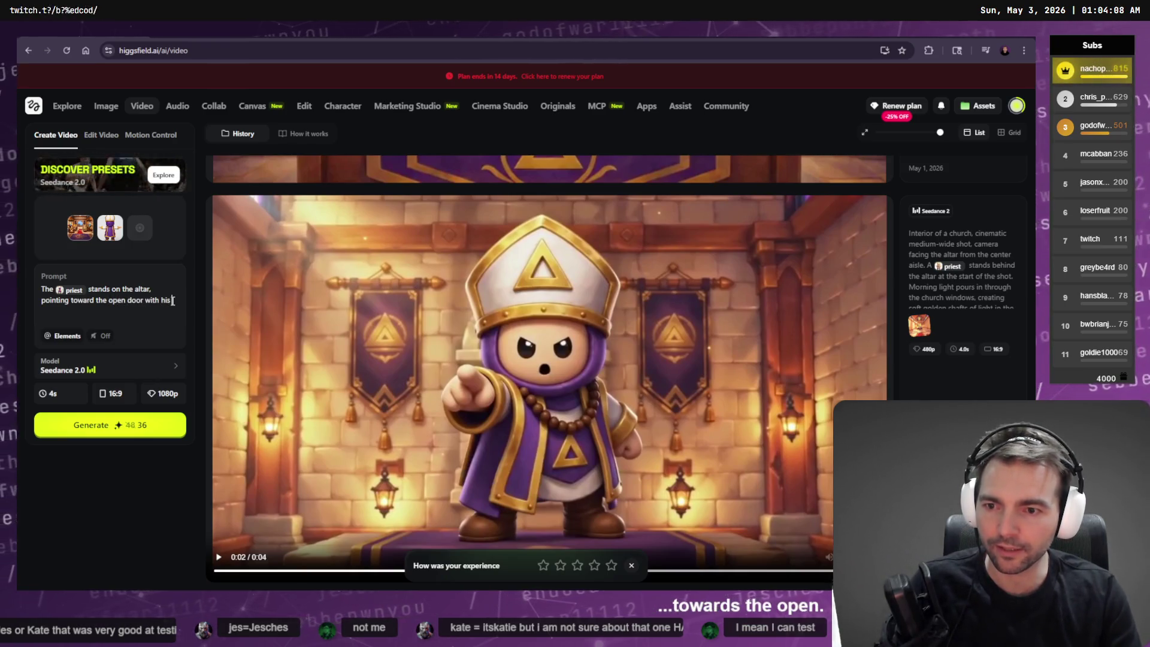
{"action": "type", "text": "nd."}
{"action": "key", "text": "Return"}
{"action": "key", "text": "Return"}
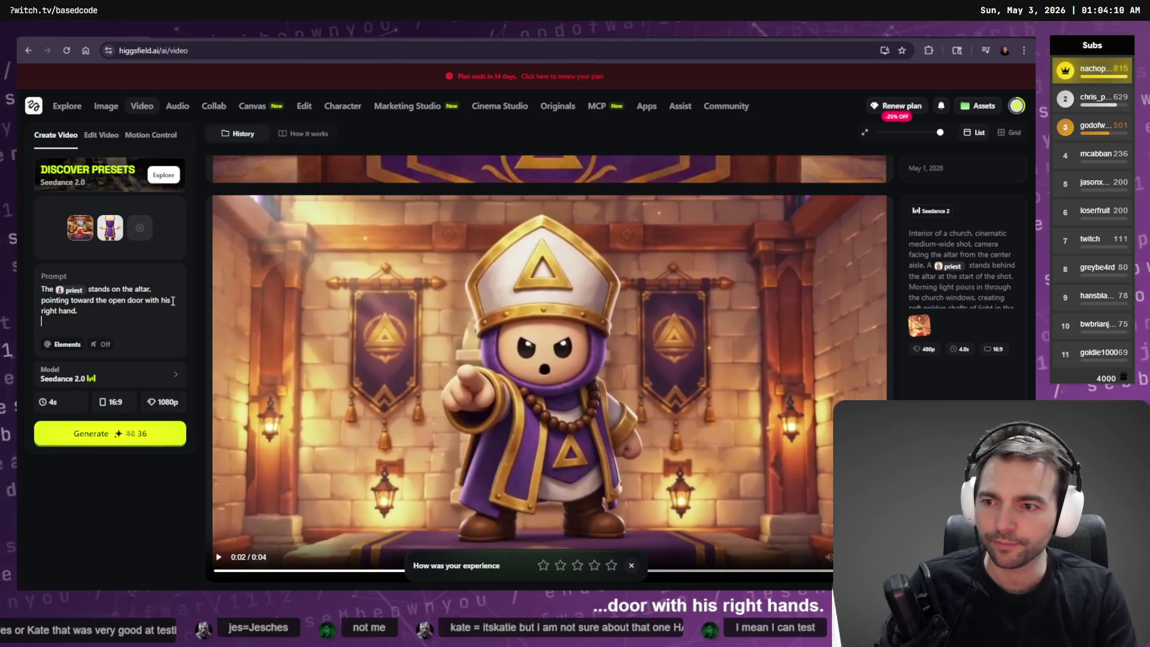
{"action": "type", "text": "The Vag"}
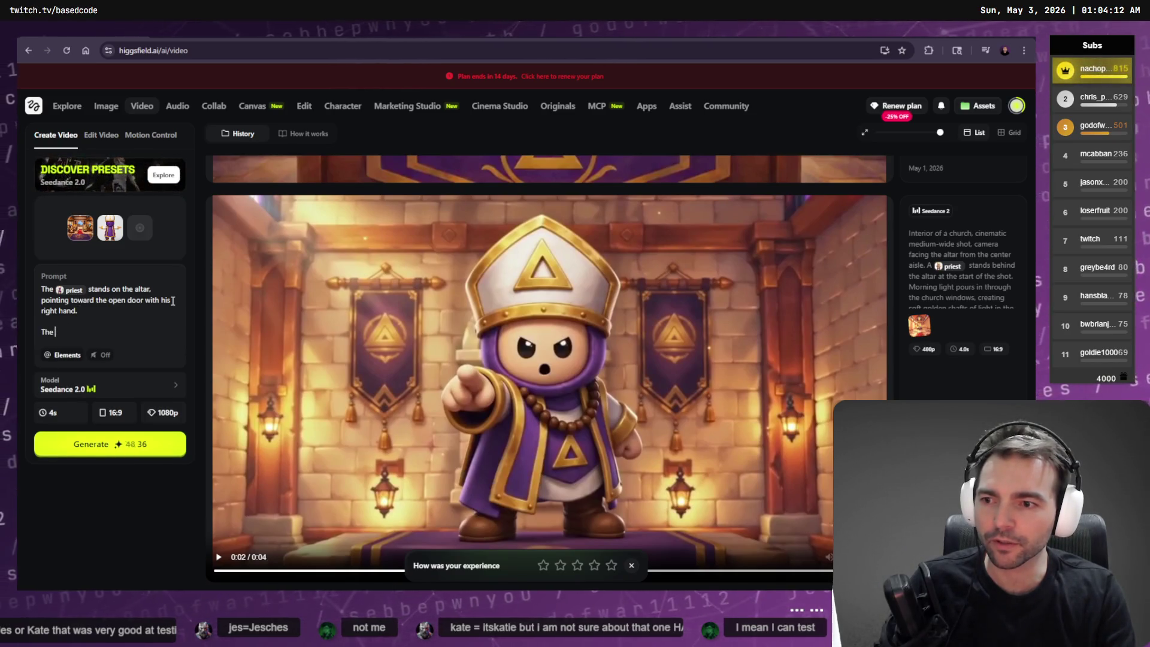
{"action": "type", "text": "@vaga"}
{"action": "key", "text": "Return"}
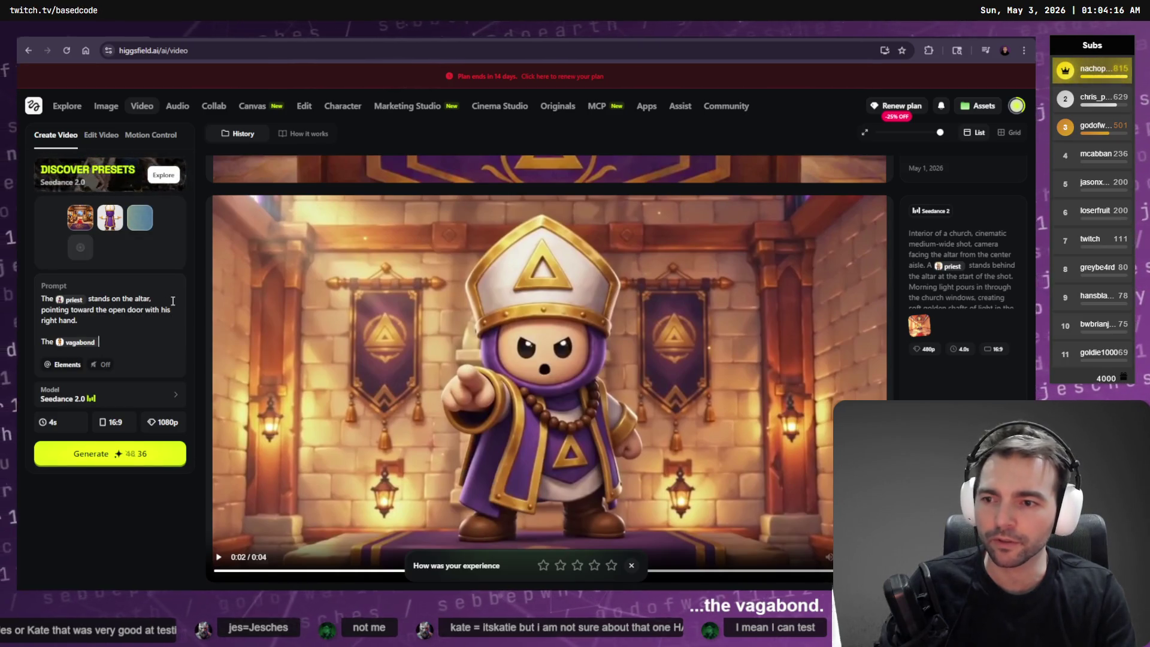
Step: Write that the vagabond stops in the middle of the frame and turns in shock
{"action": "type", "text": "wal"}
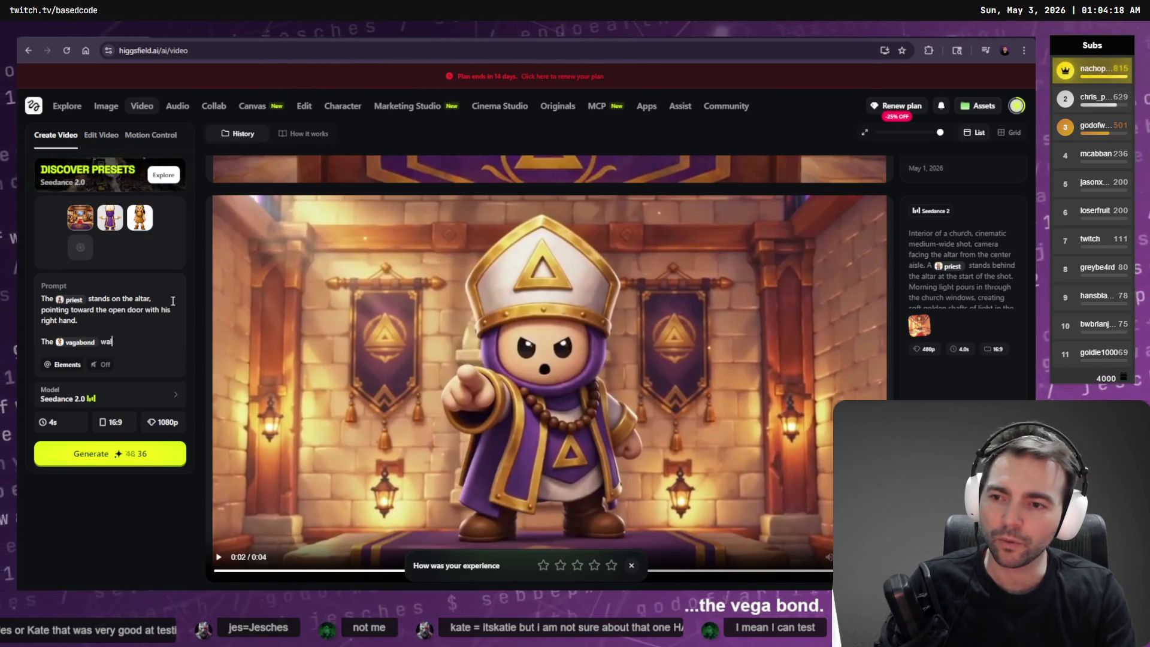
{"action": "type", "text": "t the do"}
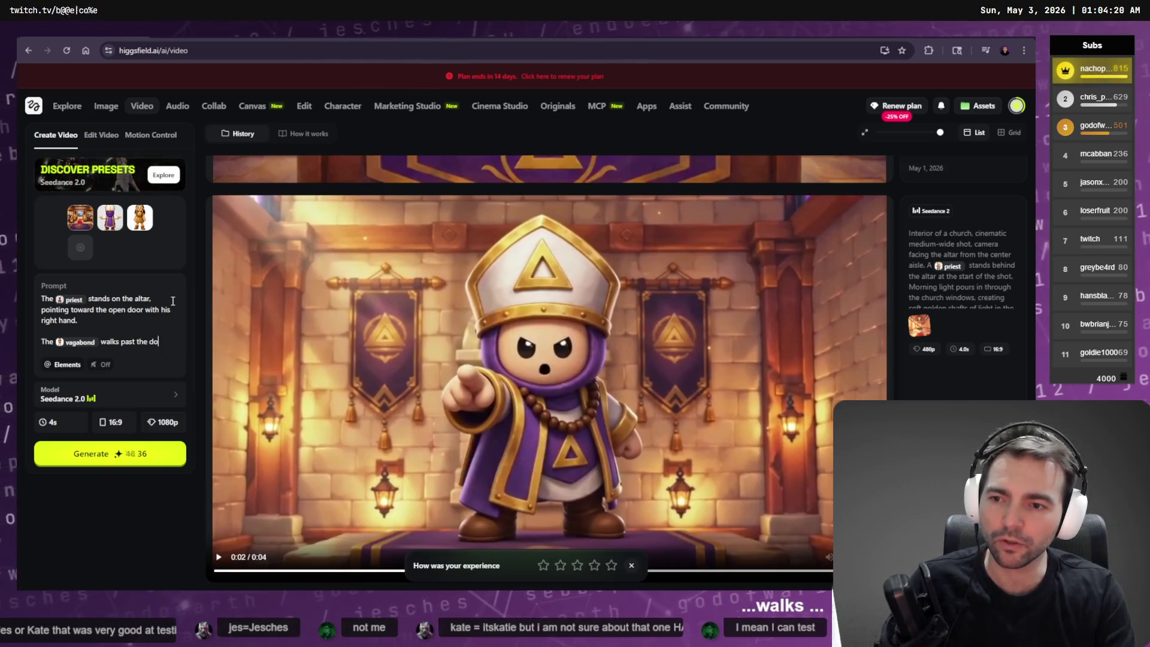
{"action": "type", "text": ","}
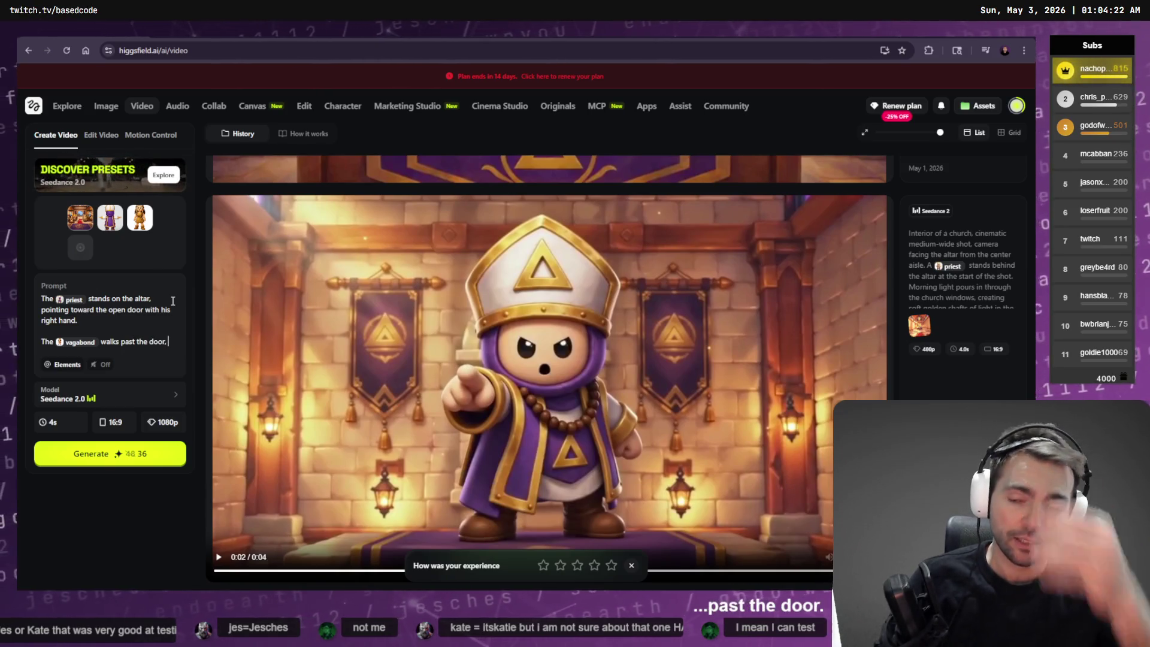
{"action": "type", "text": "top"}
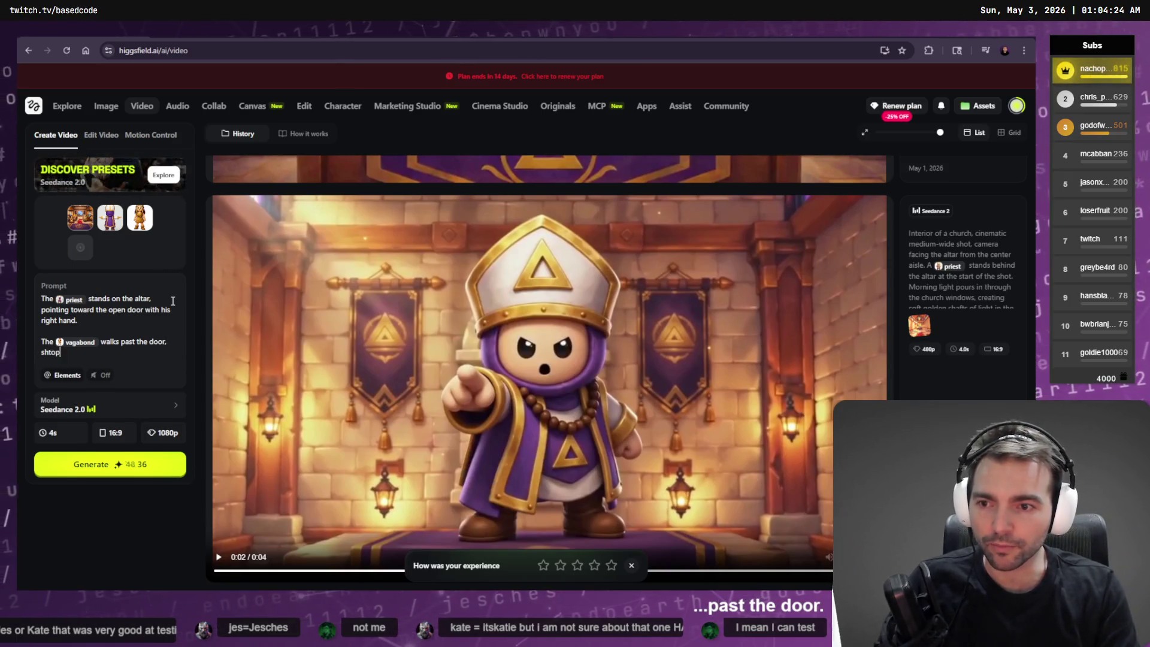
{"action": "key", "text": "BackSpace"}
{"action": "key", "text": "BackSpace"}
{"action": "key", "text": "BackSpace"}
{"action": "type", "text": "tops, and looks wu"}
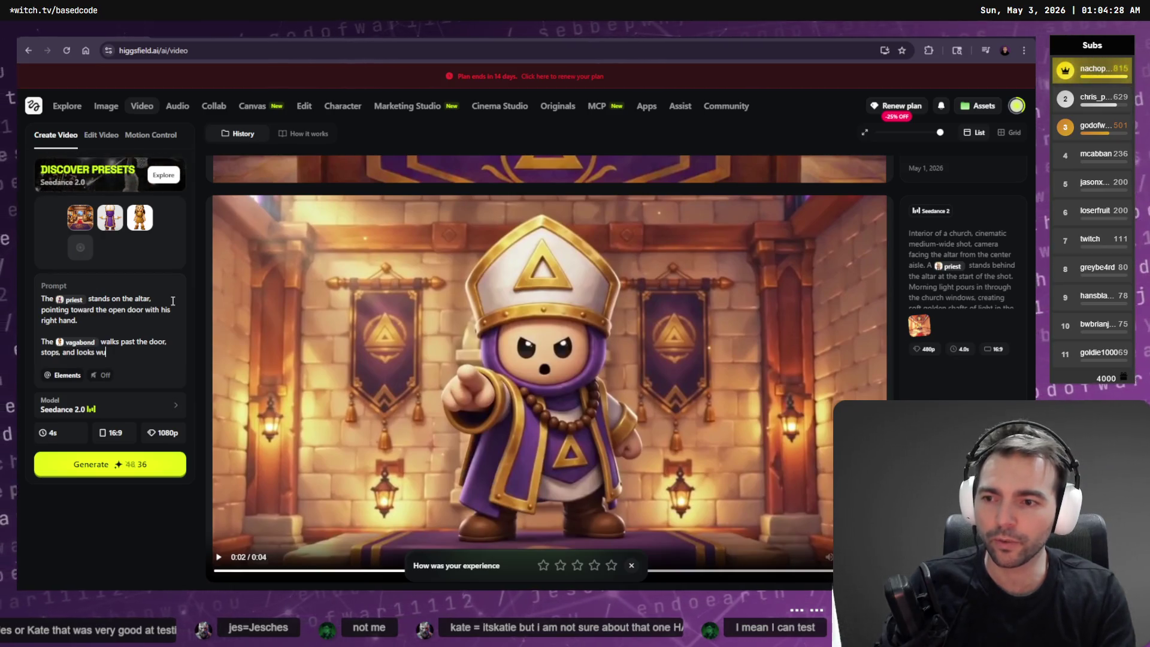
{"action": "key", "text": "BackSpace"}
{"action": "key", "text": "BackSpace"}
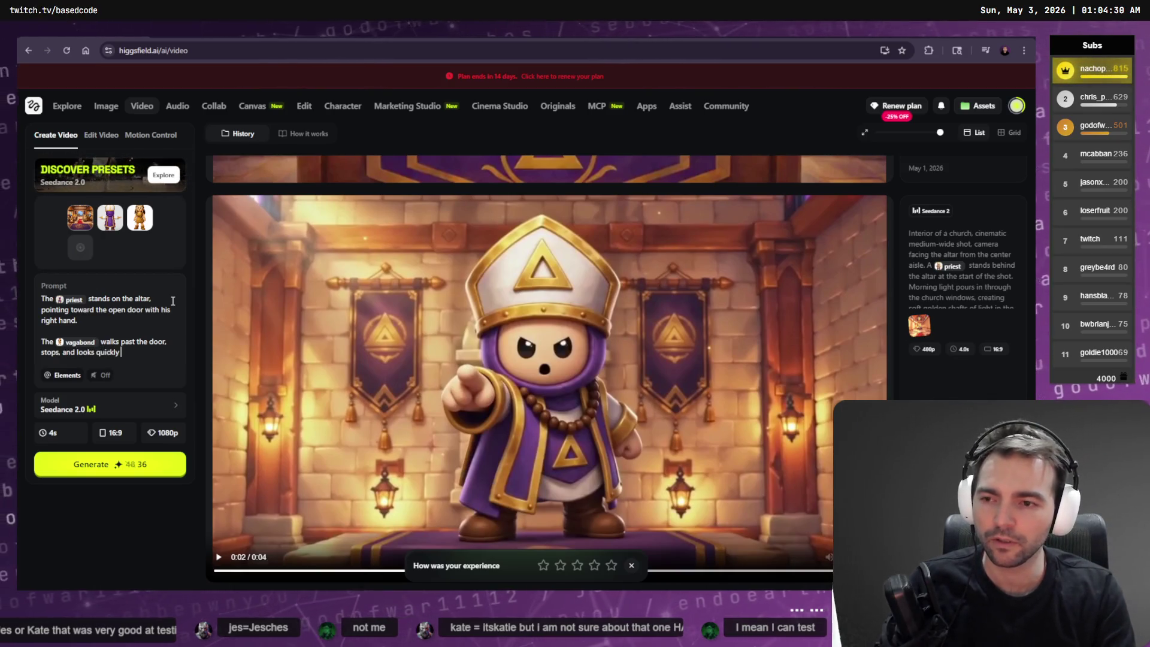
{"action": "key", "text": "BackSpace"}
{"action": "key", "text": "BackSpace"}
{"action": "key", "text": "BackSpace"}
{"action": "type", "text": "turns"}
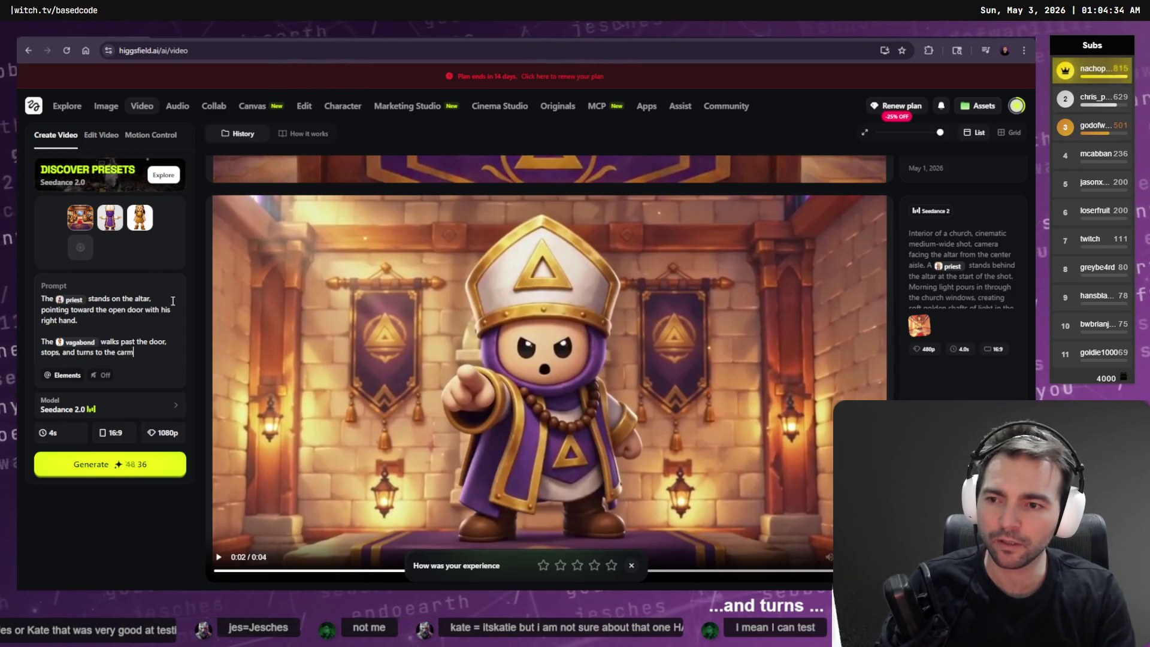
{"action": "type", "text": "in shock."}
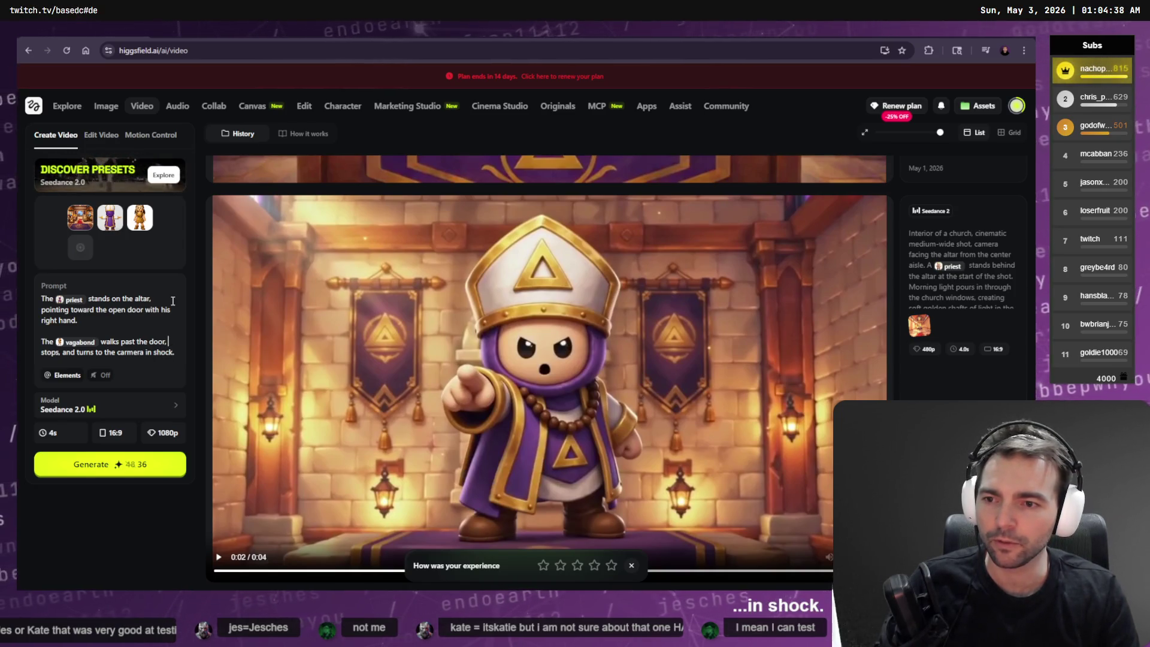
{"action": "key", "text": "Home"}
{"action": "type", "text": "stops in the"}
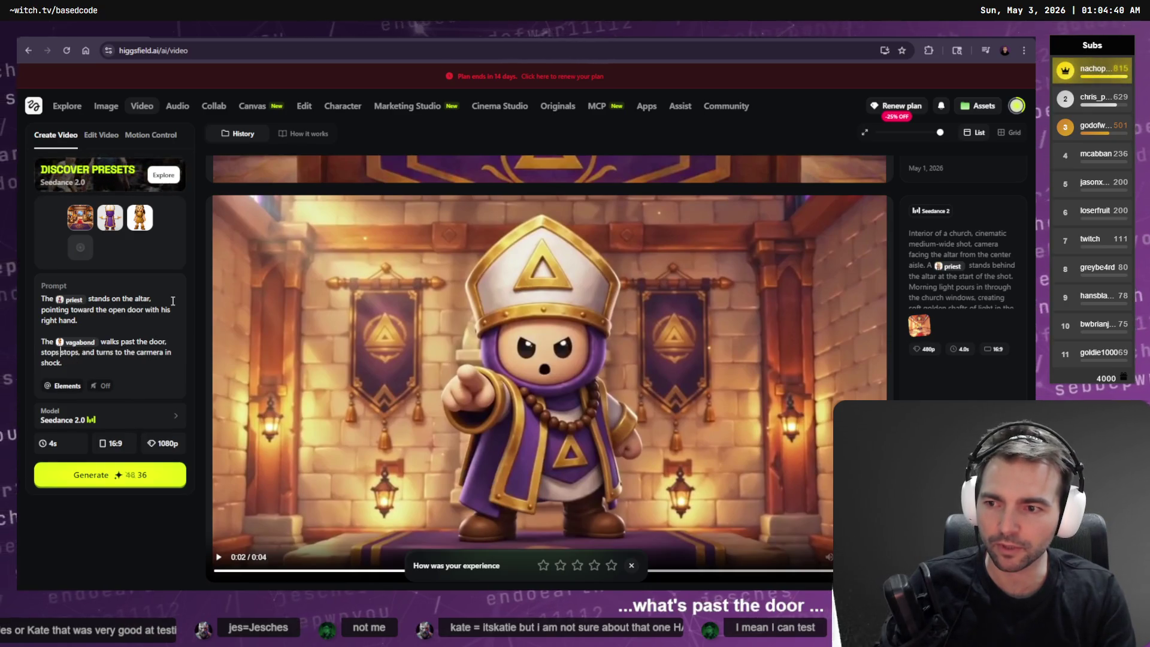
{"action": "type", "text": " middle of t"}
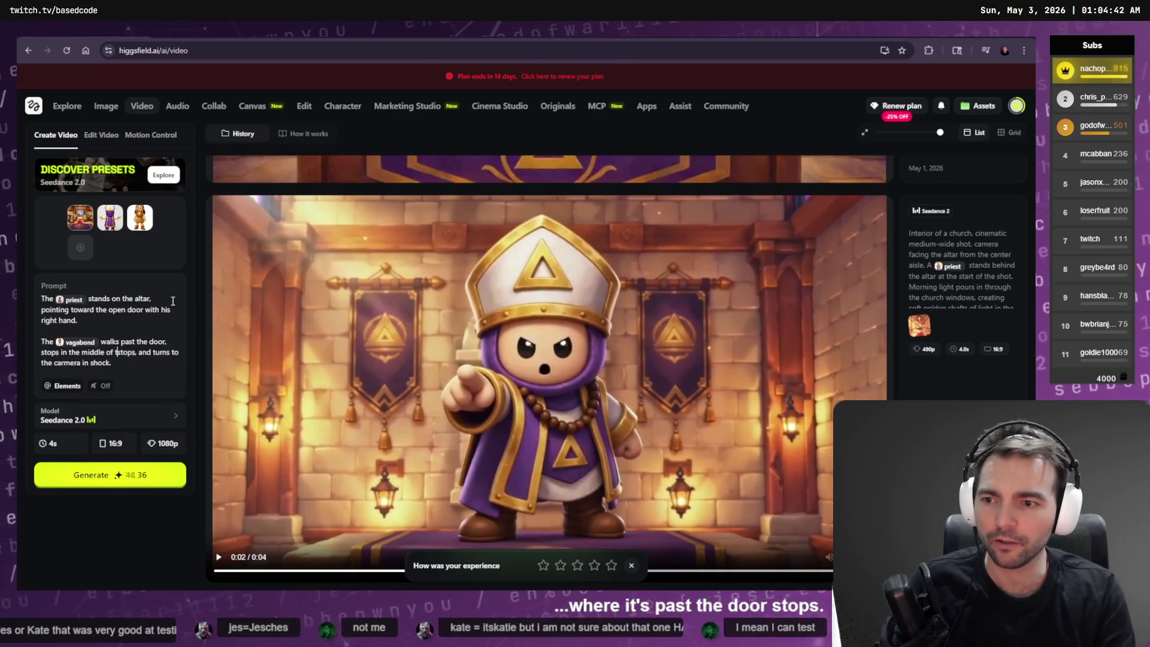
{"action": "type", "text": "frme"}
{"action": "key", "text": "Delete"}
{"action": "key", "text": "Delete"}
{"action": "key", "text": "Delete"}
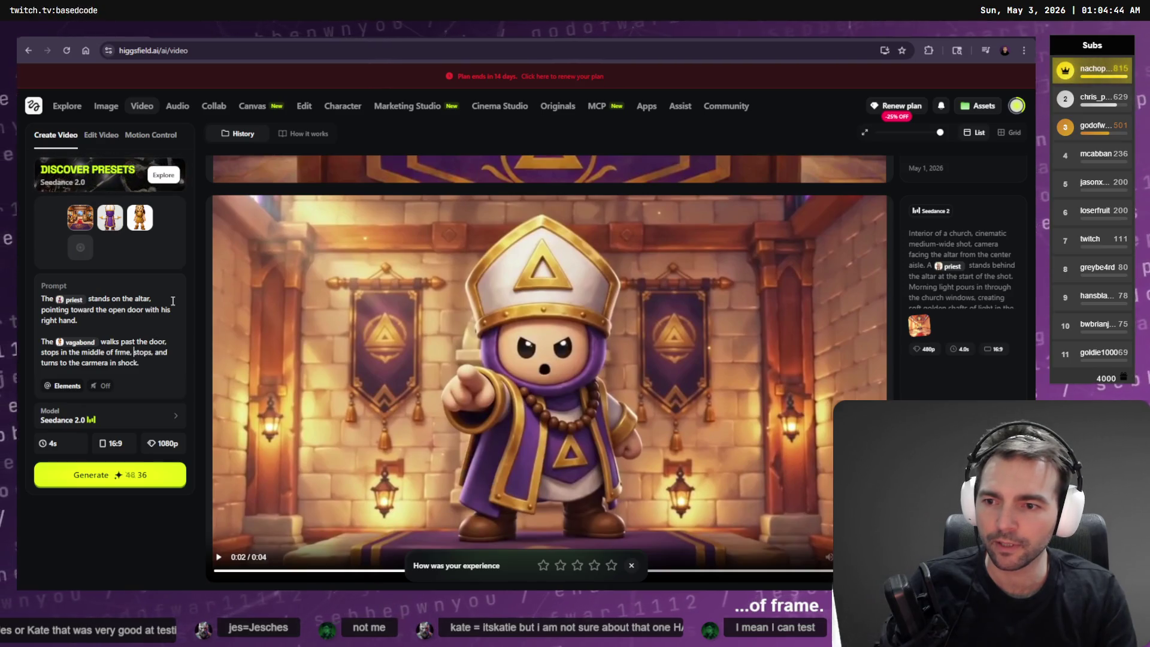
{"action": "key", "text": "Delete"}
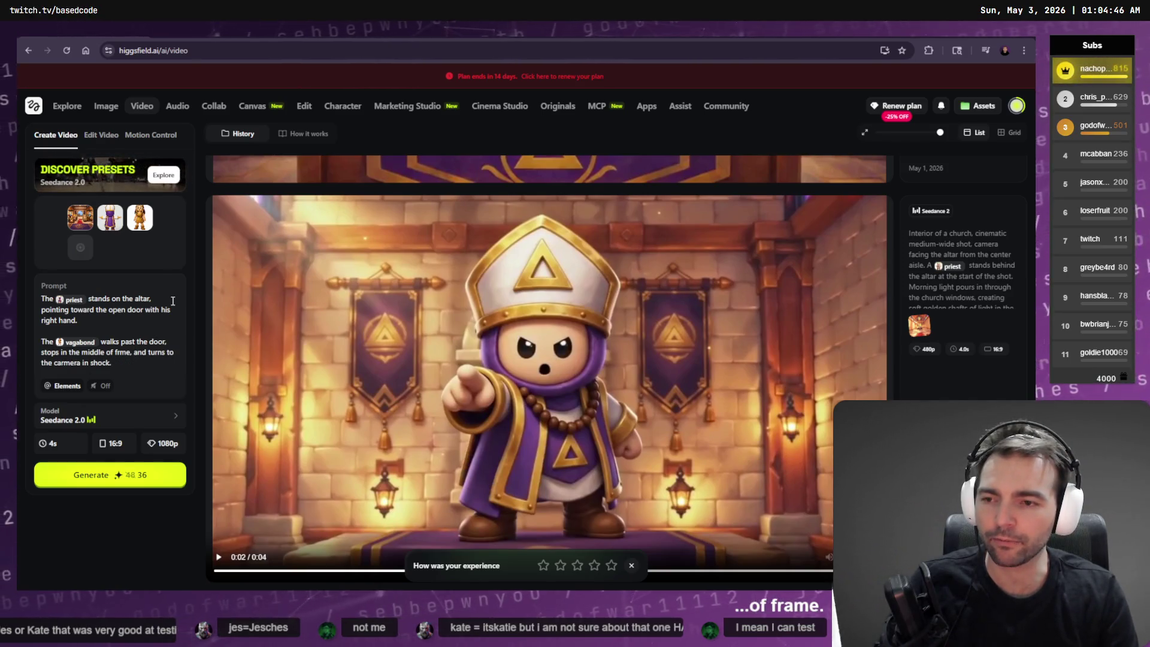
Step: Lower the output resolution to 480p and generate the video
{"action": "left_click", "coordinate": [168, 363]}
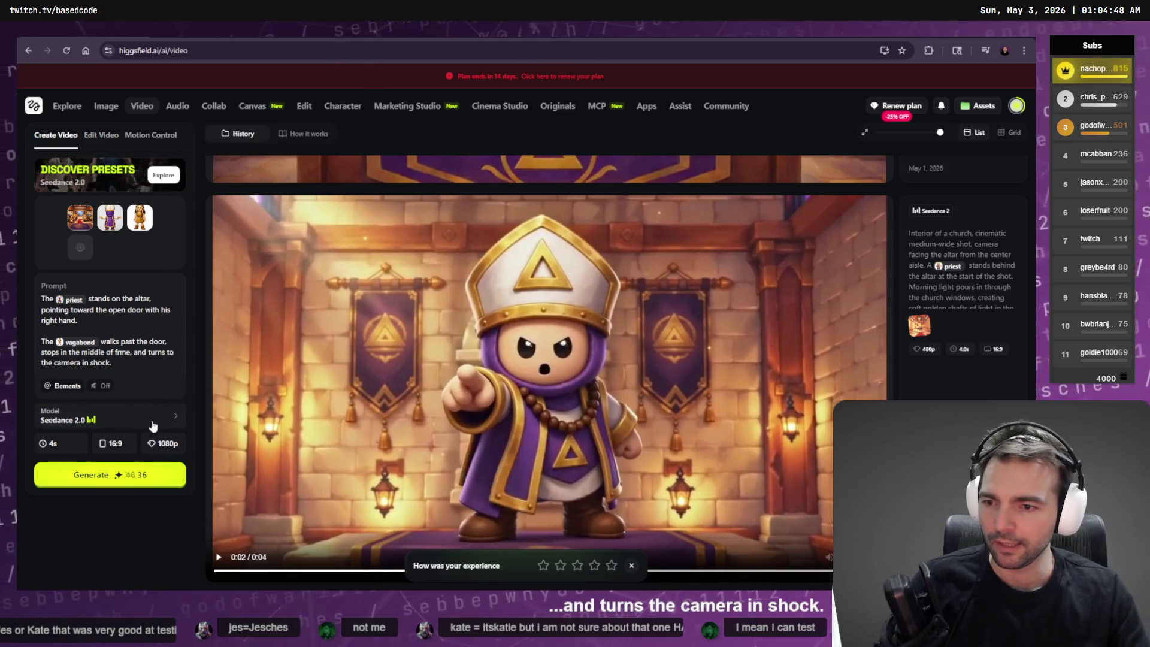
{"action": "left_click", "coordinate": [167, 444]}
{"action": "left_click", "coordinate": [165, 380]}
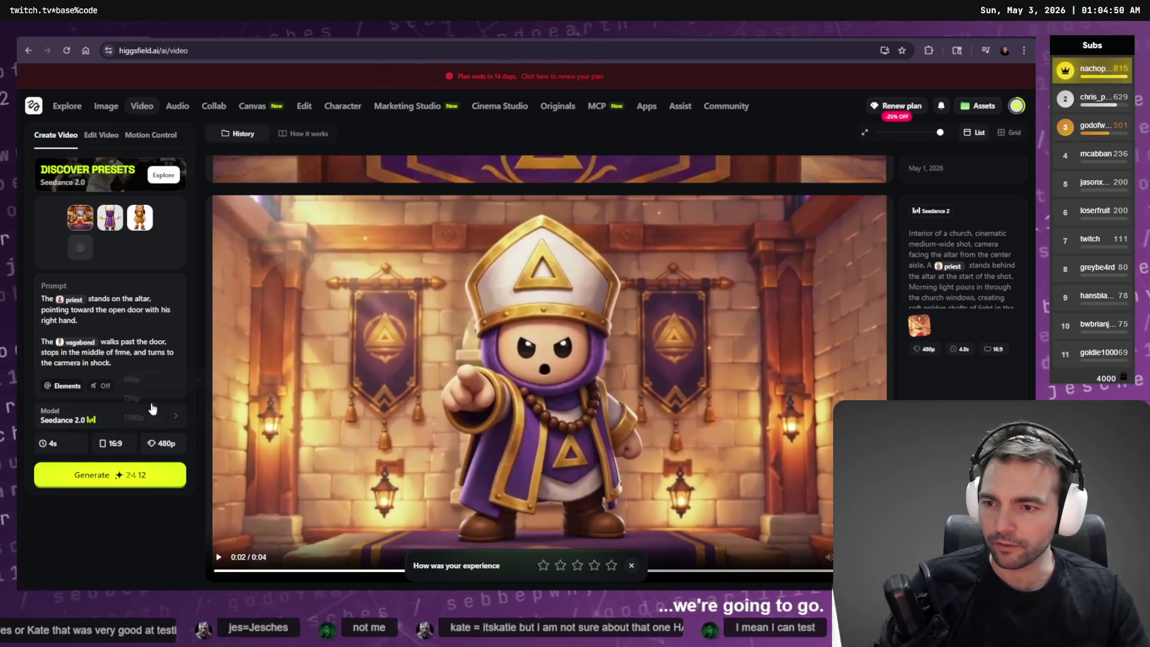
{"action": "left_click", "coordinate": [110, 474]}
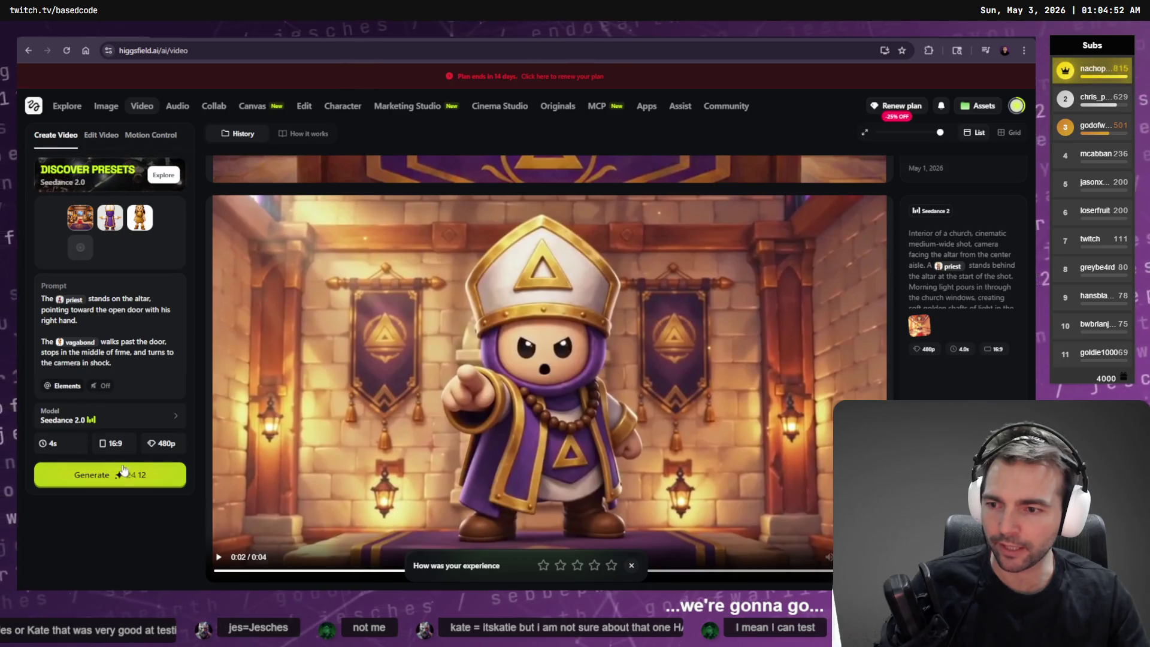
Step: Enlarge the chapel image in ChatGPT, then bring up the Not Monsters Art pipeline
{"action": "scroll", "coordinate": [546, 399], "scroll_direction": "up", "scroll_amount": 5}
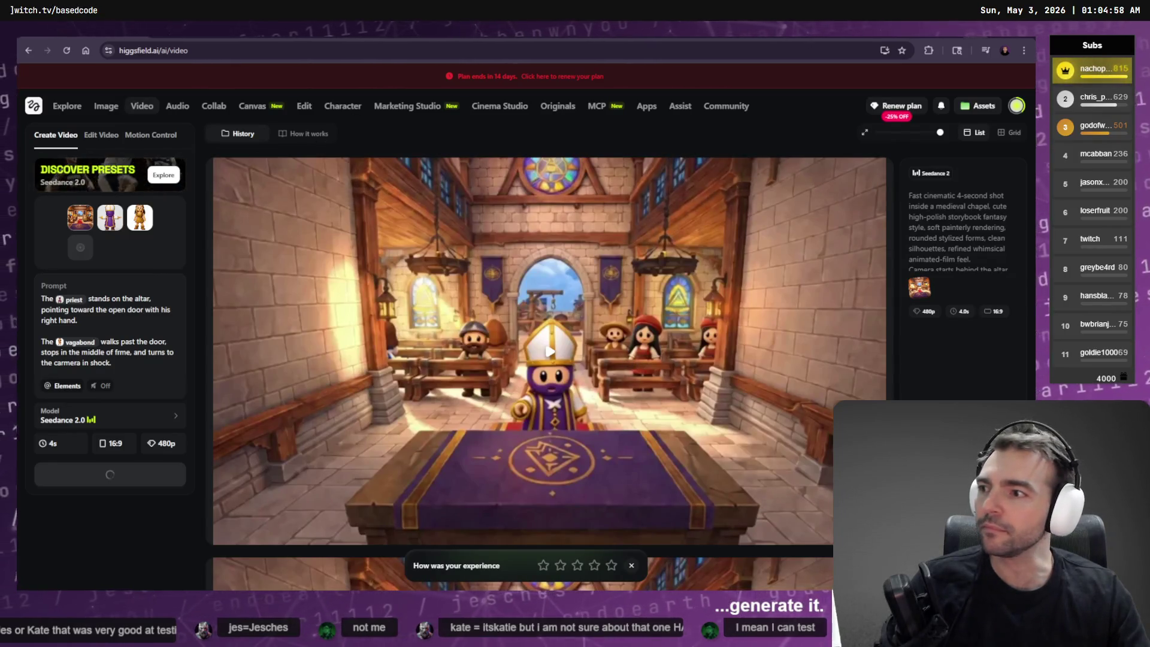
{"action": "key", "text": "alt+Tab"}
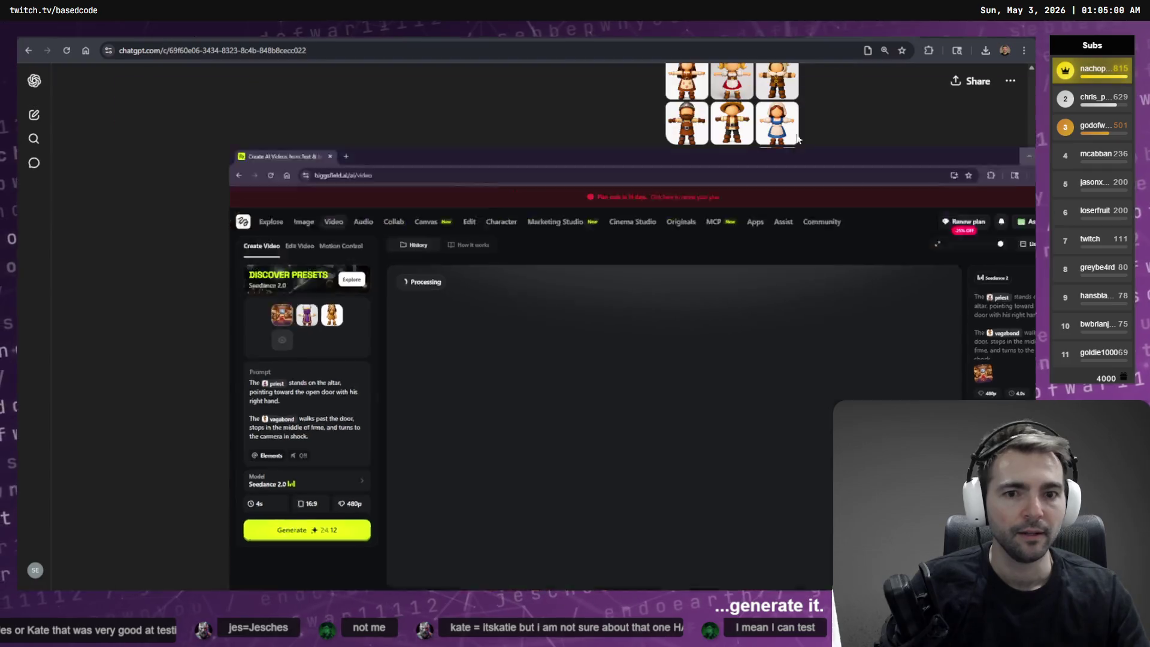
{"action": "left_click", "coordinate": [502, 391]}
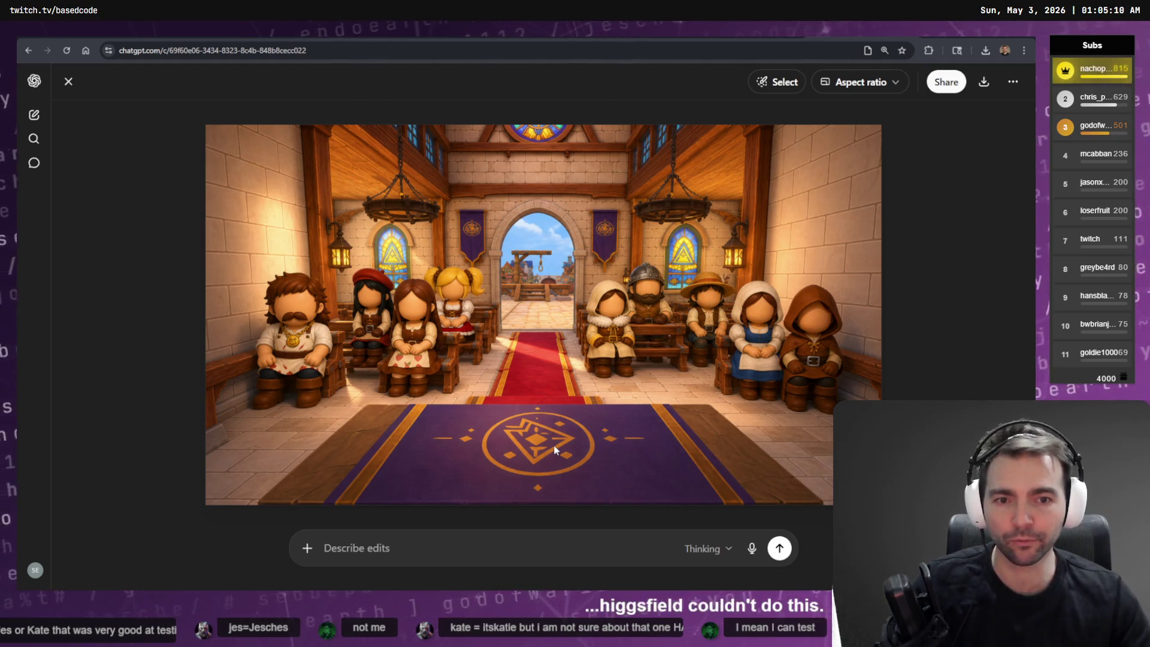
{"action": "key", "text": "alt+Tab"}
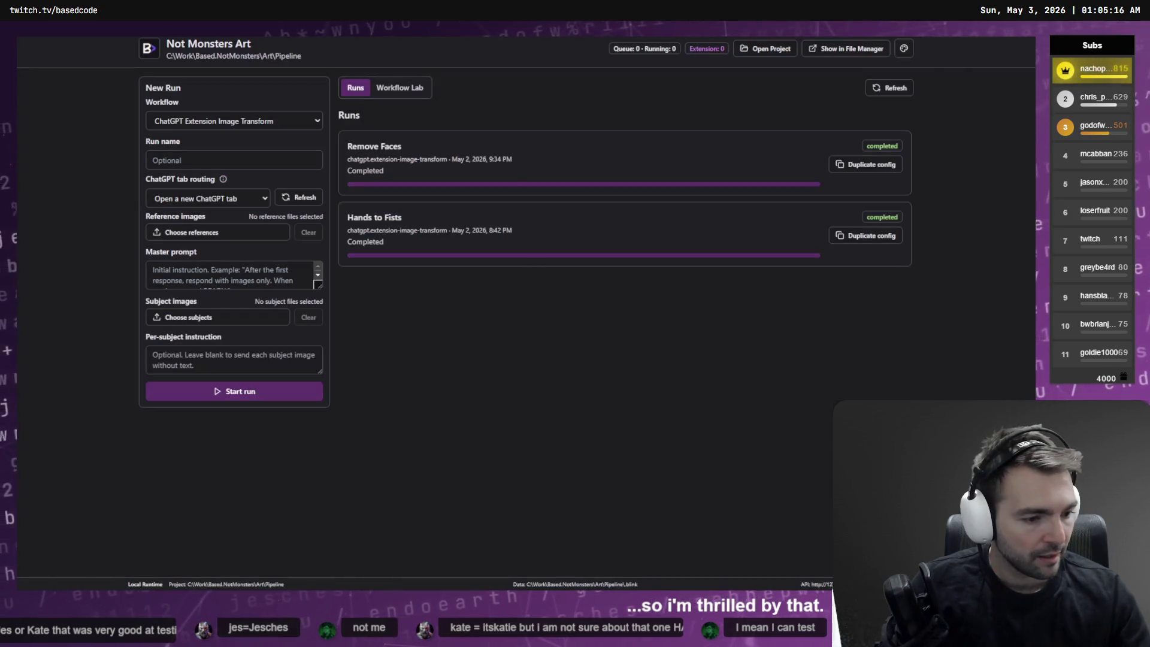
Step: Read Codex's latest reply about the duplicate-config validation change
{"action": "key", "text": "alt+Tab"}
{"action": "scroll", "coordinate": [438, 234], "scroll_direction": "up", "scroll_amount": 5}
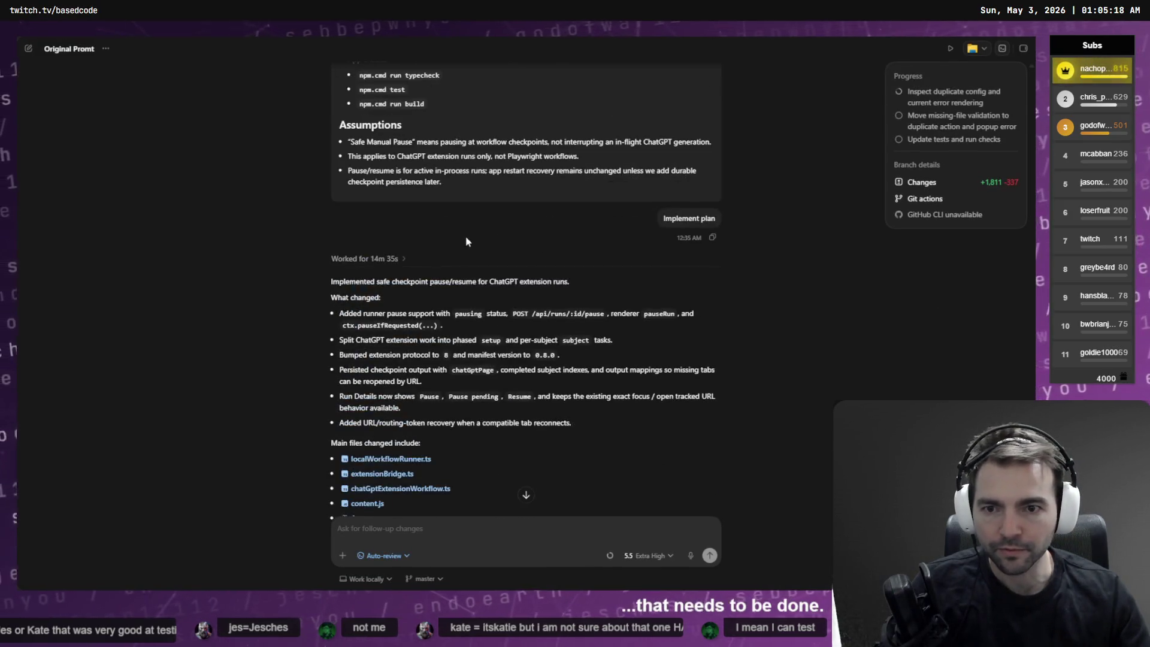
{"action": "scroll", "coordinate": [416, 278], "scroll_direction": "down", "scroll_amount": 1}
{"action": "scroll", "coordinate": [539, 294], "scroll_direction": "up", "scroll_amount": 3}
{"action": "scroll", "coordinate": [595, 305], "scroll_direction": "down", "scroll_amount": 7}
{"action": "scroll", "coordinate": [595, 306], "scroll_direction": "down", "scroll_amount": 10}
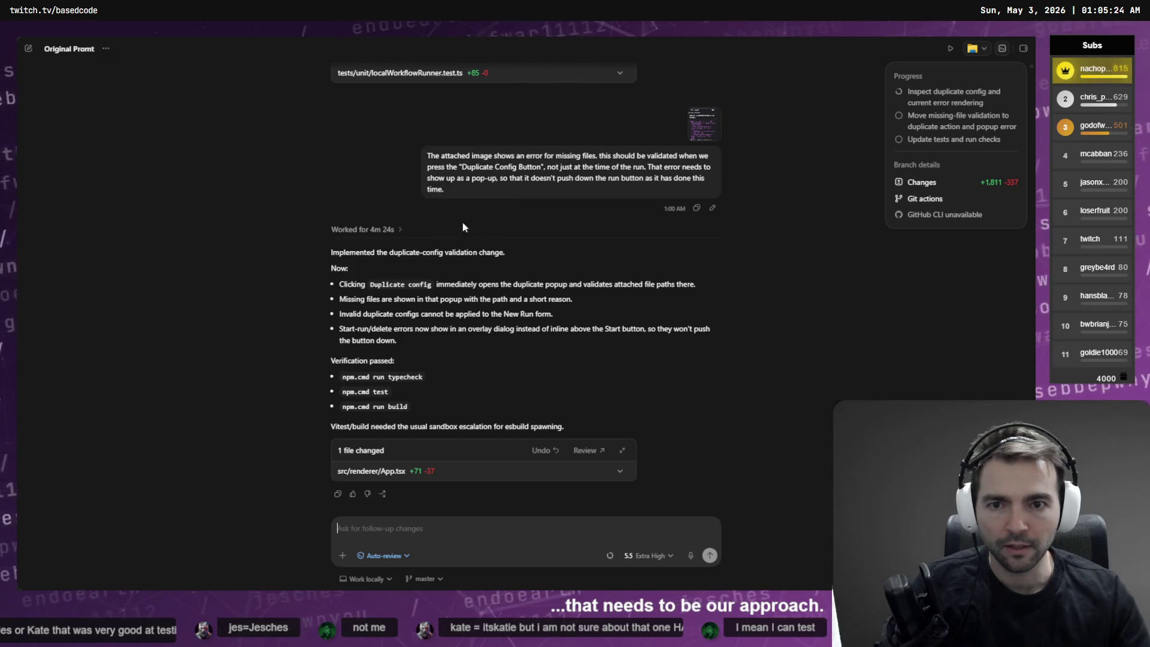
Step: Stop the pipeline app's running dev server in the terminal with Ctrl+C
{"action": "key", "text": "alt+Tab"}
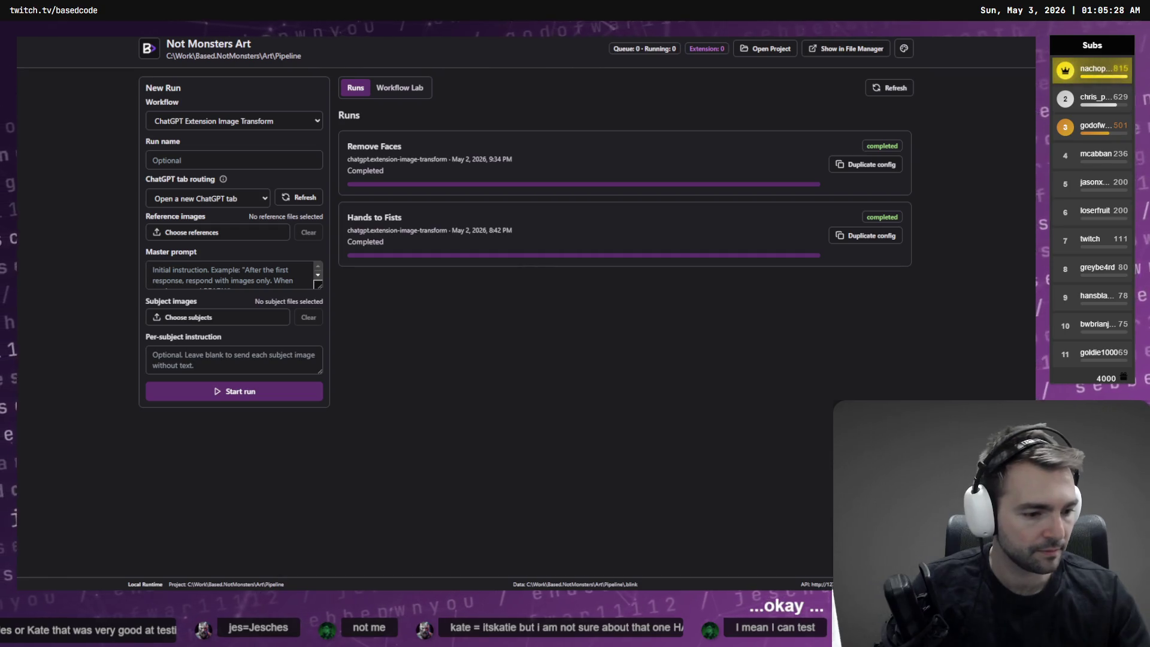
{"action": "key", "text": "alt+Tab"}
{"action": "key", "text": "ctrl+c"}
{"action": "key", "text": "ctrl+c"}
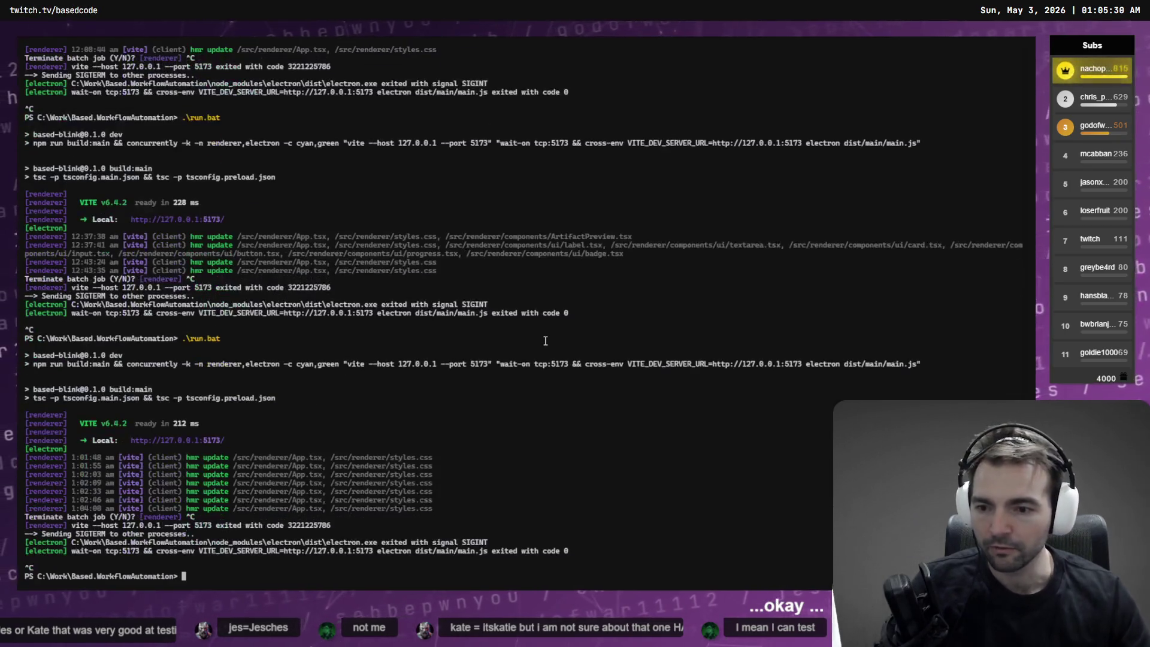
Step: Confirm terminating the batch job and relaunch the app's run script
{"action": "key", "text": "Up"}
{"action": "key", "text": "Return"}
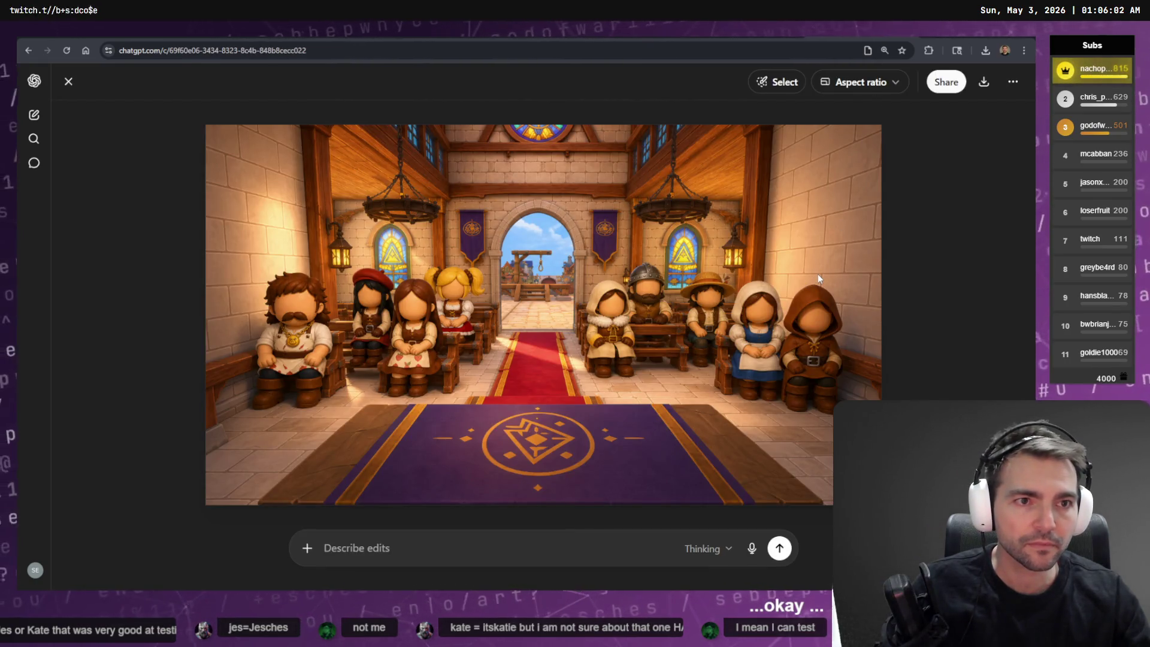
Step: Close the image view, check the Based BLINK extension's connection, and bring the Based BLINK app forward
{"action": "key", "text": "Escape"}
{"action": "left_click", "coordinate": [929, 51]}
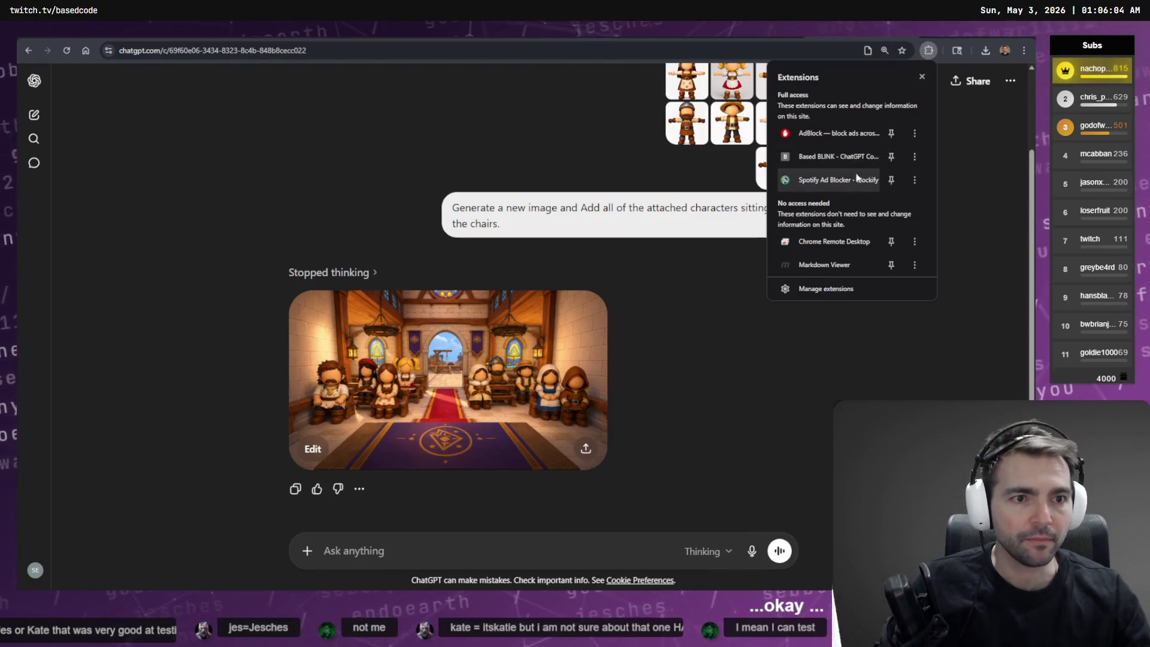
{"action": "left_click", "coordinate": [839, 157]}
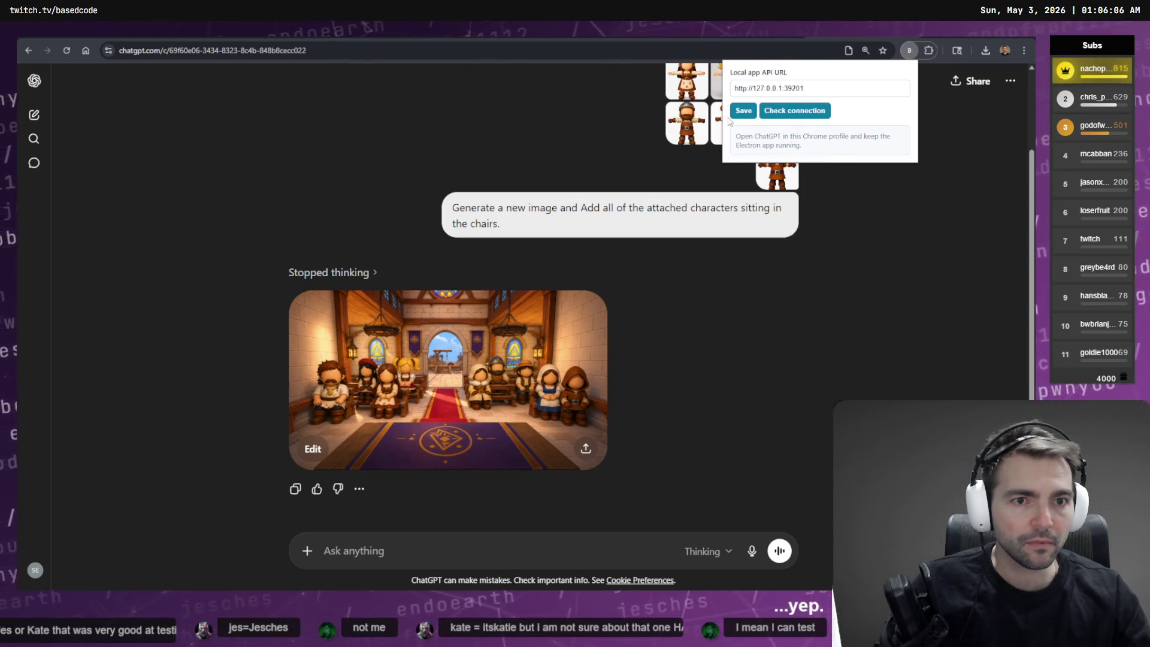
{"action": "left_click", "coordinate": [865, 250]}
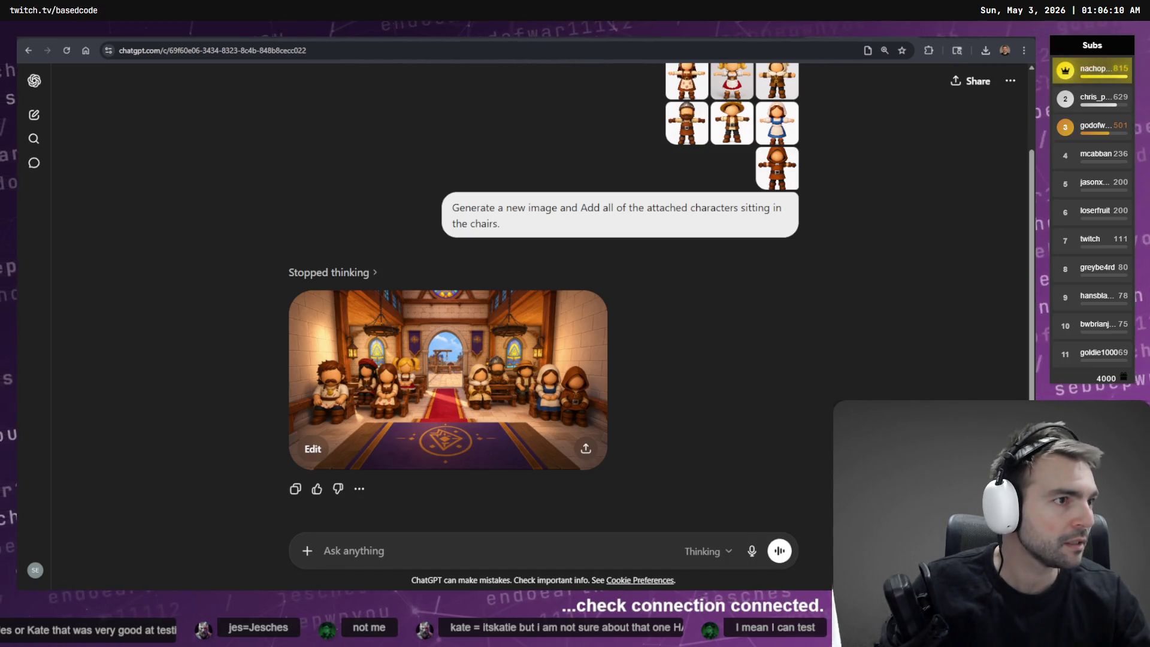
{"action": "key", "text": "alt+Tab"}
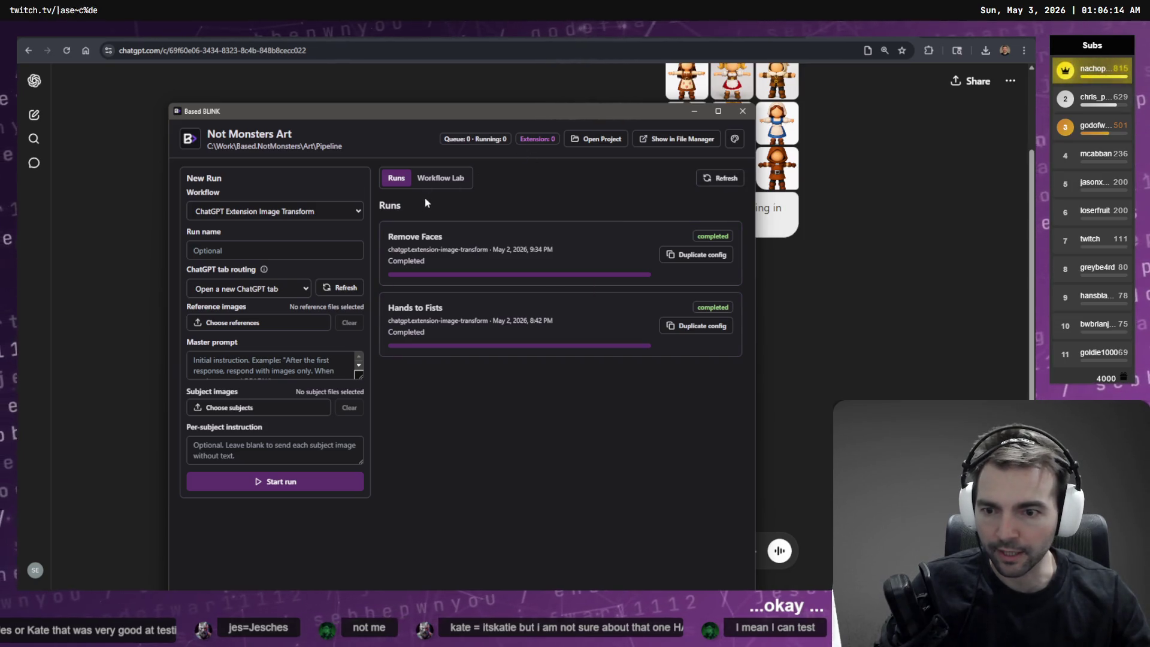
Step: Paste the back-perspective master prompt and the front-to-back per-subject instruction from clipboard history
{"action": "left_click", "coordinate": [255, 376]}
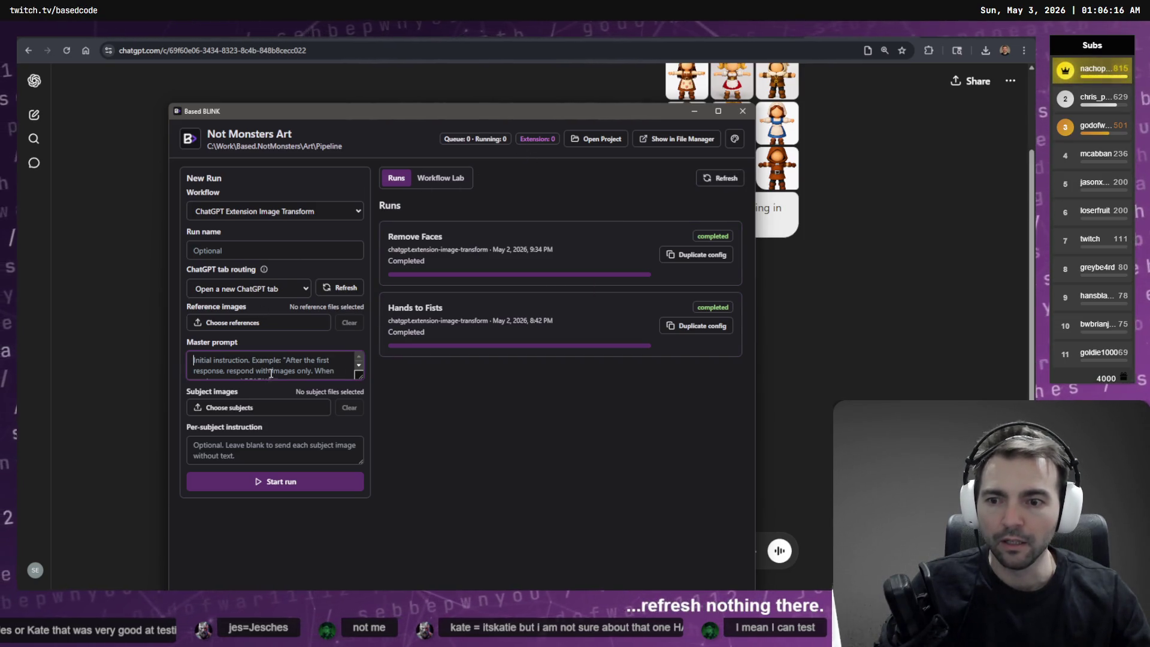
{"action": "key", "text": "super+v"}
{"action": "scroll", "coordinate": [317, 455], "scroll_direction": "down", "scroll_amount": 2}
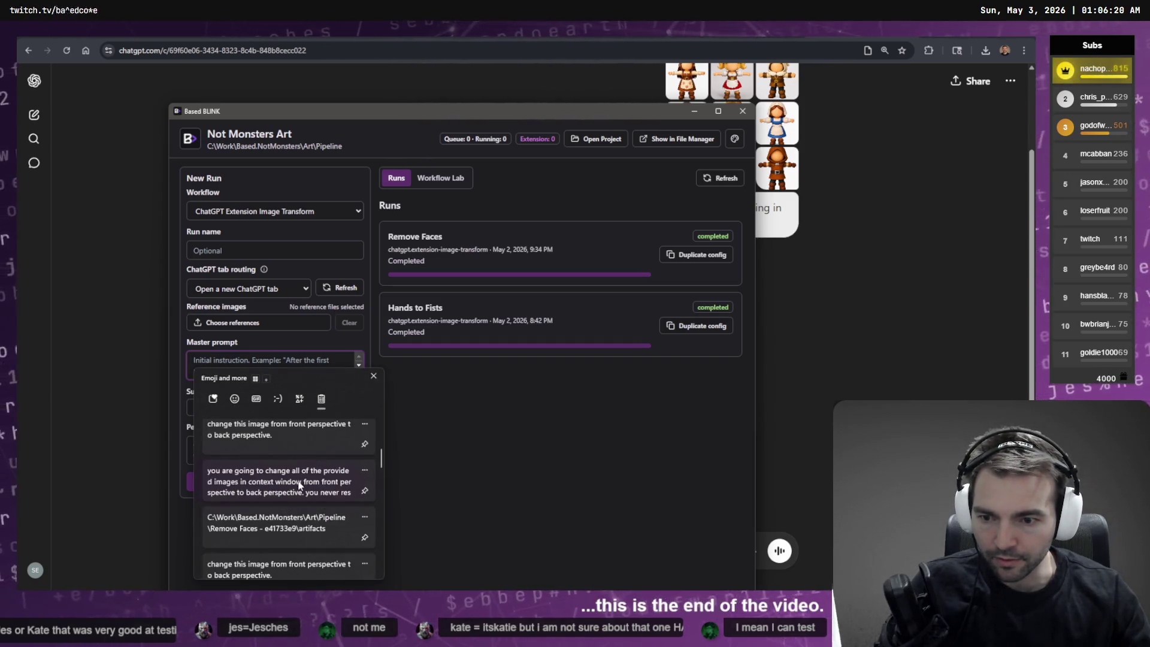
{"action": "left_click", "coordinate": [317, 493]}
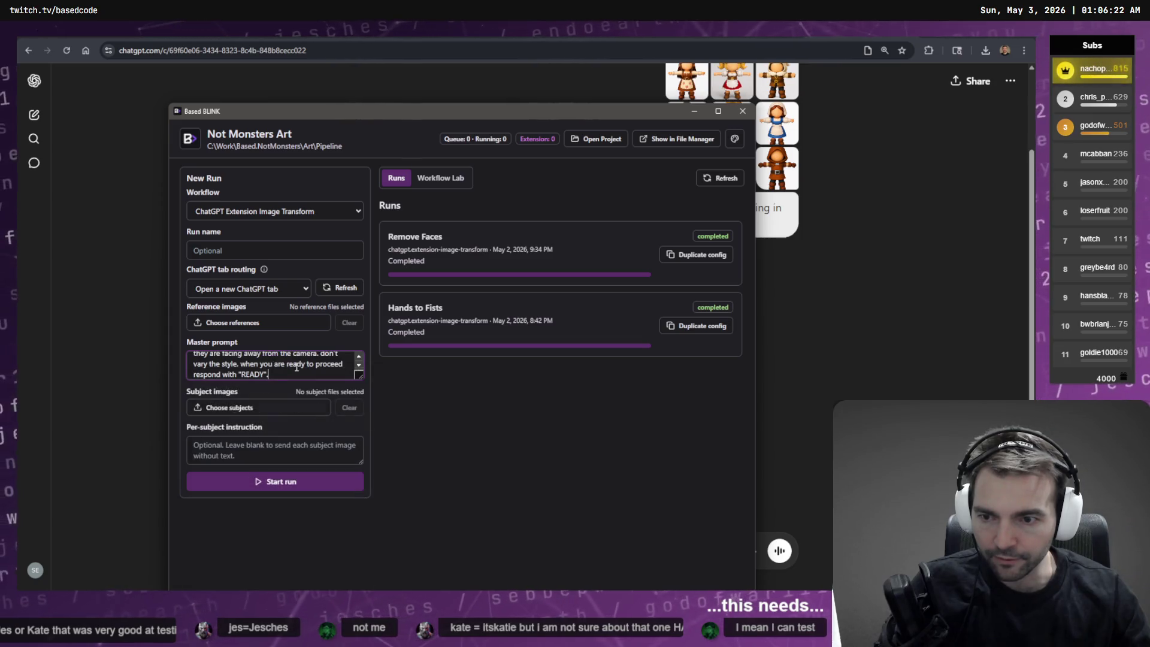
{"action": "left_click", "coordinate": [264, 452]}
{"action": "key", "text": "super+v"}
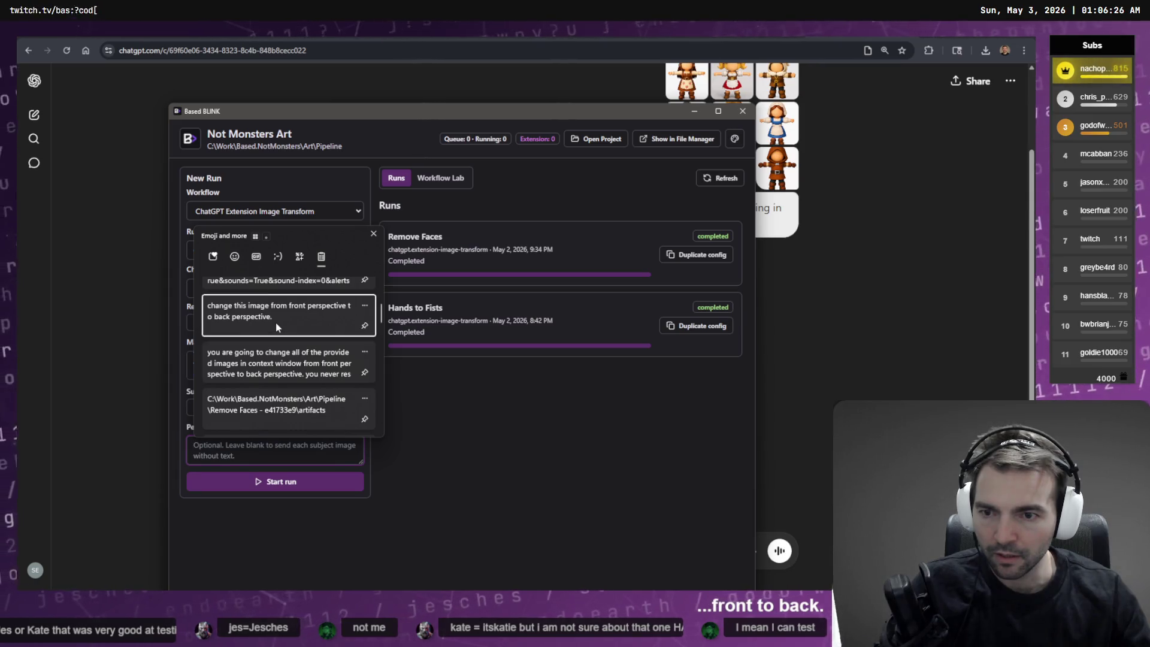
{"action": "left_click", "coordinate": [276, 323]}
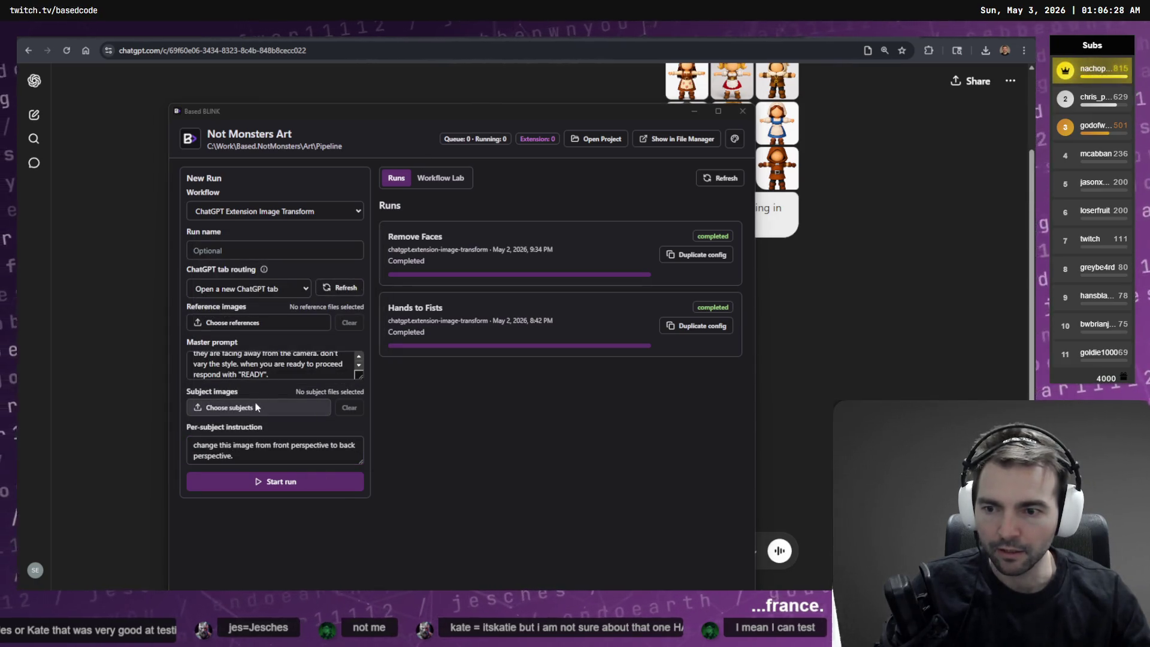
Step: Select all eleven character images as subjects and name the run 'Front to Back'
{"action": "left_click", "coordinate": [257, 407]}
{"action": "left_click", "coordinate": [292, 222]}
{"action": "left_click", "coordinate": [468, 299], "text": "shift"}
{"action": "left_click", "coordinate": [588, 387]}
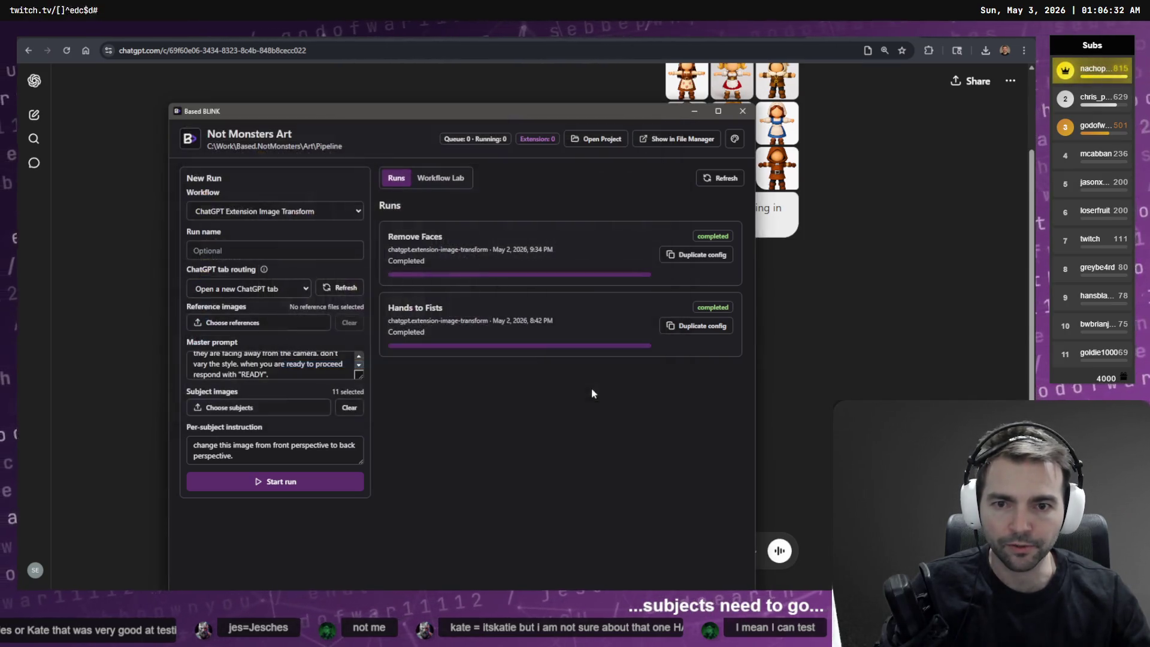
{"action": "type", "text": "Front to Back"}
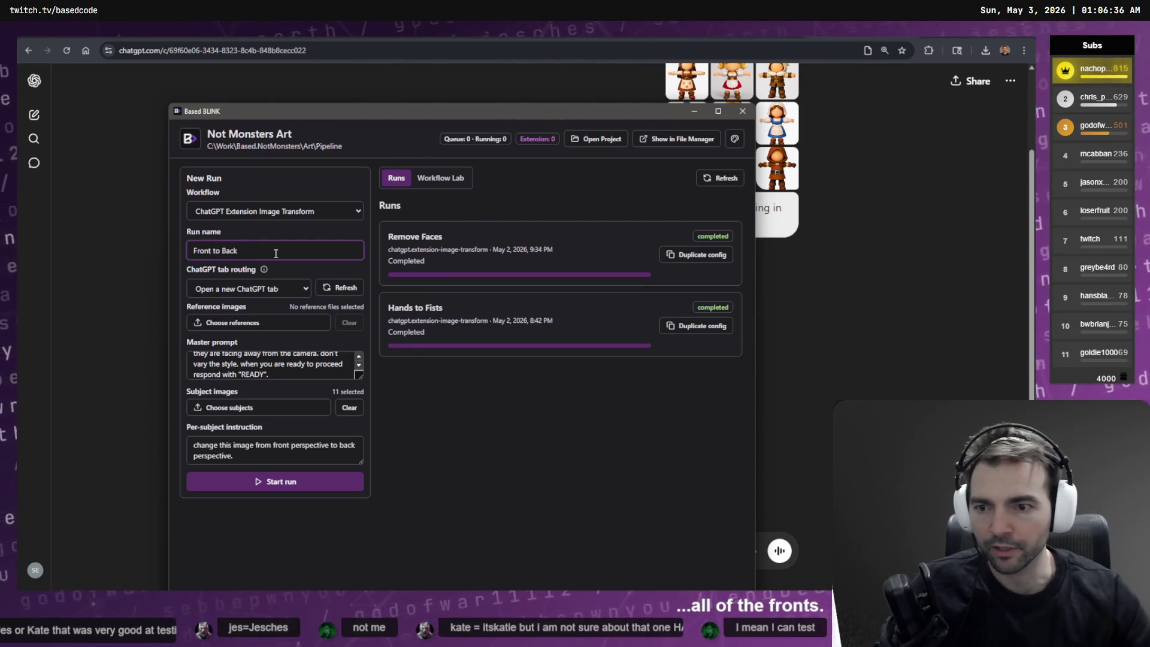
Step: Pick the back-view and front-view character images from Downloads as the two references
{"action": "left_click", "coordinate": [293, 327]}
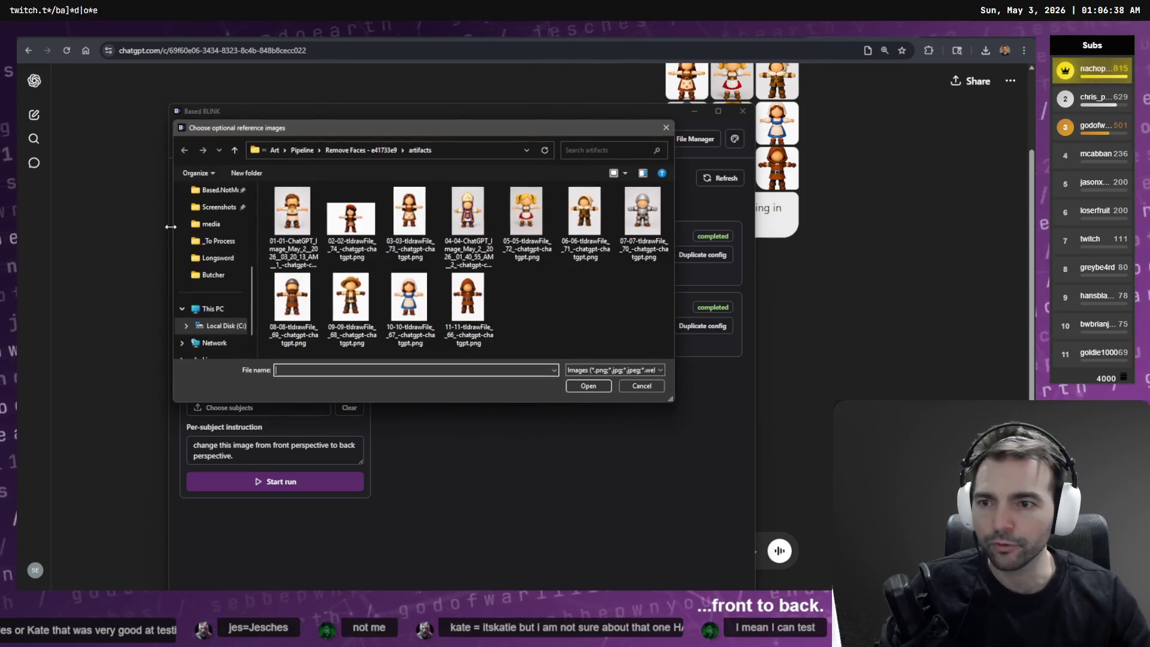
{"action": "left_click", "coordinate": [211, 264]}
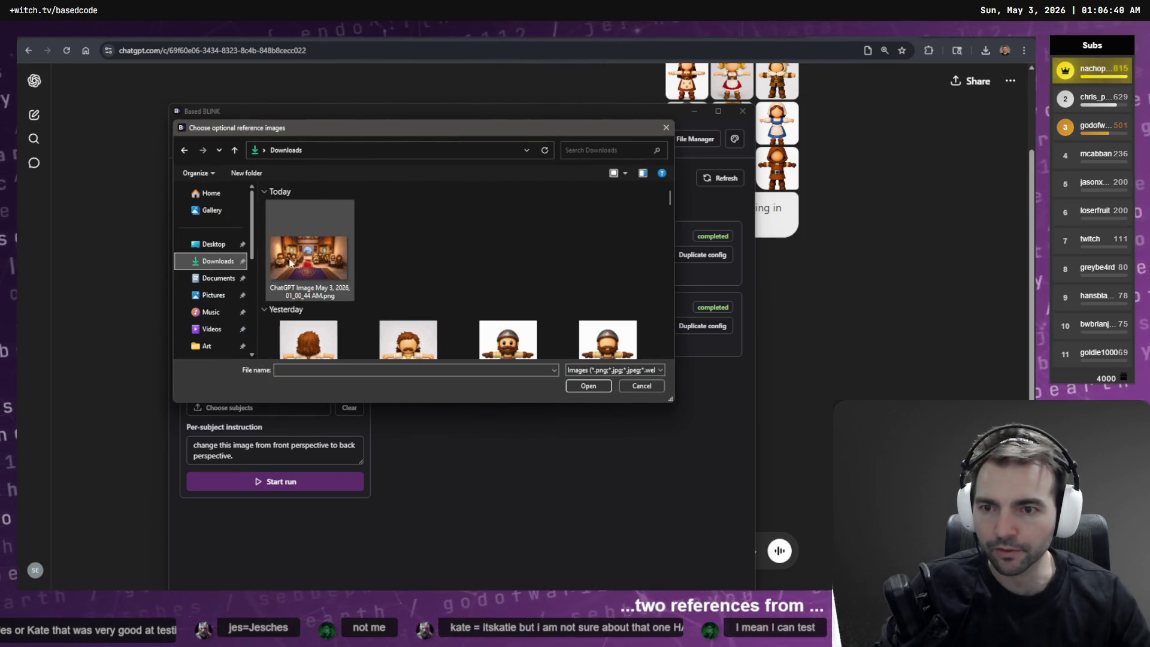
{"action": "scroll", "coordinate": [280, 314], "scroll_direction": "down", "scroll_amount": 1}
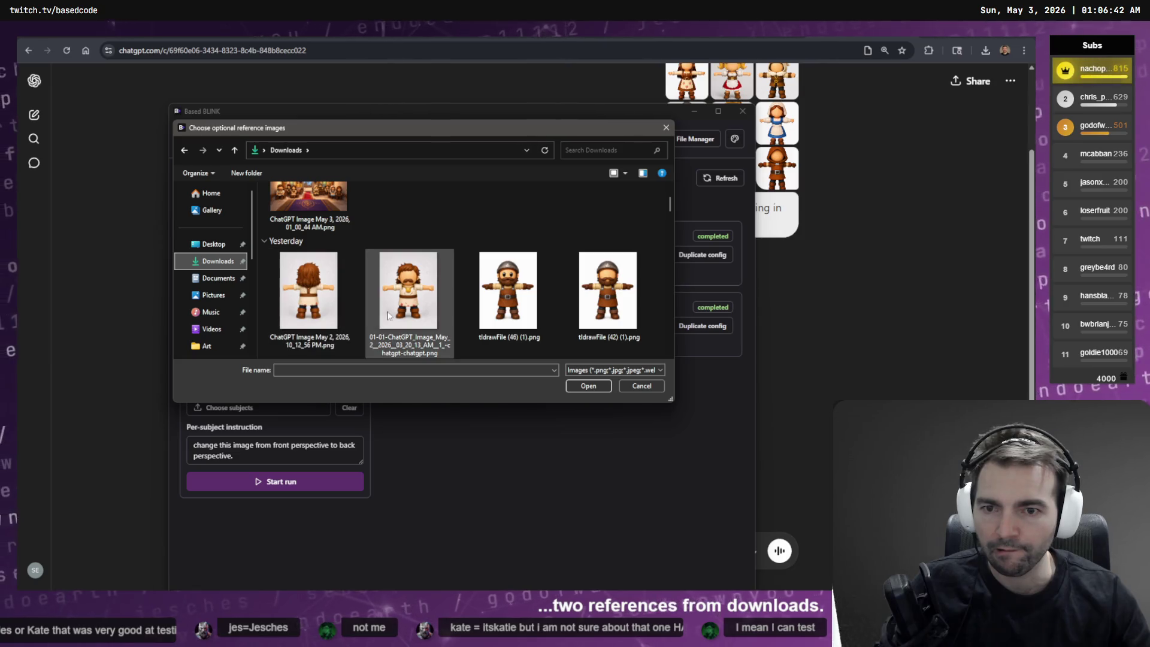
{"action": "left_click", "coordinate": [311, 308]}
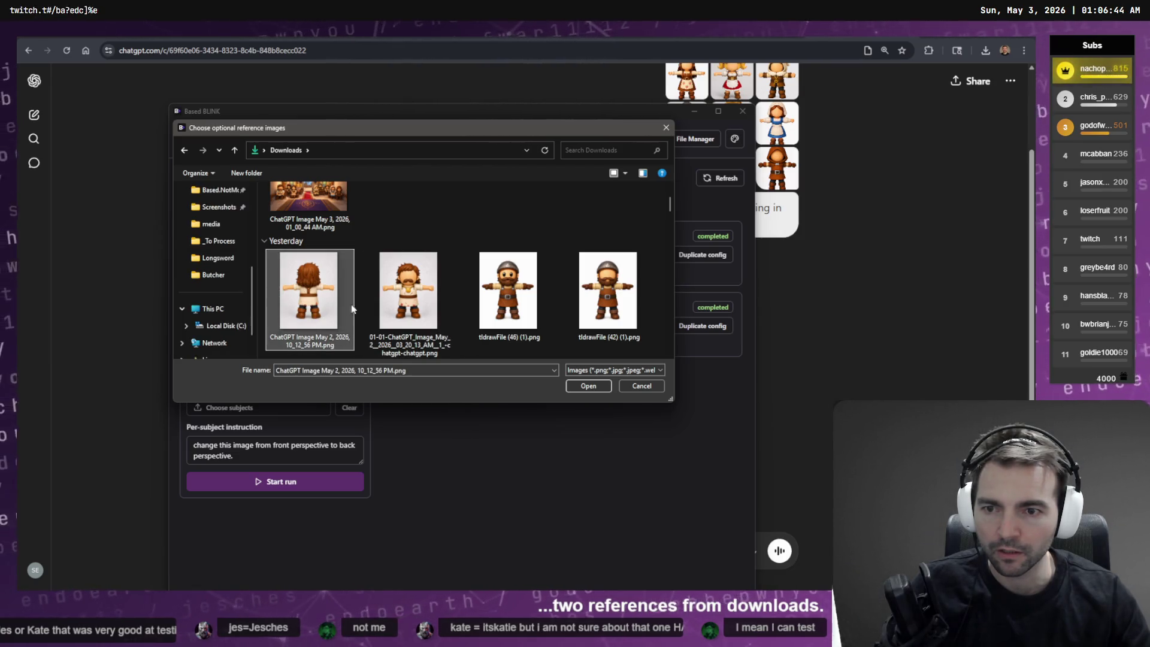
{"action": "left_click", "coordinate": [408, 290], "text": "ctrl"}
{"action": "left_click", "coordinate": [590, 388]}
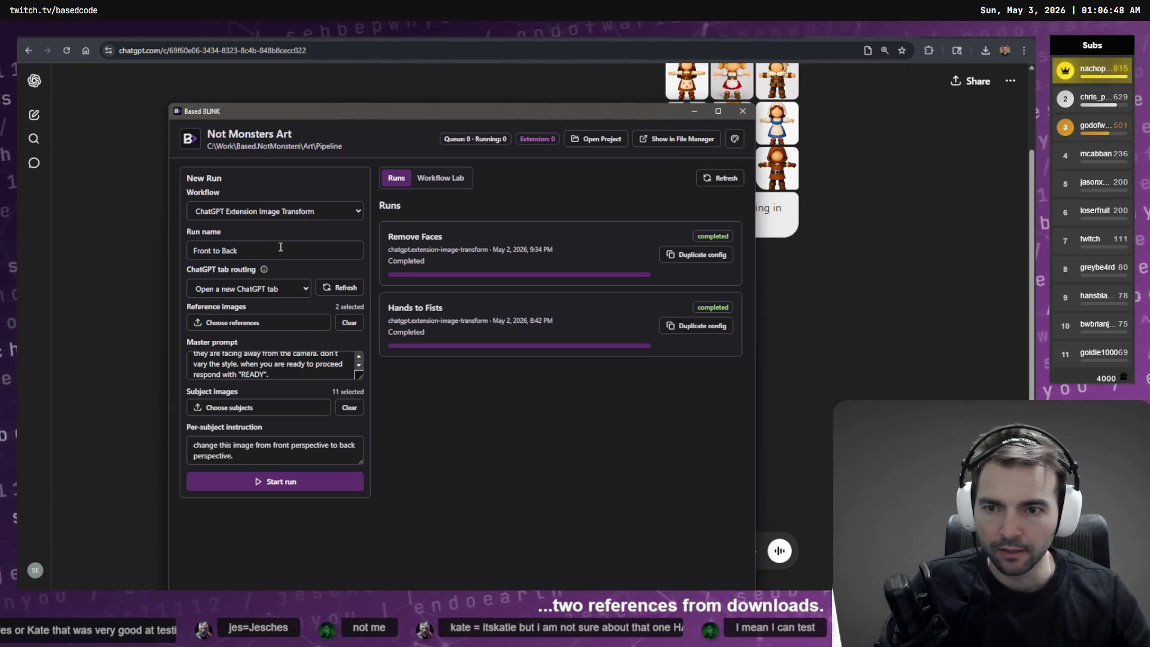
Step: Keep routing on a new ChatGPT tab and open a fresh ChatGPT tab in the browser
{"action": "left_click", "coordinate": [210, 293]}
{"action": "left_click", "coordinate": [211, 306]}
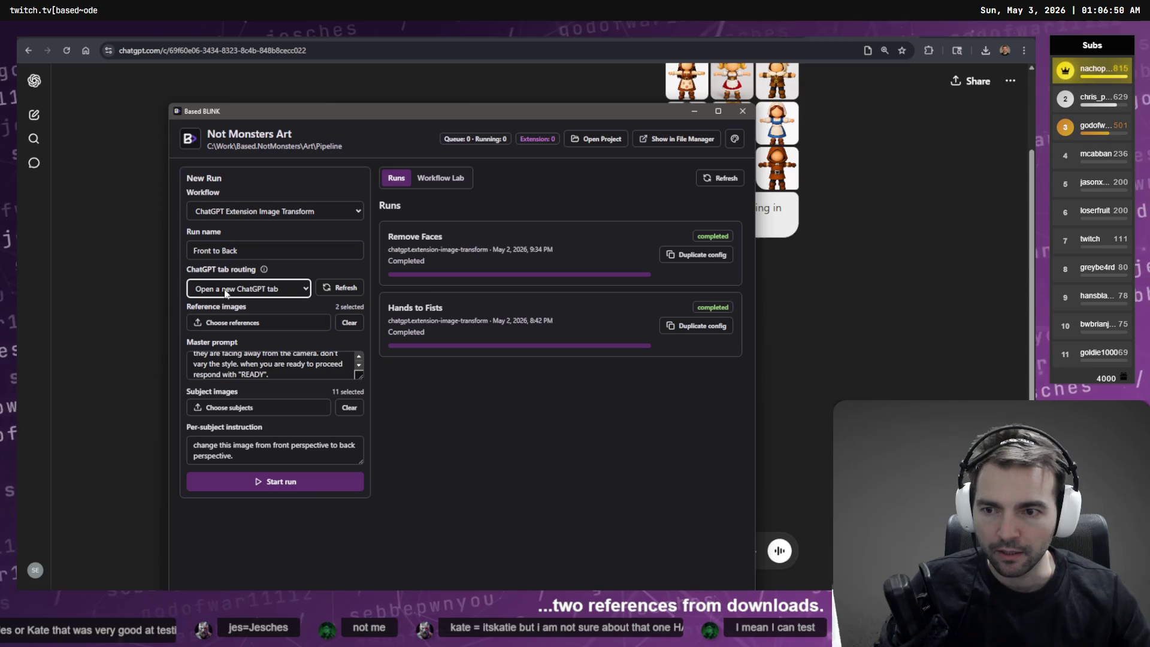
{"action": "left_click", "coordinate": [980, 121]}
{"action": "key", "text": "ctrl+t"}
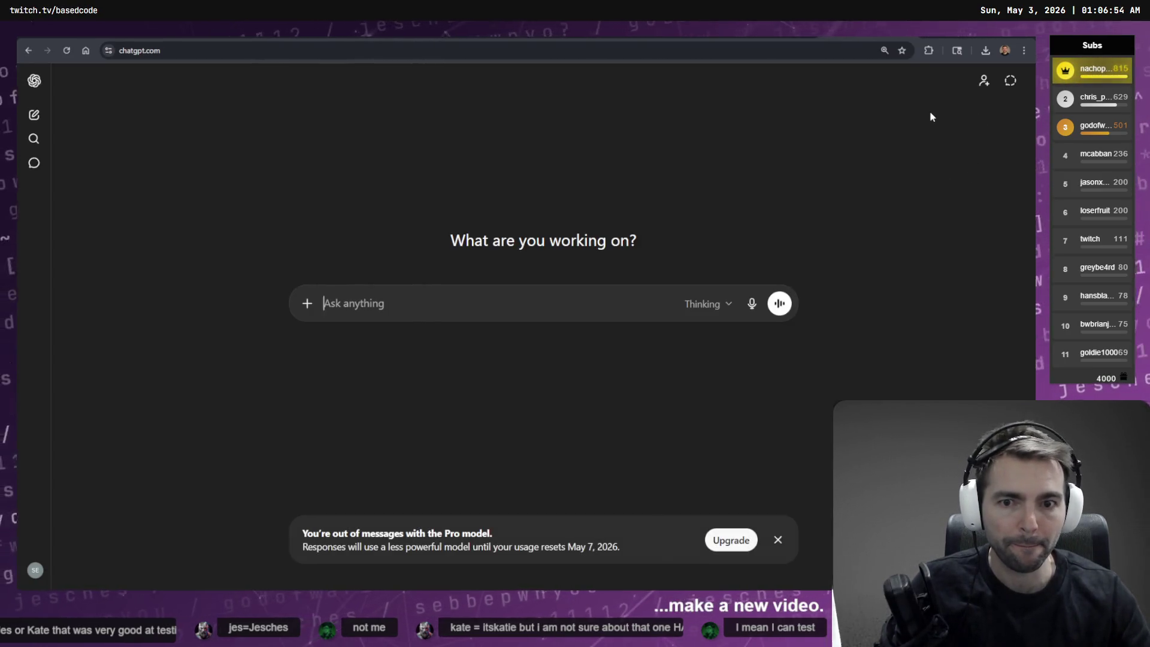
Step: Route the Front to Back run to the ready ChatGPT tab, start it, and snap the window left
{"action": "key", "text": "alt+Tab"}
{"action": "left_click", "coordinate": [338, 290]}
{"action": "left_click", "coordinate": [257, 290]}
{"action": "left_click", "coordinate": [226, 324]}
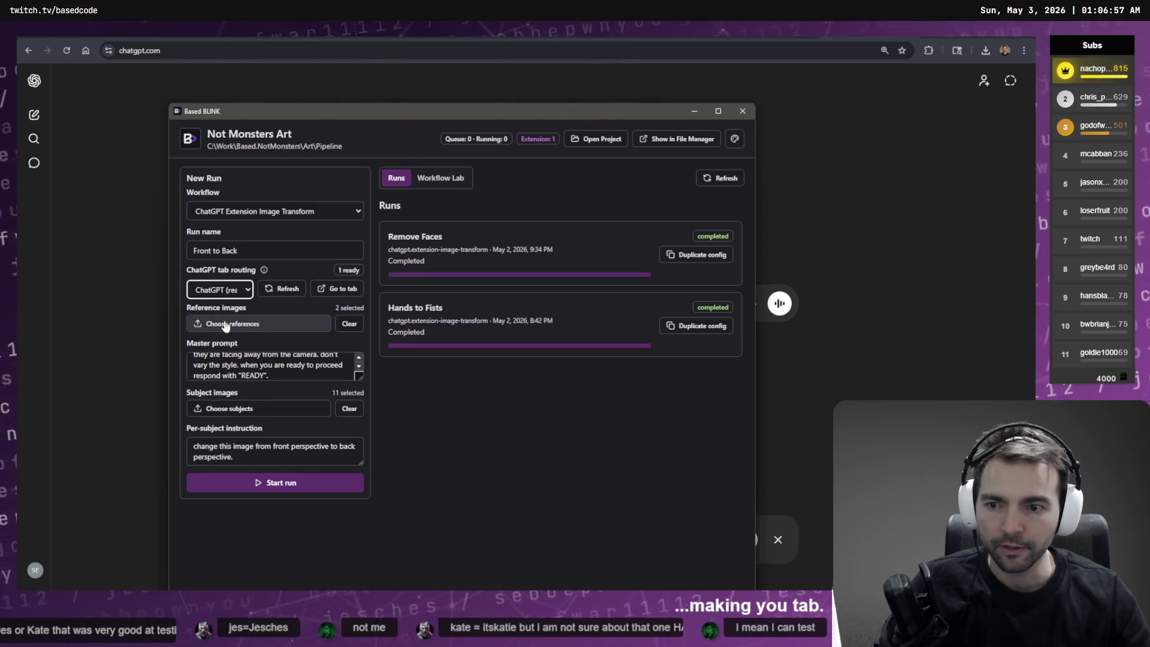
{"action": "left_click", "coordinate": [290, 483]}
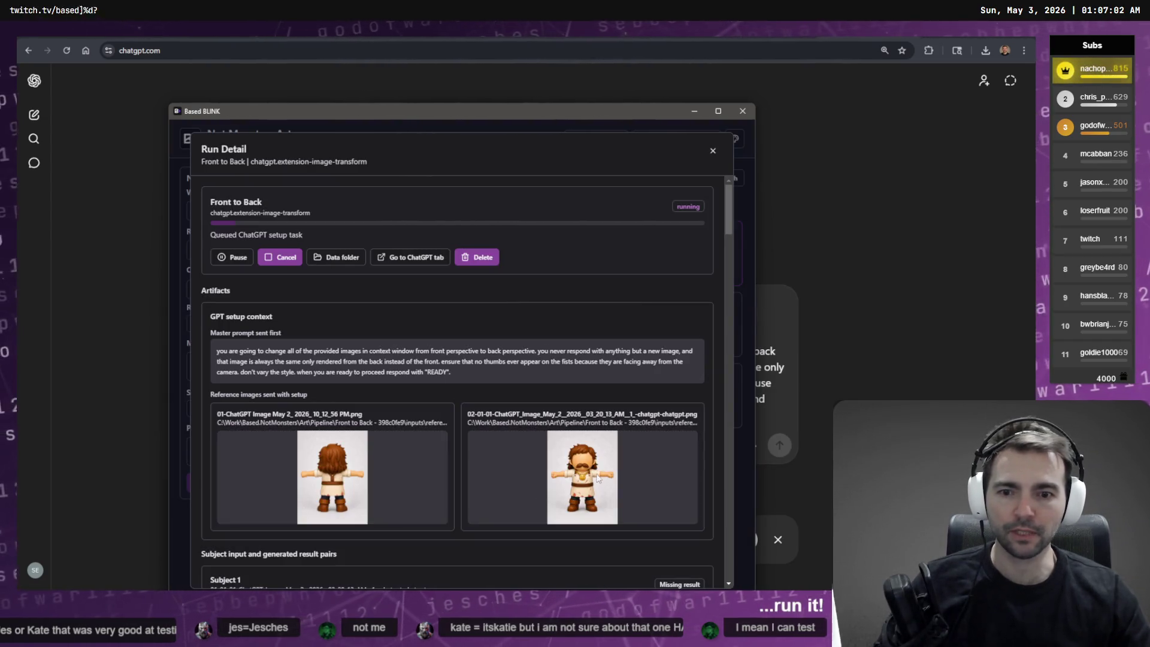
{"action": "left_click_drag", "start_coordinate": [423, 116], "coordinate": [405, 85]}
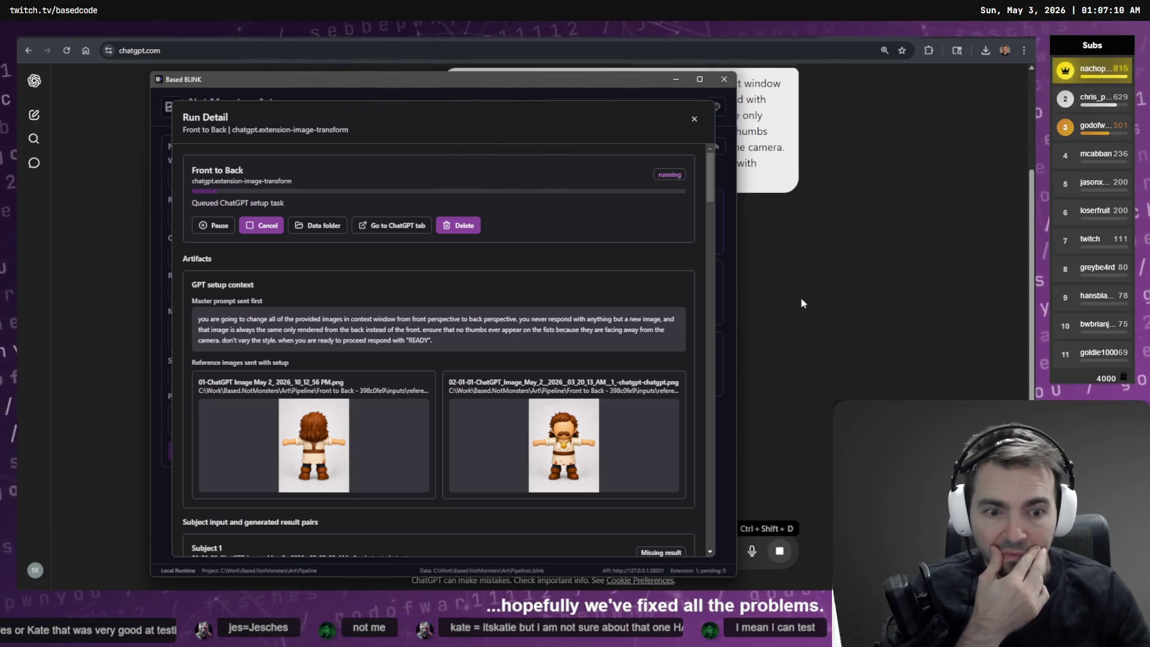
{"action": "mouse_move", "coordinate": [552, 81]}
{"action": "left_mouse_down"}
{"action": "mouse_move", "coordinate": [304, 92]}
{"action": "mouse_move", "coordinate": [348, 103]}
{"action": "mouse_move", "coordinate": [233, 114]}
{"action": "mouse_move", "coordinate": [84, 90]}
{"action": "mouse_move", "coordinate": [44, 122]}
{"action": "left_mouse_up"}
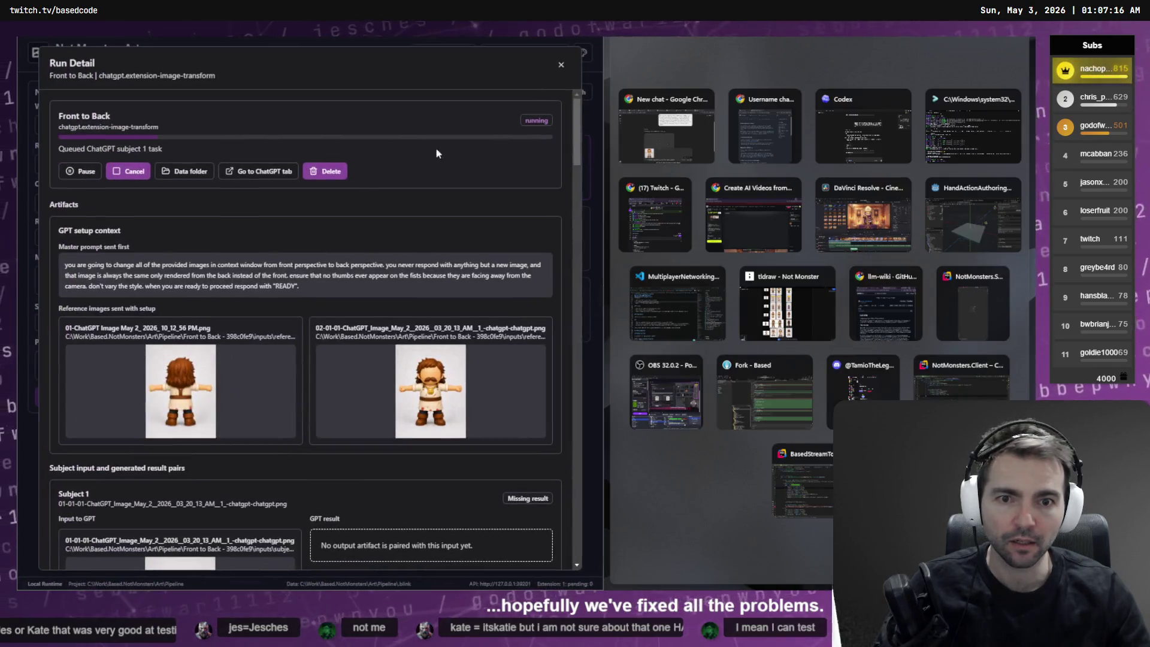
Step: Snap ChatGPT to the right half and scroll Run Detail down to the subject input/result pairs
{"action": "left_click", "coordinate": [666, 146]}
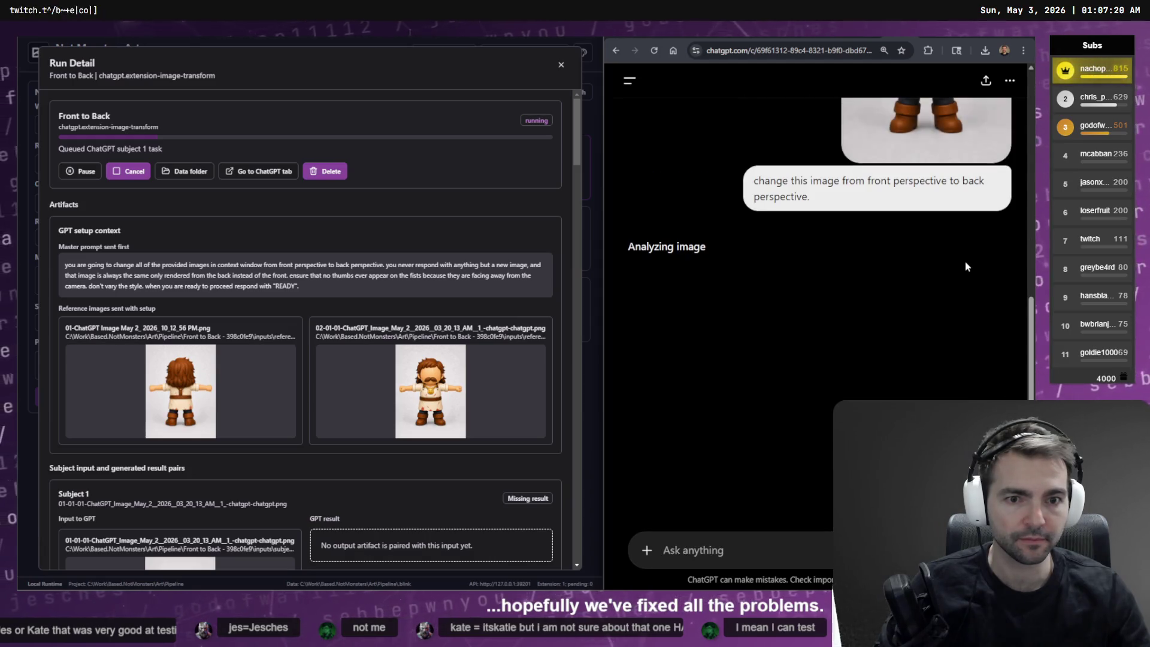
{"action": "scroll", "coordinate": [464, 368], "scroll_direction": "down", "scroll_amount": 3}
{"action": "scroll", "coordinate": [463, 367], "scroll_direction": "down", "scroll_amount": 1}
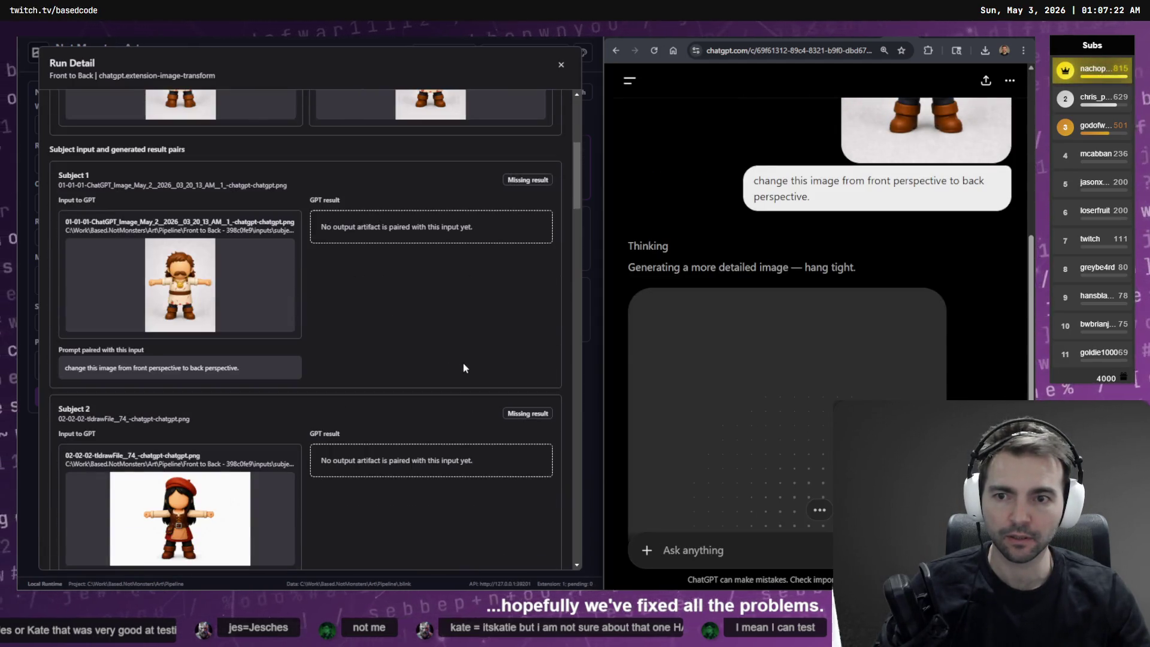
{"action": "scroll", "coordinate": [463, 368], "scroll_direction": "down", "scroll_amount": 1}
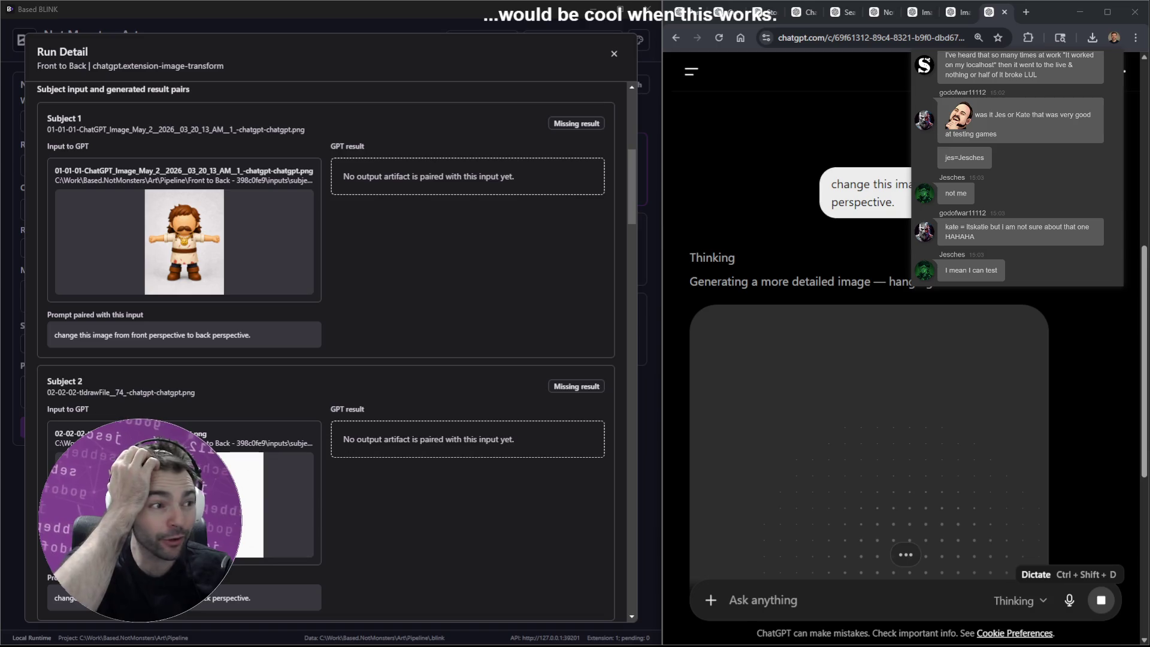
Step: Scroll the ChatGPT chat and Run Detail while waiting for the first image, then switch to the terminal logs
{"action": "scroll", "coordinate": [906, 342], "scroll_direction": "up", "scroll_amount": 2}
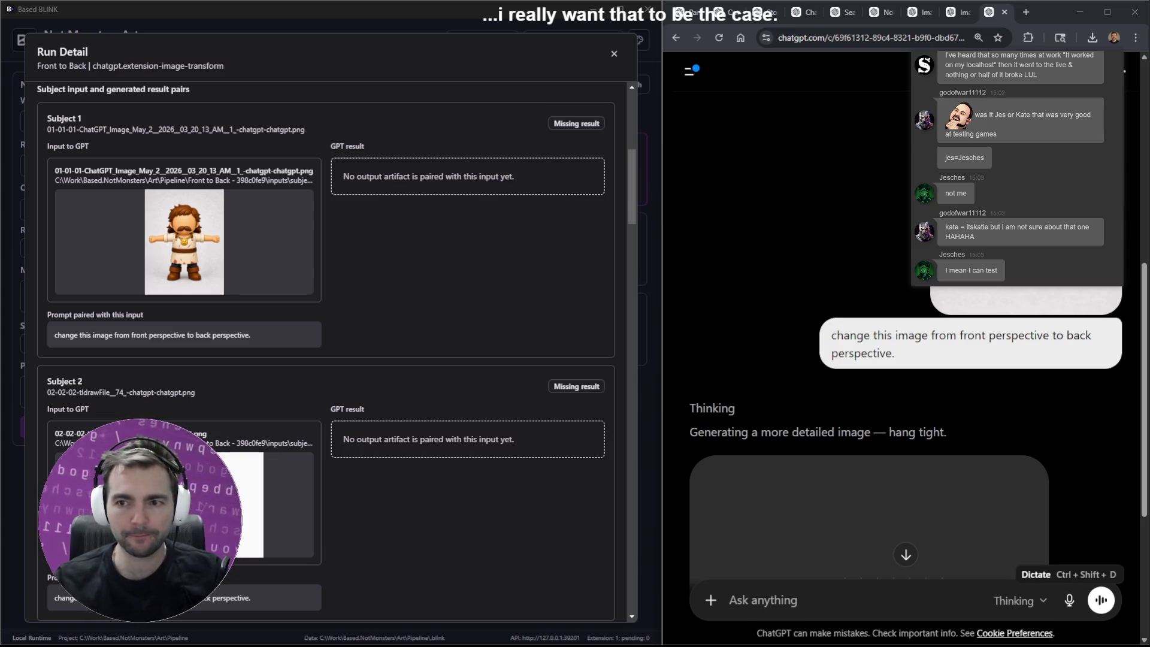
{"action": "scroll", "coordinate": [803, 208], "scroll_direction": "down", "scroll_amount": 5}
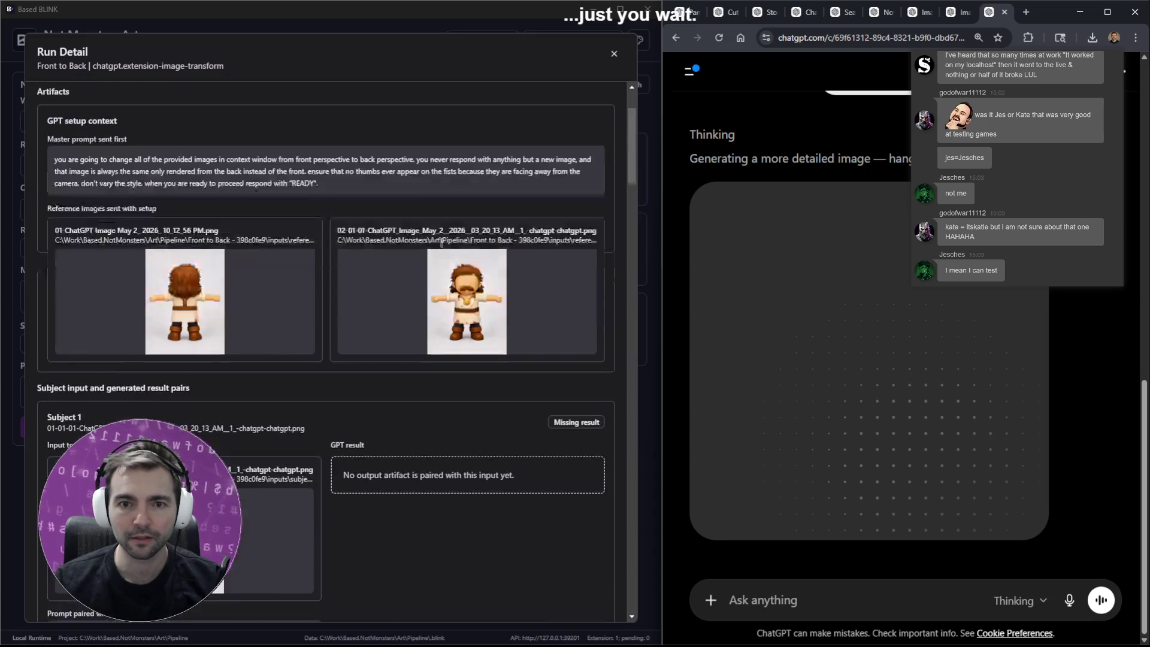
{"action": "scroll", "coordinate": [548, 429], "scroll_direction": "down", "scroll_amount": 3}
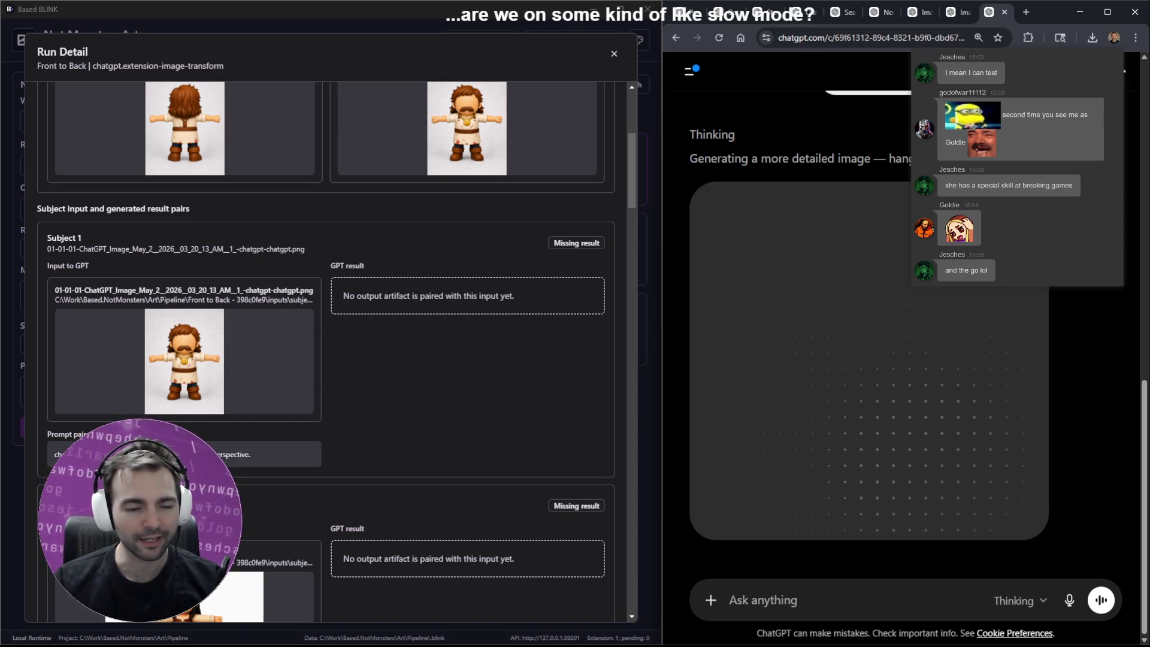
{"action": "key", "text": "alt+Tab"}
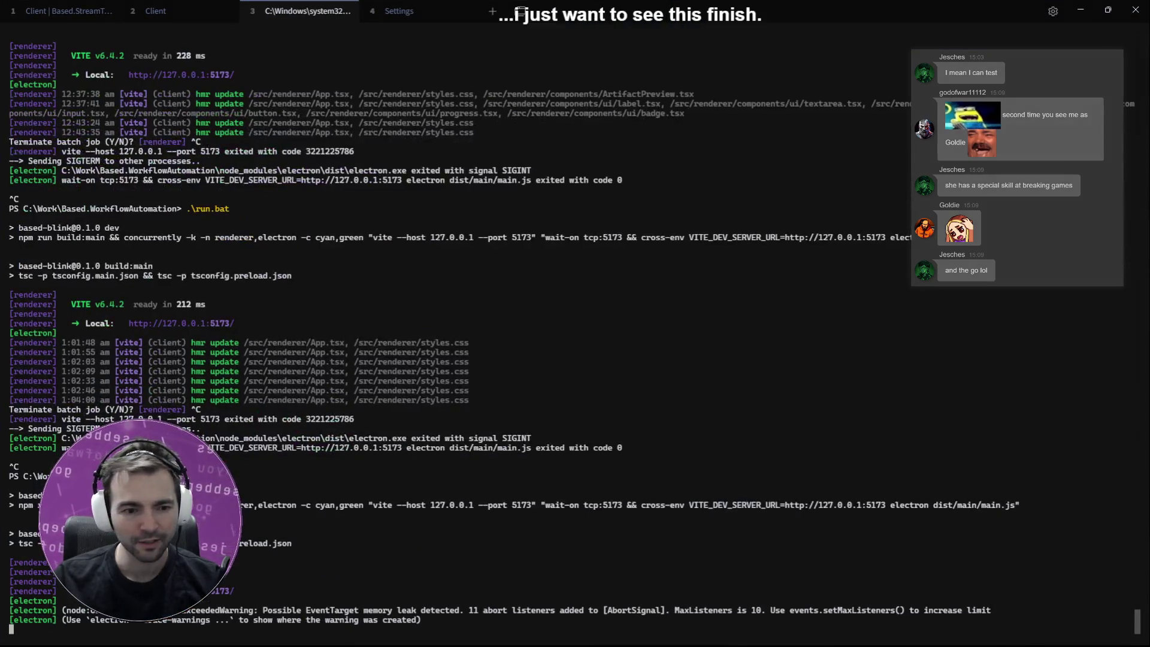
Step: Check Codex's harness update report in terminal tab 1, then move across desktops to the Godot editor
{"action": "left_click", "coordinate": [58, 3]}
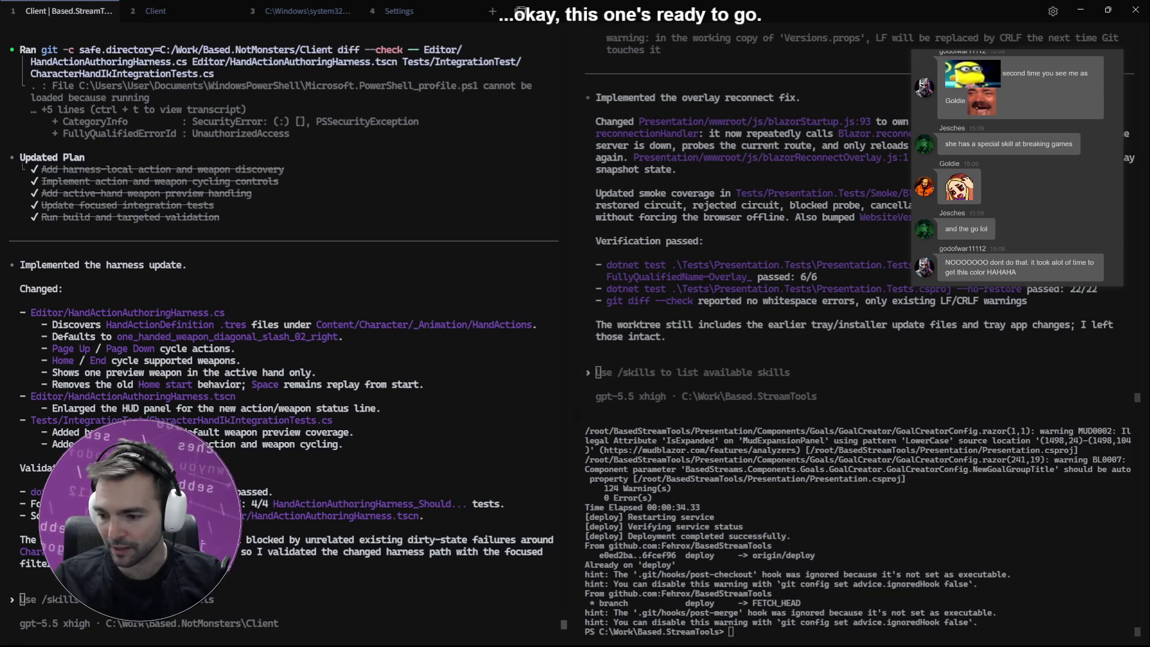
{"action": "key", "text": "ctrl+super+Right"}
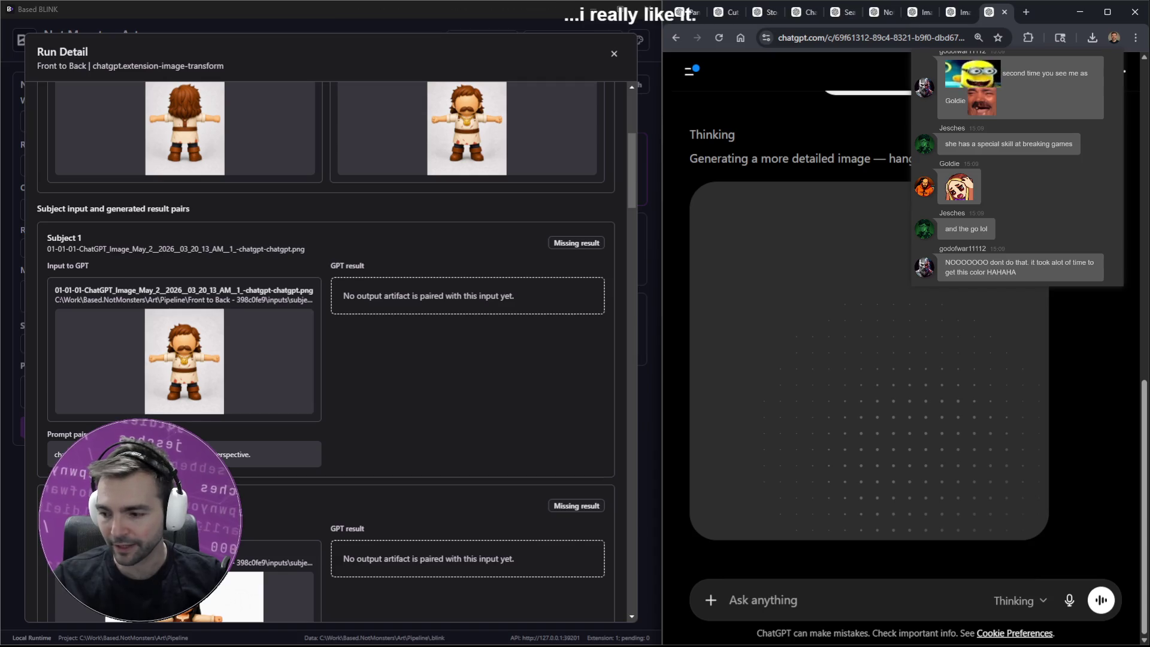
{"action": "key", "text": "ctrl+super+Right"}
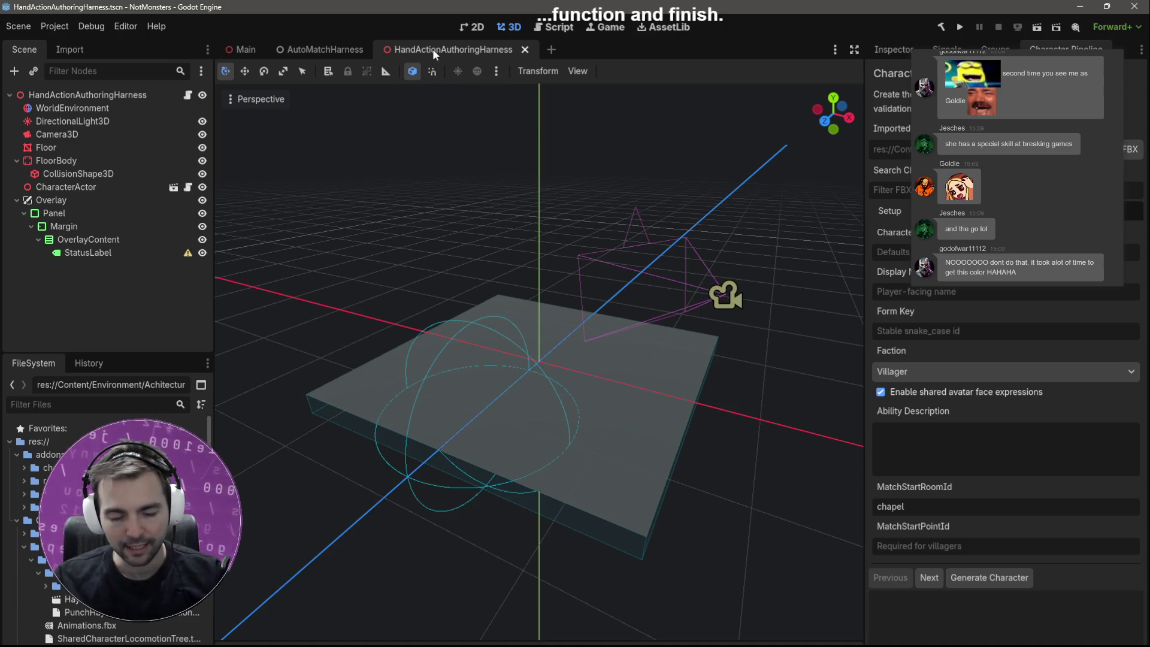
Step: Build the .NET project and launch the HandActionAuthoringHarness scene with F6
{"action": "key", "text": "F6"}
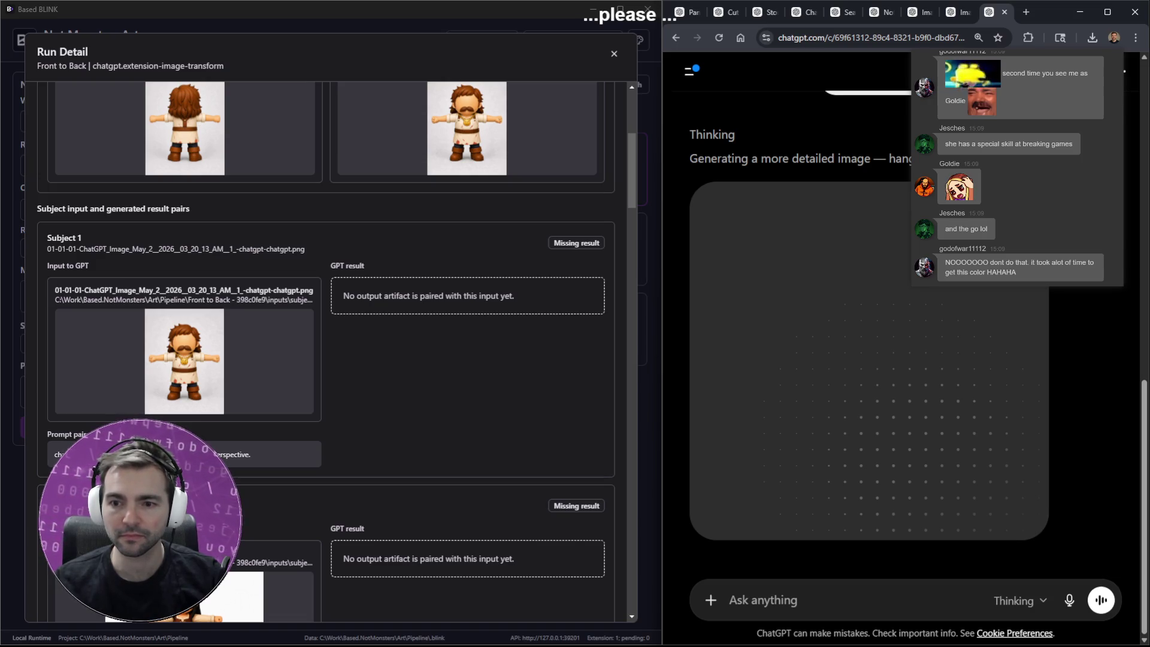
Step: Scroll the ChatGPT conversation to check on the pending back-view image
{"action": "scroll", "coordinate": [993, 291], "scroll_direction": "up", "scroll_amount": 5}
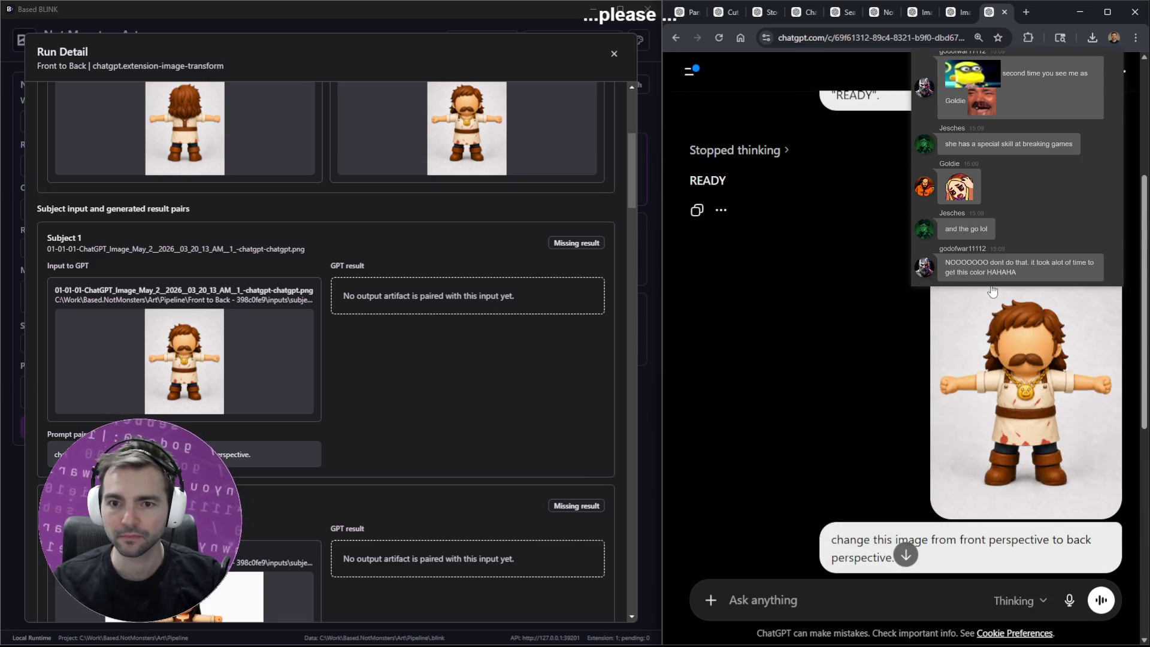
{"action": "scroll", "coordinate": [994, 291], "scroll_direction": "down", "scroll_amount": 5}
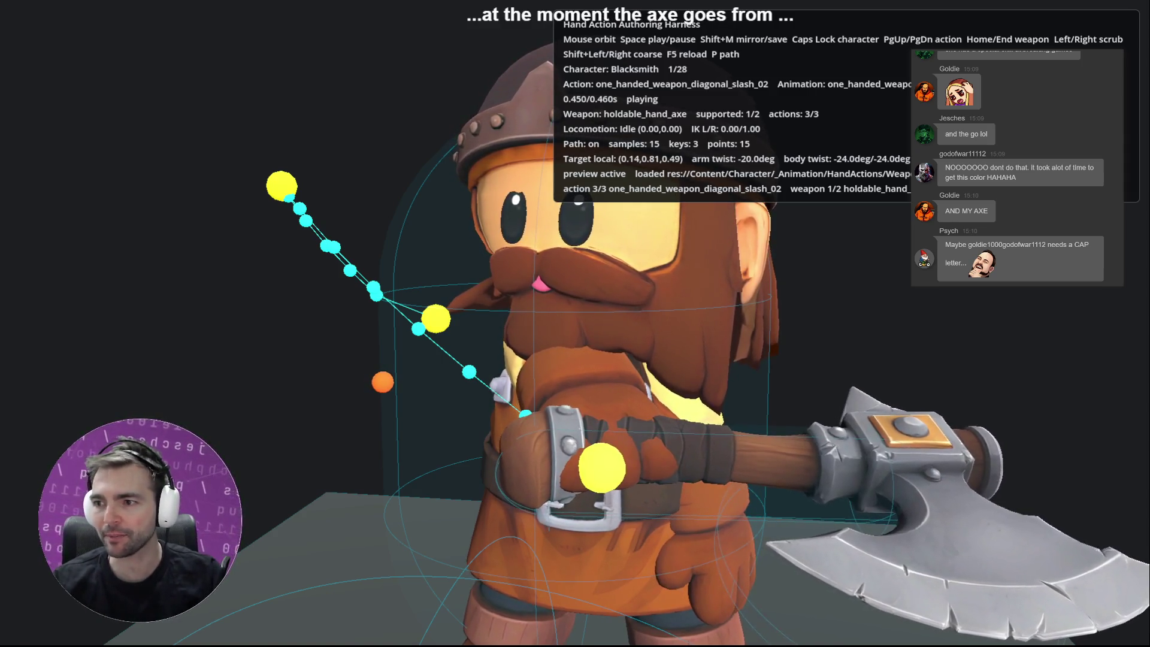
Step: Tell Codex in Plan mode, by voice, that the axe slash should go up to down
{"action": "key", "text": "alt+Tab"}
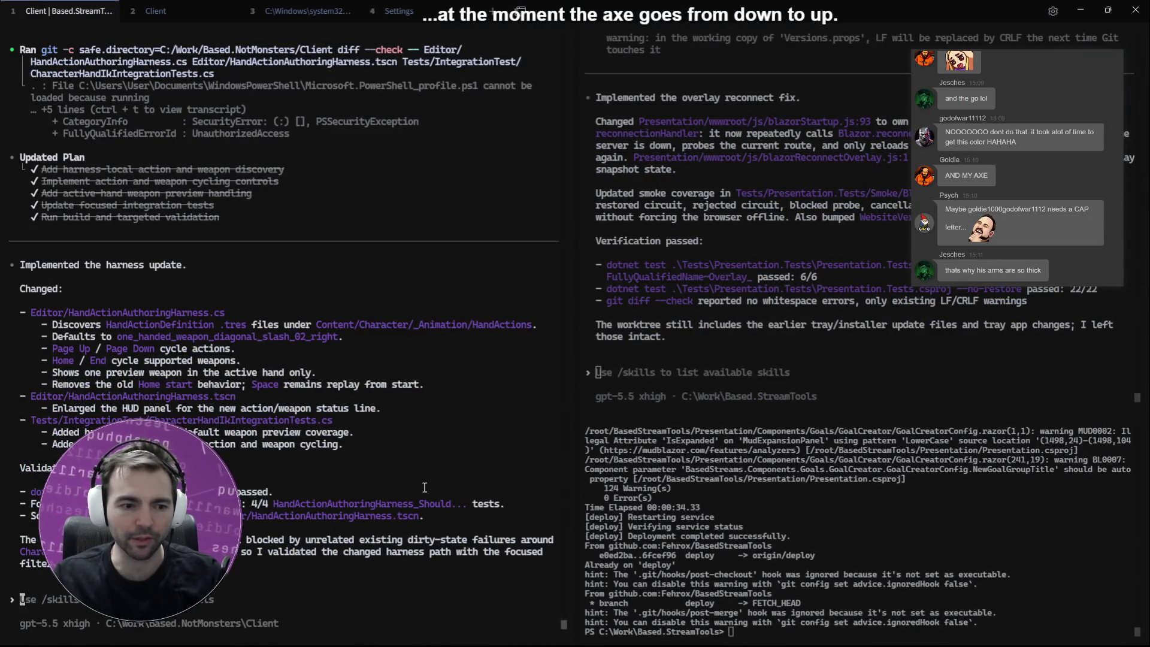
{"action": "key", "text": "super+h"}
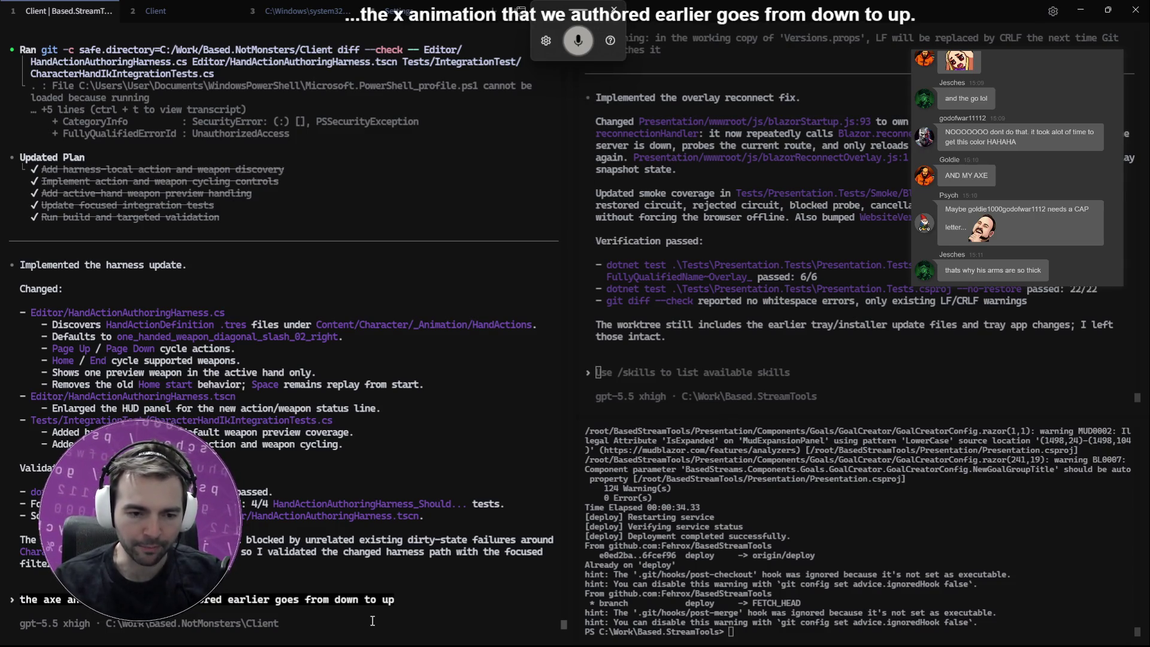
{"action": "key", "text": "Return"}
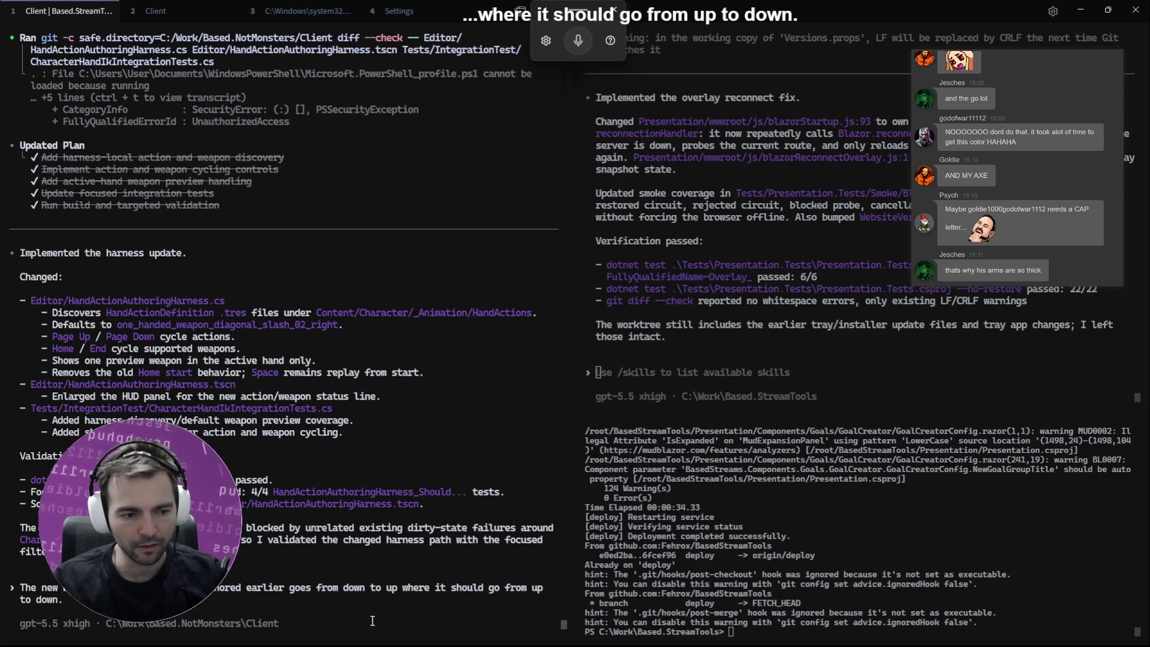
{"action": "key", "text": "shift+Tab"}
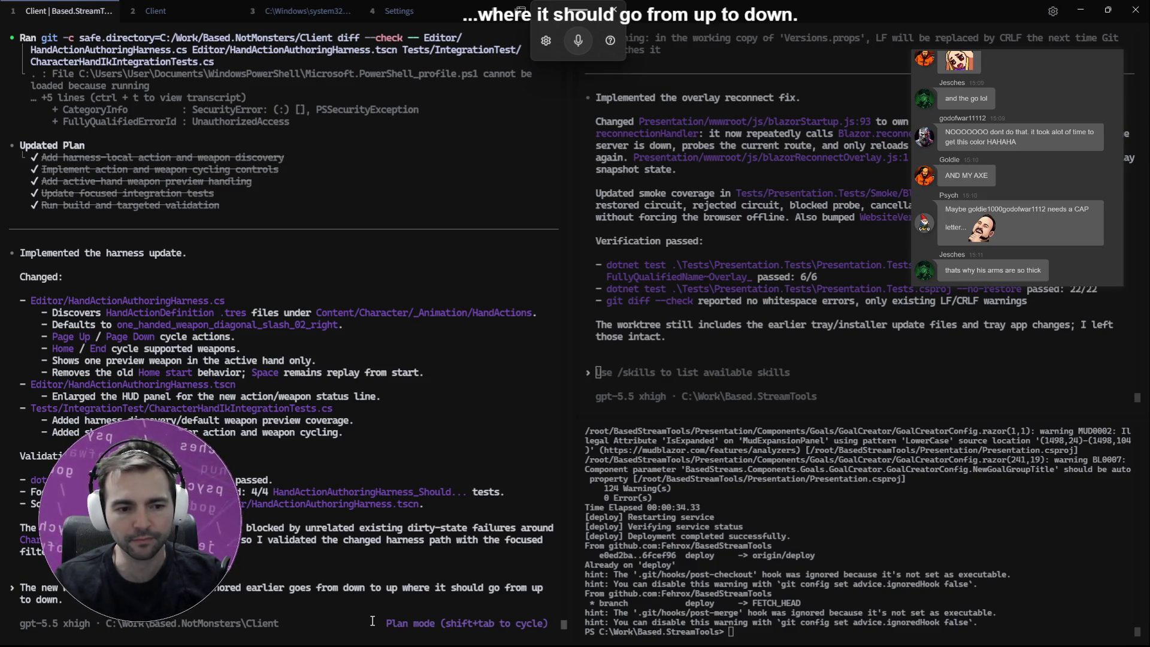
{"action": "key", "text": "Return"}
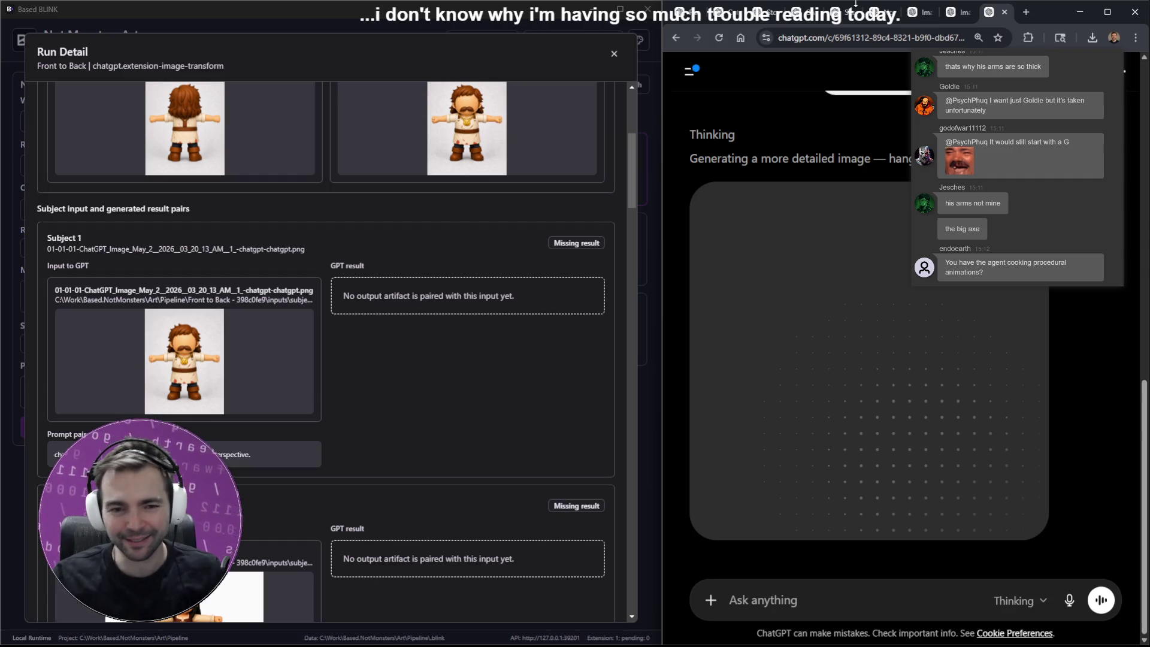
Step: Return to the Codex terminal showing the agent's slash_02 findings and question
{"action": "key", "text": "alt+Tab"}
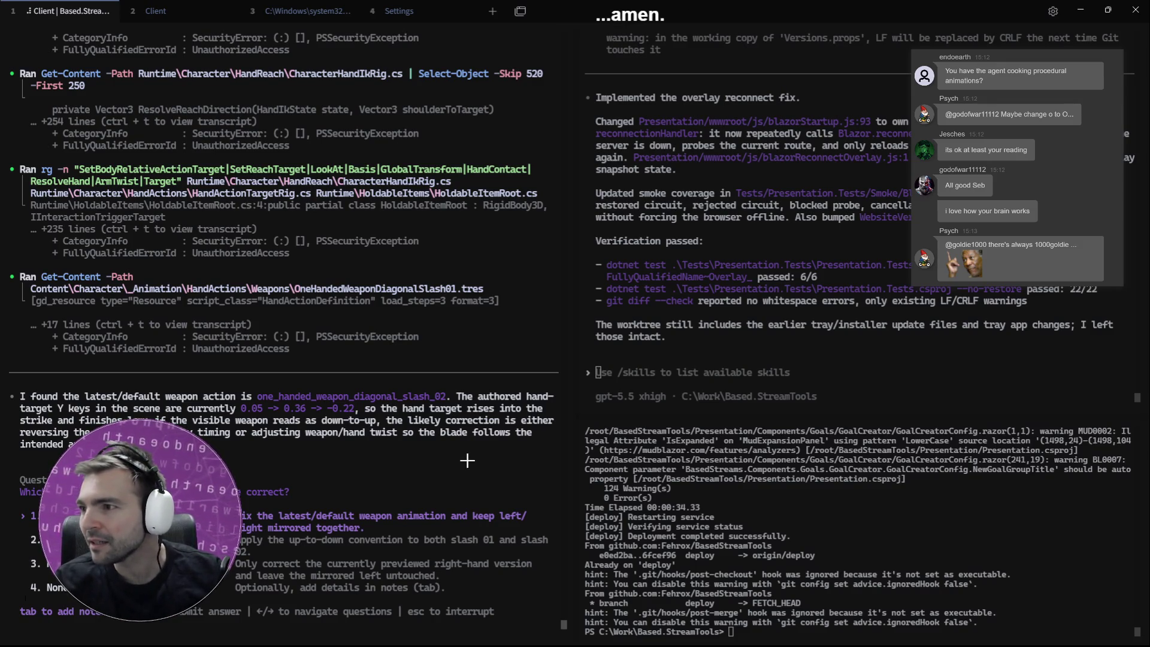
Step: After reviewing Codex's proposed slash_02 fixes, switch over to the Godot editor
{"action": "key", "text": "alt+Tab"}
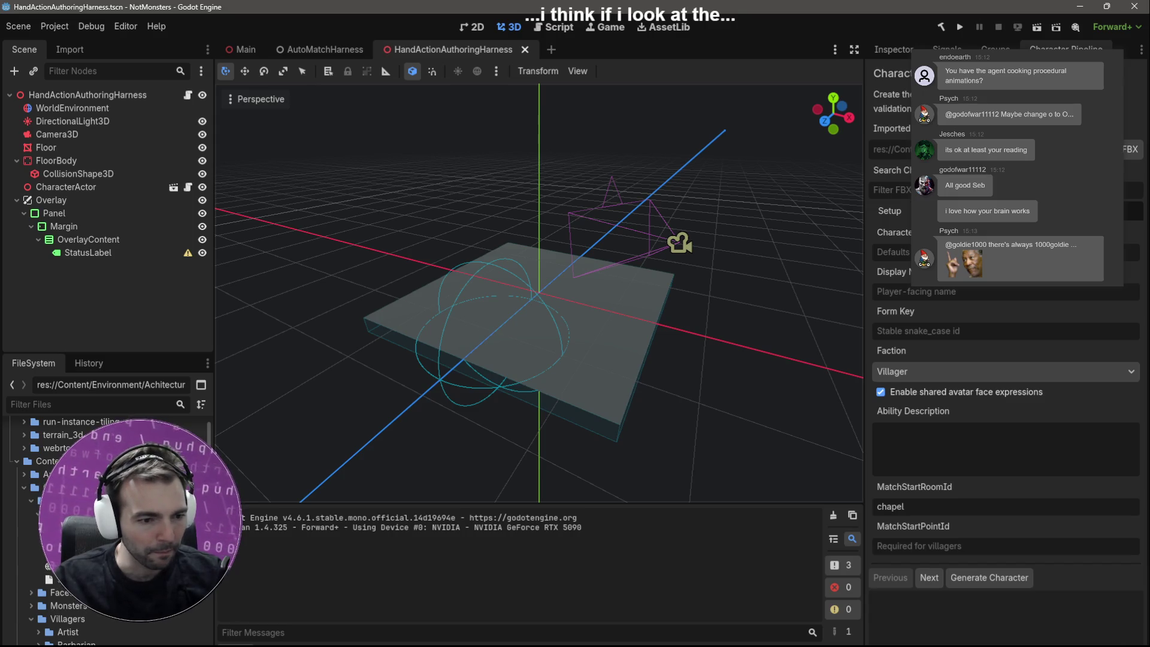
Step: Browse the FileSystem dock to res://Content/Character/_Animation/HandActions, widen the dock and select a file
{"action": "left_click", "coordinate": [90, 554]}
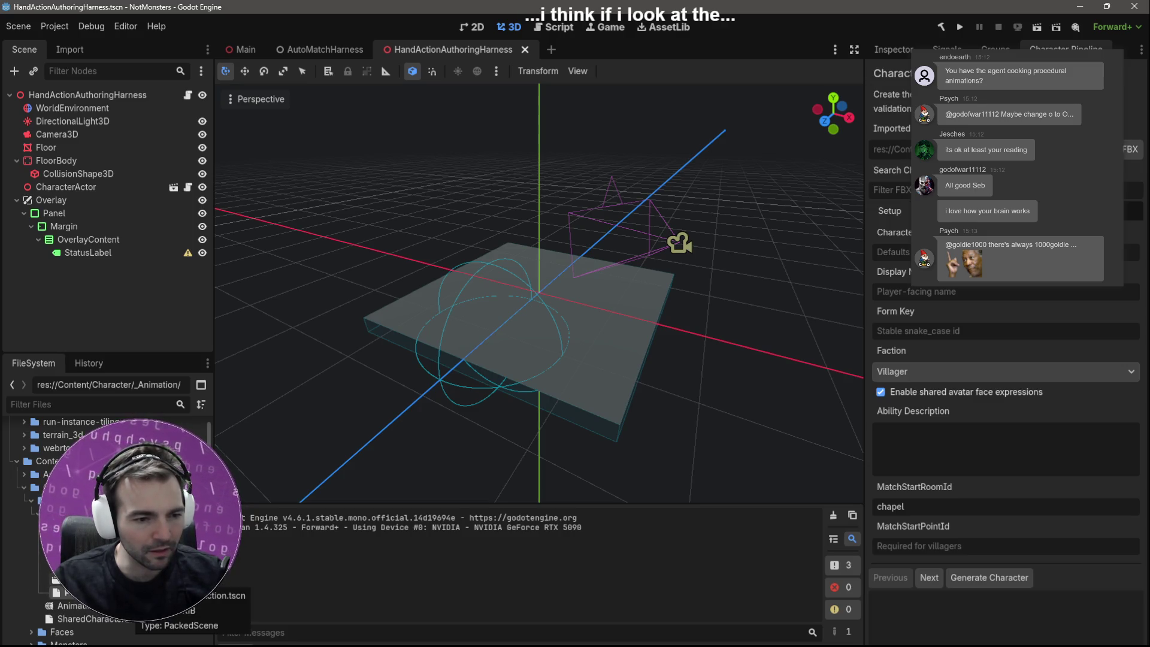
{"action": "left_click_drag", "start_coordinate": [213, 347], "coordinate": [272, 348]}
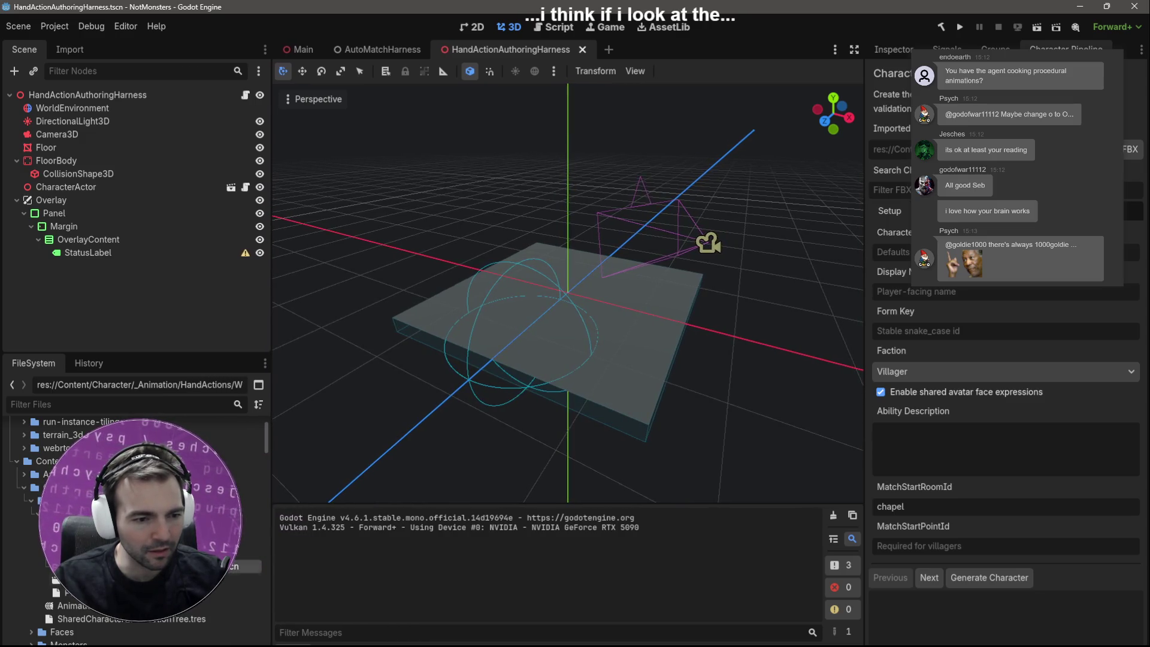
{"action": "left_click", "coordinate": [246, 593]}
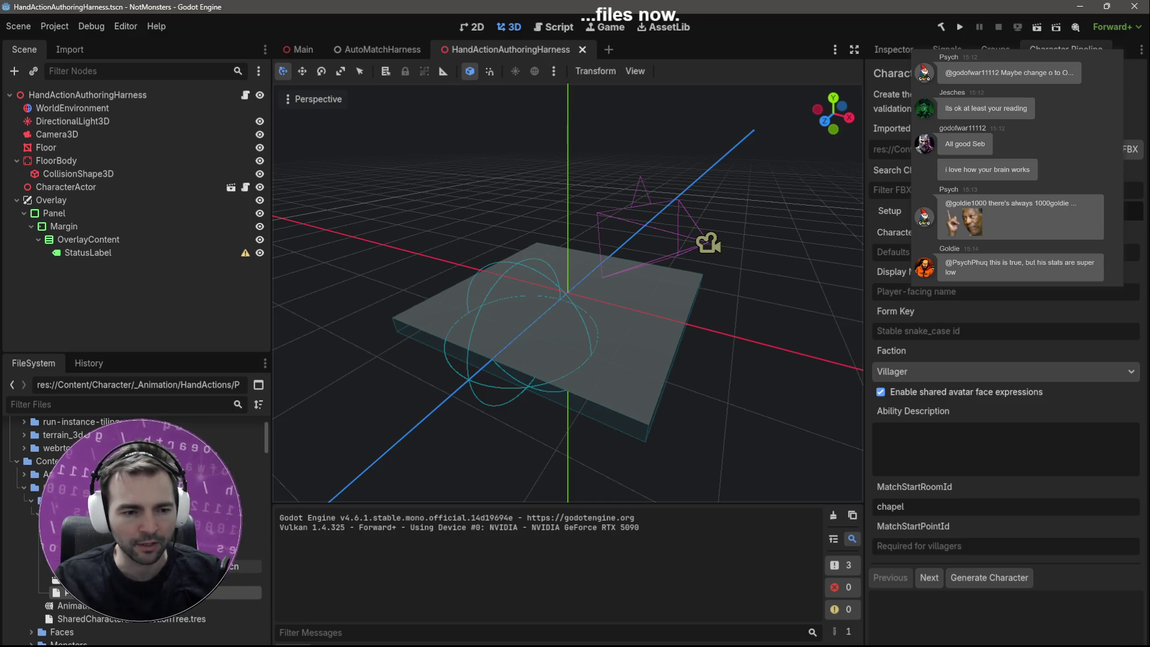
Step: Open OneHandedWeaponSlashHandAction.tscn and list its AnimationPlayer's RESET and four diagonal slash animations
{"action": "double_click", "coordinate": [240, 567]}
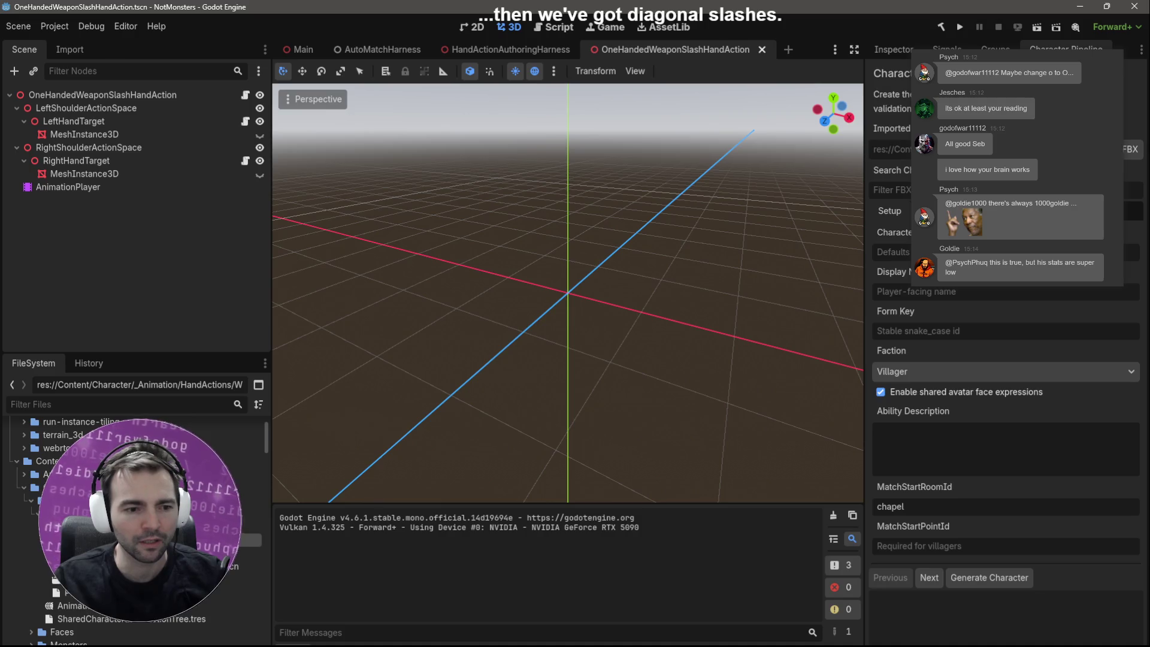
{"action": "left_click", "coordinate": [895, 49]}
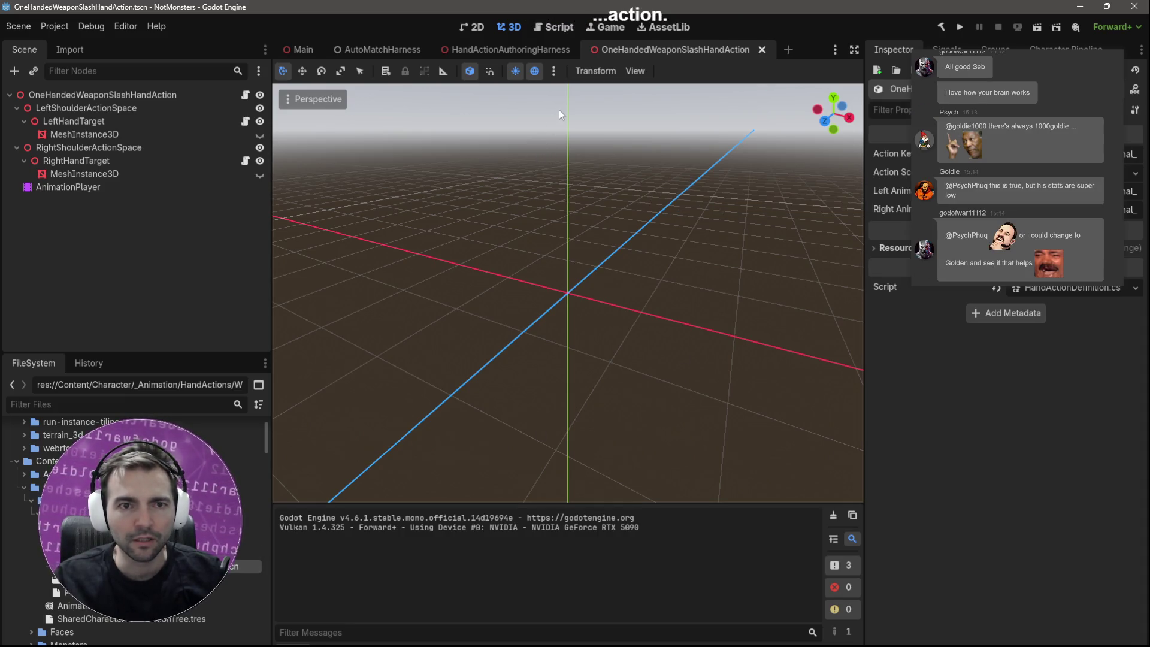
{"action": "left_click", "coordinate": [68, 187]}
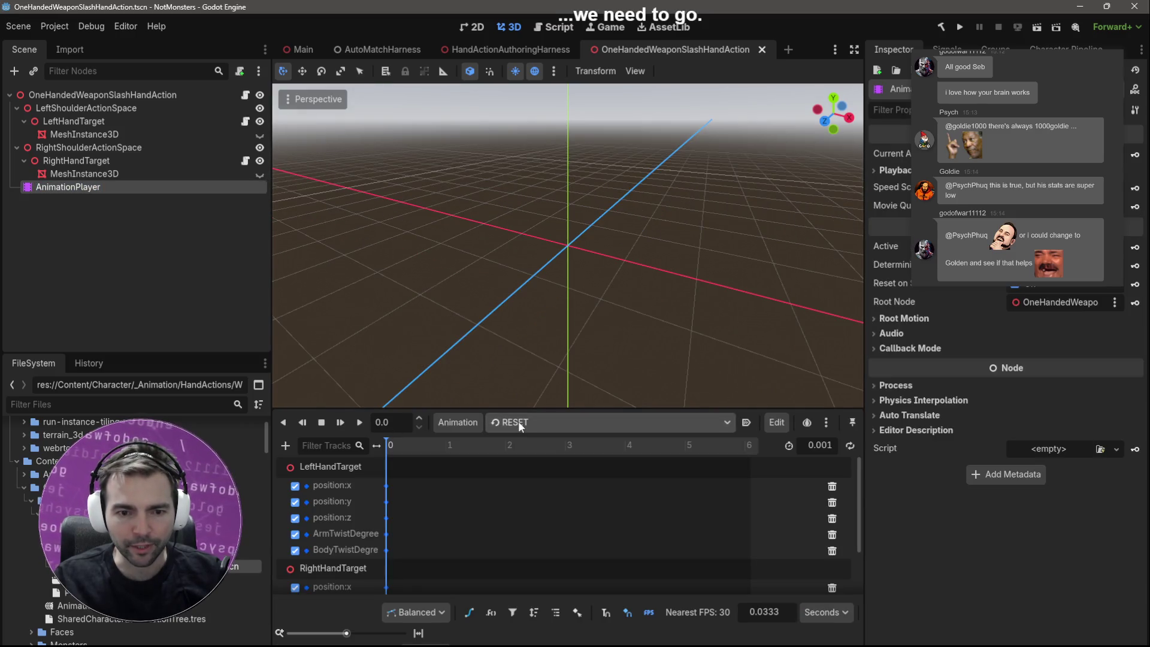
{"action": "left_click", "coordinate": [670, 426]}
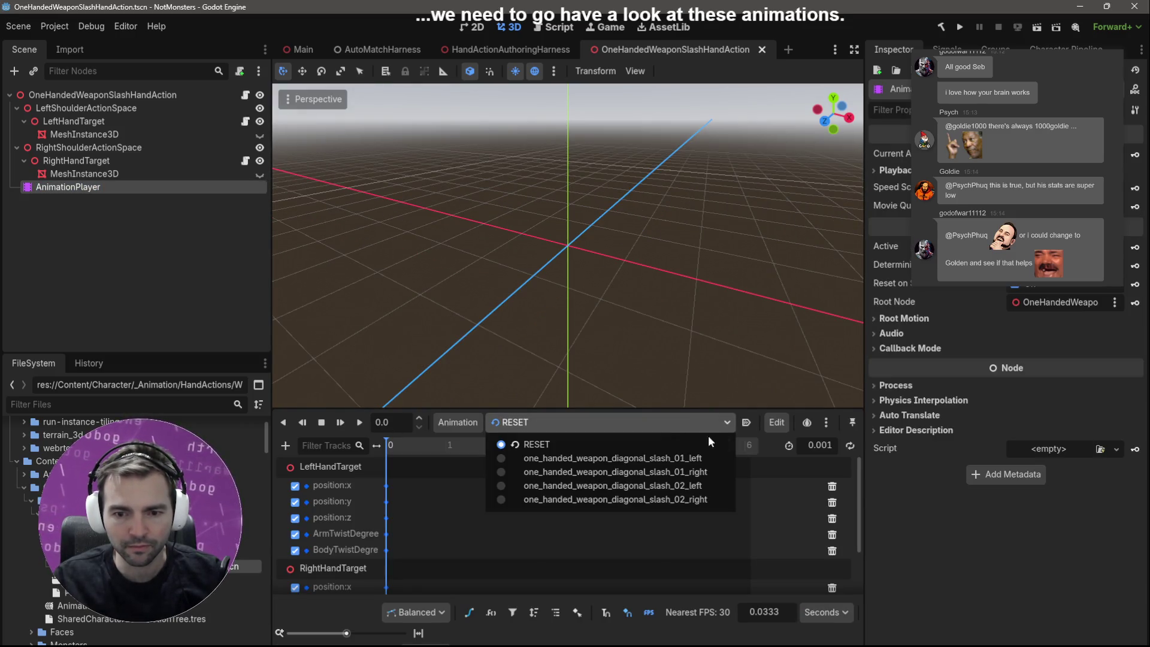
Step: Load one_handed_weapon_diagonal_slash_01_left, solo its position:y Bezier curve, then rebuild and run
{"action": "left_click", "coordinate": [685, 458]}
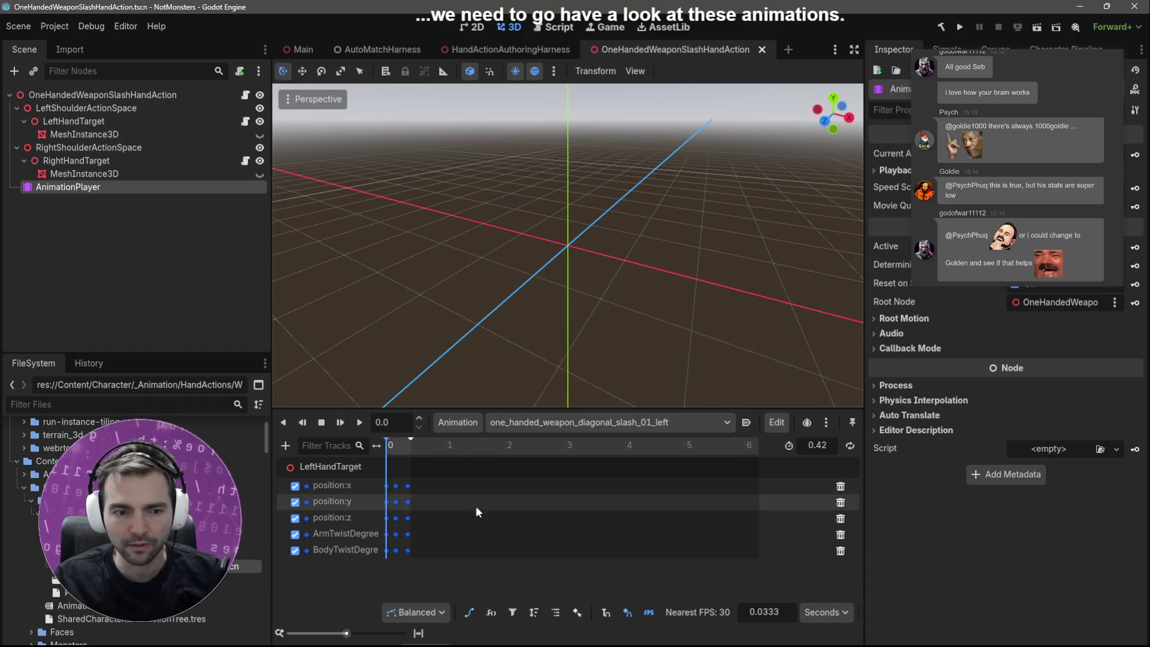
{"action": "left_click", "coordinate": [470, 612]}
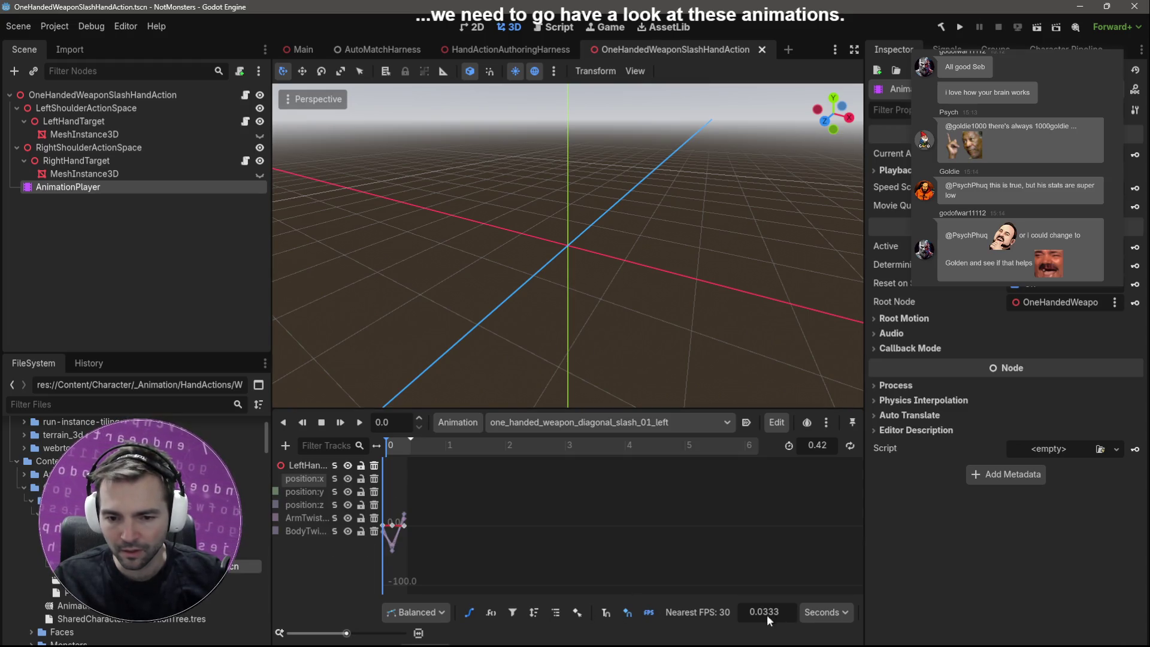
{"action": "left_click_drag", "start_coordinate": [865, 463], "coordinate": [929, 463]}
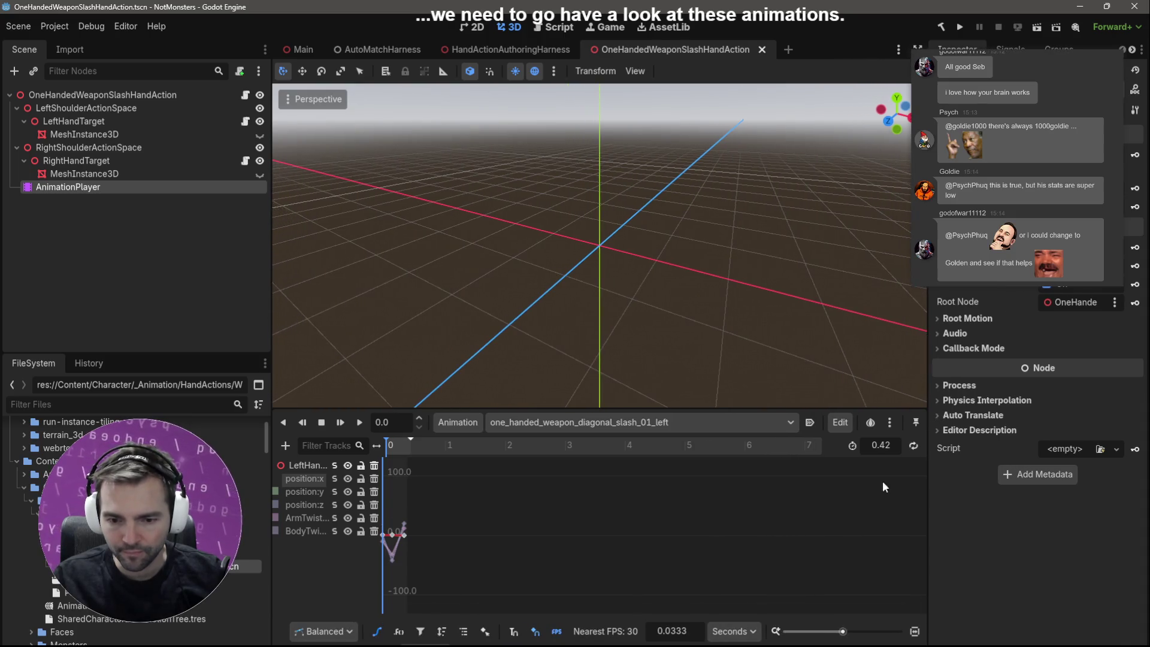
{"action": "left_click", "coordinate": [915, 631]}
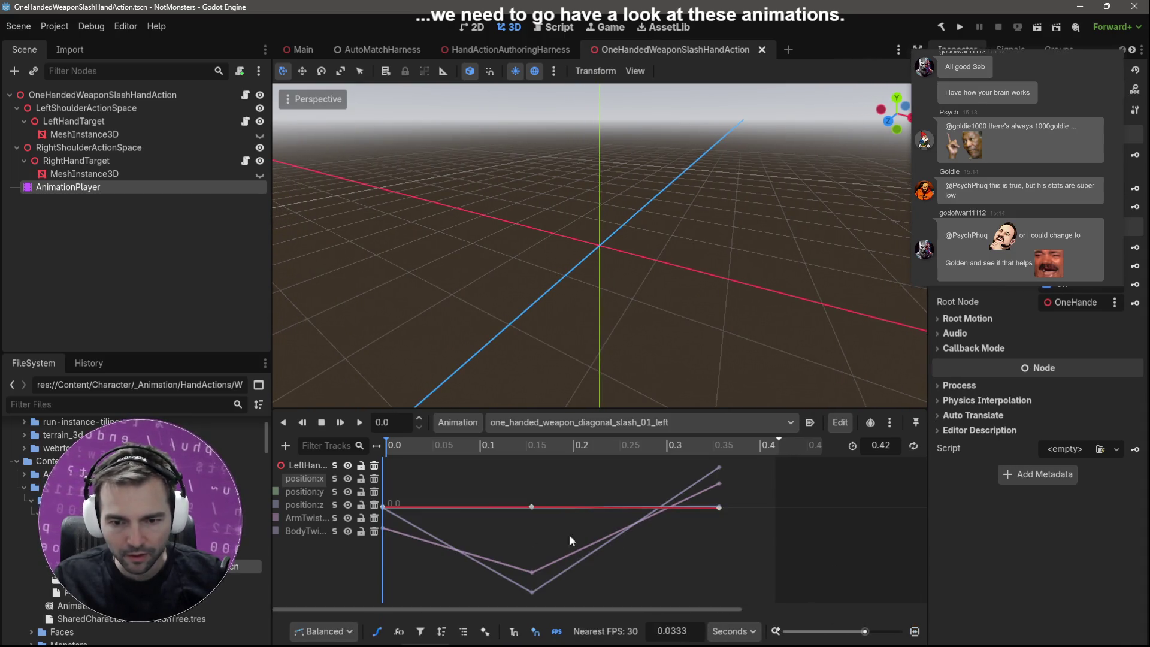
{"action": "left_click", "coordinate": [303, 492]}
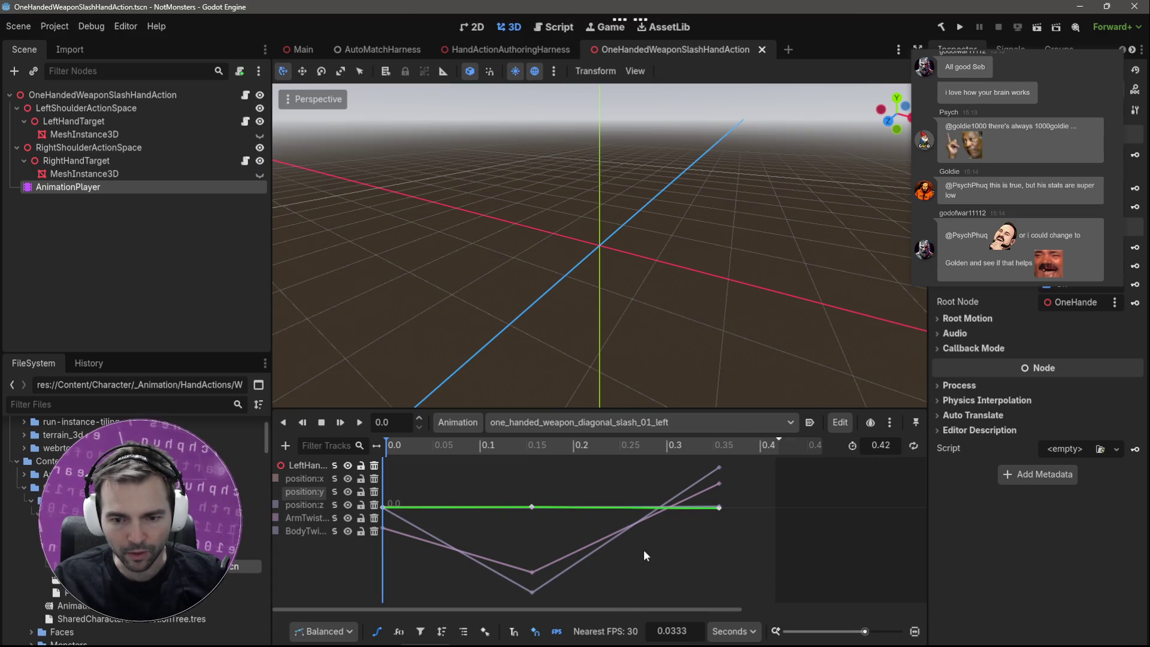
{"action": "scroll", "coordinate": [677, 549], "scroll_direction": "up", "scroll_amount": 1}
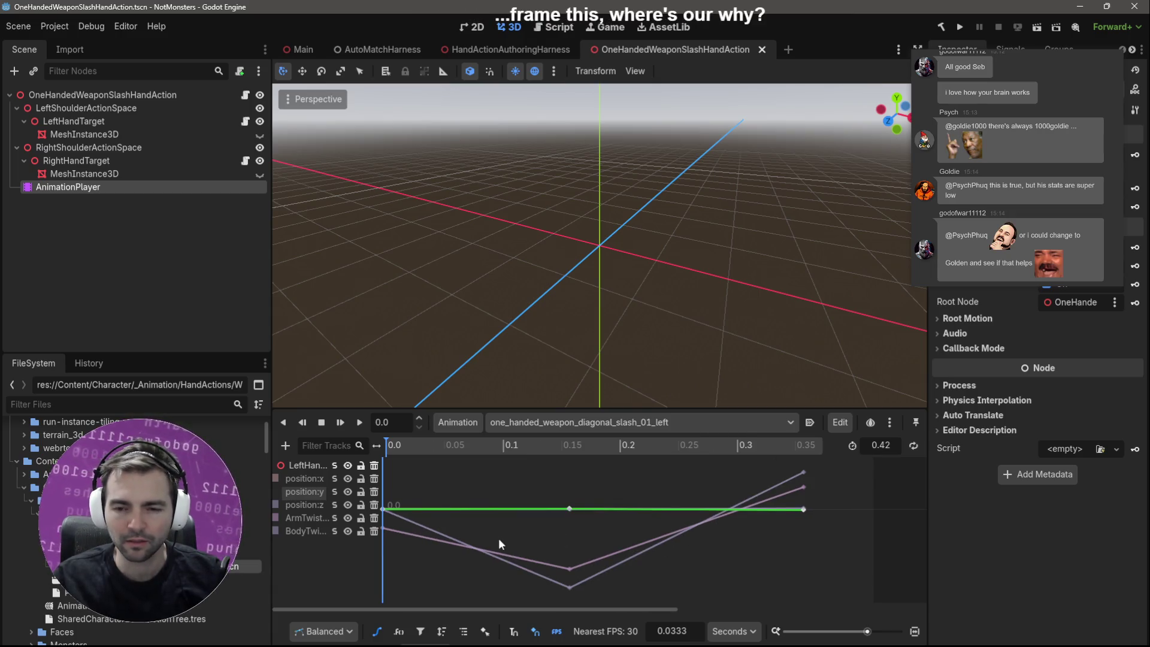
{"action": "left_click", "coordinate": [335, 491]}
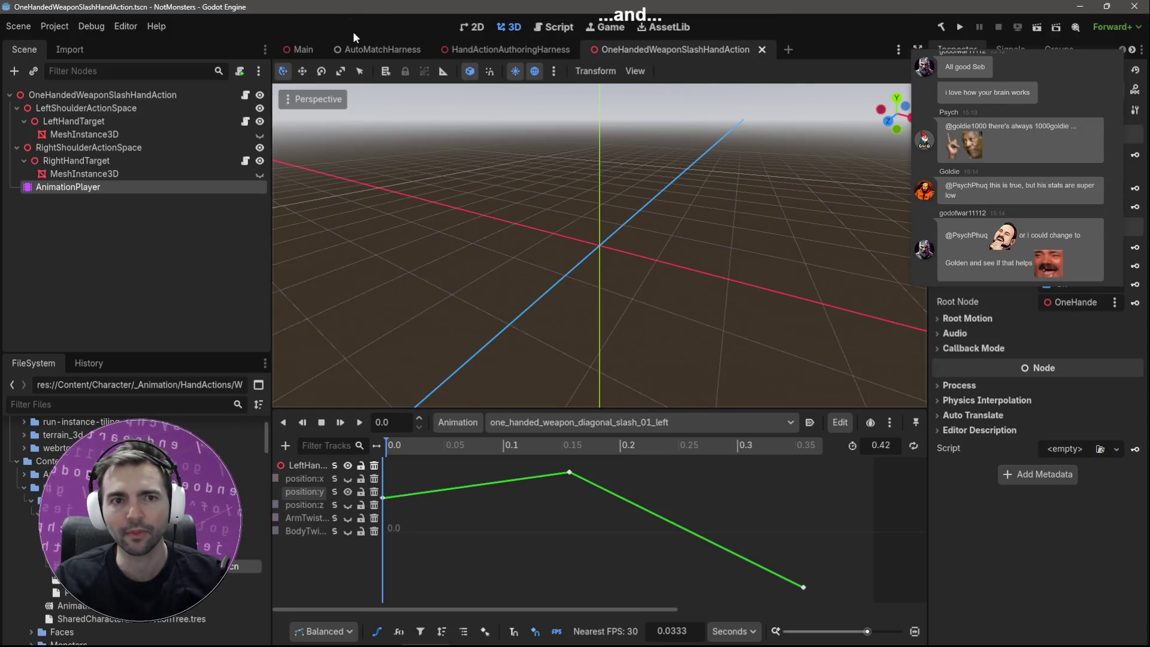
{"action": "key", "text": "F5"}
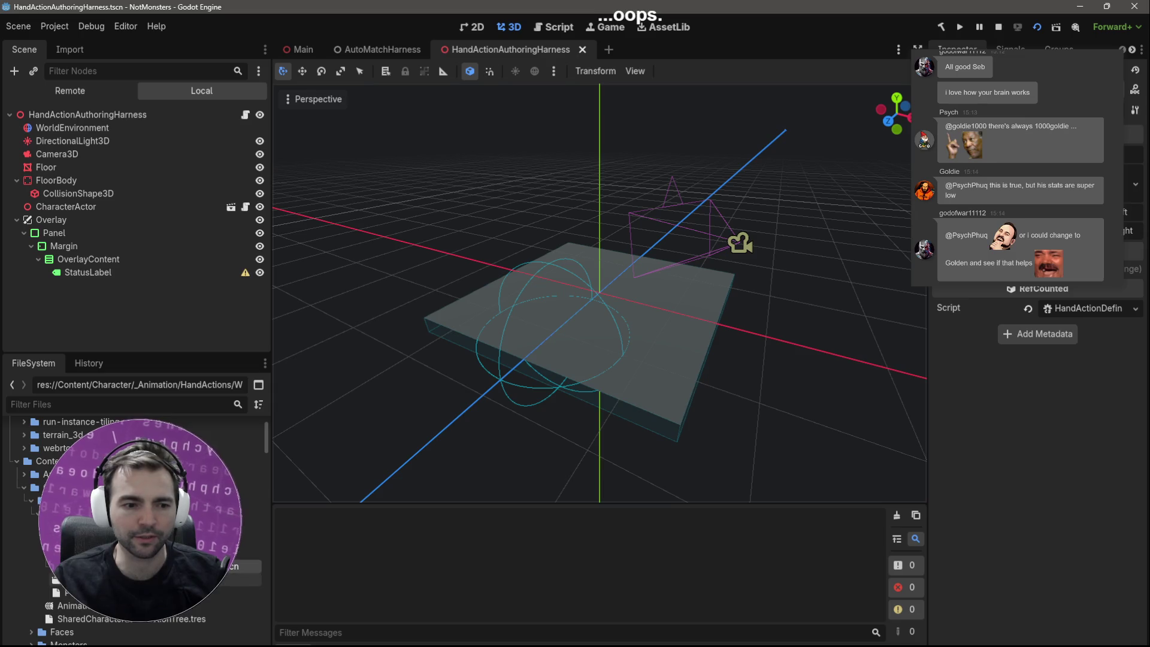
Step: Reopen OneHandedWeaponSlashHandAction.tscn, switch to the HandActionAuthoringHarness tab and rebuild and run it
{"action": "left_click", "coordinate": [575, 324]}
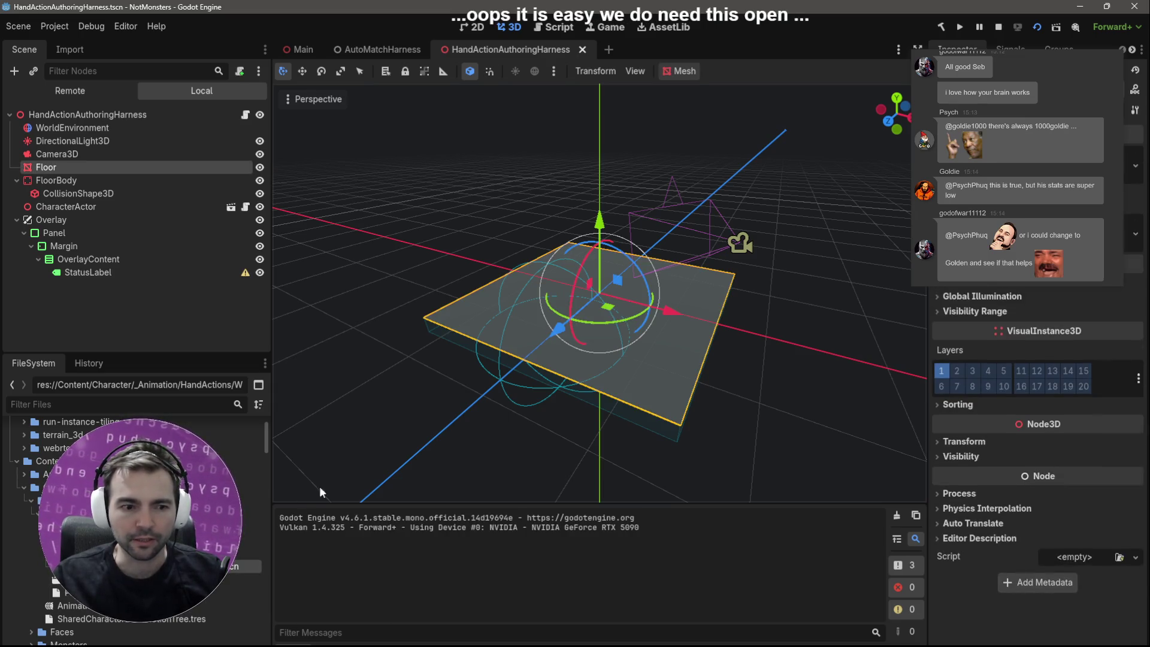
{"action": "double_click", "coordinate": [240, 566]}
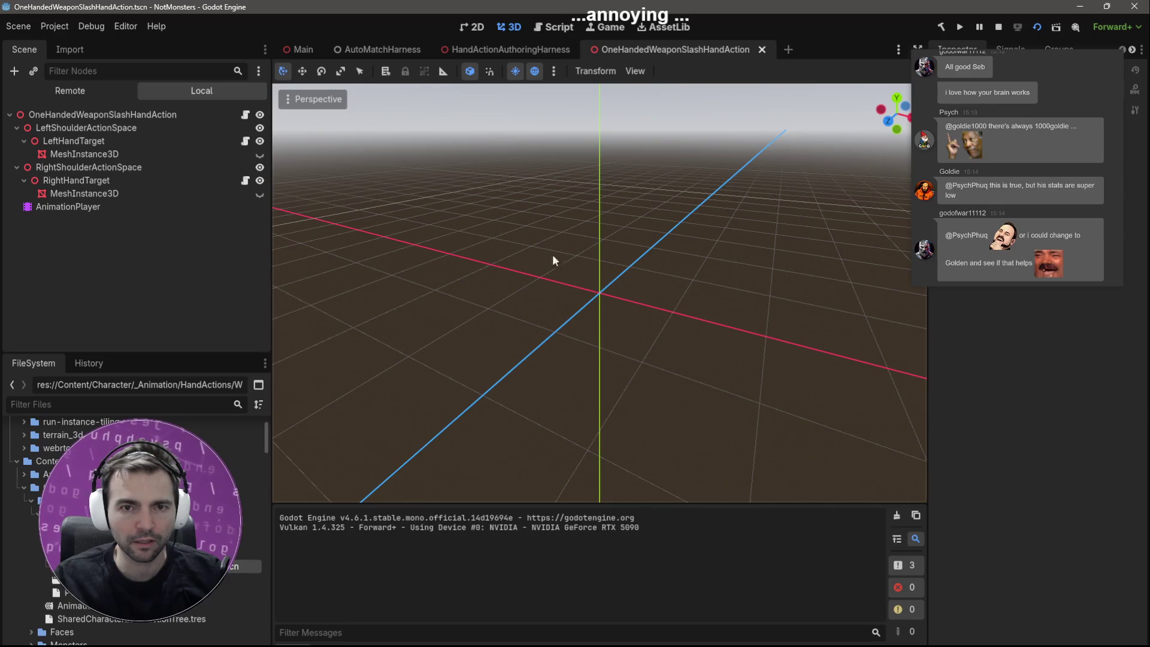
{"action": "left_click", "coordinate": [471, 48]}
{"action": "key", "text": "F6"}
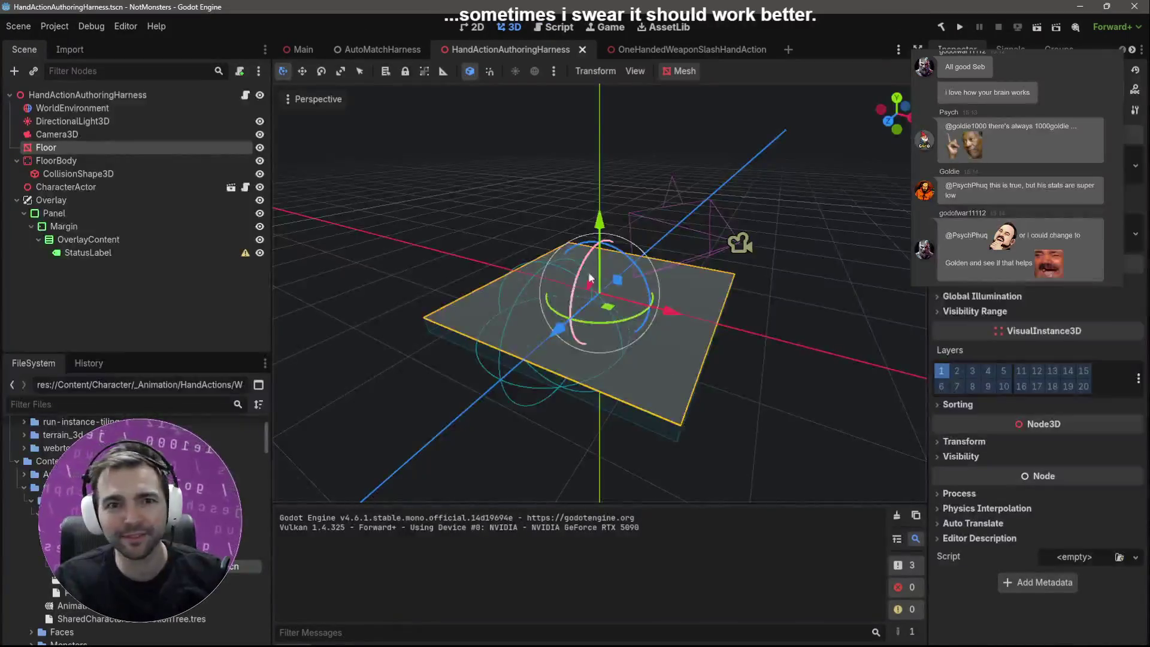
{"action": "key", "text": "F6"}
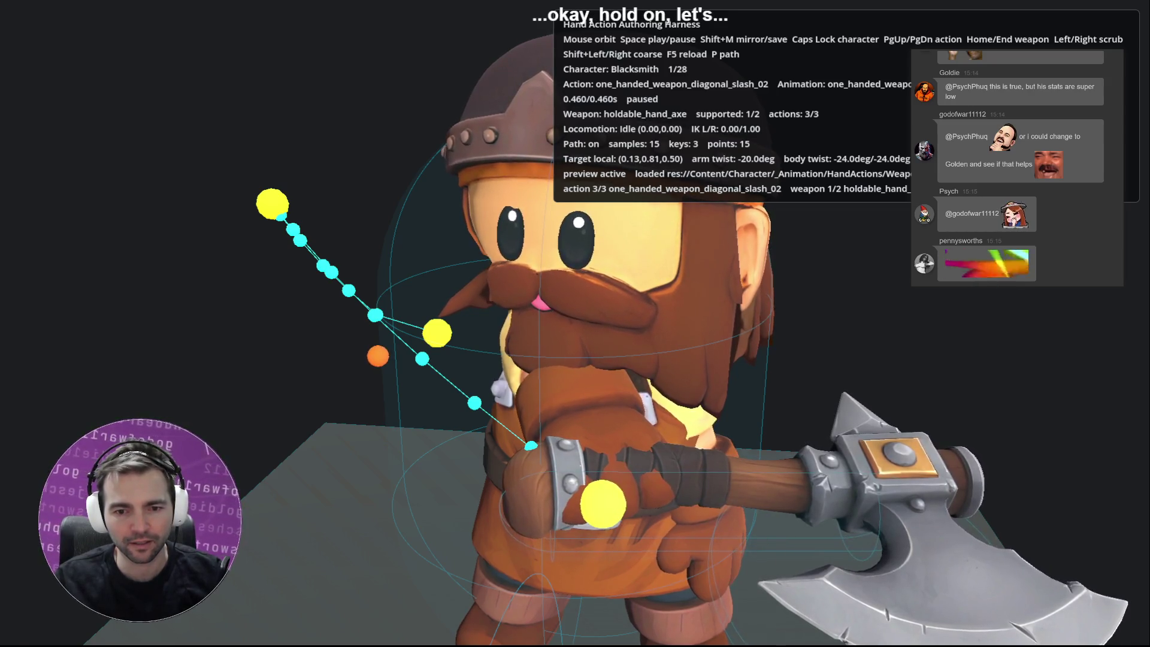
Step: Play the diagonal slash and orbit the camera around the dwarf from several angles
{"action": "key", "text": "space"}
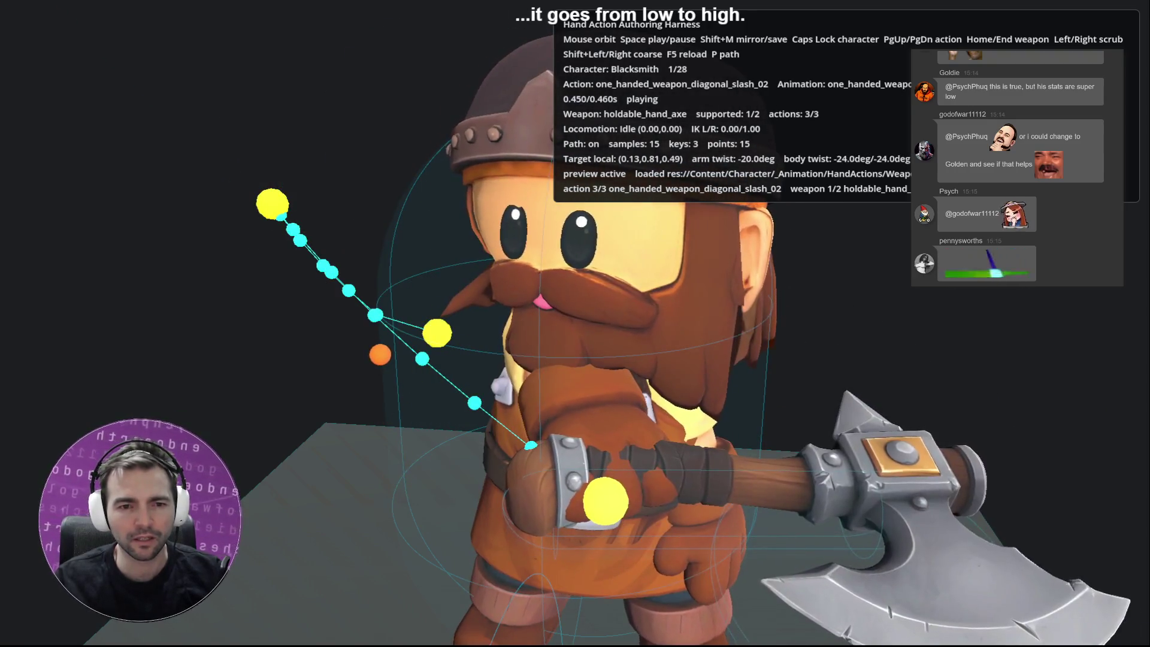
{"action": "mouse_move", "coordinate": [576, 324]}
{"action": "left_mouse_down"}
{"action": "mouse_move", "coordinate": [576, 419]}
{"action": "mouse_move", "coordinate": [599, 455]}
{"action": "mouse_move", "coordinate": [707, 323]}
{"action": "left_mouse_up"}
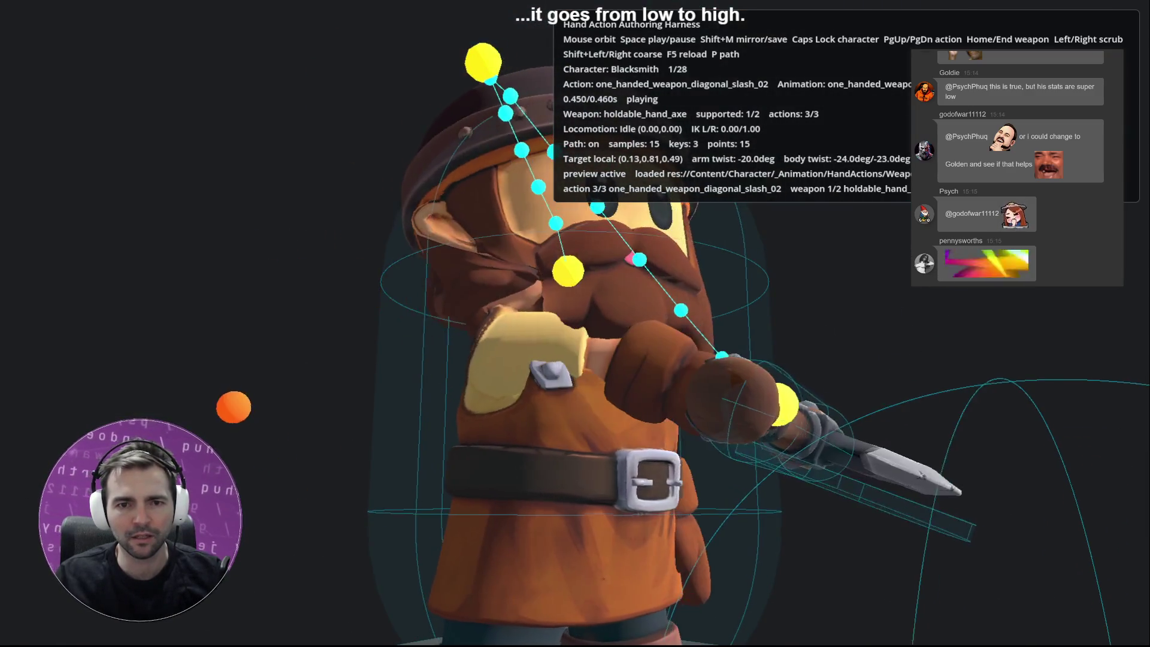
{"action": "mouse_move", "coordinate": [576, 323]}
{"action": "left_mouse_down"}
{"action": "mouse_move", "coordinate": [707, 336]}
{"action": "mouse_move", "coordinate": [707, 395]}
{"action": "mouse_move", "coordinate": [689, 359]}
{"action": "left_mouse_up"}
{"action": "mouse_move", "coordinate": [575, 324]}
{"action": "left_mouse_down"}
{"action": "mouse_move", "coordinate": [575, 377]}
{"action": "mouse_move", "coordinate": [575, 318]}
{"action": "left_mouse_up"}
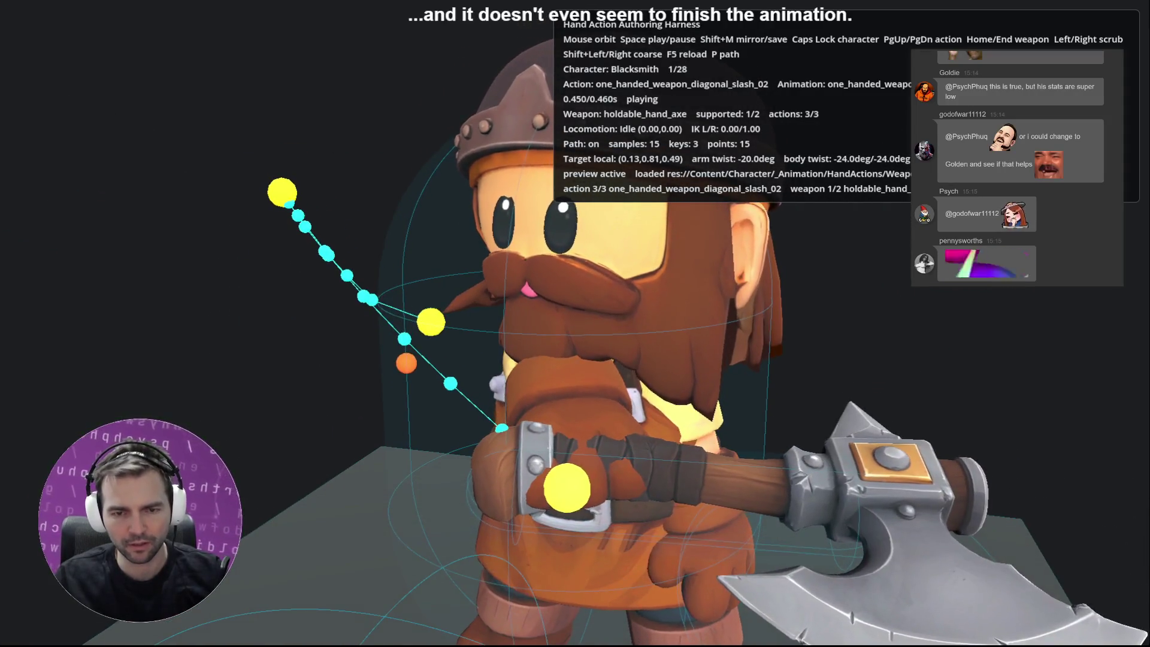
Step: Mirror the slash with Shift+M and back, then reload the changed slash scene from disk
{"action": "key", "text": "shift+m"}
{"action": "mouse_move", "coordinate": [575, 318]}
{"action": "left_mouse_down"}
{"action": "mouse_move", "coordinate": [575, 383]}
{"action": "mouse_move", "coordinate": [575, 291]}
{"action": "mouse_move", "coordinate": [455, 299]}
{"action": "left_mouse_up"}
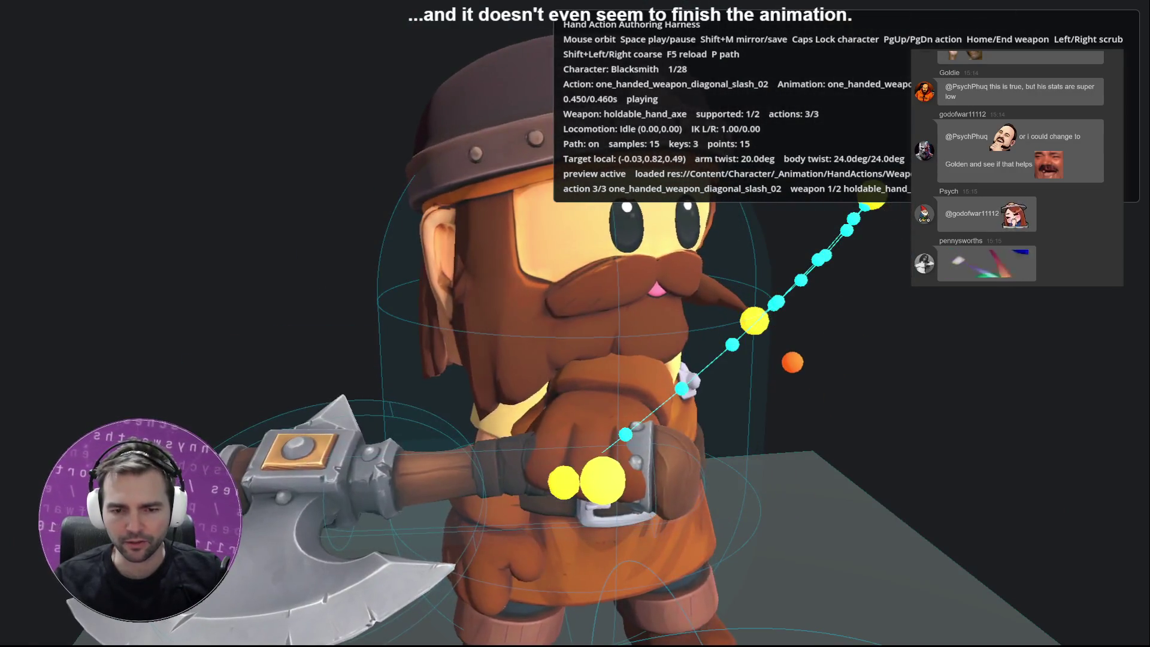
{"action": "key", "text": "shift+m"}
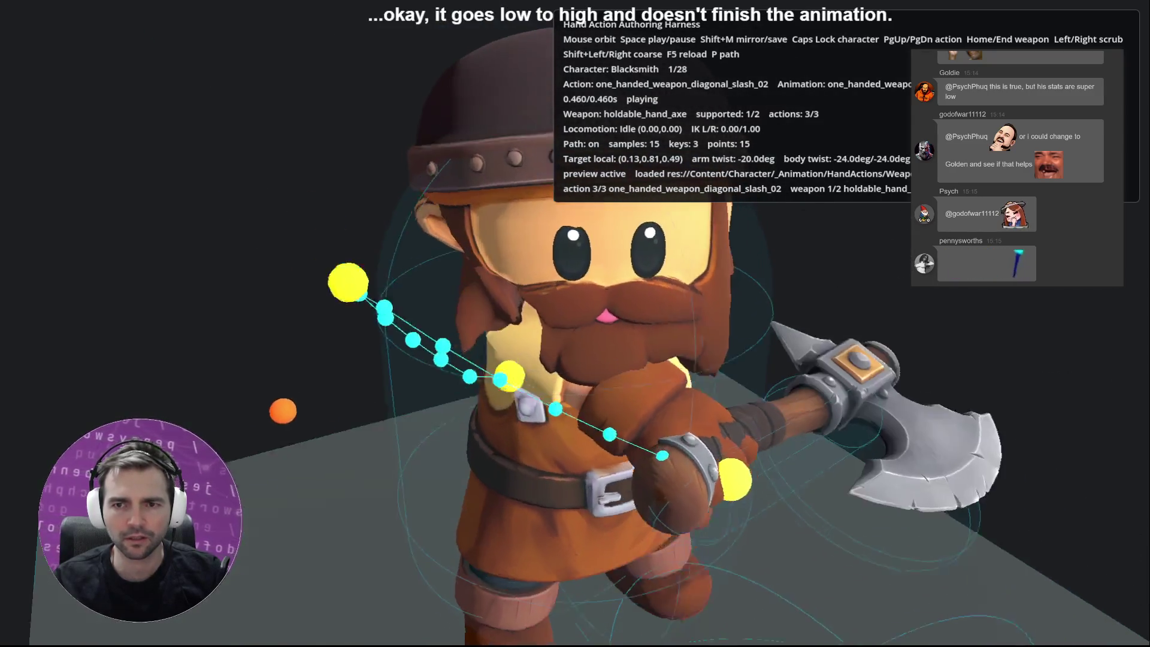
{"action": "key", "text": "alt+Tab"}
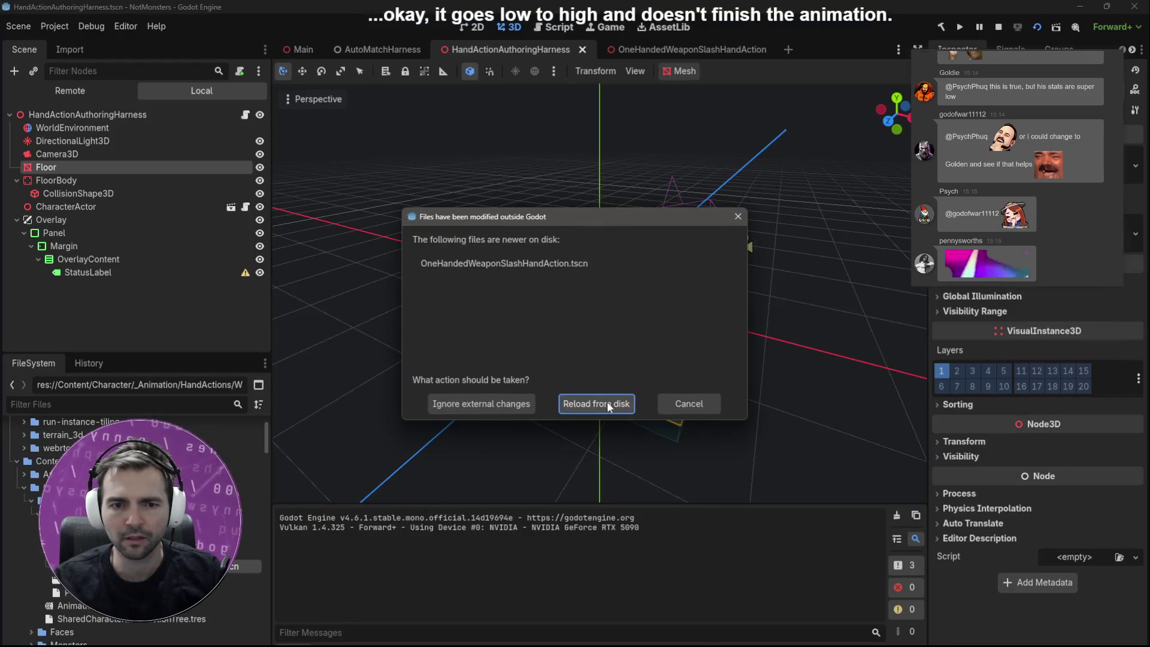
{"action": "left_click", "coordinate": [608, 405]}
Step: Open the OneHandedWeaponSlashHandAction AnimationPlayer with its tracks shown as Bezier curves
{"action": "left_click", "coordinate": [686, 48]}
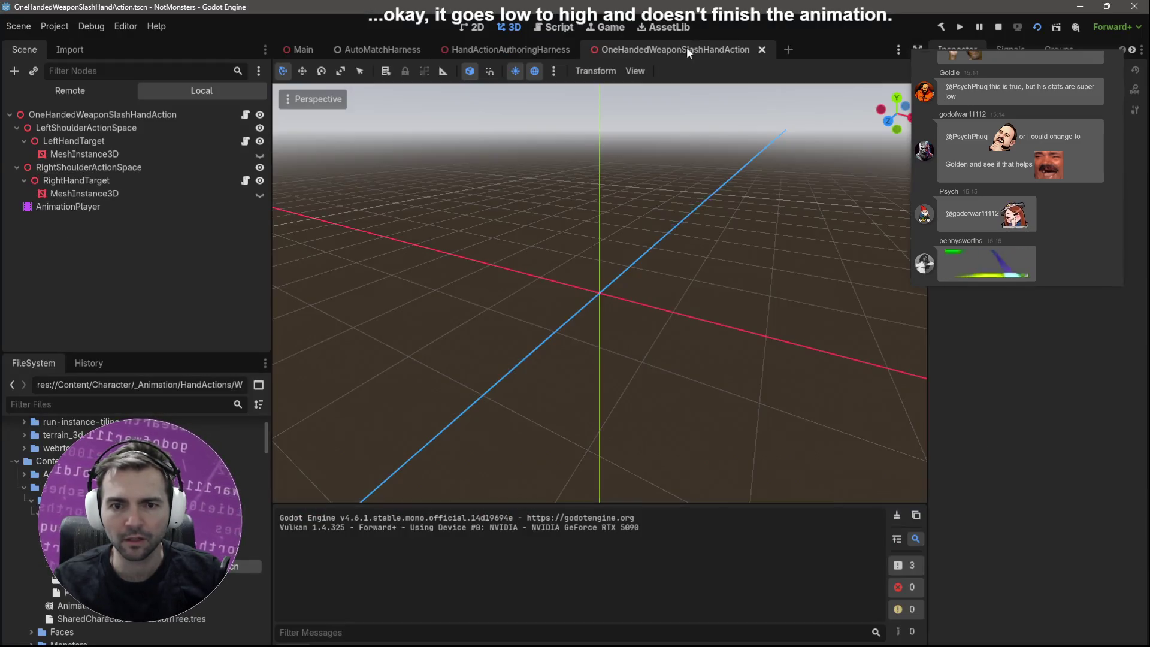
{"action": "left_click", "coordinate": [105, 208]}
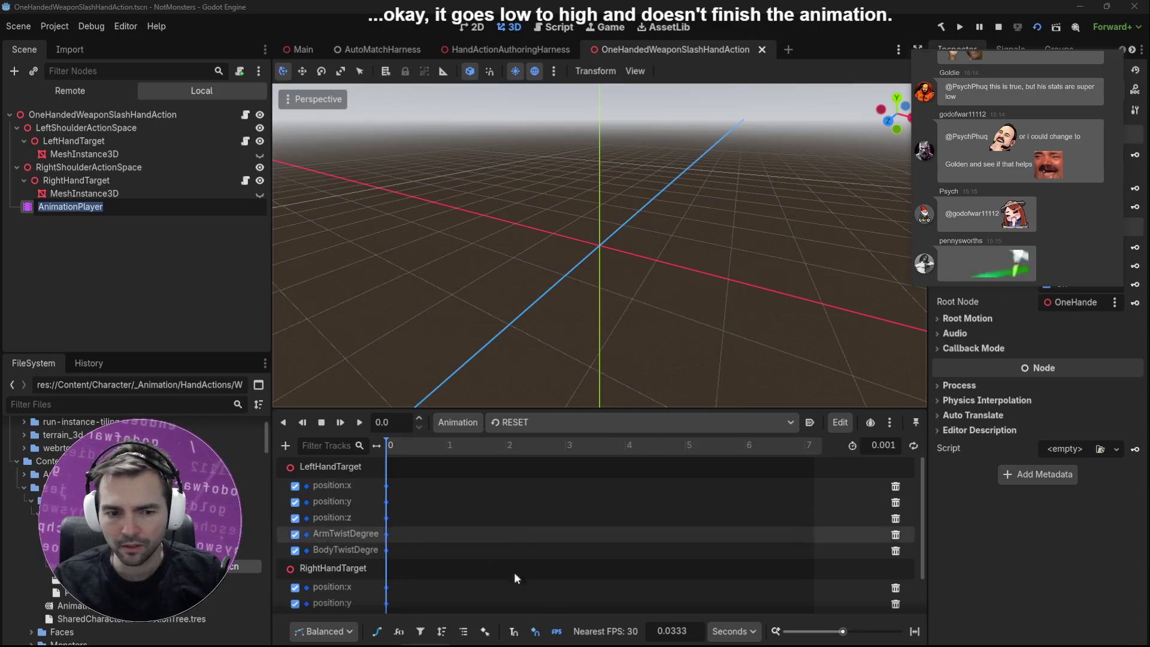
{"action": "left_click", "coordinate": [479, 645]}
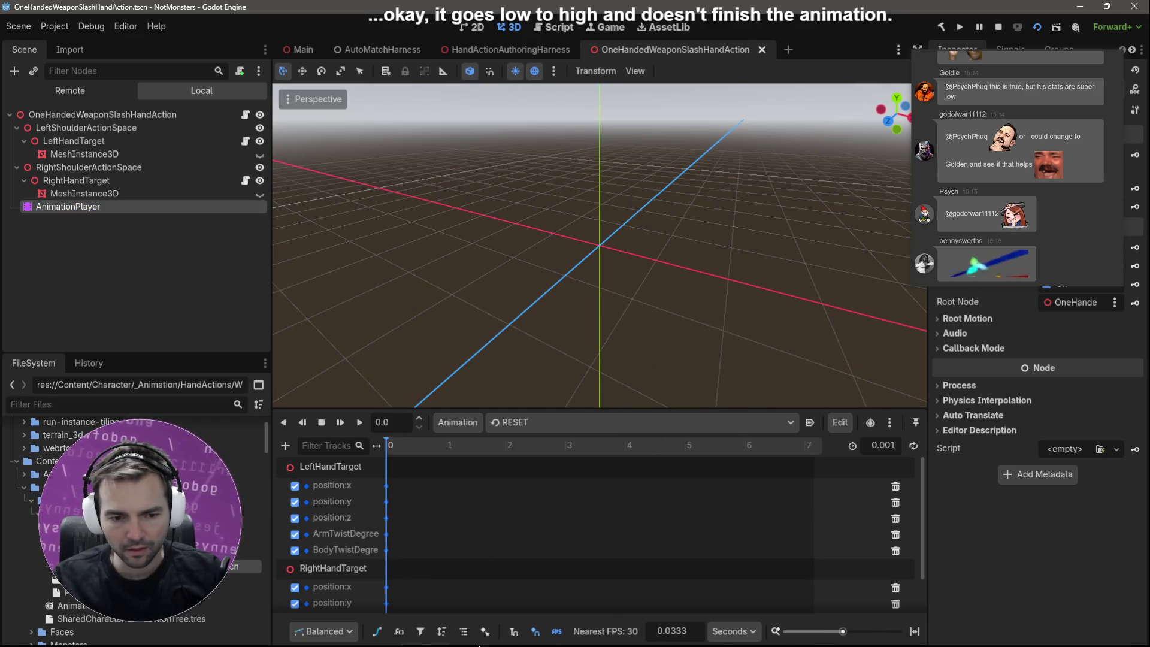
{"action": "left_click", "coordinate": [377, 632]}
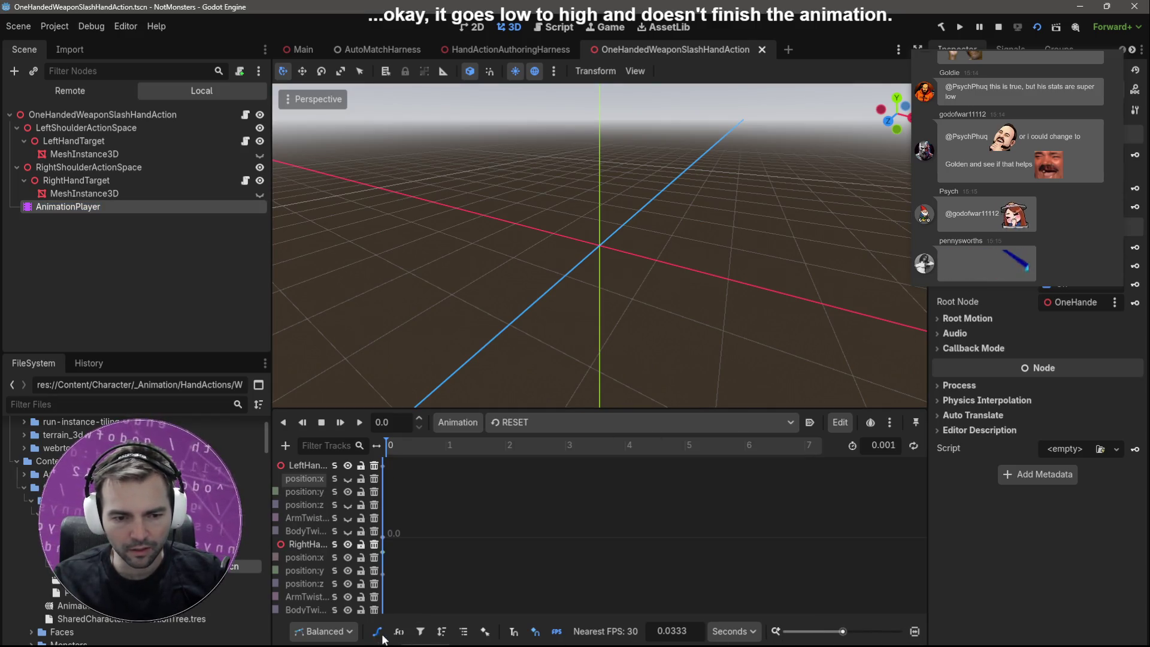
Step: Load one_handed_weapon_diagonal_slash_01_left, fit its curve to view, then return to the harness
{"action": "left_click", "coordinate": [515, 423]}
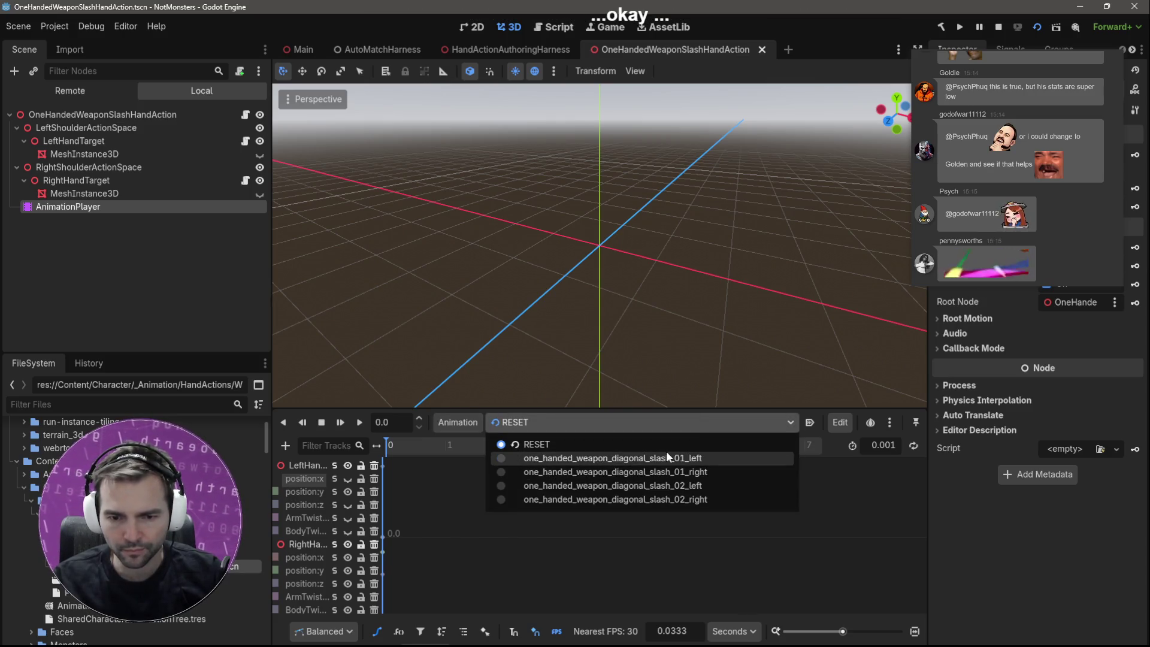
{"action": "left_click", "coordinate": [680, 459]}
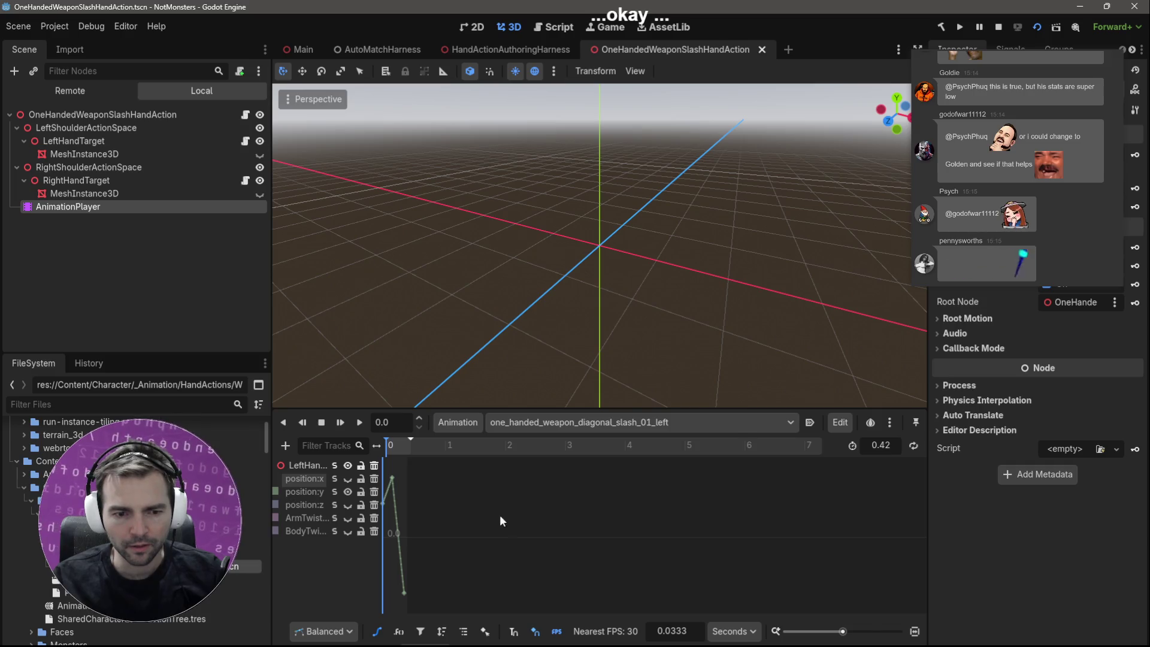
{"action": "key", "text": "f"}
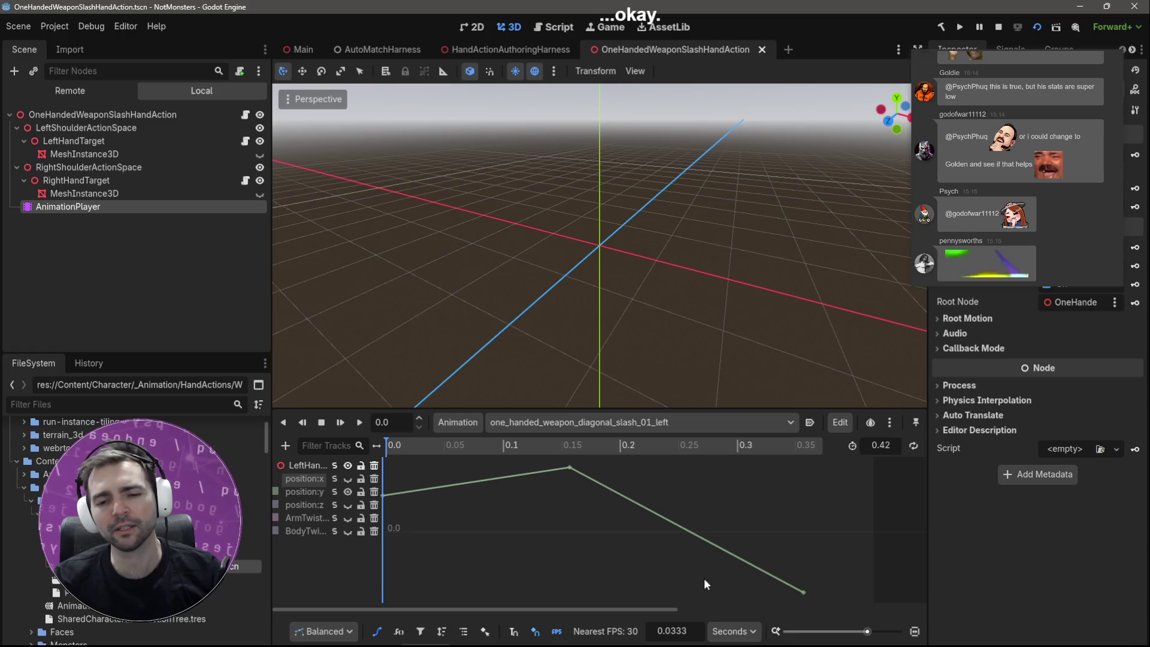
{"action": "key", "text": "alt+Tab"}
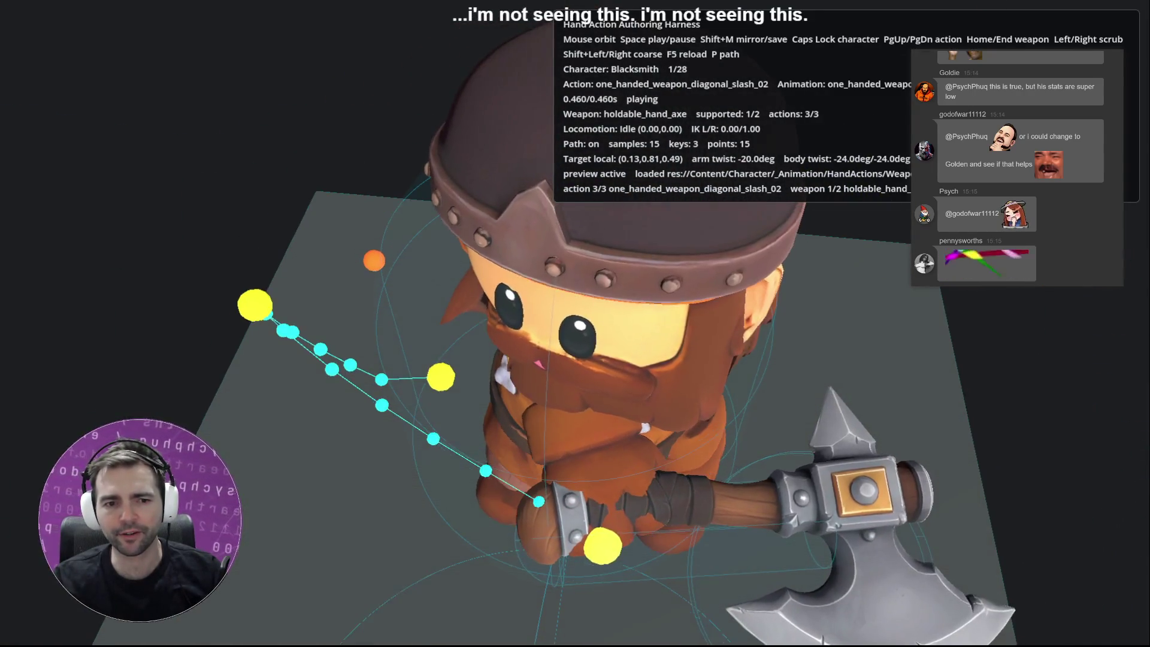
{"action": "key", "text": "alt+Tab"}
{"action": "key", "text": "alt+Tab"}
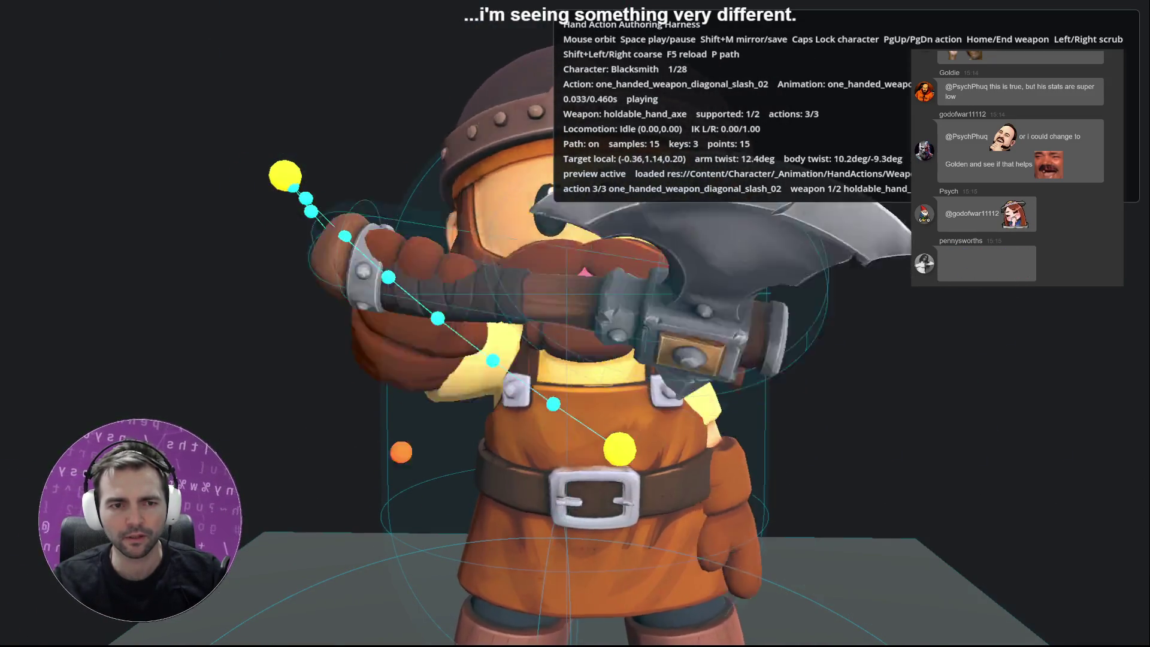
Step: Load one_handed_weapon_diagonal_slash_02_right in the editor's Animation dropdown
{"action": "key", "text": "alt+Tab"}
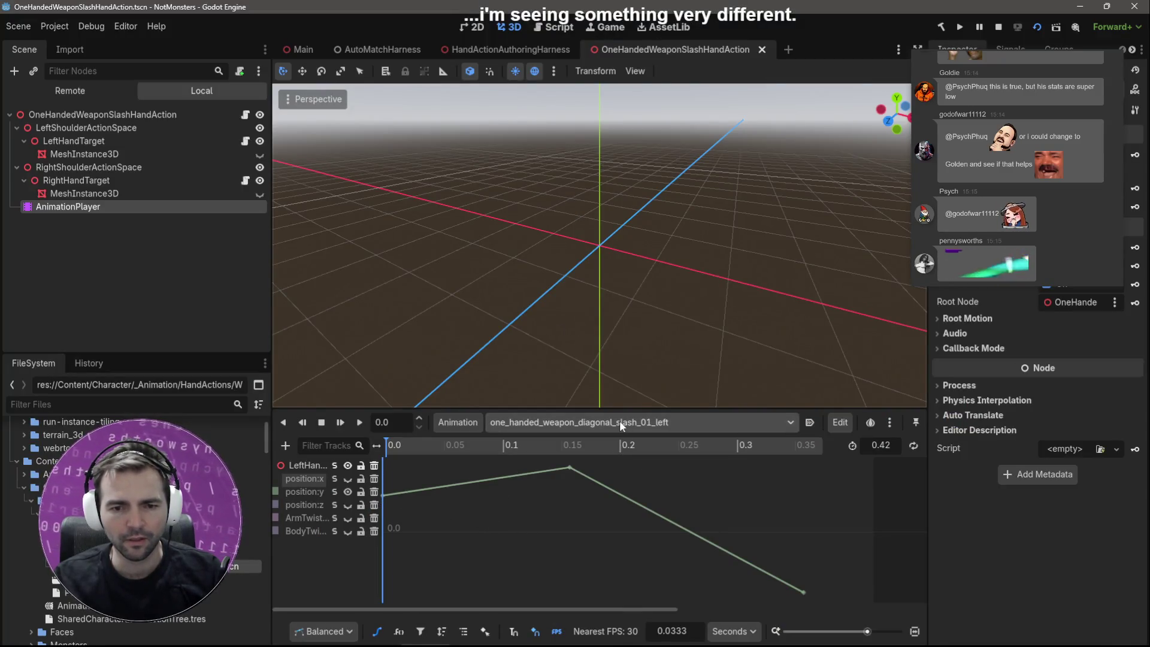
{"action": "key", "text": "alt+Tab"}
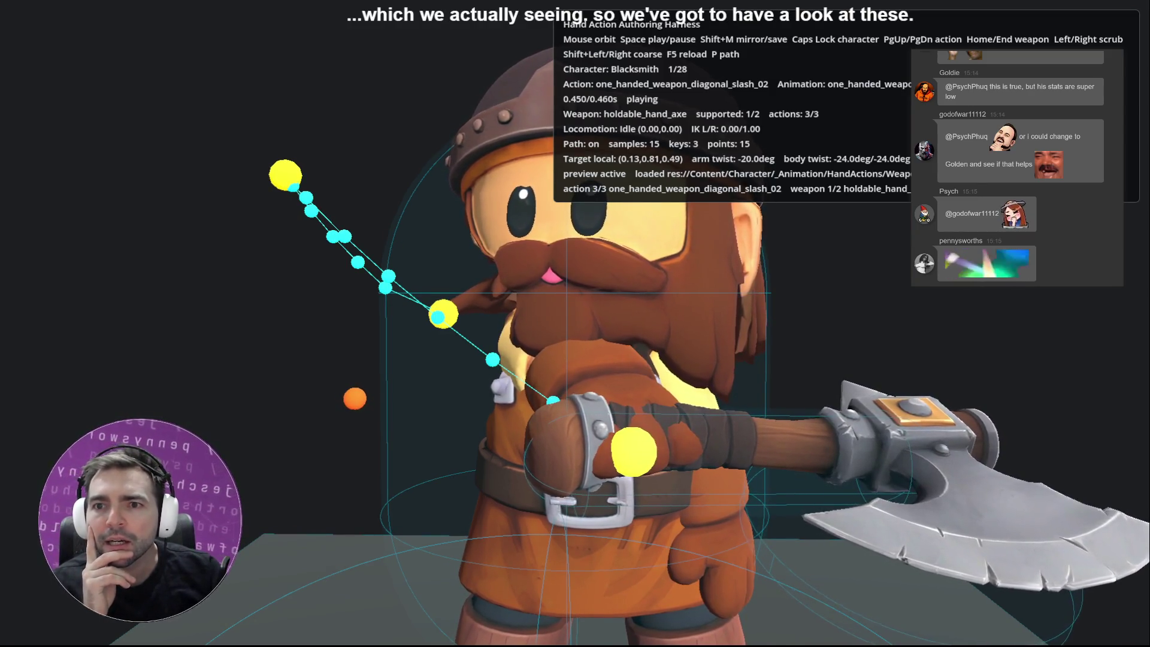
{"action": "key", "text": "alt+Tab"}
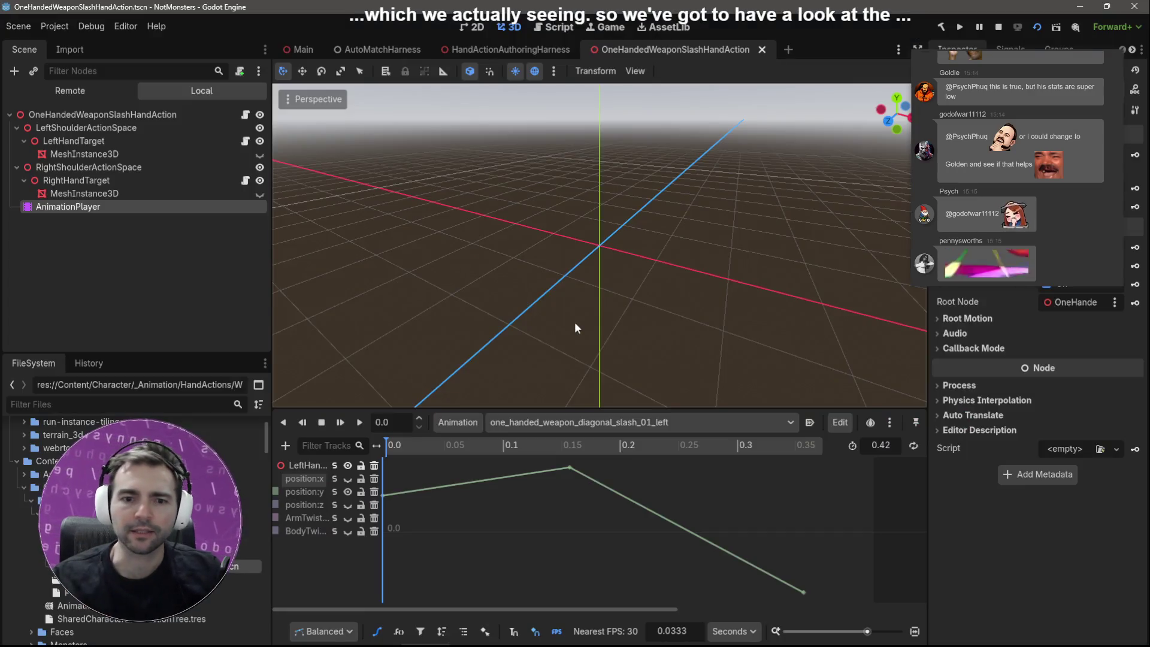
{"action": "left_click", "coordinate": [639, 422]}
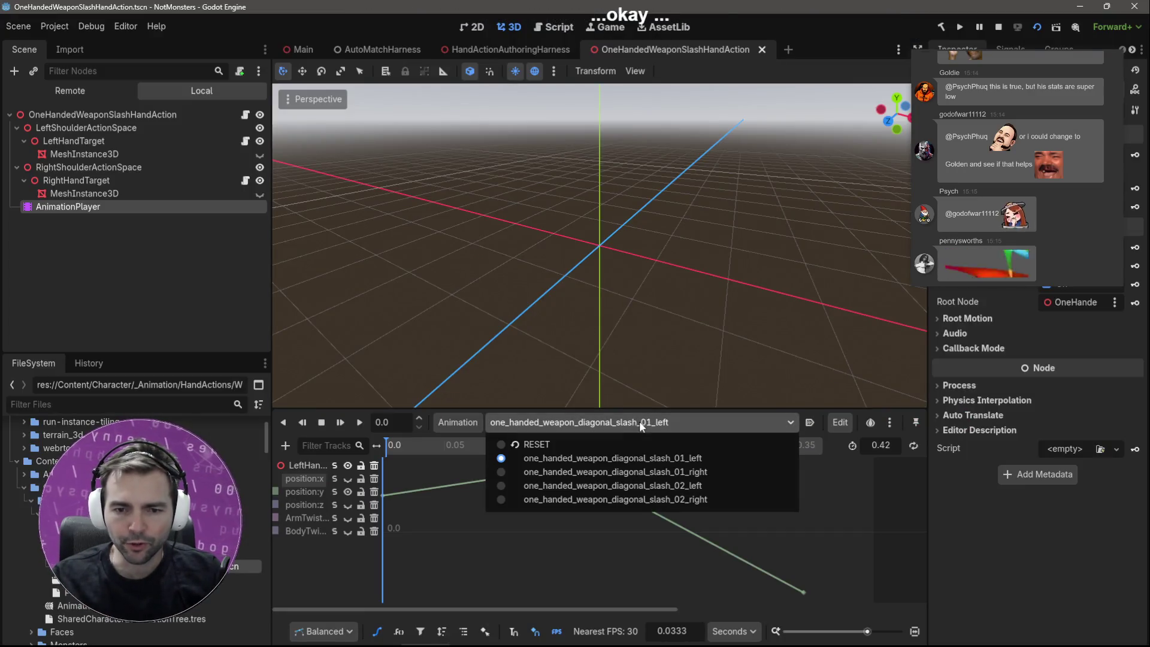
{"action": "left_click", "coordinate": [679, 497]}
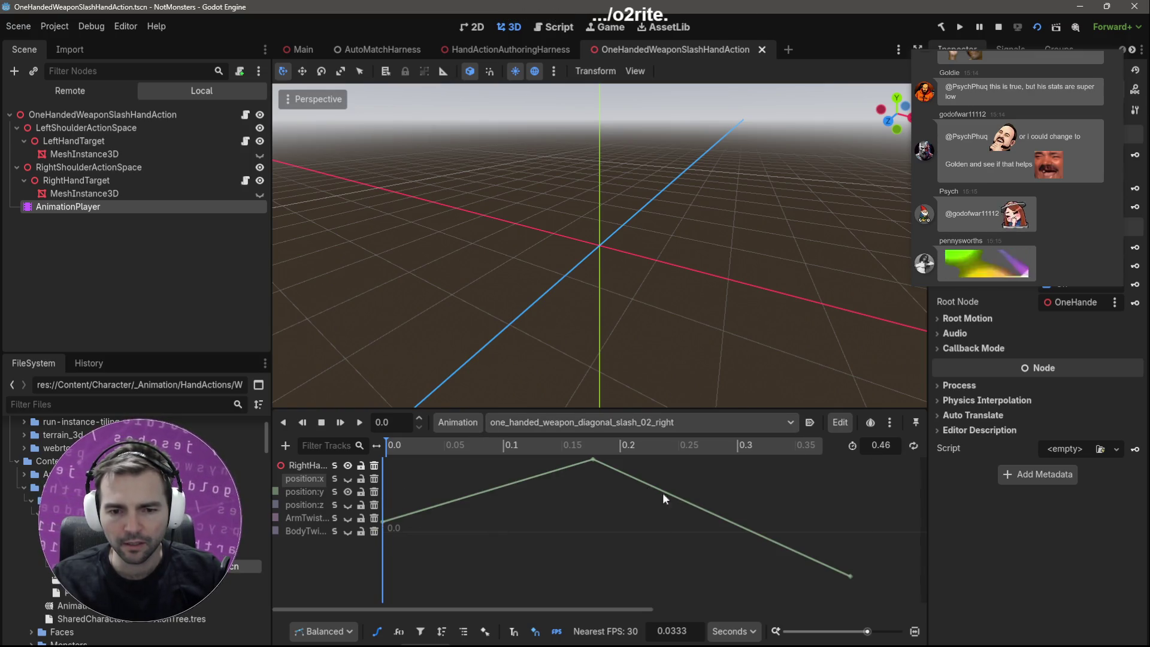
Step: Watch the slash in the harness, orbiting behind and in front of the Blacksmith, then bring up ChatGPT
{"action": "key", "text": "alt+Tab"}
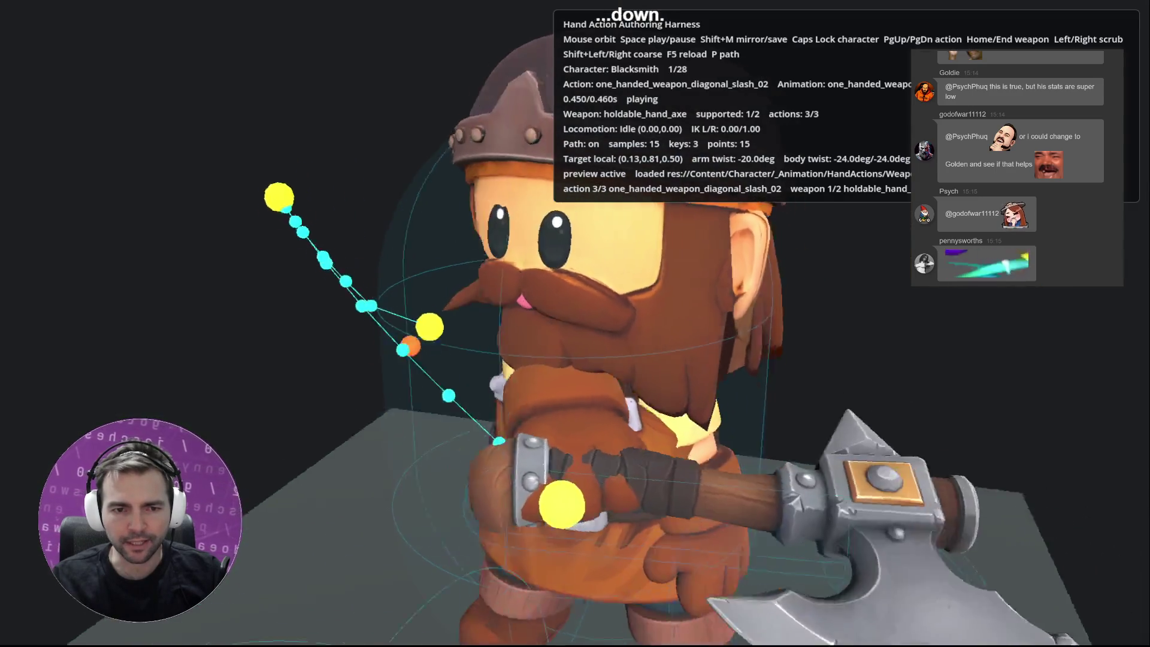
{"action": "key", "text": "alt+Tab"}
{"action": "key", "text": "alt+Tab"}
{"action": "left_click_drag", "start_coordinate": [575, 324], "coordinate": [605, 327]}
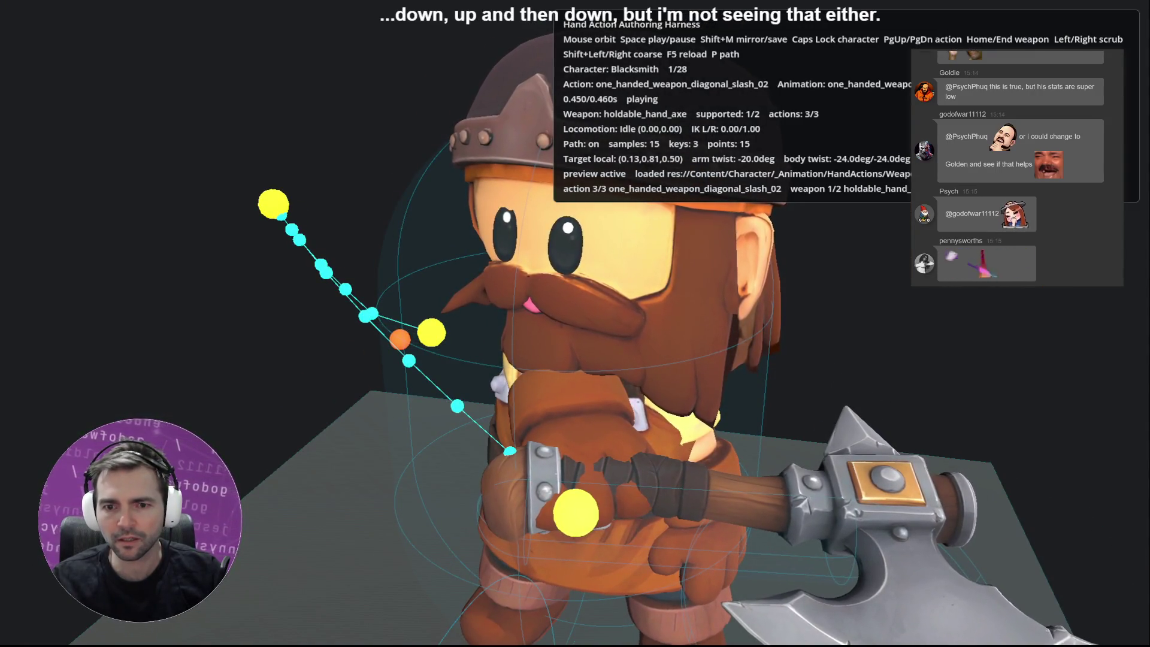
{"action": "key", "text": "alt+Tab"}
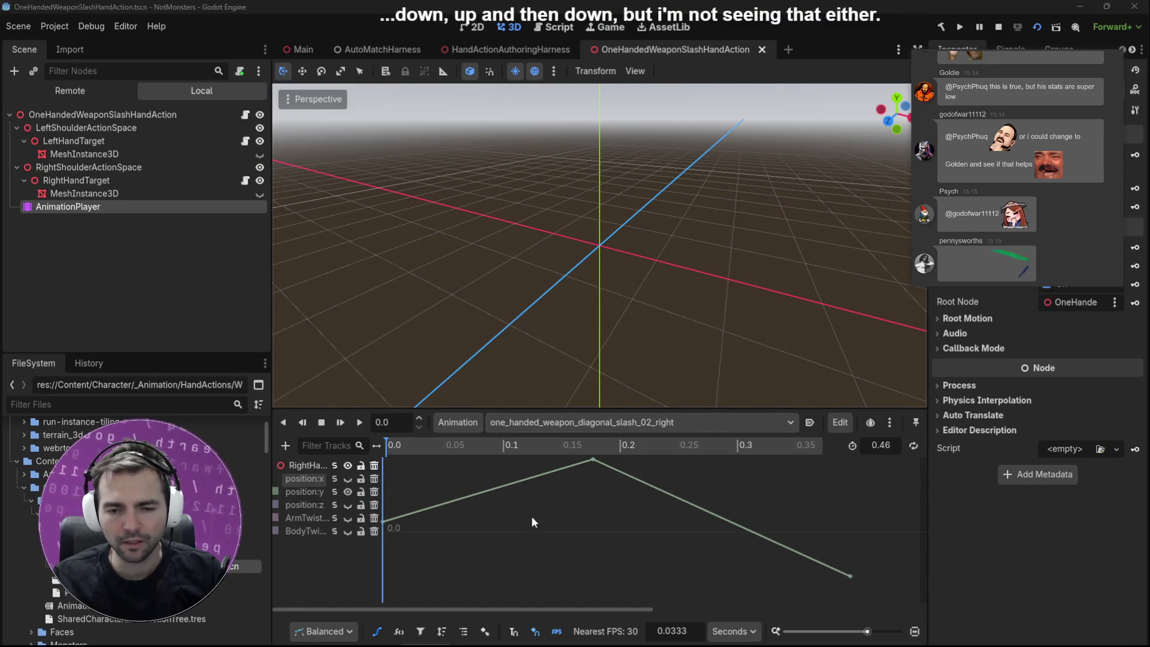
{"action": "key", "text": "alt+Tab"}
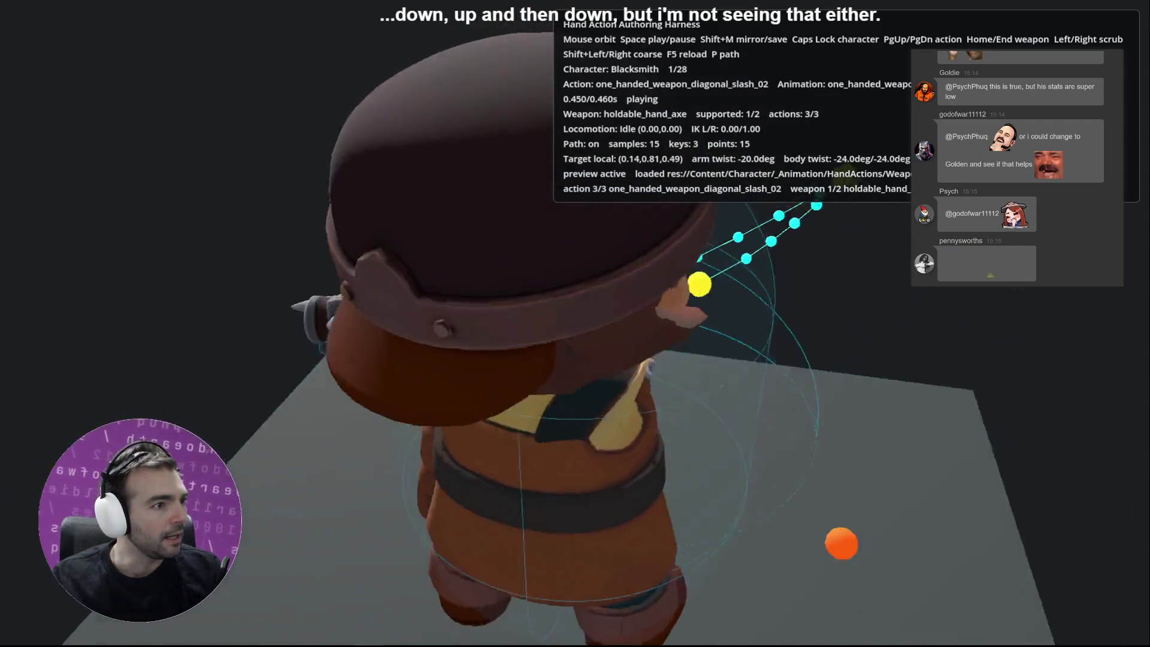
{"action": "left_click_drag", "start_coordinate": [575, 324], "coordinate": [611, 293]}
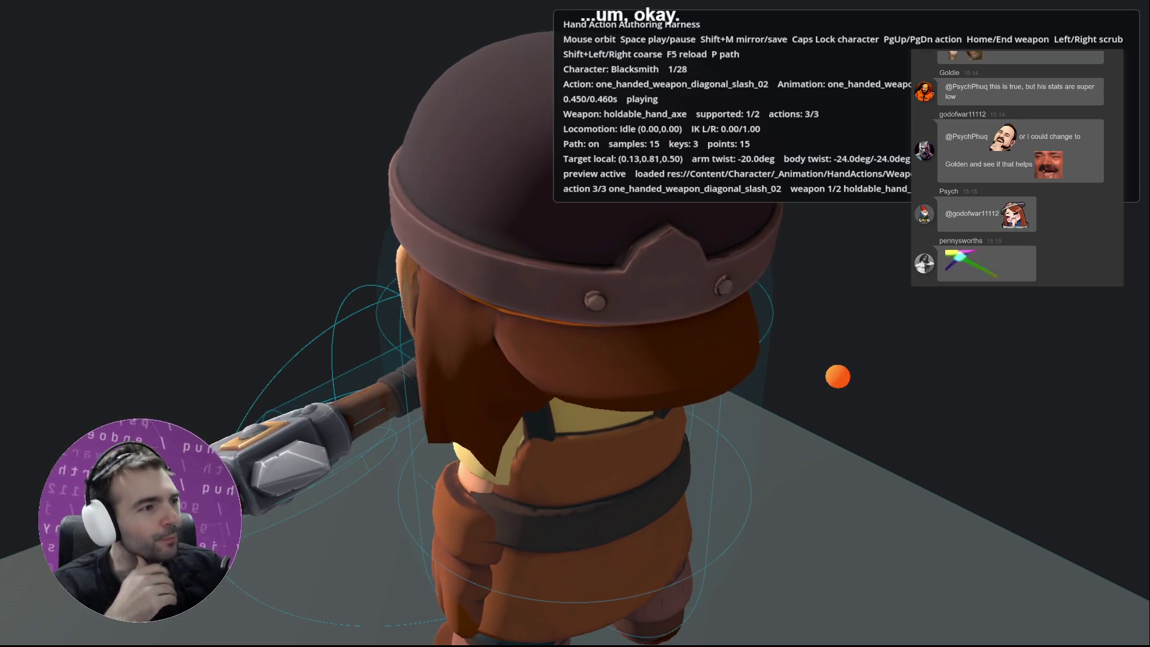
{"action": "left_click_drag", "start_coordinate": [575, 324], "coordinate": [264, 294]}
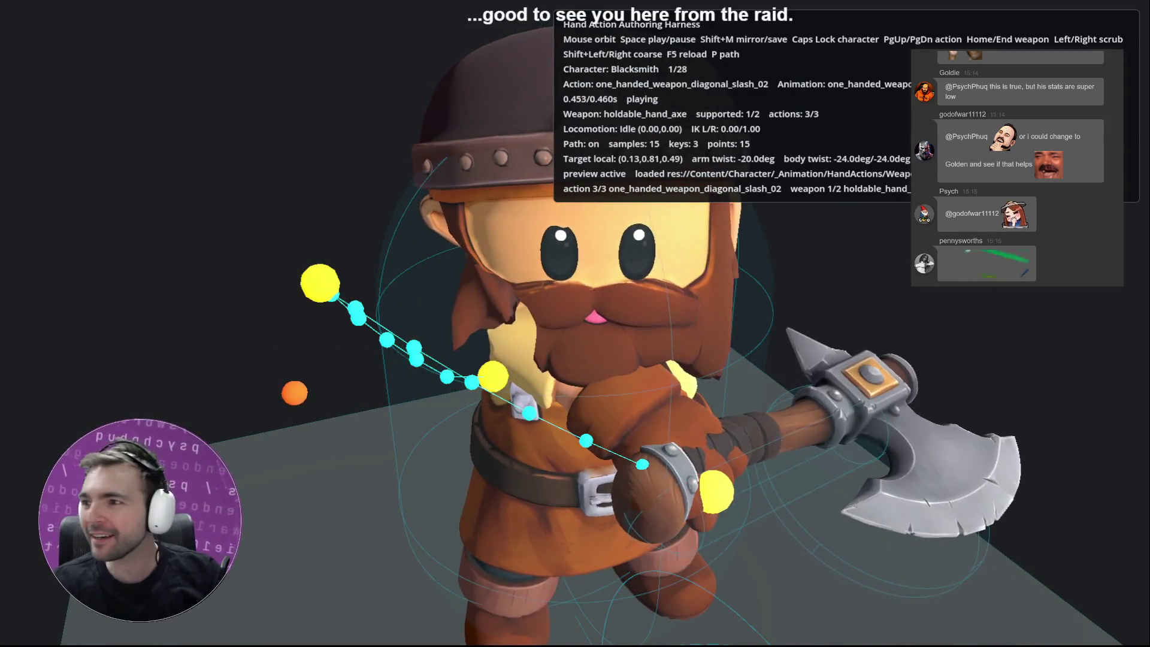
{"action": "key", "text": "alt+Tab"}
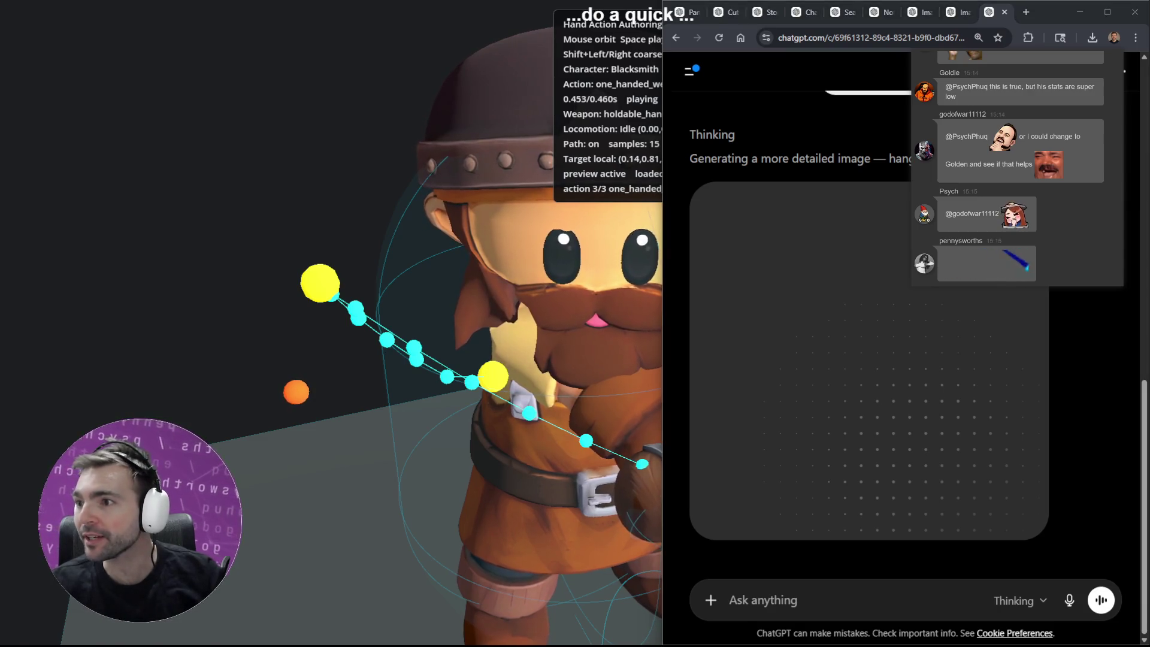
Step: Pause the Front to Back run in Based BLINK's Run Detail
{"action": "key", "text": "alt+Tab"}
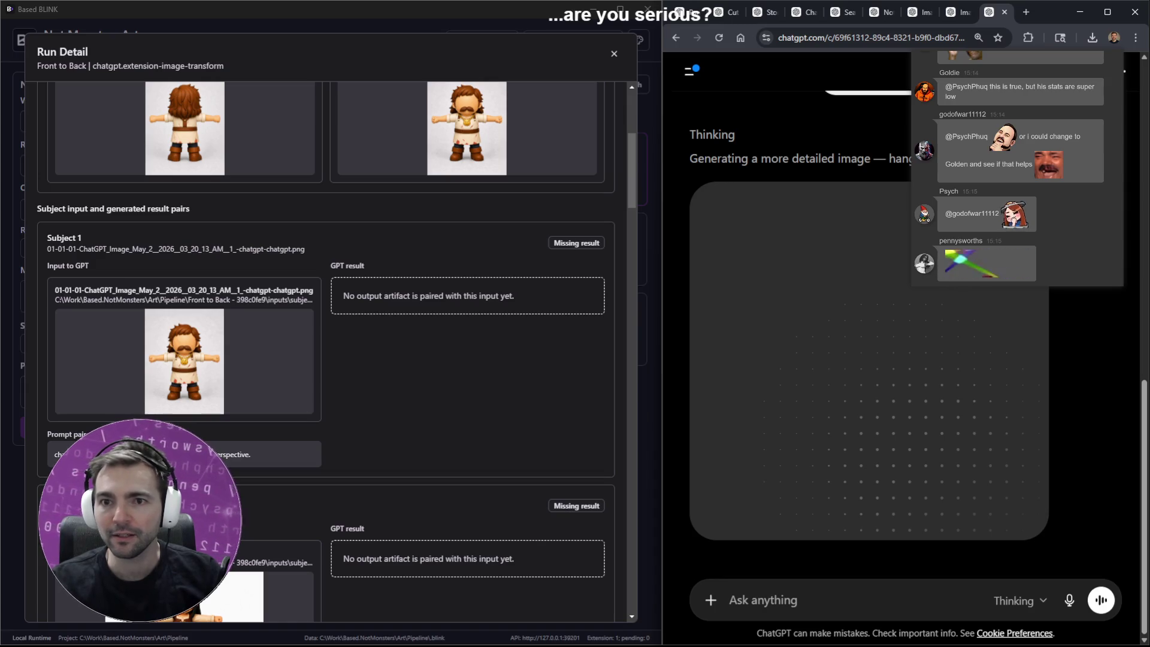
{"action": "scroll", "coordinate": [552, 260], "scroll_direction": "up", "scroll_amount": 5}
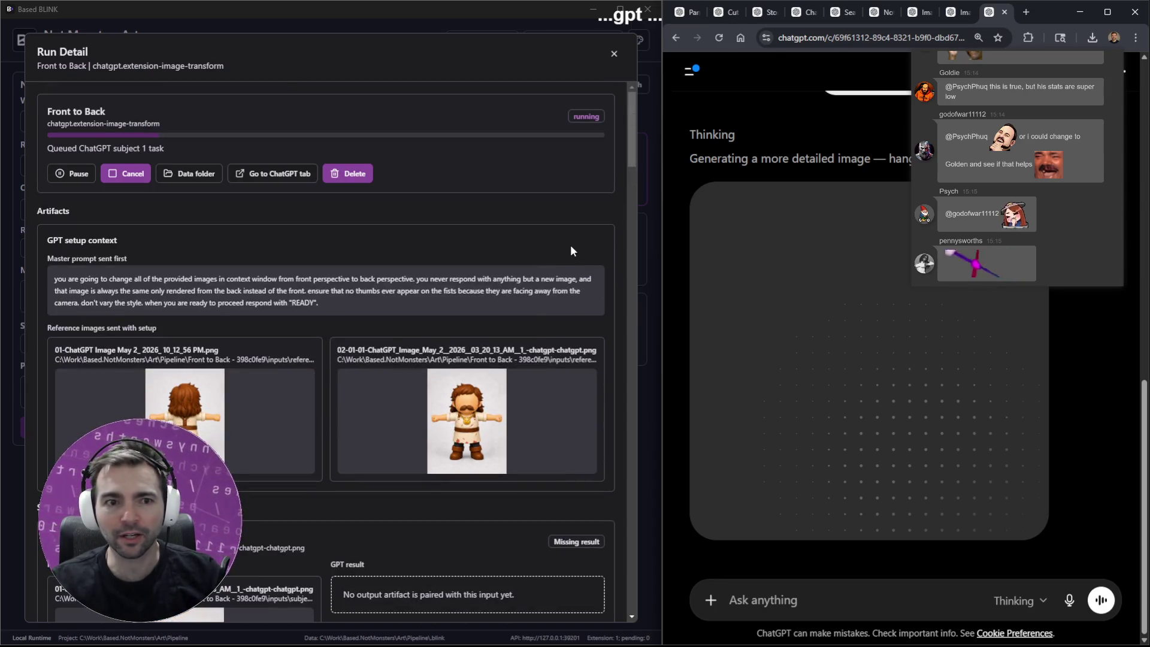
{"action": "left_click", "coordinate": [74, 175]}
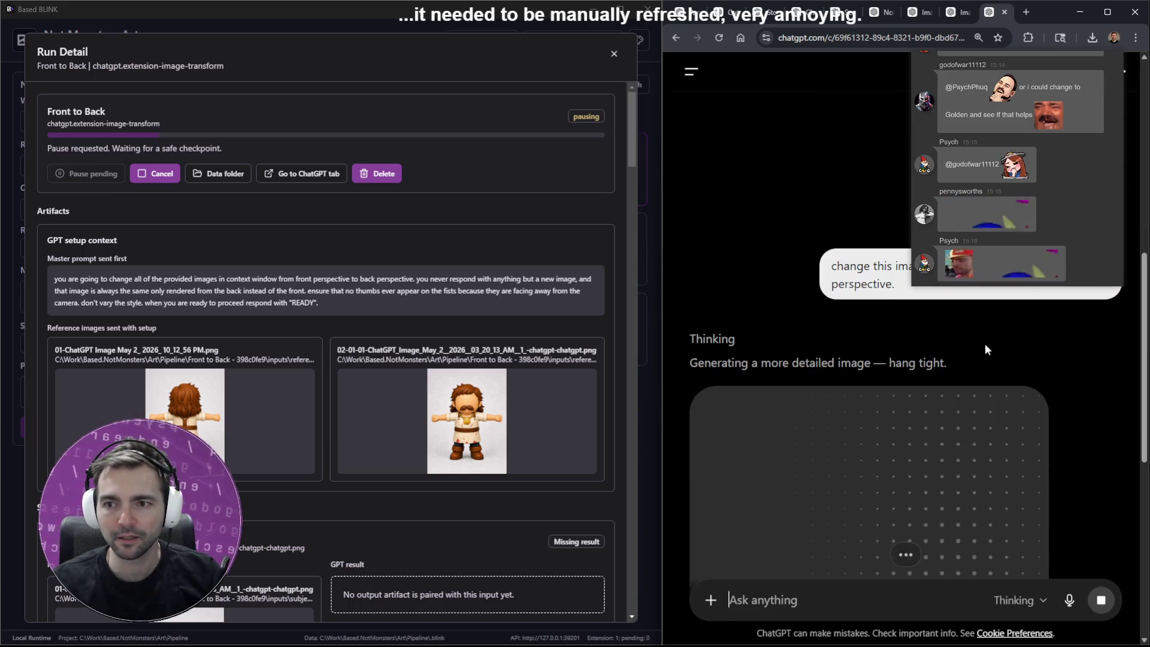
Step: Copy ChatGPT's generated back-view image of the bearded character and switch to tldraw
{"action": "scroll", "coordinate": [985, 344], "scroll_direction": "up", "scroll_amount": 5}
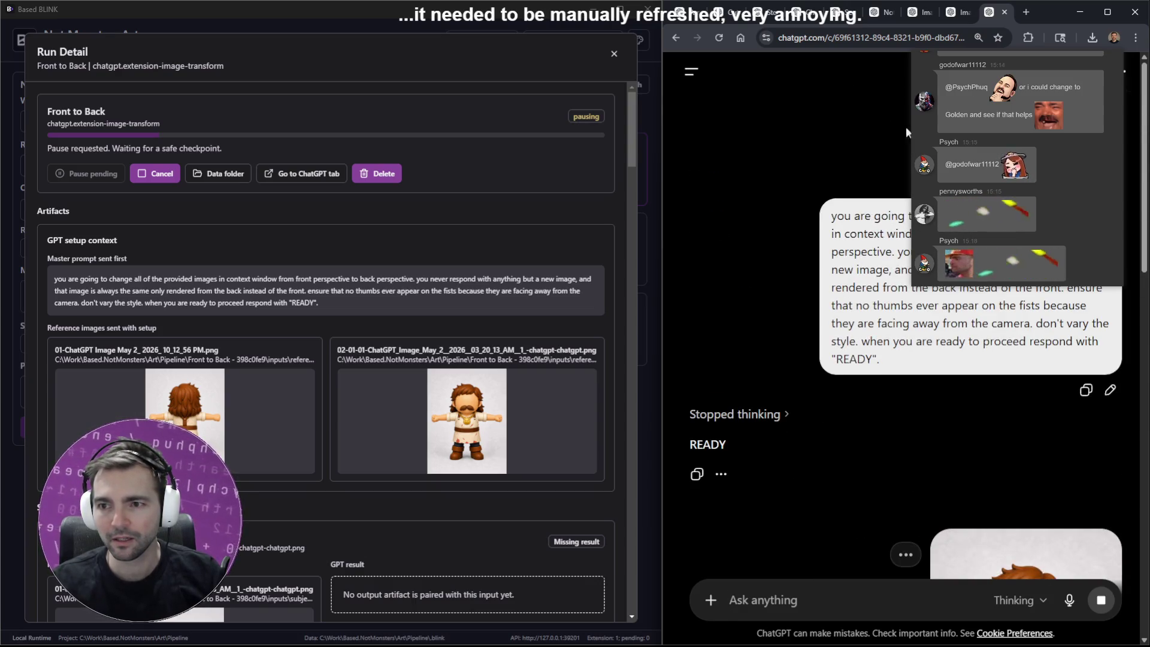
{"action": "right_click", "coordinate": [933, 287]}
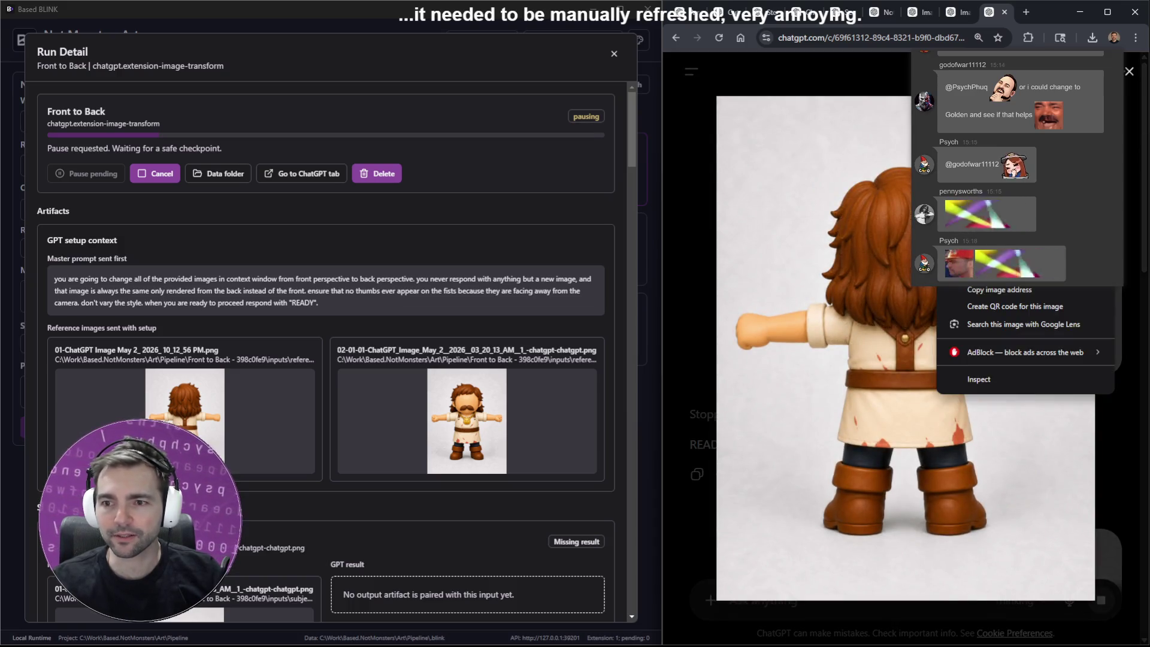
{"action": "left_click", "coordinate": [965, 318]}
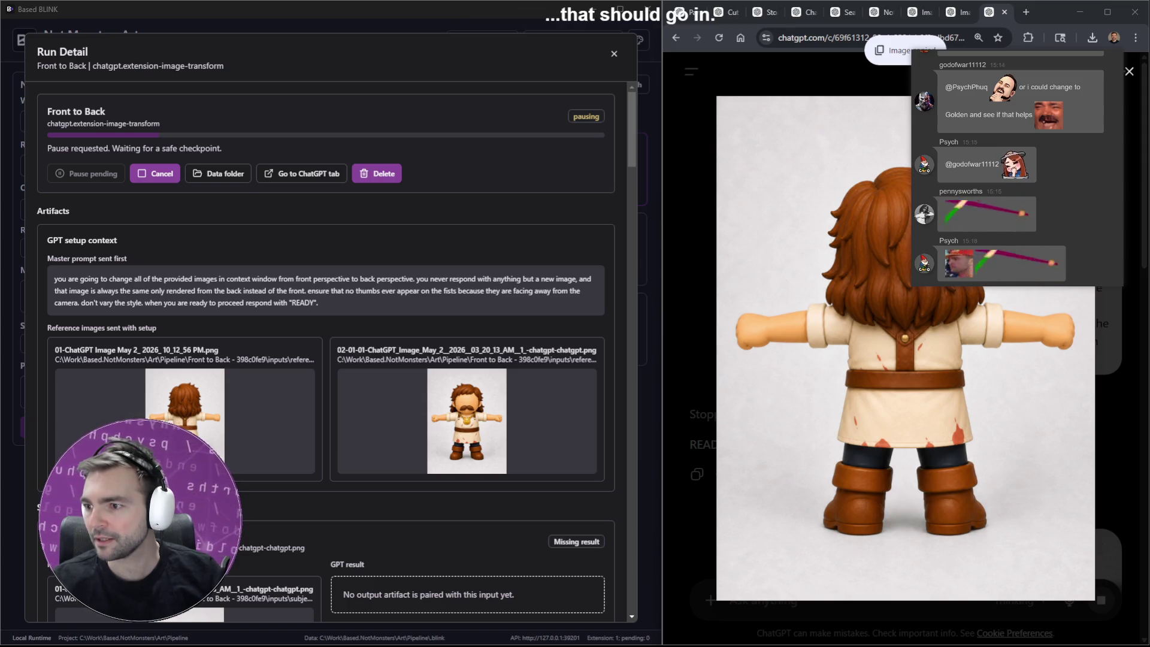
{"action": "key", "text": "alt+Tab"}
{"action": "scroll", "coordinate": [655, 411], "scroll_direction": "down", "scroll_amount": 3}
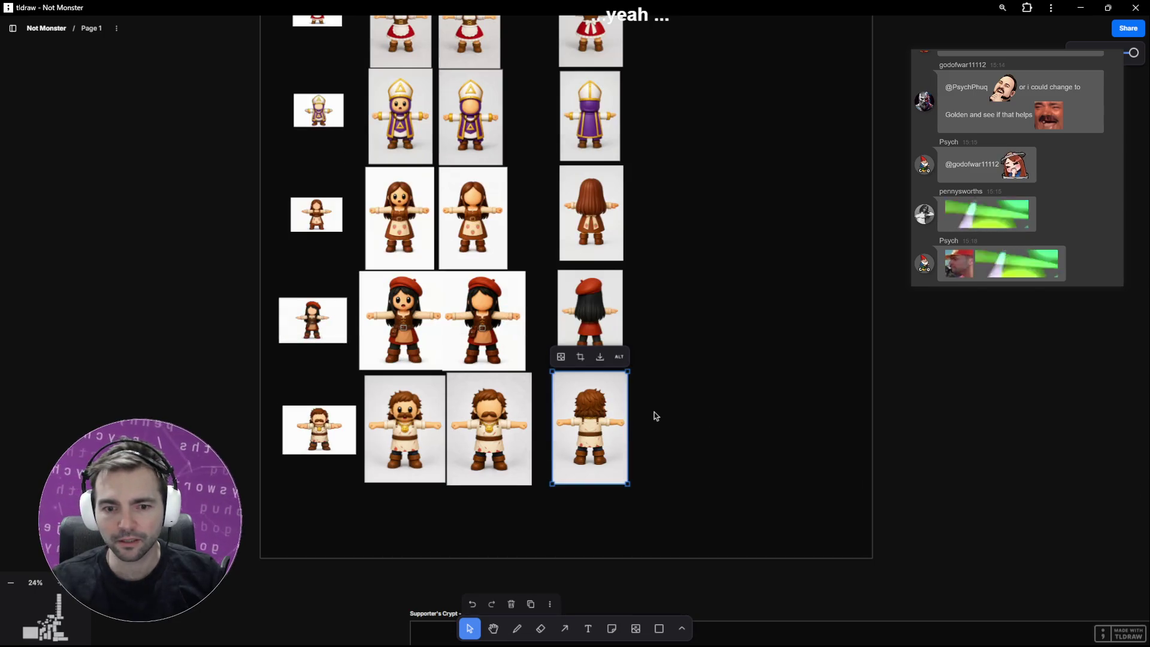
Step: Replace the bearded character's old back view with the pasted image, sized and placed in its row
{"action": "key", "text": "Delete"}
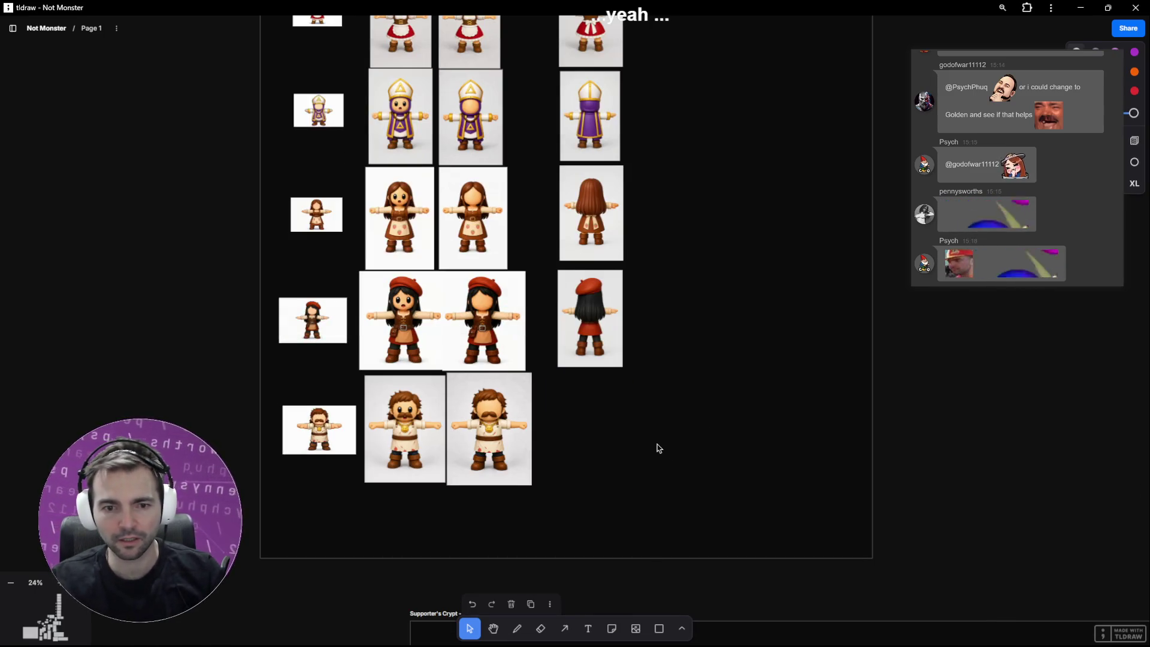
{"action": "key", "text": "ctrl+v"}
{"action": "left_click_drag", "start_coordinate": [473, 195], "coordinate": [573, 326]}
{"action": "left_click_drag", "start_coordinate": [607, 375], "coordinate": [570, 424]}
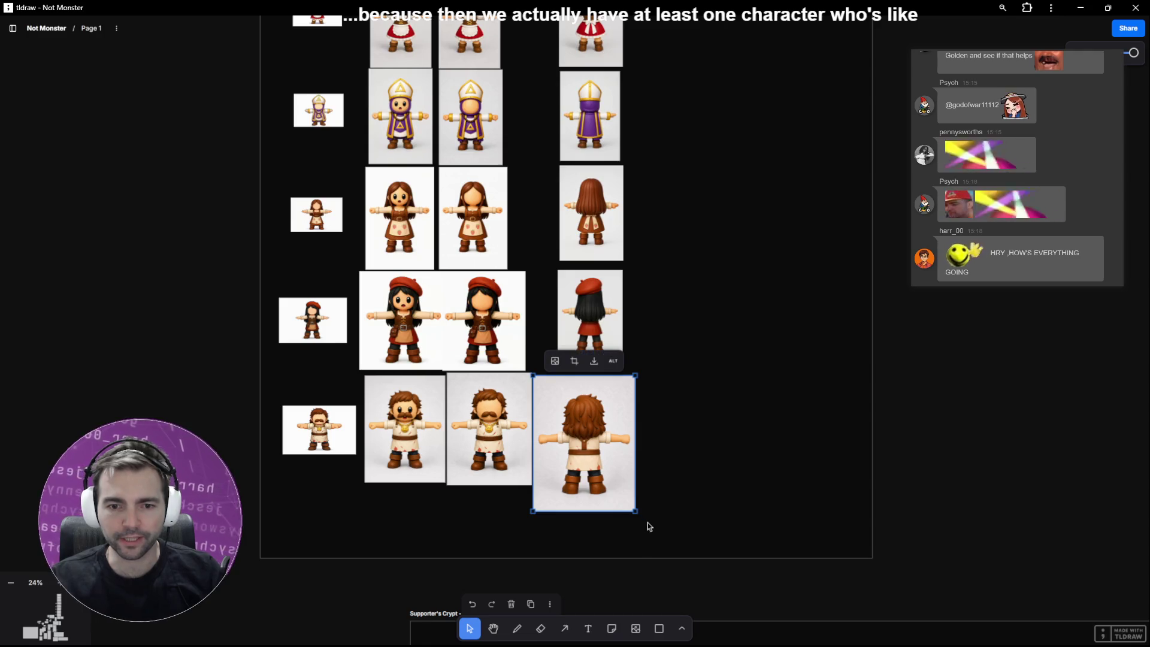
{"action": "left_click_drag", "start_coordinate": [632, 513], "coordinate": [615, 485]}
{"action": "left_click_drag", "start_coordinate": [619, 377], "coordinate": [623, 377]}
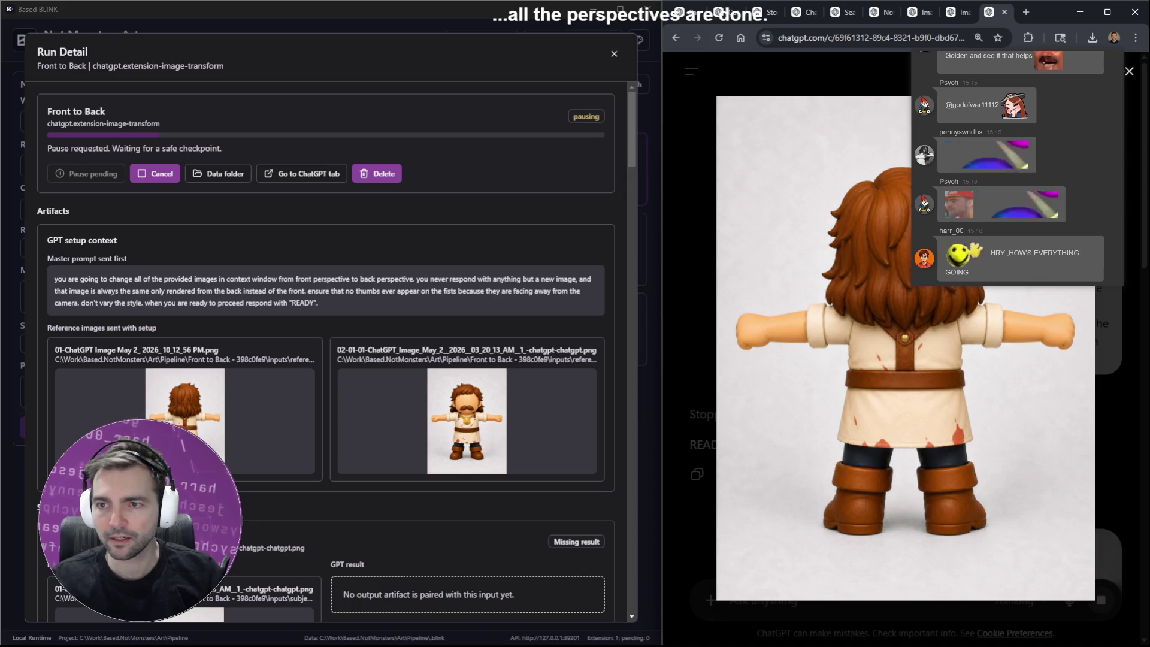
{"action": "left_click", "coordinate": [1128, 72]}
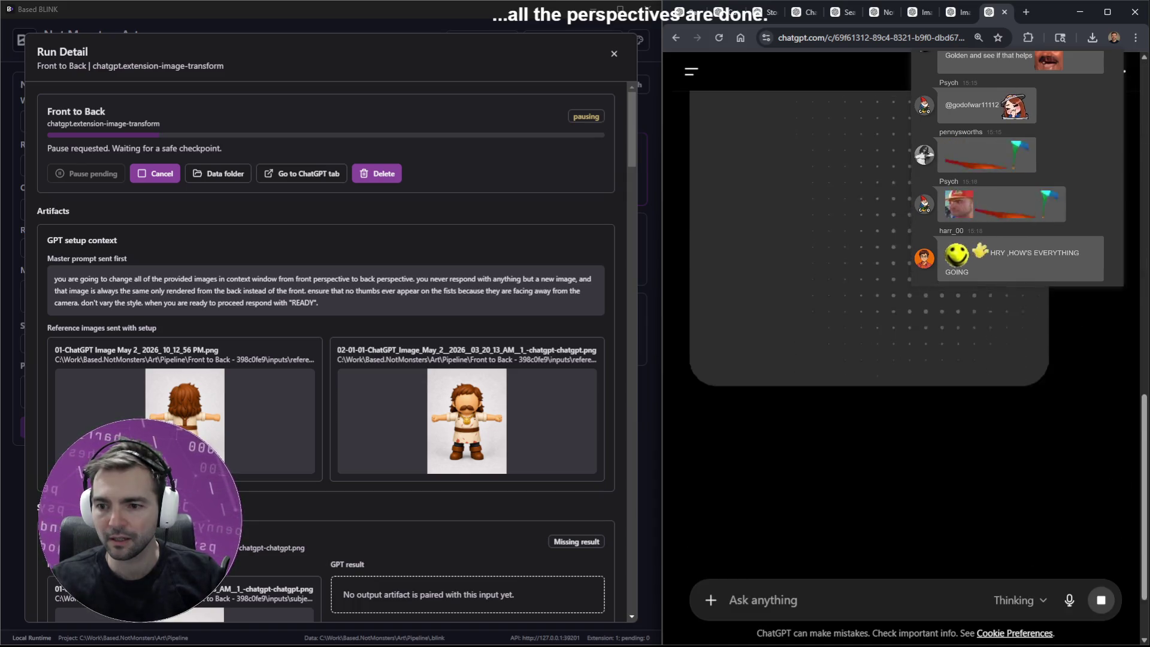
Step: Bring BLINK's Front to Back run details forward, then return to the tldraw board
{"action": "scroll", "coordinate": [1055, 318], "scroll_direction": "down", "scroll_amount": 1}
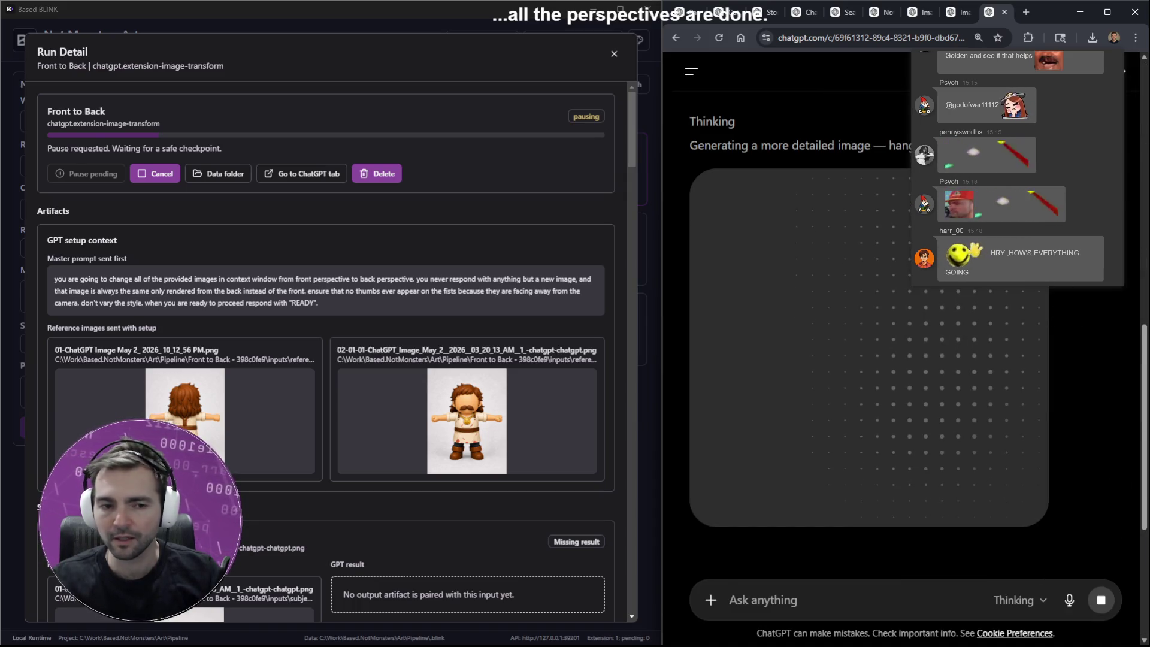
{"action": "left_click", "coordinate": [100, 172]}
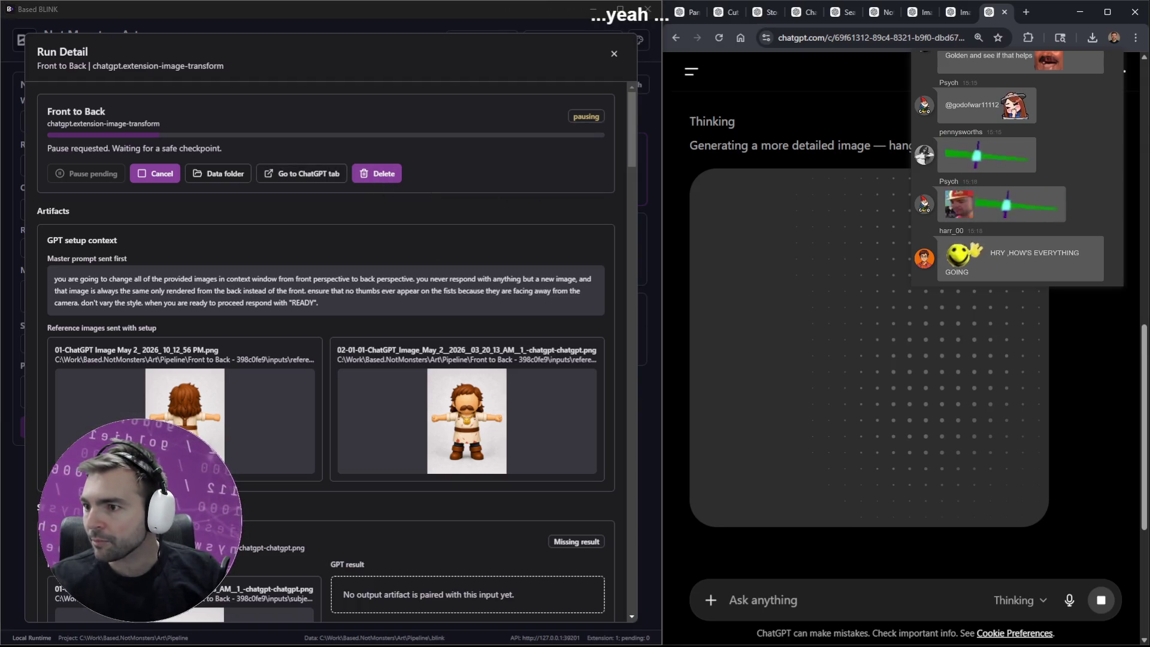
{"action": "key", "text": "alt+Tab"}
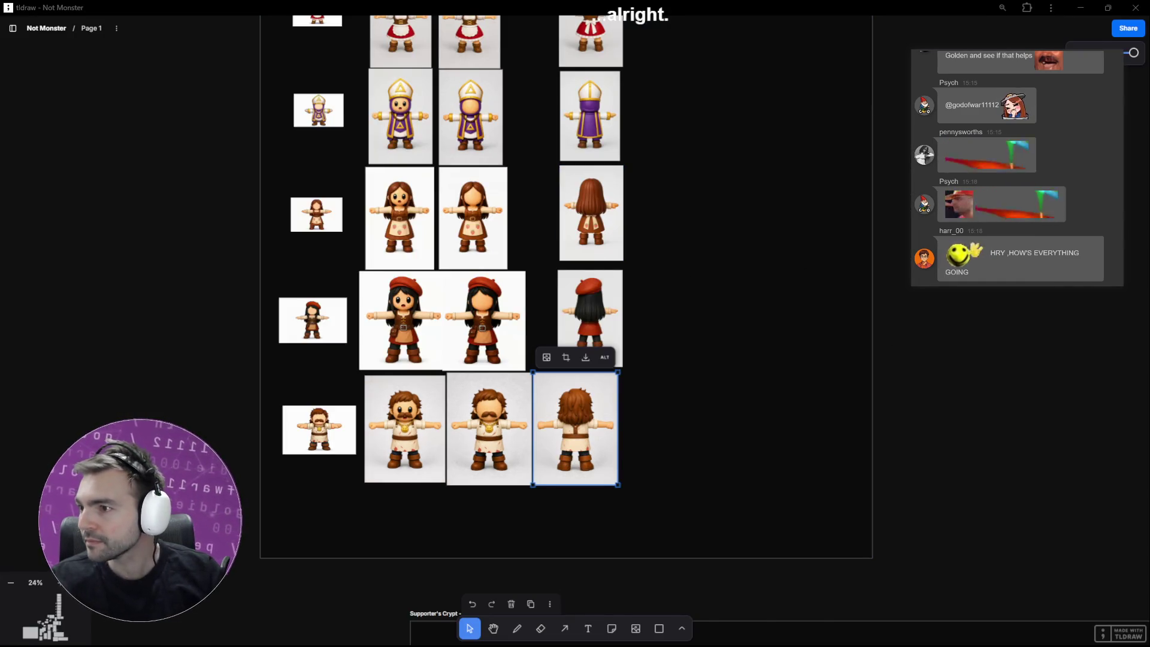
Step: Switch from the tldraw board to the Codex CLI terminal
{"action": "key", "text": "alt+Tab"}
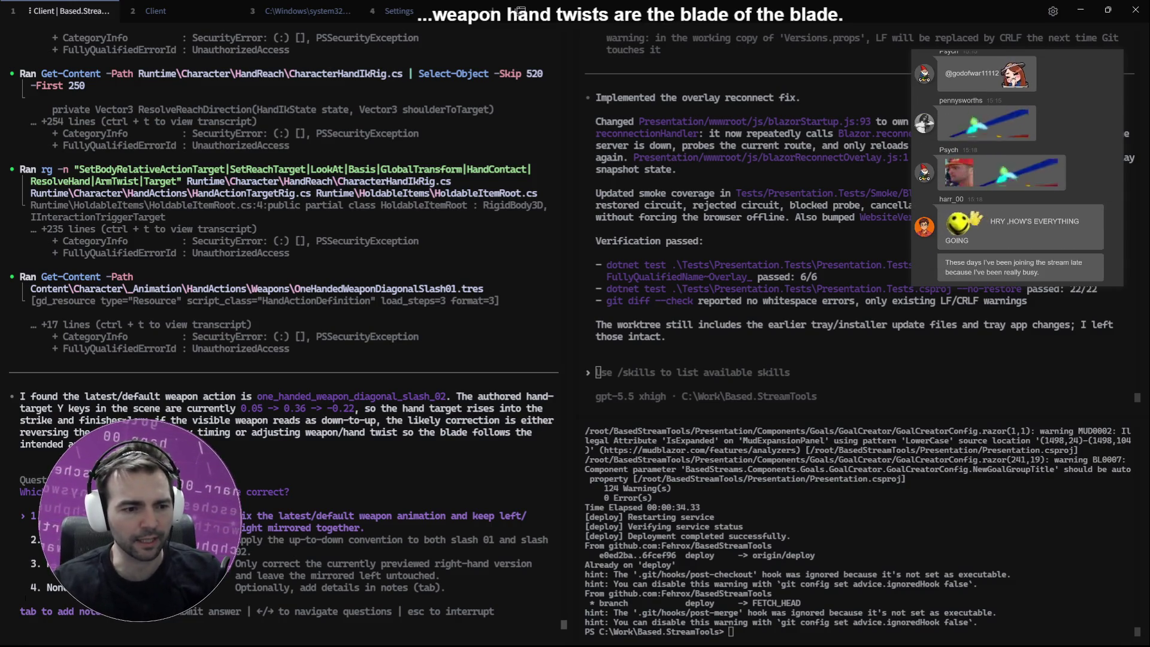
Step: Answer question 1 with None of the above, dictating that both hands' slash starts low and rises
{"action": "key", "text": "Down"}
{"action": "key", "text": "Down"}
{"action": "key", "text": "Down"}
{"action": "key", "text": "Tab"}
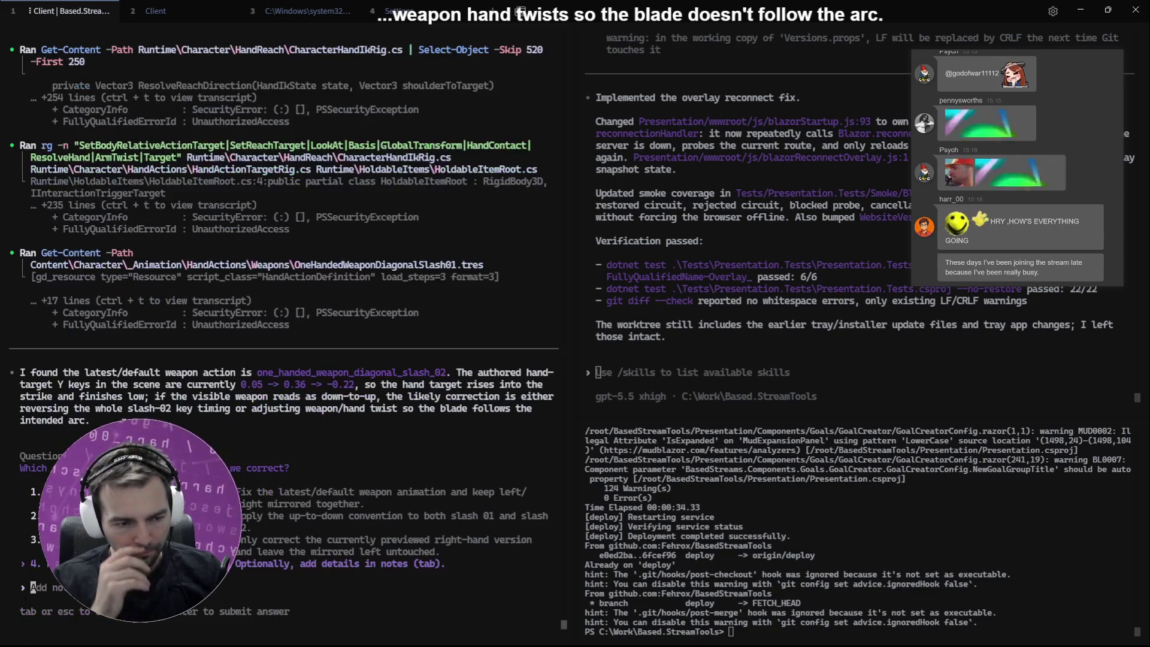
{"action": "key", "text": "super+h"}
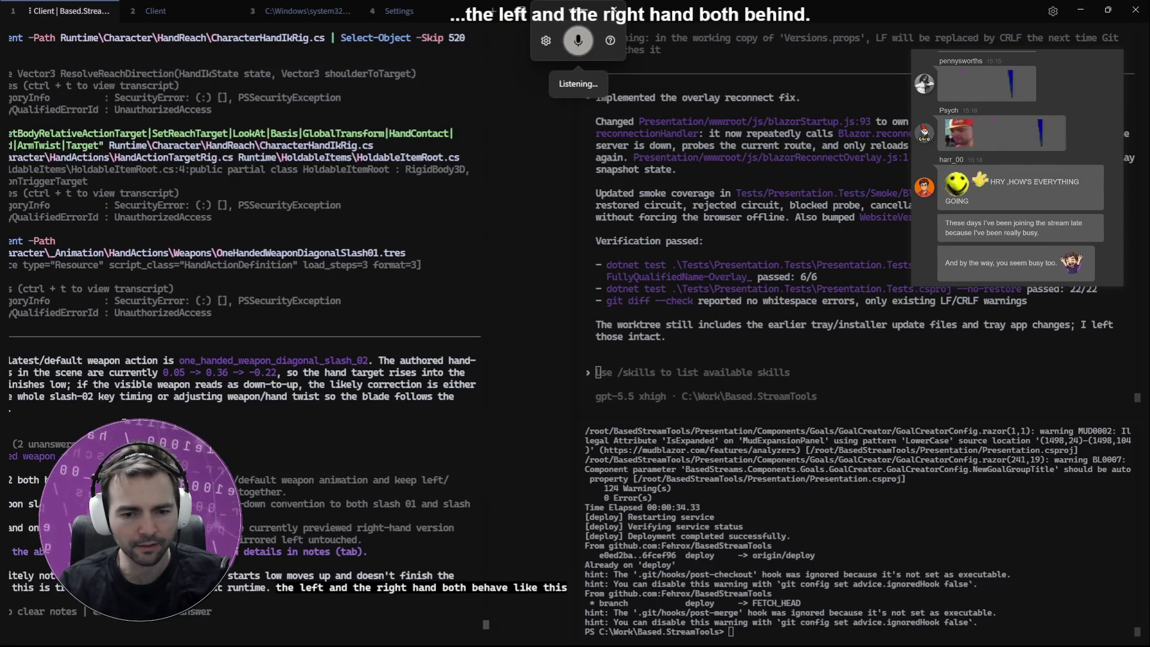
{"action": "key", "text": "Return"}
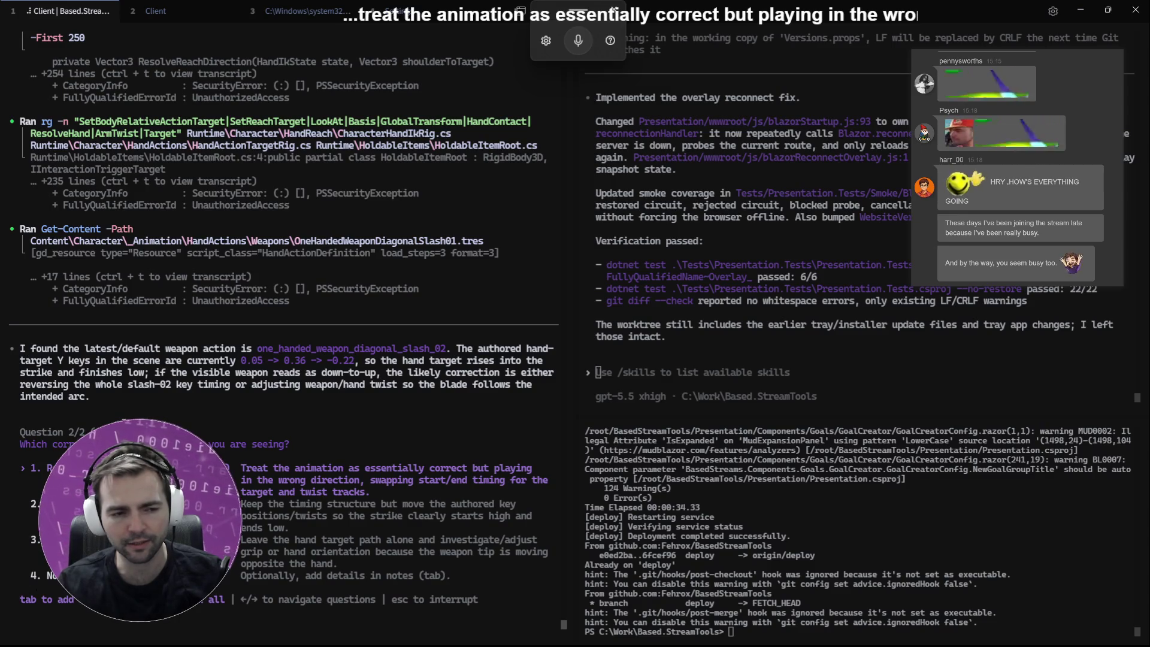
{"action": "key", "text": "Down"}
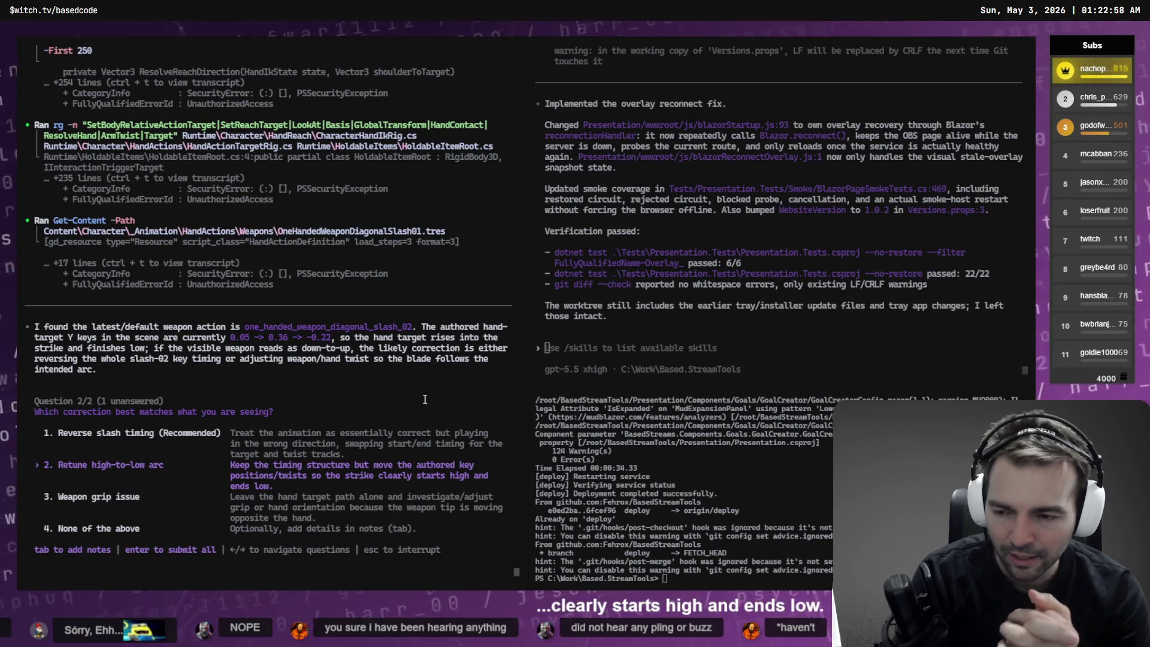
Step: Select None of the above for question 2, then check the harness and return to Godot
{"action": "key", "text": "Down"}
{"action": "key", "text": "Down"}
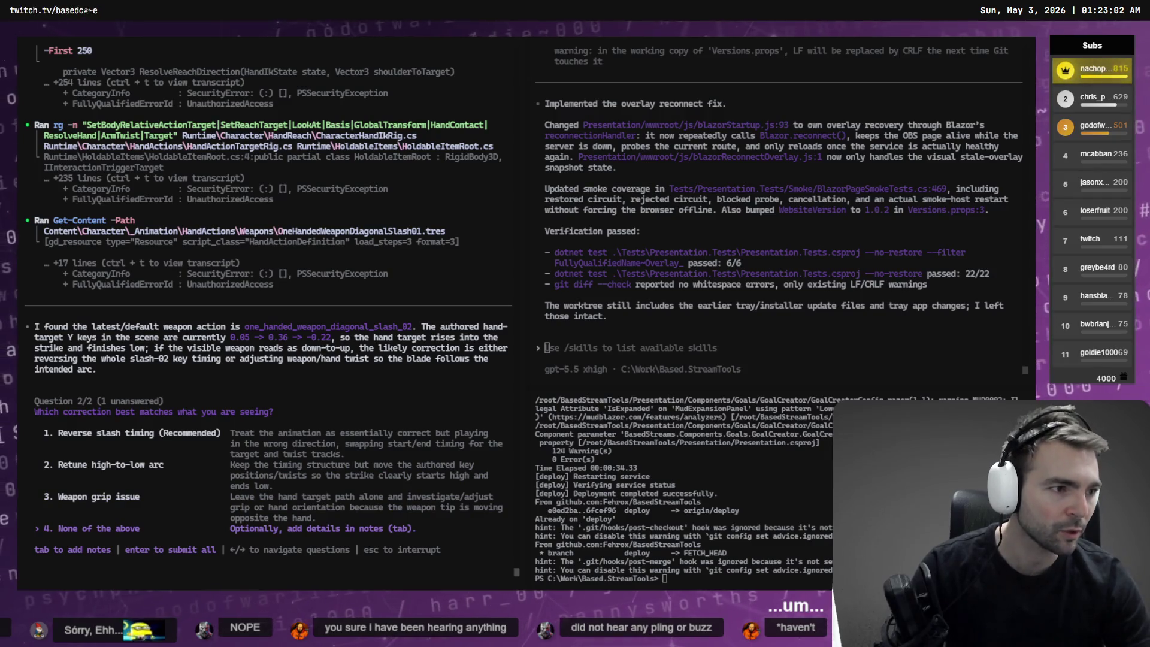
{"action": "key", "text": "alt+Tab"}
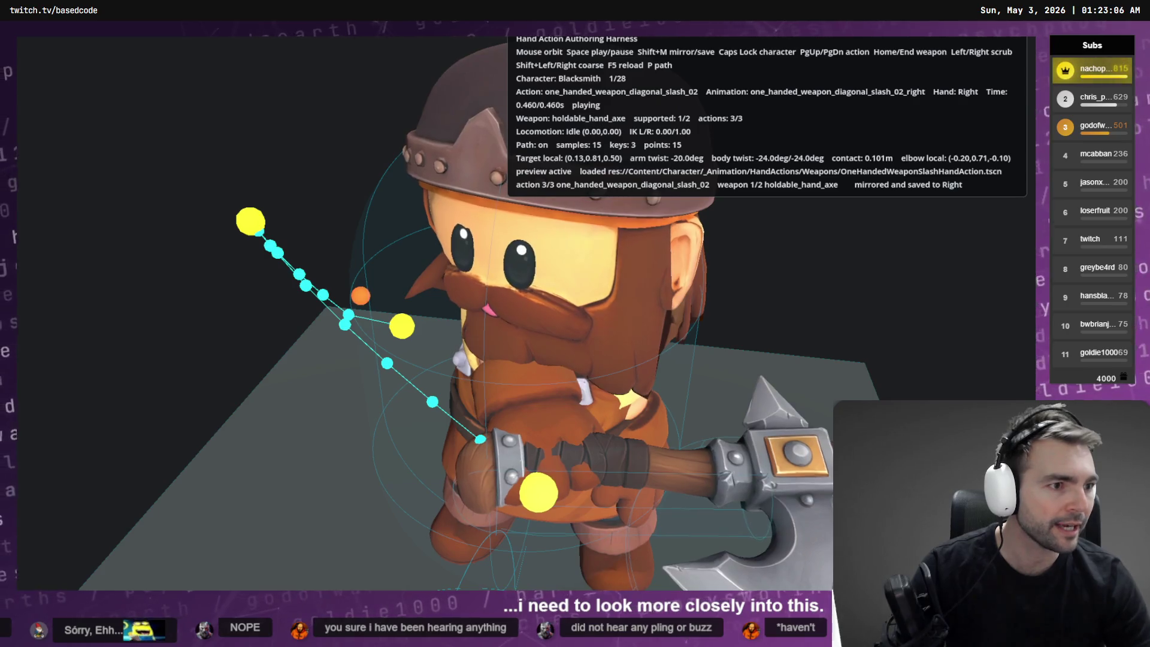
{"action": "key", "text": "alt+Tab"}
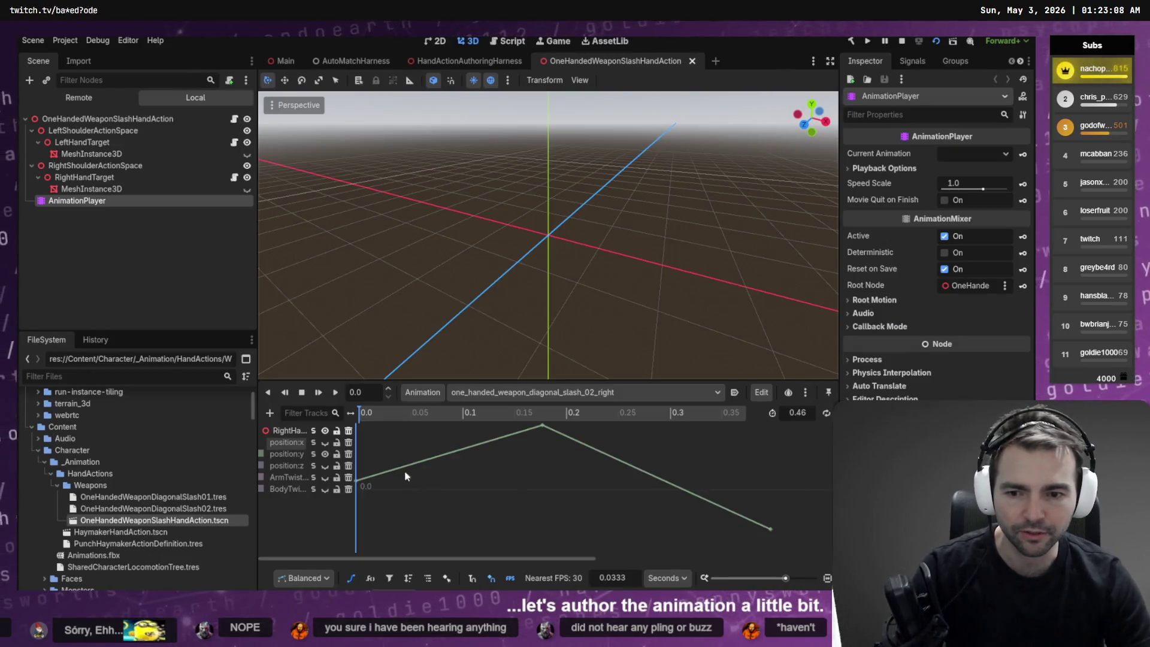
Step: Raise the time-0 position:y key of slash_02_right from 0.05 to 0.655
{"action": "left_click", "coordinate": [357, 481]}
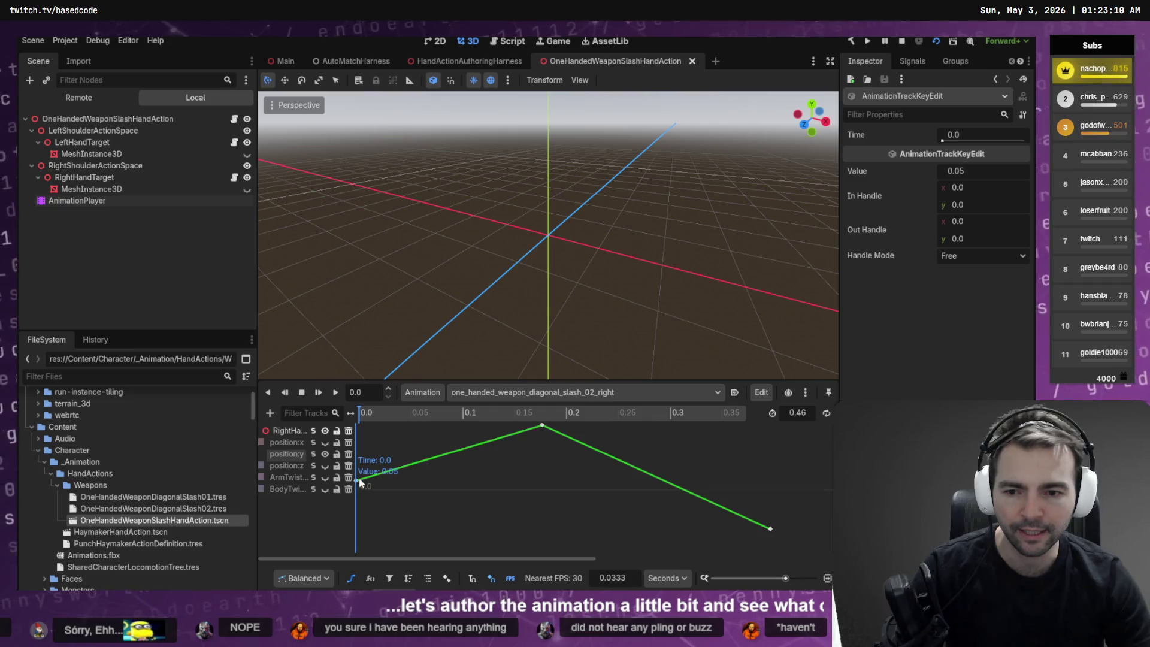
{"action": "left_click_drag", "start_coordinate": [357, 480], "coordinate": [361, 375]}
{"action": "left_click", "coordinate": [490, 458]}
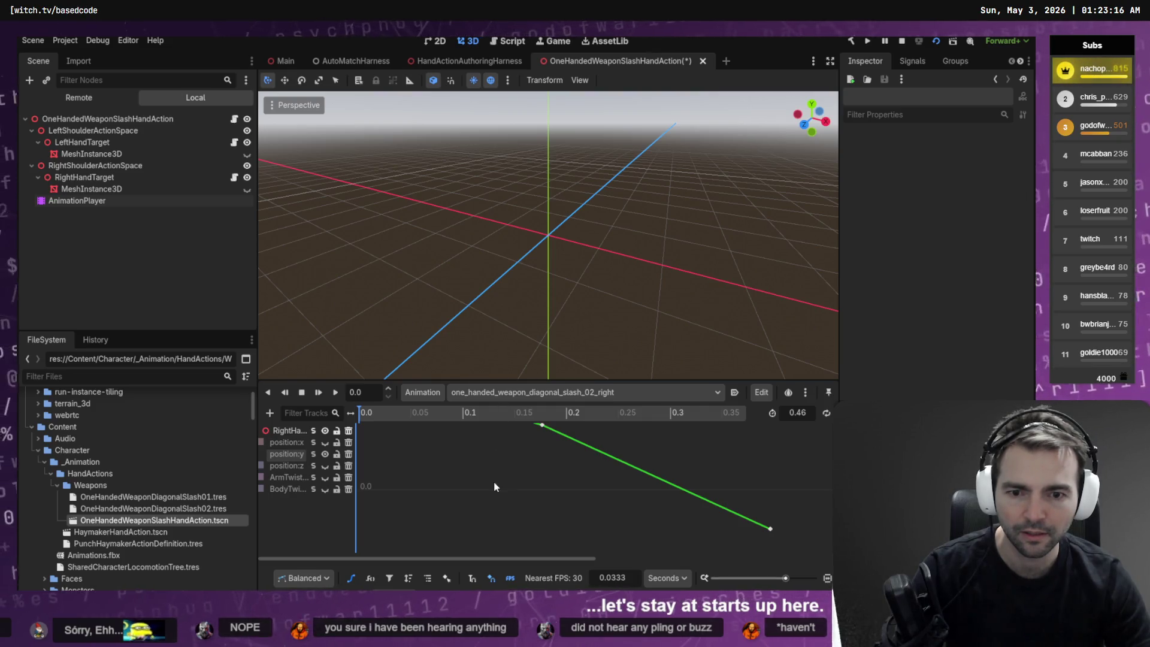
Step: Preview the high-starting slash in the harness, scrubbing between start and end and playing it
{"action": "key", "text": "alt+Tab"}
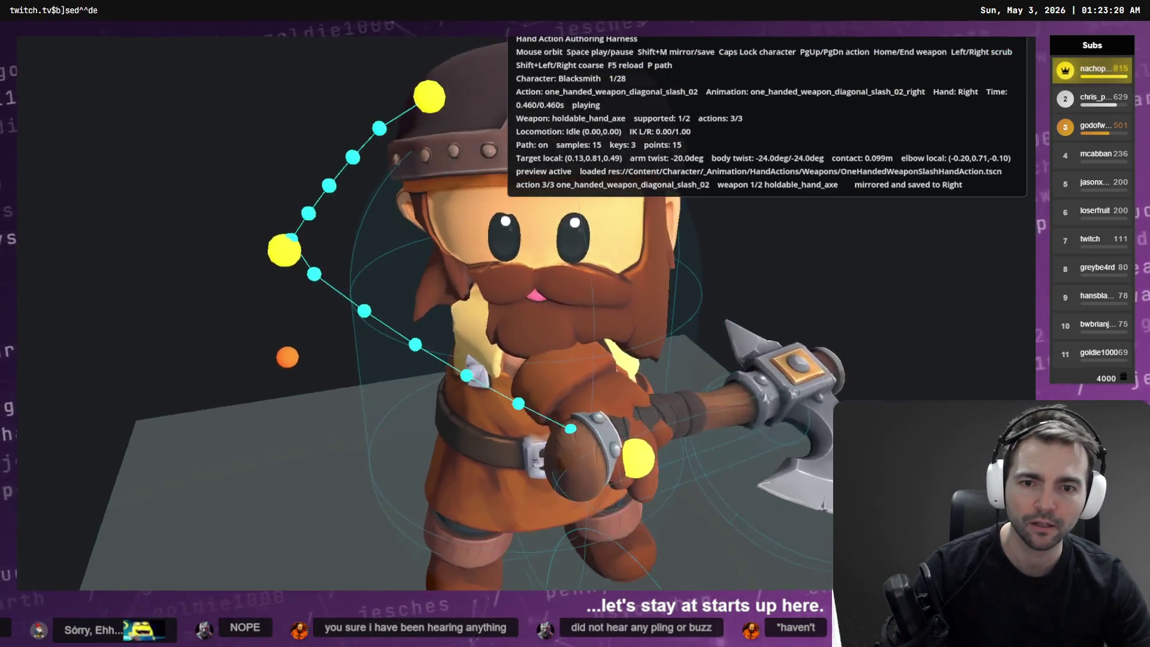
{"action": "key", "text": "shift+Left"}
{"action": "key", "text": "shift+Left"}
{"action": "key", "text": "shift+Left"}
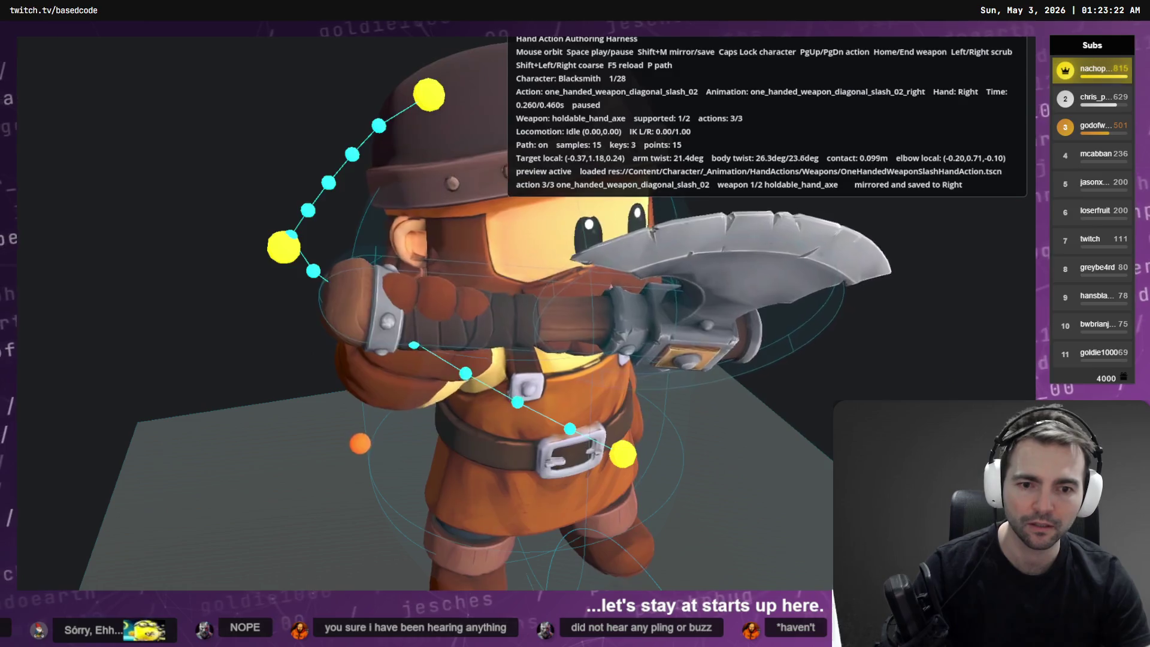
{"action": "key", "text": "shift+Left"}
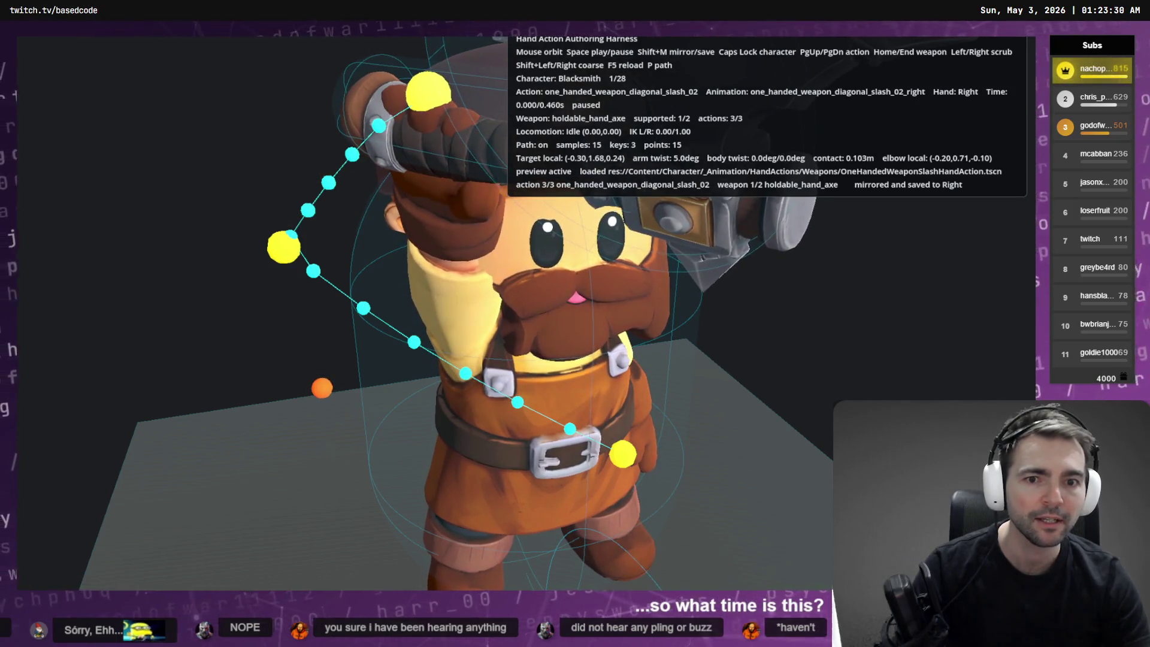
{"action": "key", "text": "shift+Right"}
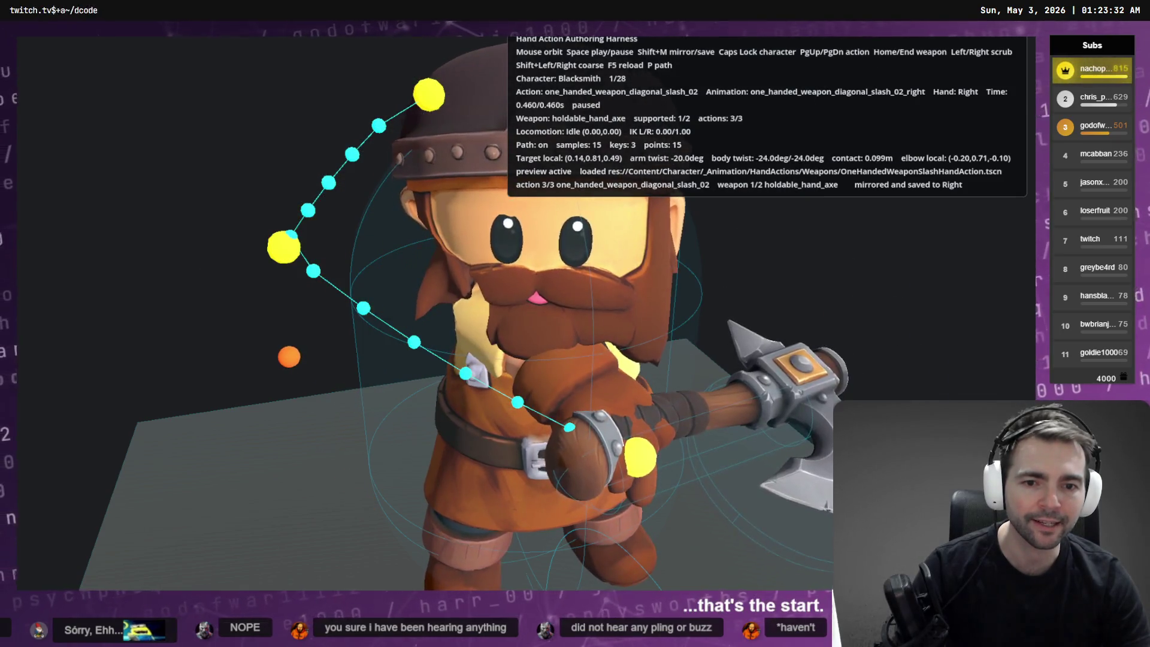
{"action": "key", "text": "shift+Left"}
{"action": "key", "text": "shift+Right"}
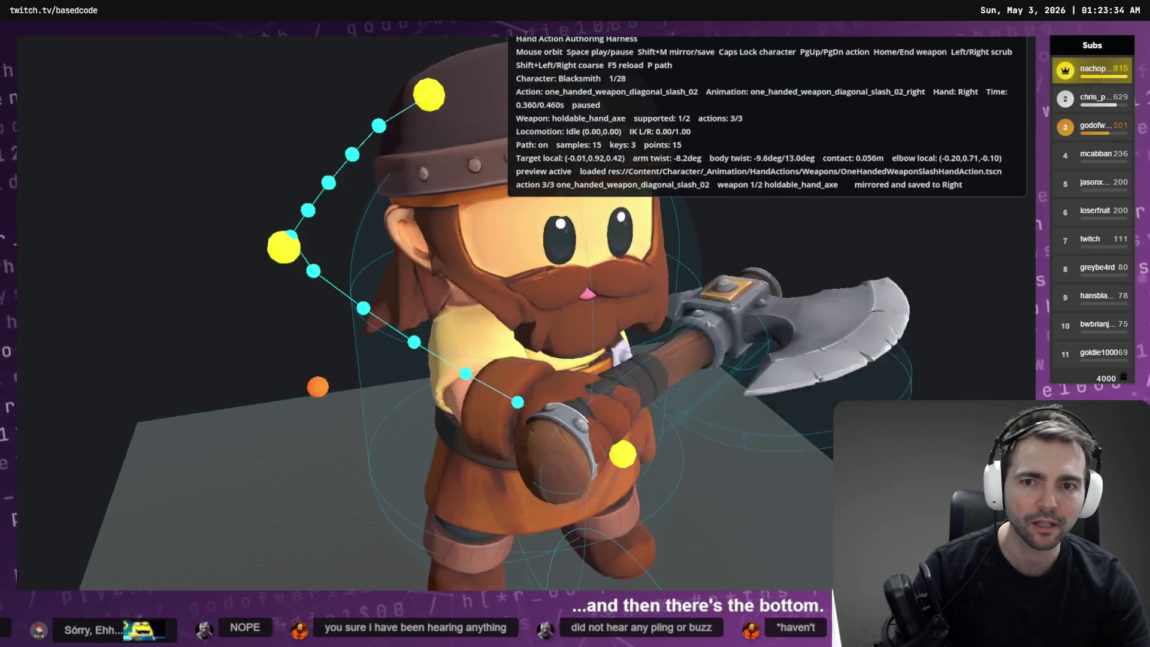
{"action": "key", "text": "shift+Left"}
{"action": "key", "text": "Right"}
{"action": "key", "text": "Right"}
{"action": "key", "text": "Right"}
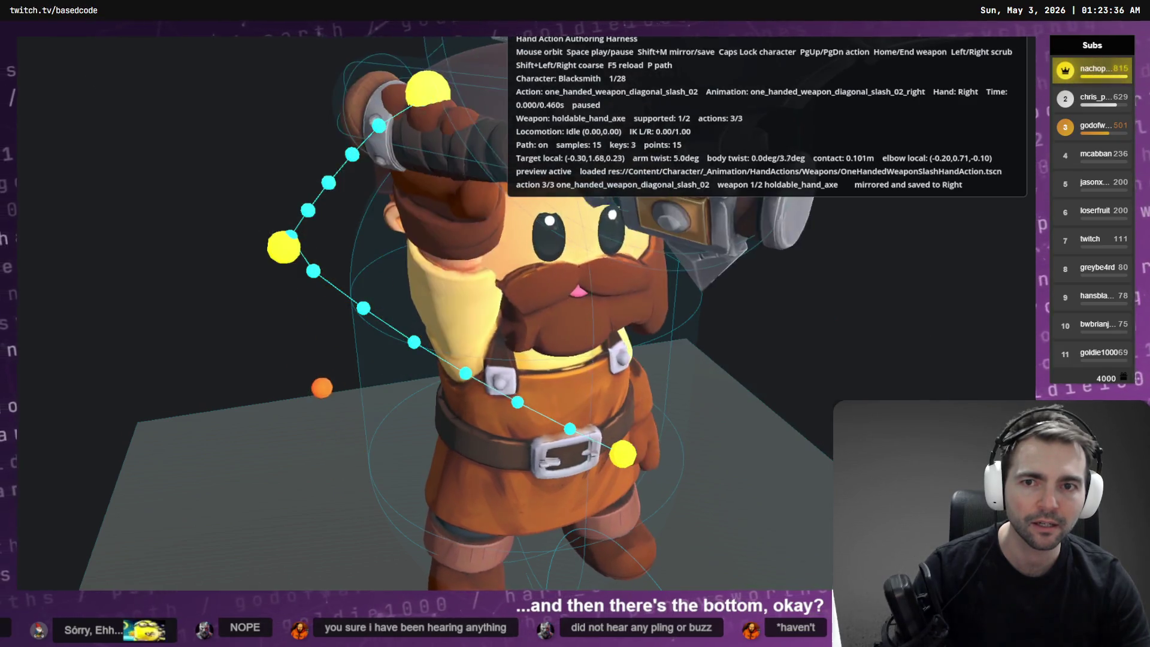
{"action": "key", "text": "shift+Left"}
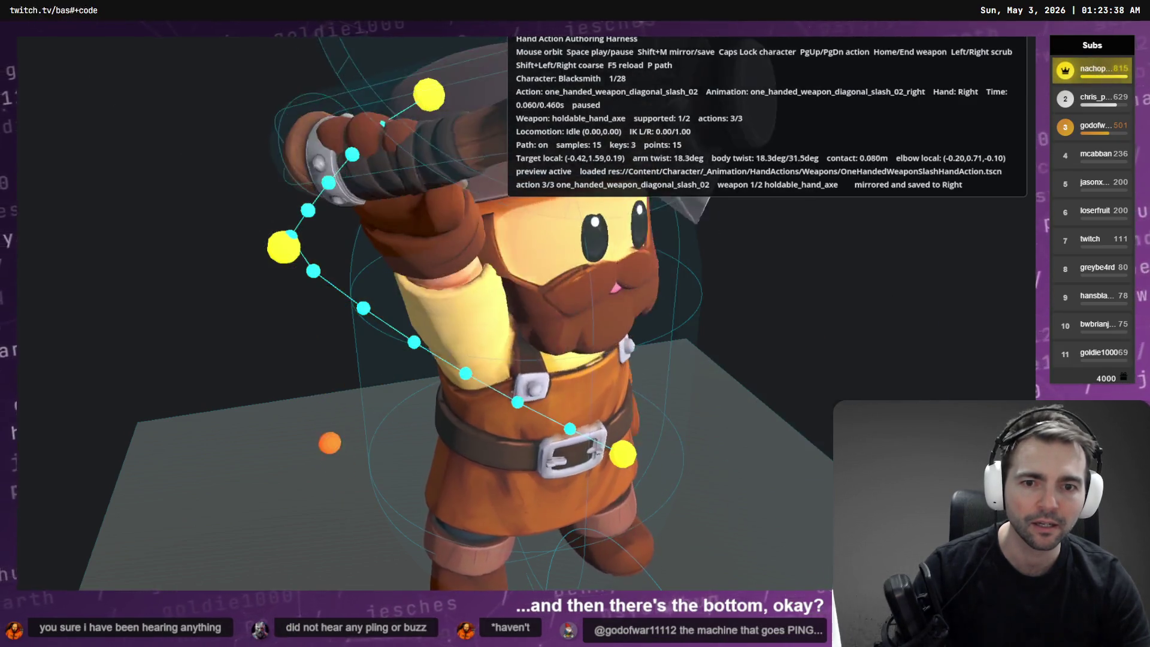
{"action": "key", "text": "space"}
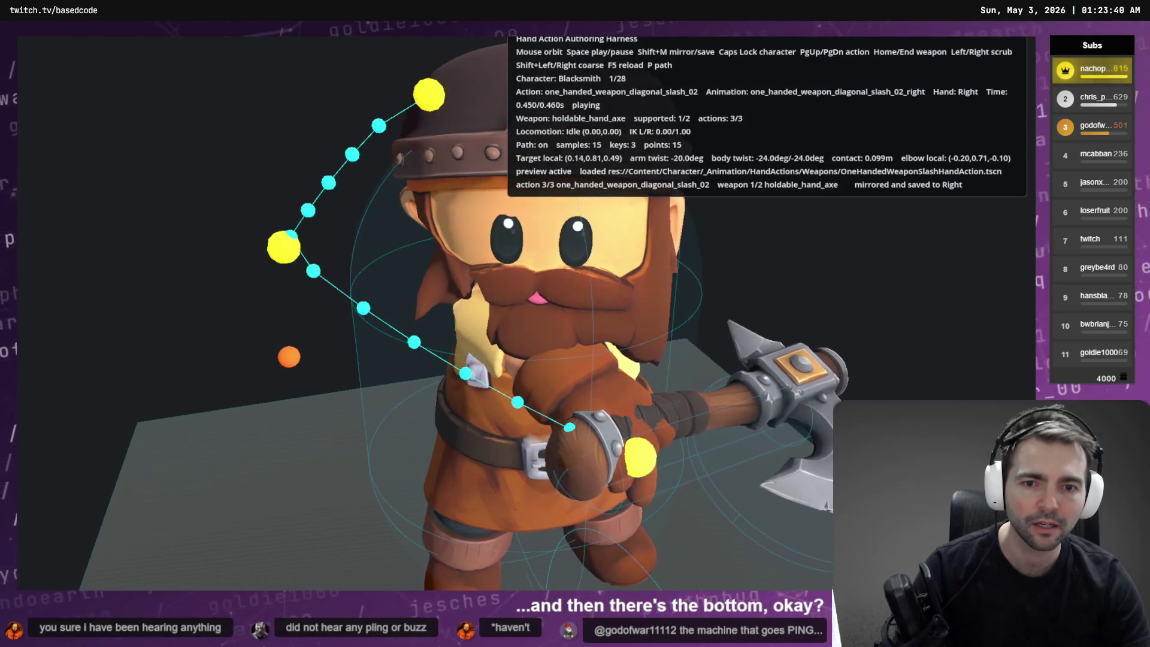
{"action": "key", "text": "alt+Tab"}
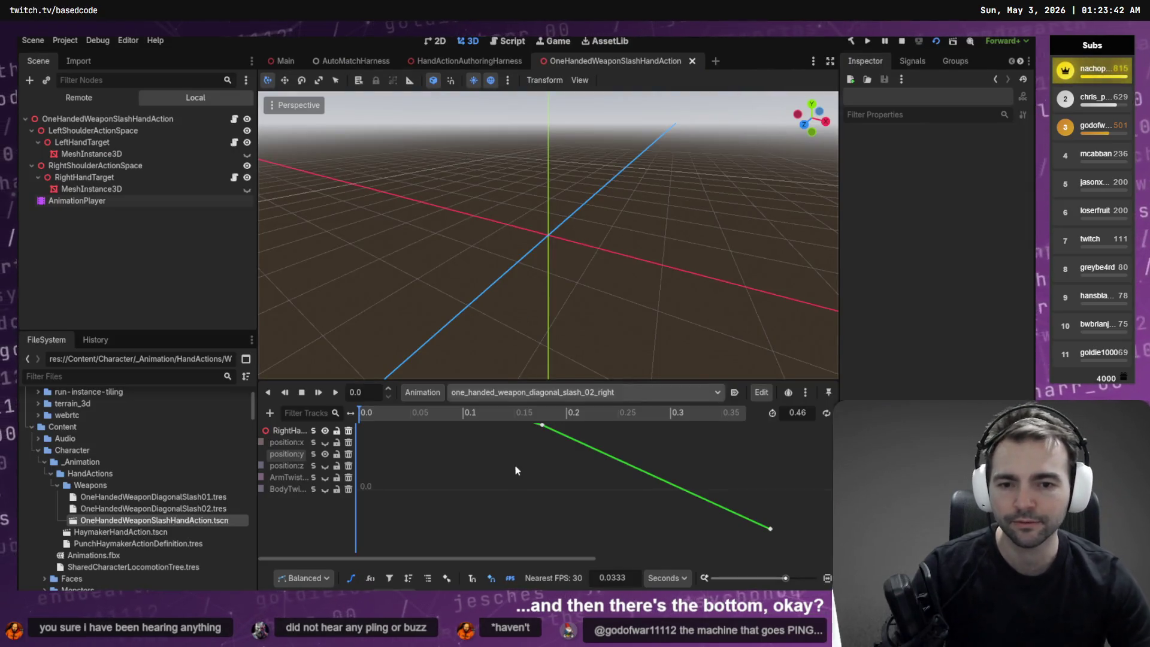
Step: Fit the position:y curve, select its starting key, and reload the harness to preview it
{"action": "key", "text": "f"}
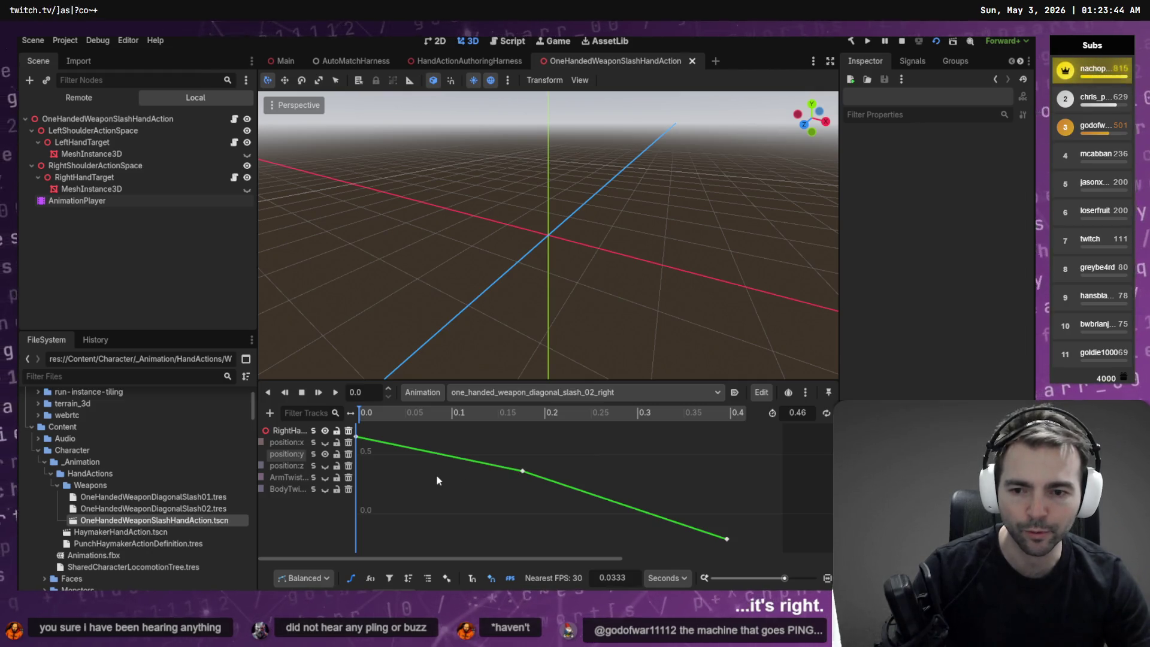
{"action": "key", "text": "alt+Tab"}
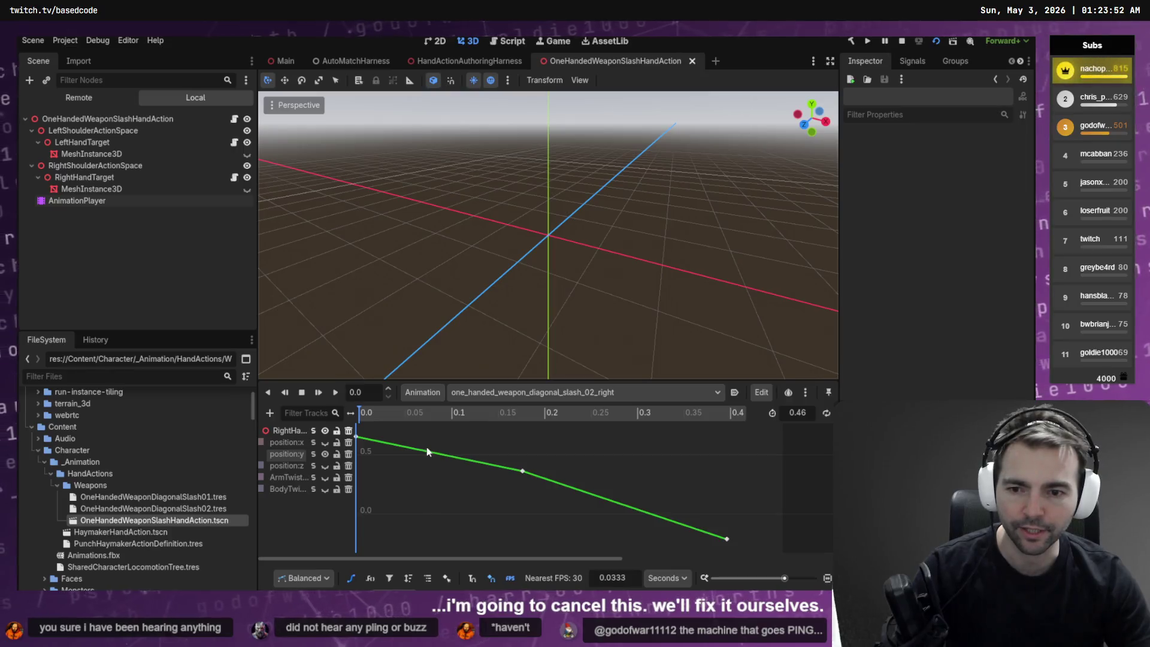
{"action": "left_click", "coordinate": [358, 437]}
{"action": "key", "text": "alt+Tab"}
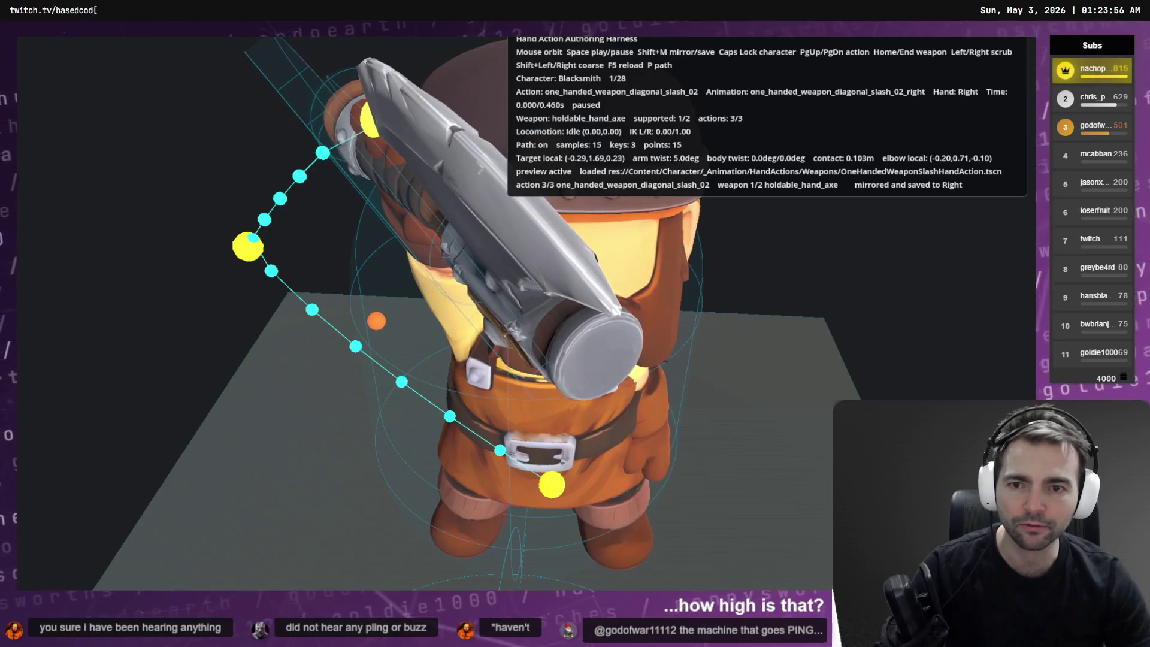
{"action": "key", "text": "F5"}
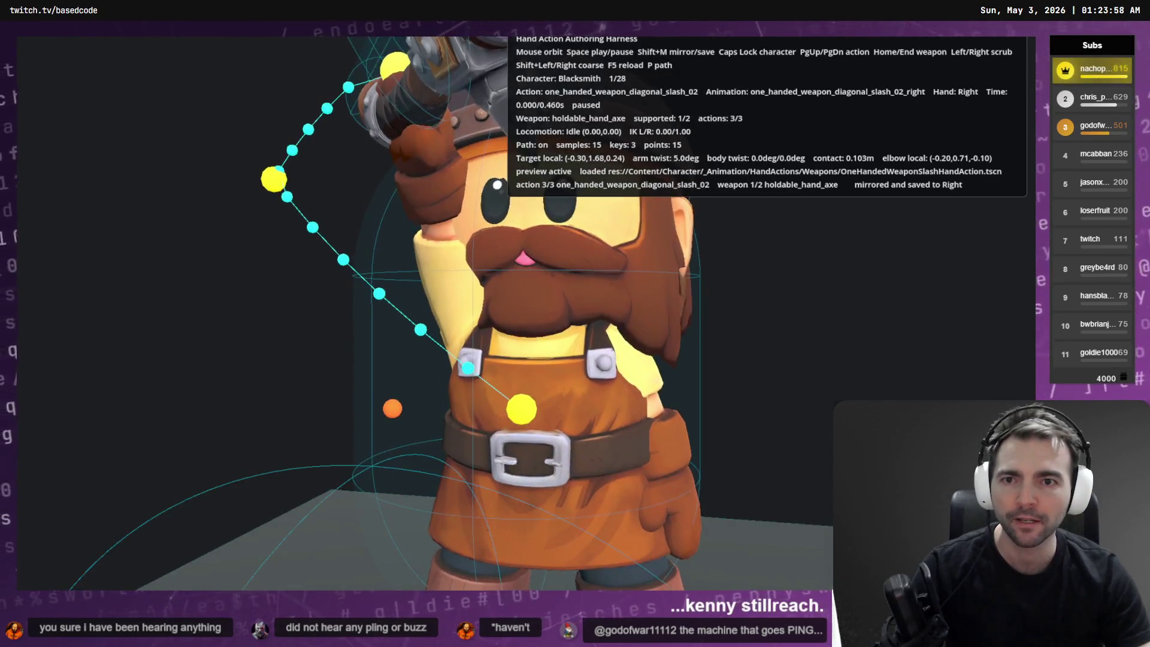
{"action": "key", "text": "alt+Tab"}
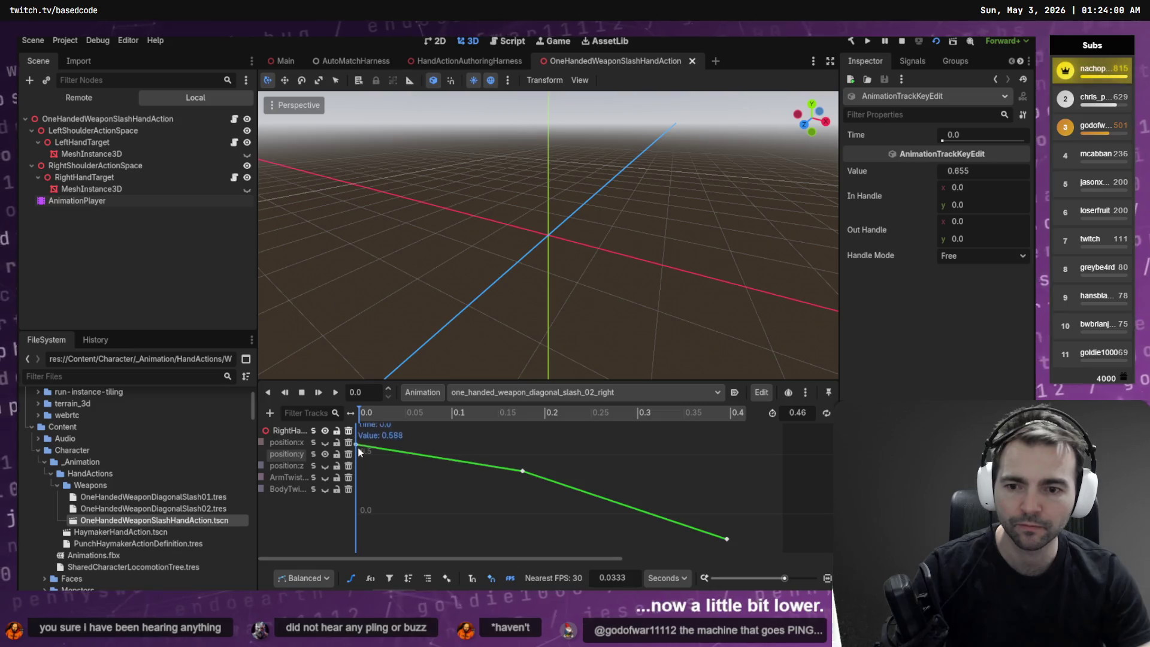
{"action": "key", "text": "alt+Tab"}
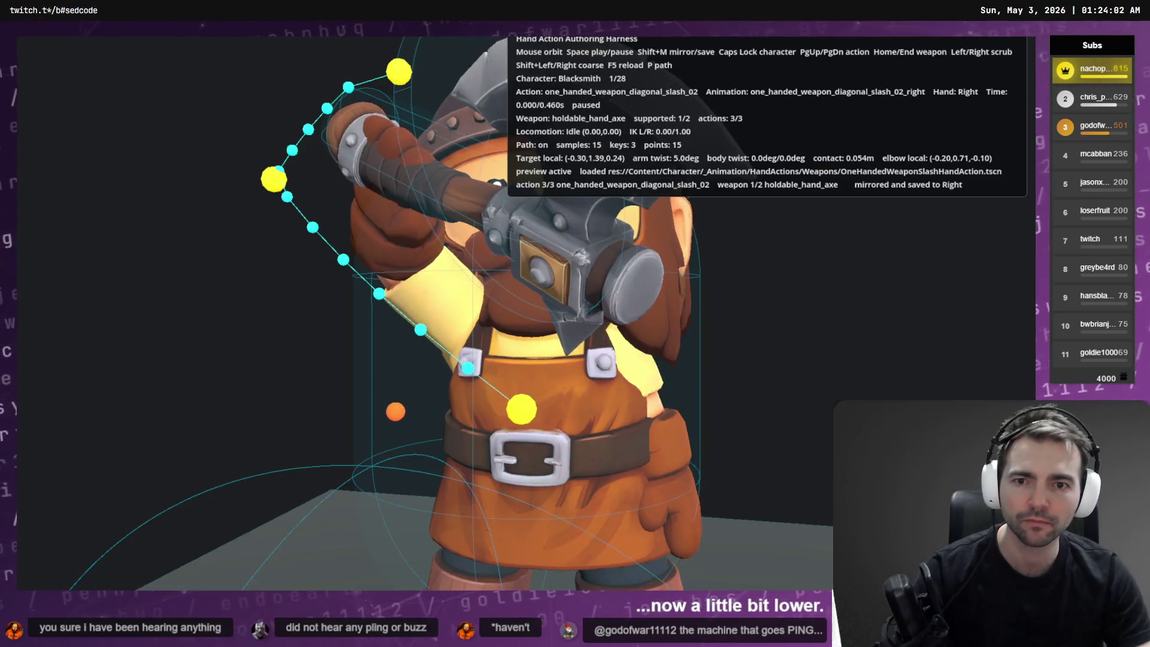
{"action": "key", "text": "alt+Tab"}
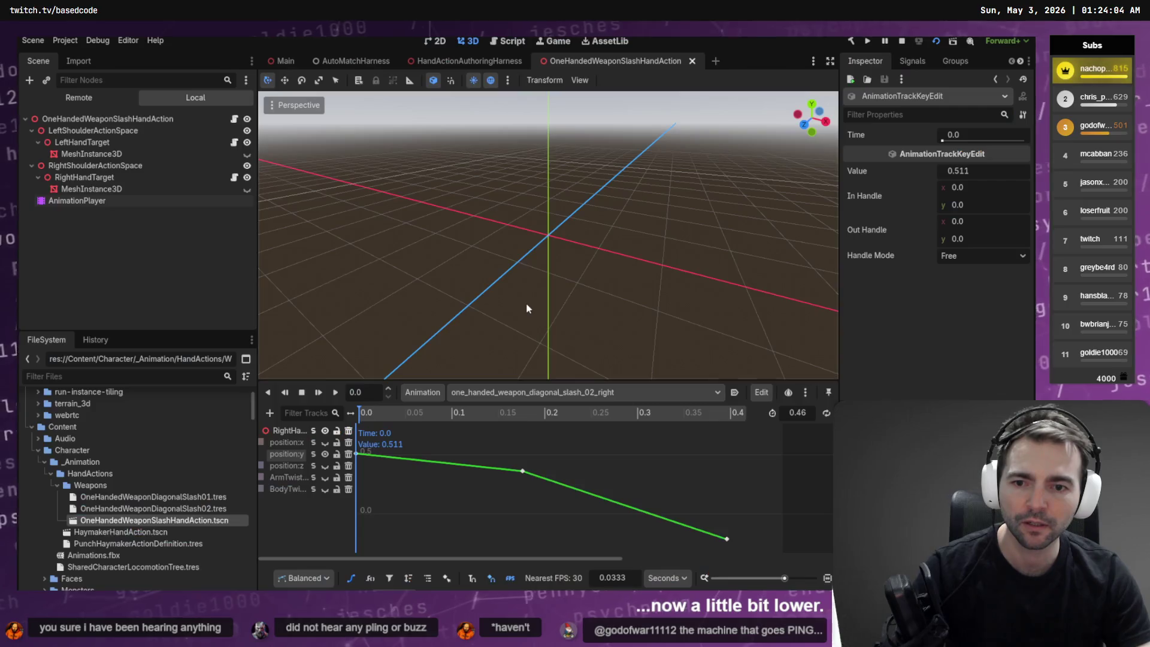
Step: Save the slash scene, replay it in the harness, and display the BodyTwist curve
{"action": "key", "text": "ctrl+s"}
{"action": "key", "text": "alt+Tab"}
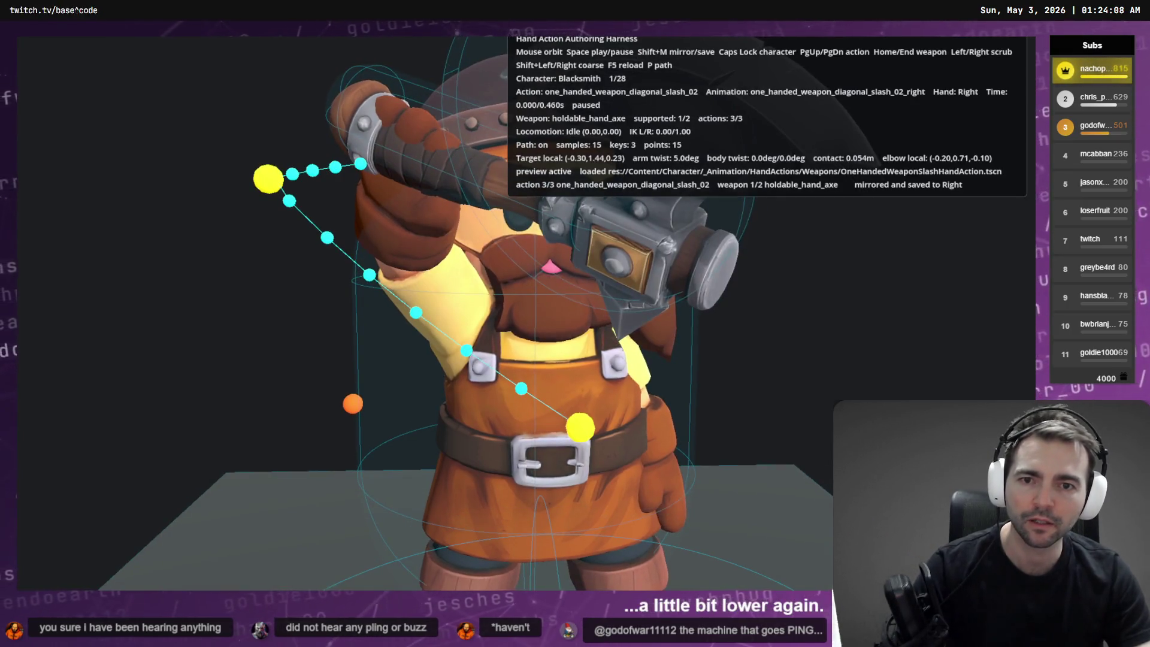
{"action": "key", "text": "alt+Tab"}
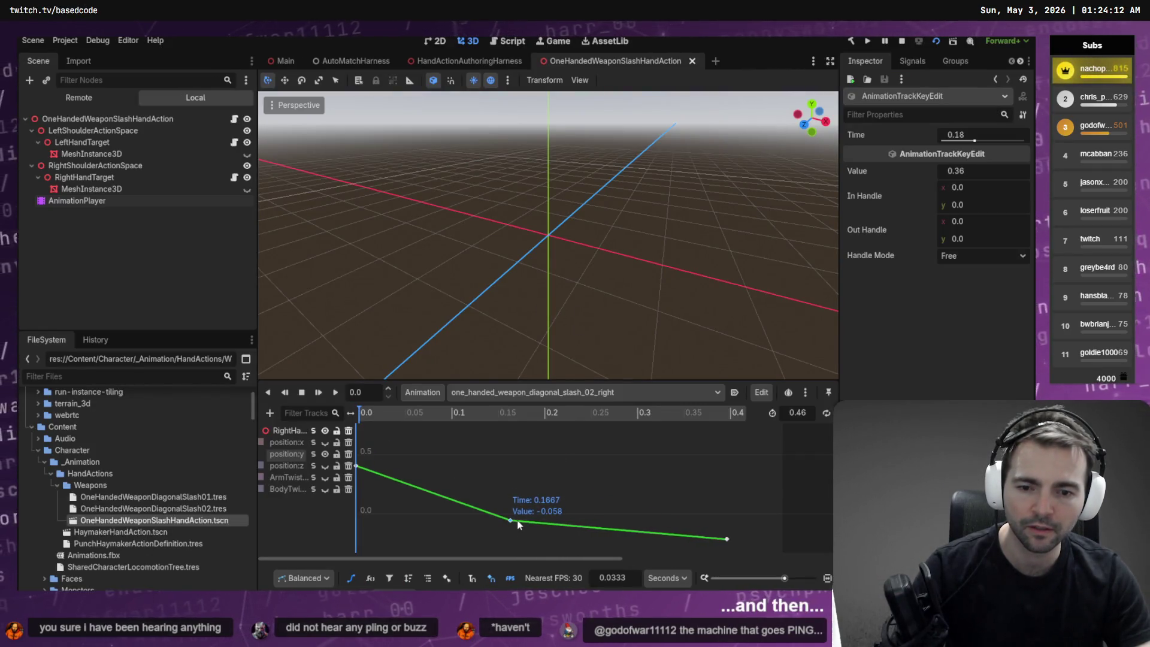
{"action": "key", "text": "ctrl+s"}
{"action": "key", "text": "alt+Tab"}
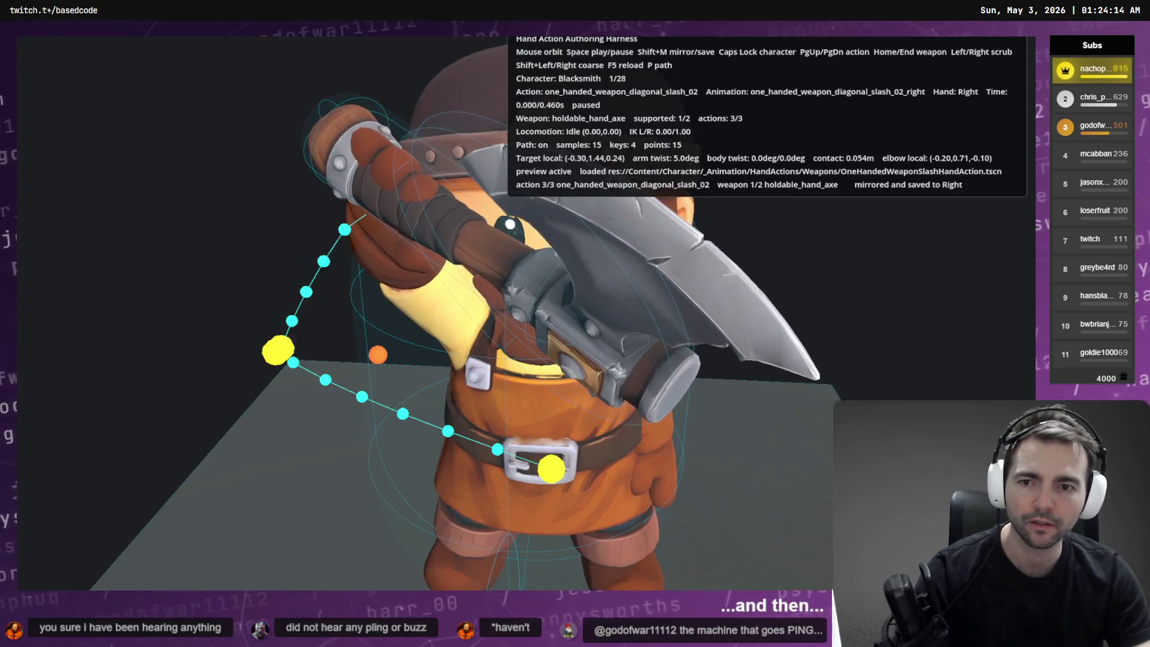
{"action": "key", "text": "space"}
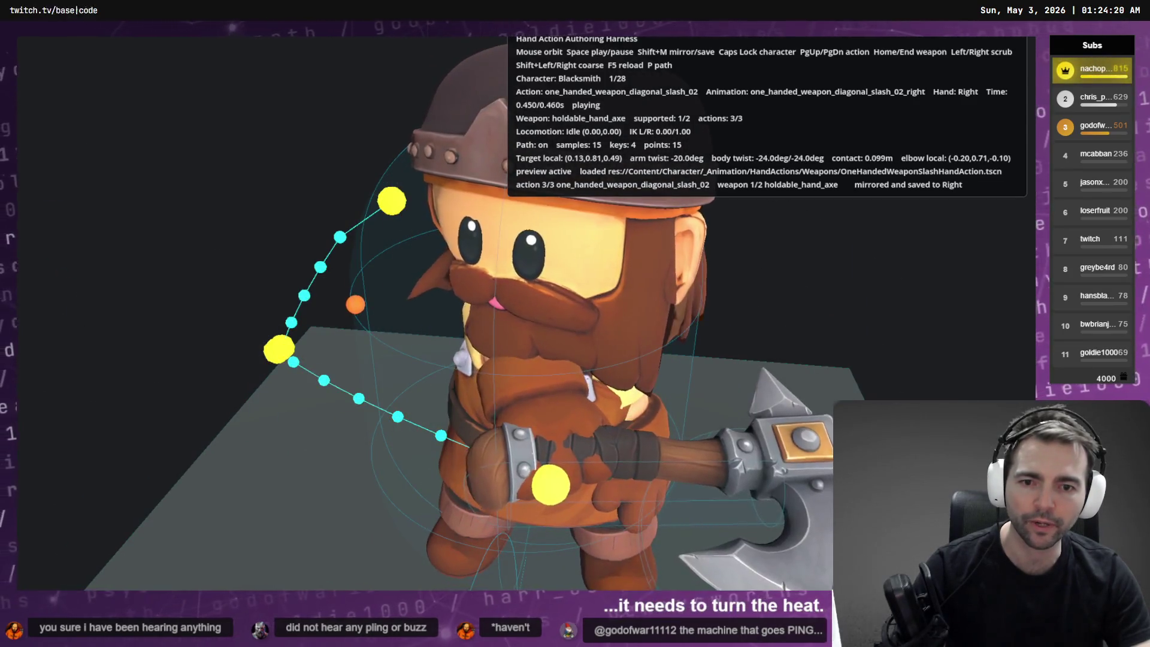
{"action": "key", "text": "alt+Tab"}
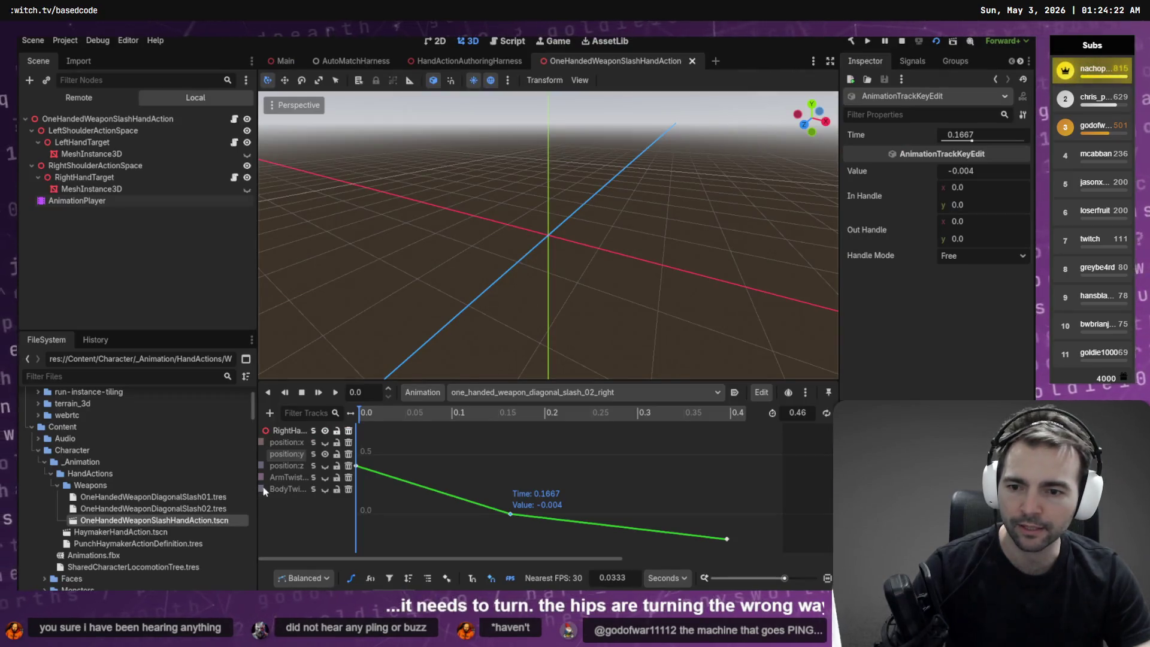
{"action": "left_click", "coordinate": [316, 490]}
{"action": "left_click", "coordinate": [594, 489]}
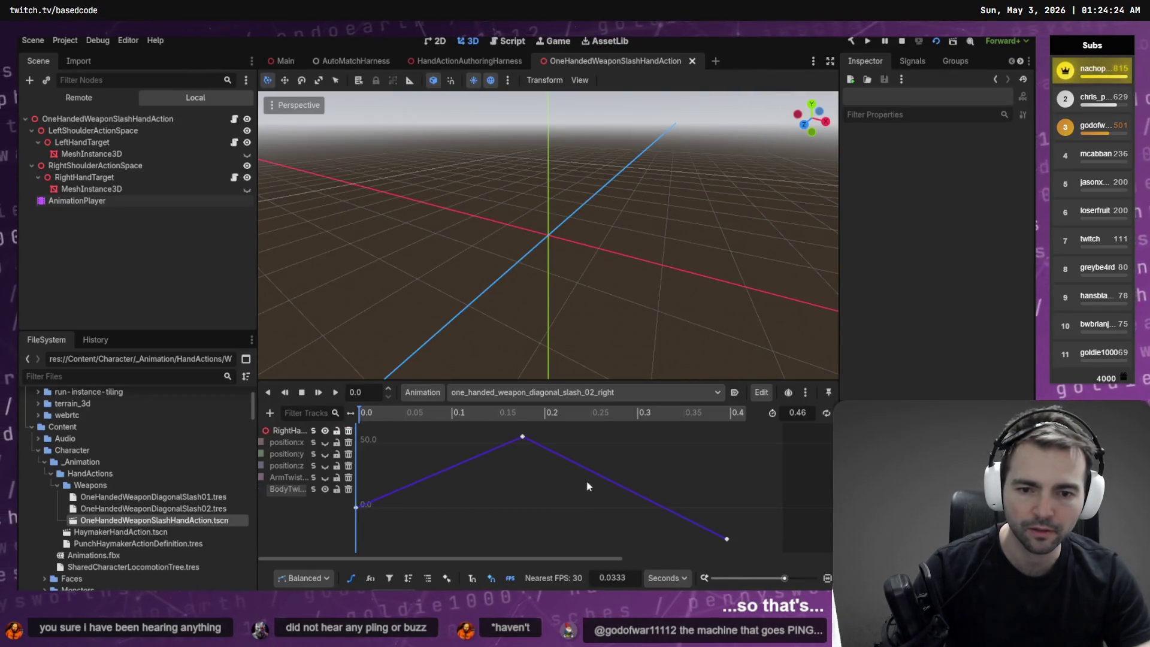
Step: Delete the BodyTwist peak key, save the scene, and preview the flattened twist in the harness
{"action": "mouse_move", "coordinate": [545, 434]}
{"action": "left_mouse_down"}
{"action": "mouse_move", "coordinate": [473, 470]}
{"action": "mouse_move", "coordinate": [494, 480]}
{"action": "left_mouse_up"}
{"action": "key", "text": "Delete"}
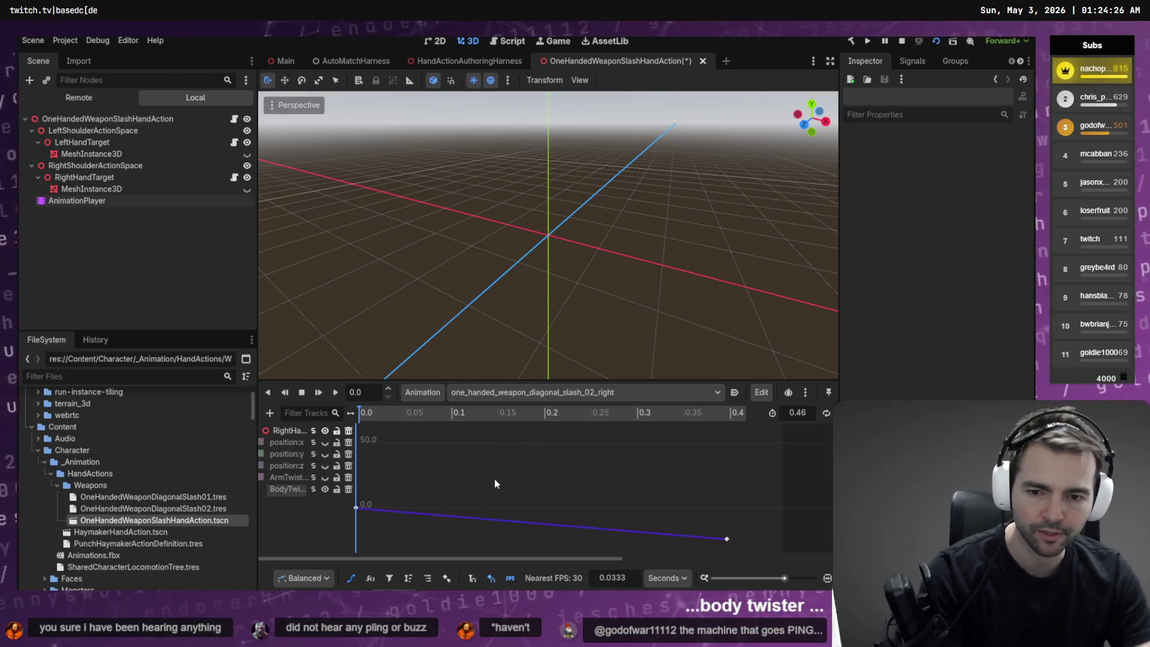
{"action": "key", "text": "ctrl+s"}
{"action": "key", "text": "alt+Tab"}
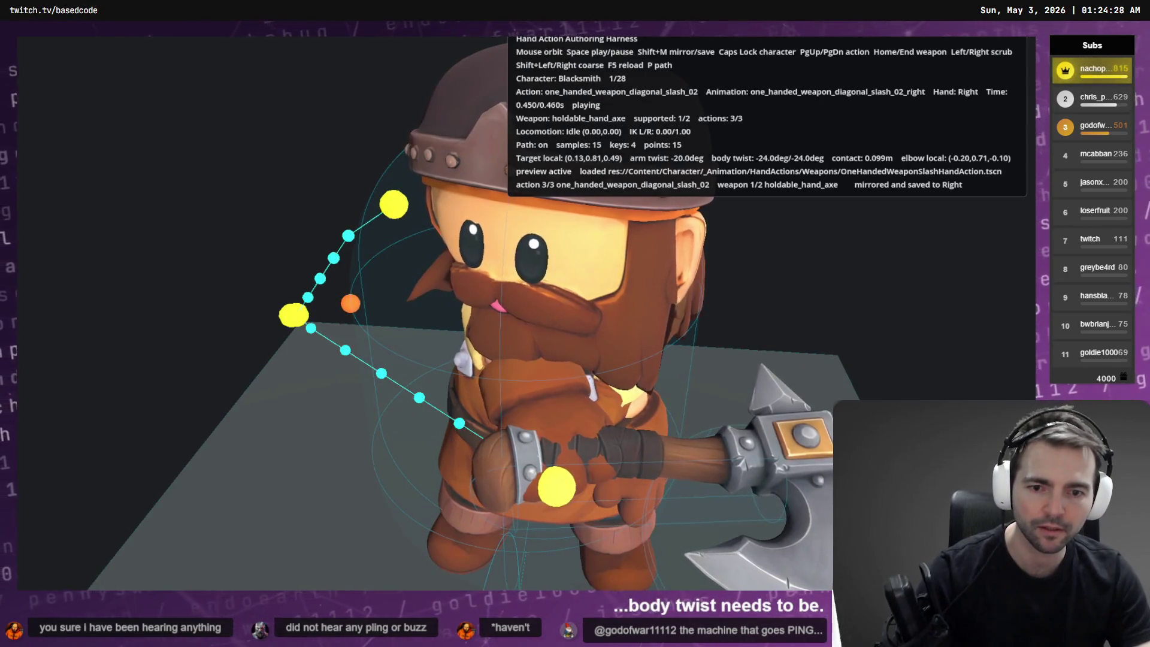
{"action": "key", "text": "alt+Tab"}
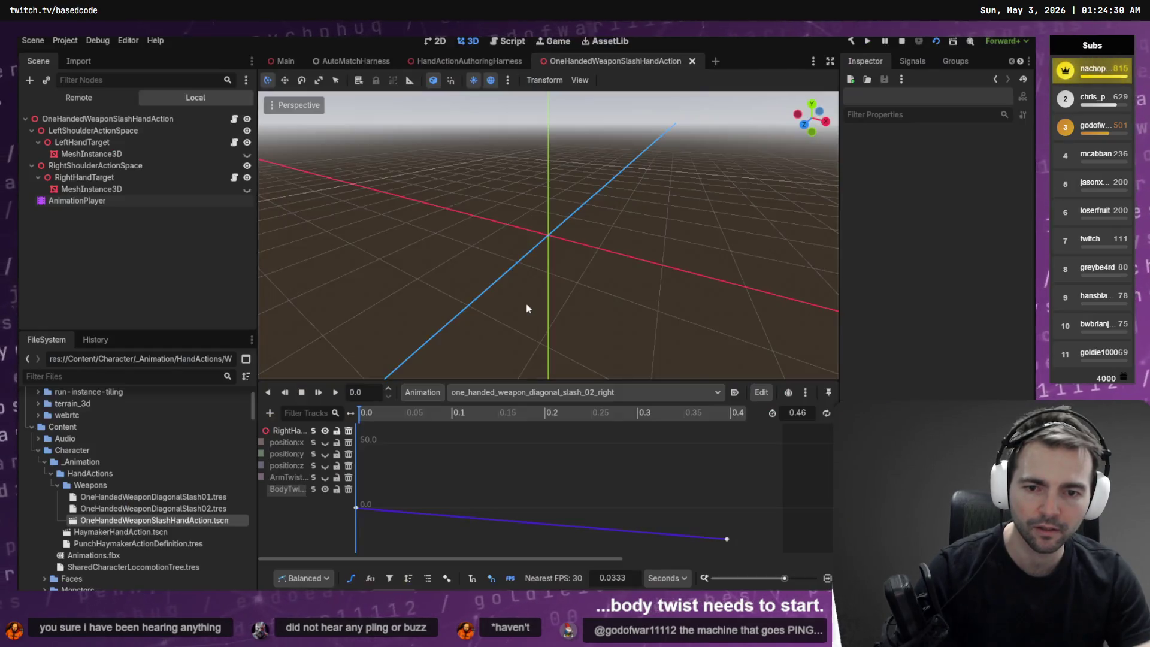
{"action": "key", "text": "alt+Tab"}
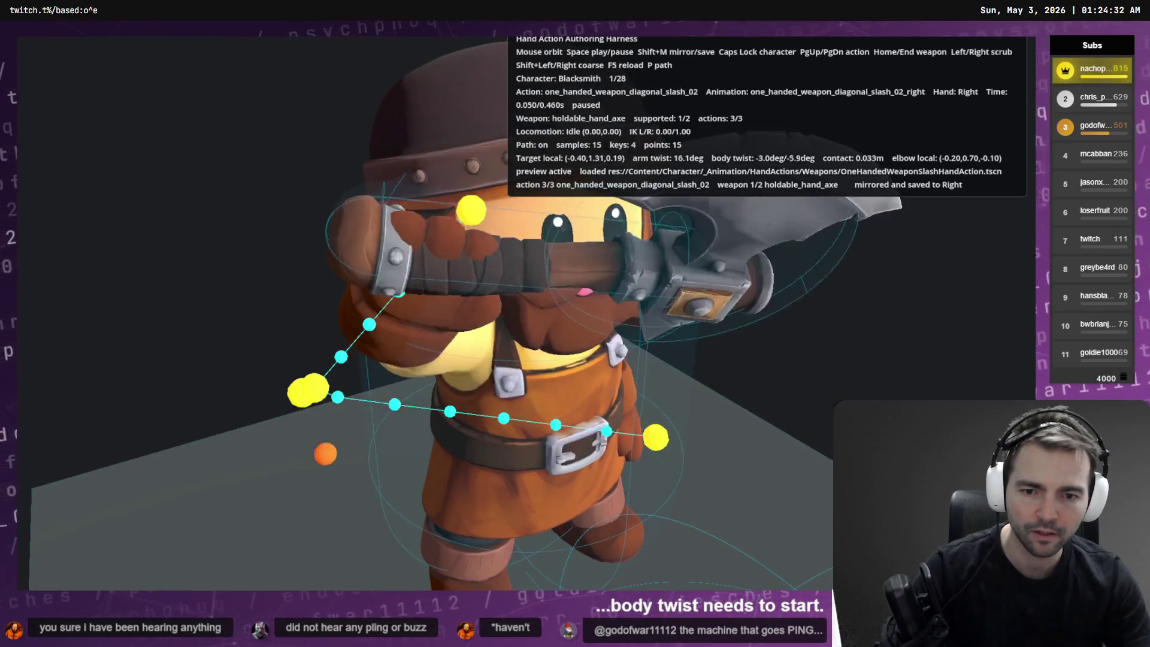
{"action": "key", "text": "alt+Tab"}
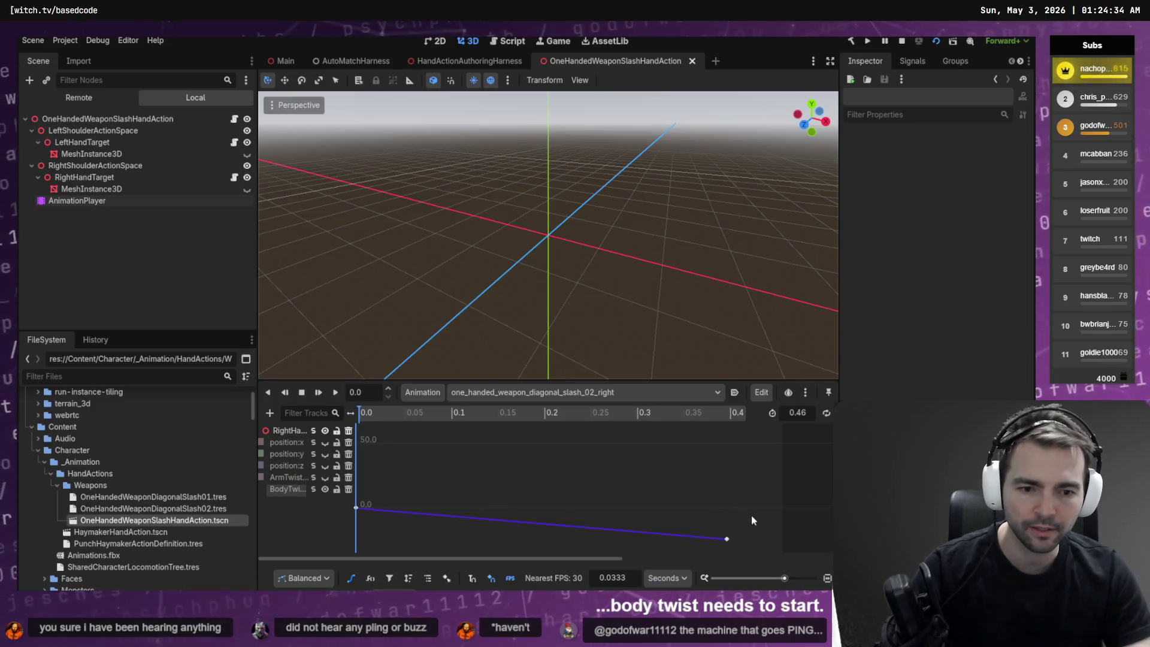
Step: Raise the BodyTwist end key at 0.4 s and replay the slash animation in the harness
{"action": "left_click_drag", "start_coordinate": [749, 520], "coordinate": [716, 552]}
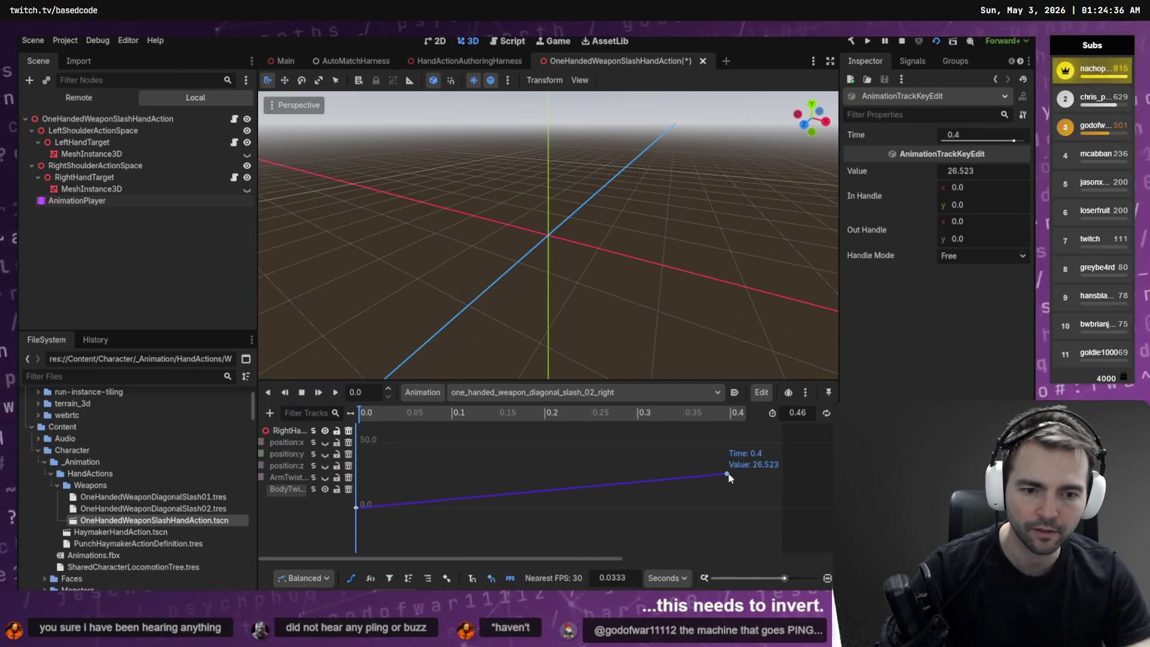
{"action": "key", "text": "alt+Tab"}
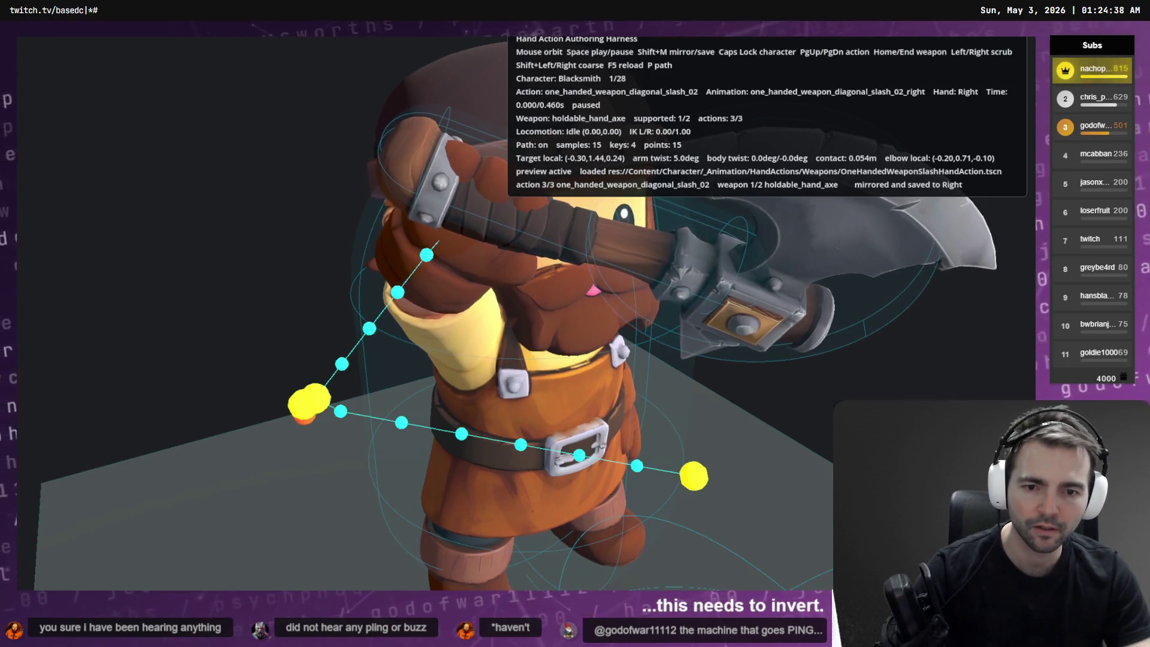
{"action": "key", "text": "space"}
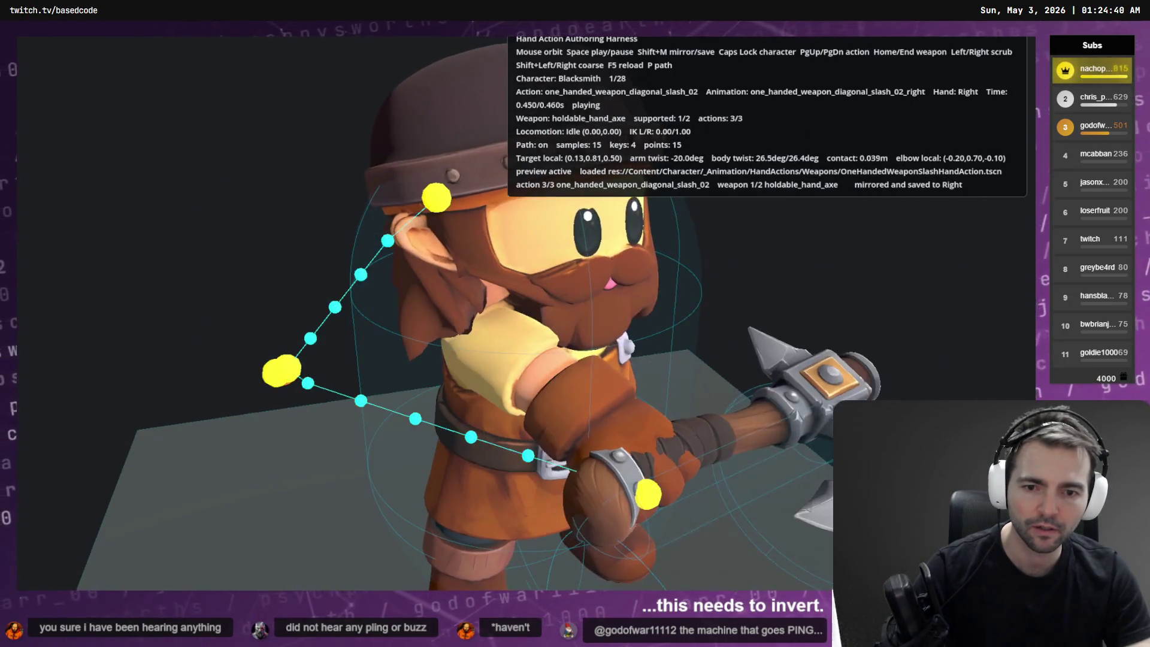
{"action": "key", "text": "alt+Tab"}
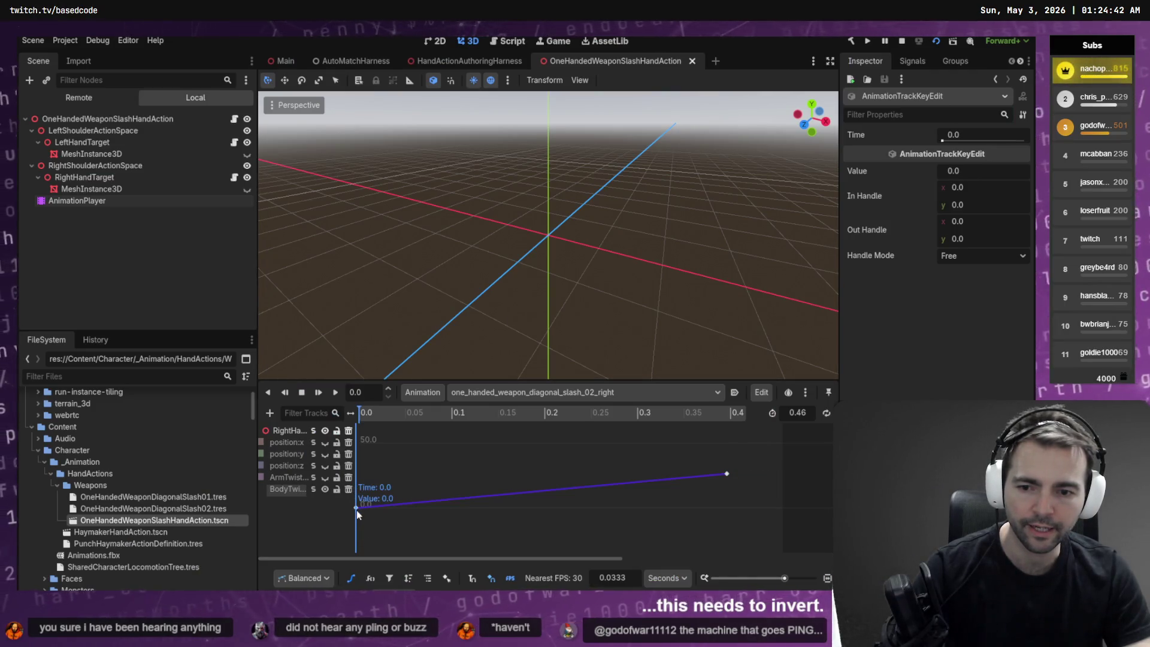
Step: Select the start key at about -21 and set the 0.4 s key's Value to 30
{"action": "left_click", "coordinate": [359, 525]}
{"action": "left_click", "coordinate": [357, 507]}
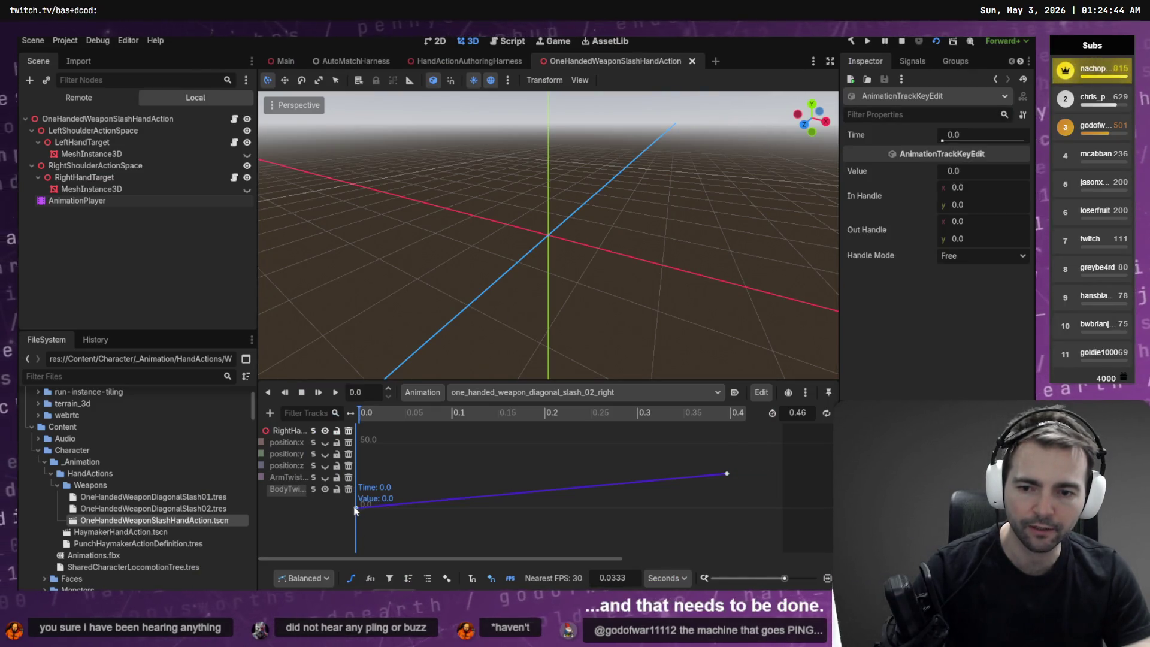
{"action": "key", "text": "alt+Tab"}
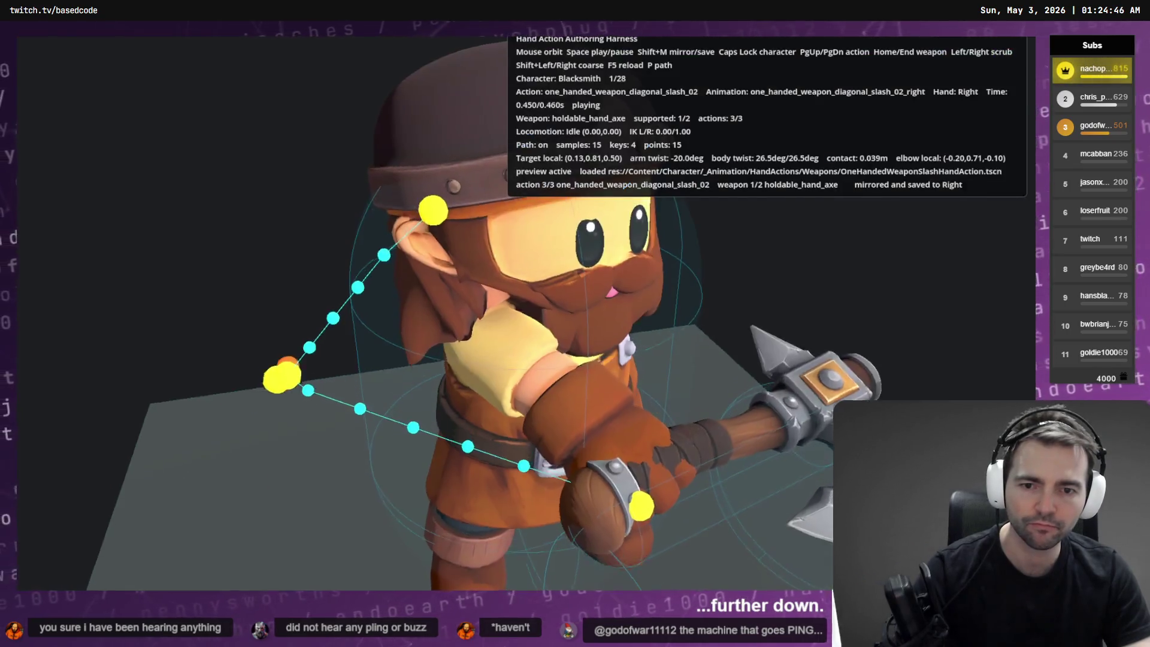
{"action": "key", "text": "alt+Tab"}
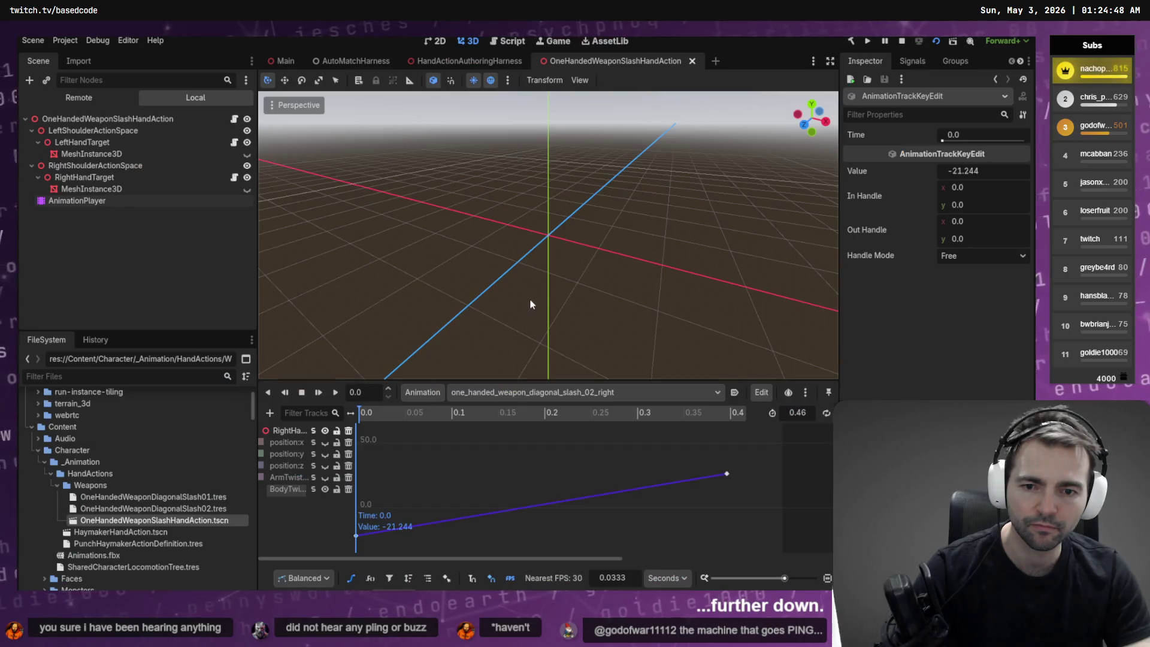
{"action": "key", "text": "alt+Tab"}
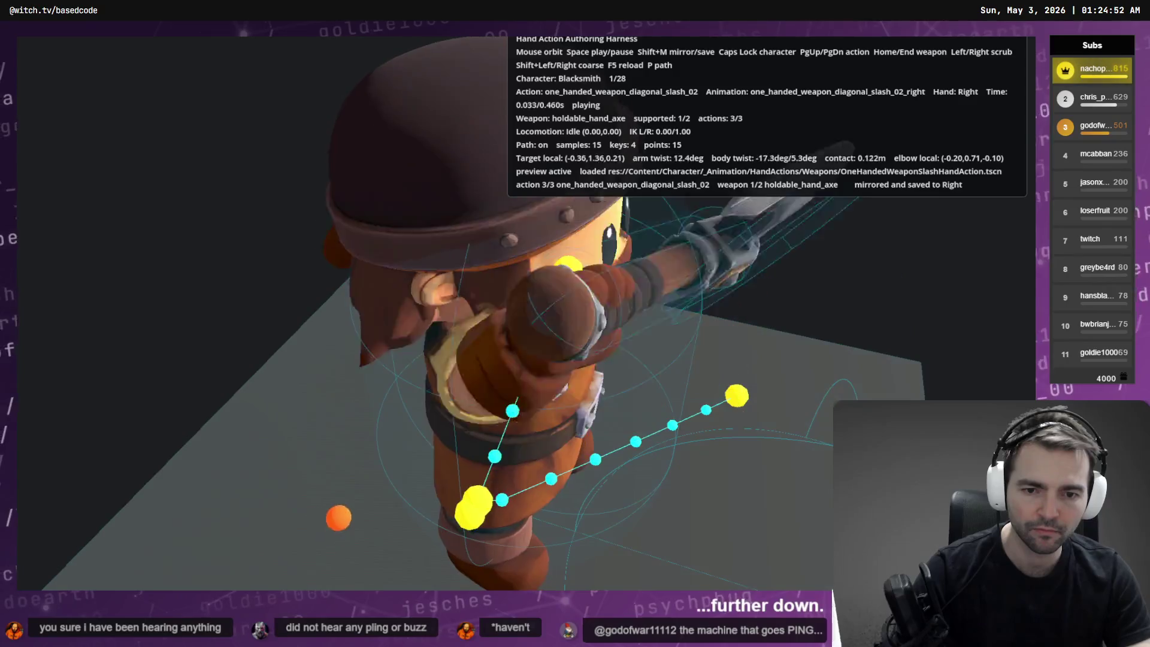
{"action": "key", "text": "alt+Tab"}
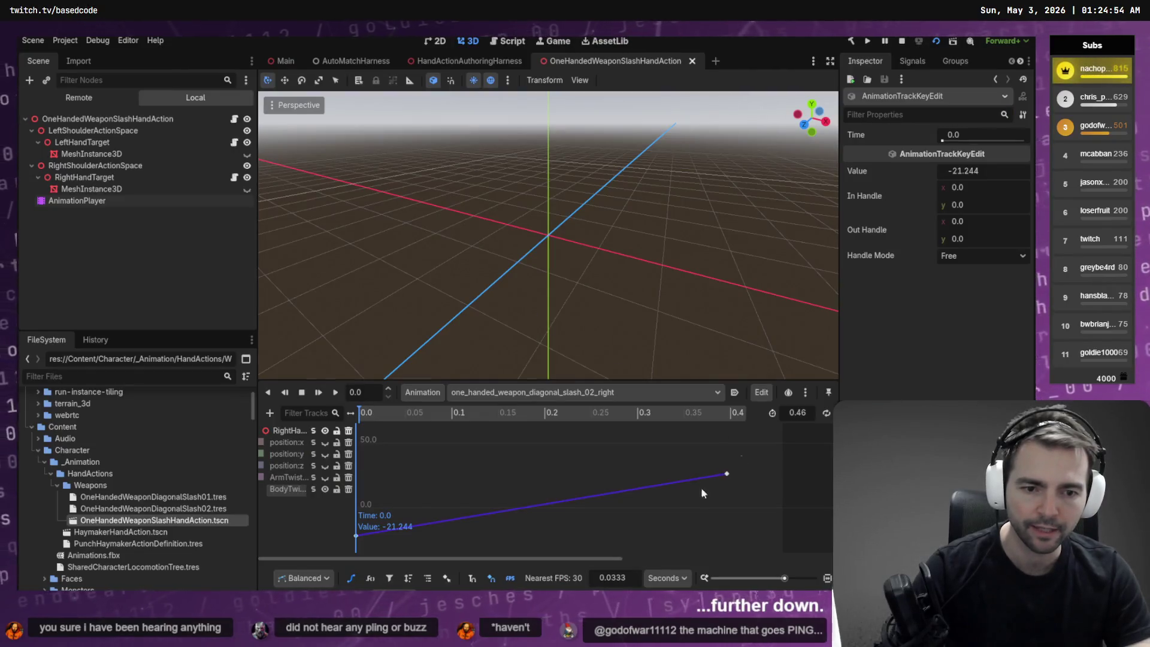
{"action": "left_click", "coordinate": [990, 171]}
{"action": "key", "text": "Return"}
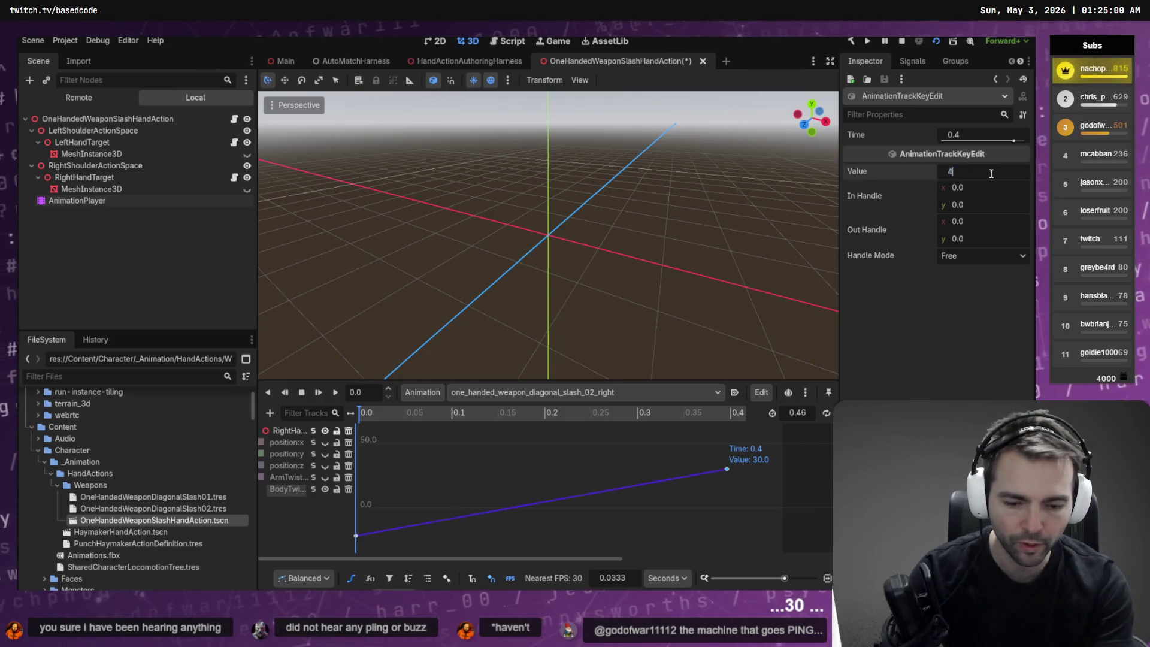
Step: Preview the twist in the harness, then save the scene with the -40 start value
{"action": "key", "text": "alt+Tab"}
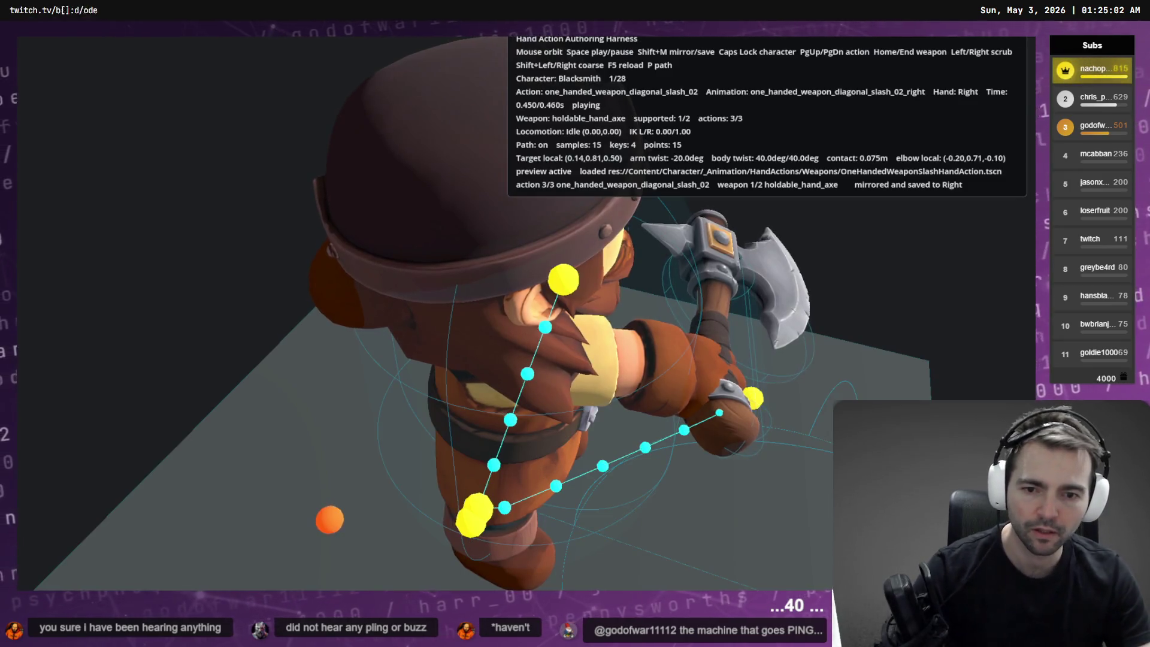
{"action": "mouse_move", "coordinate": [419, 300]}
{"action": "left_mouse_down"}
{"action": "mouse_move", "coordinate": [468, 419]}
{"action": "mouse_move", "coordinate": [348, 360]}
{"action": "left_mouse_up"}
{"action": "key", "text": "alt+Tab"}
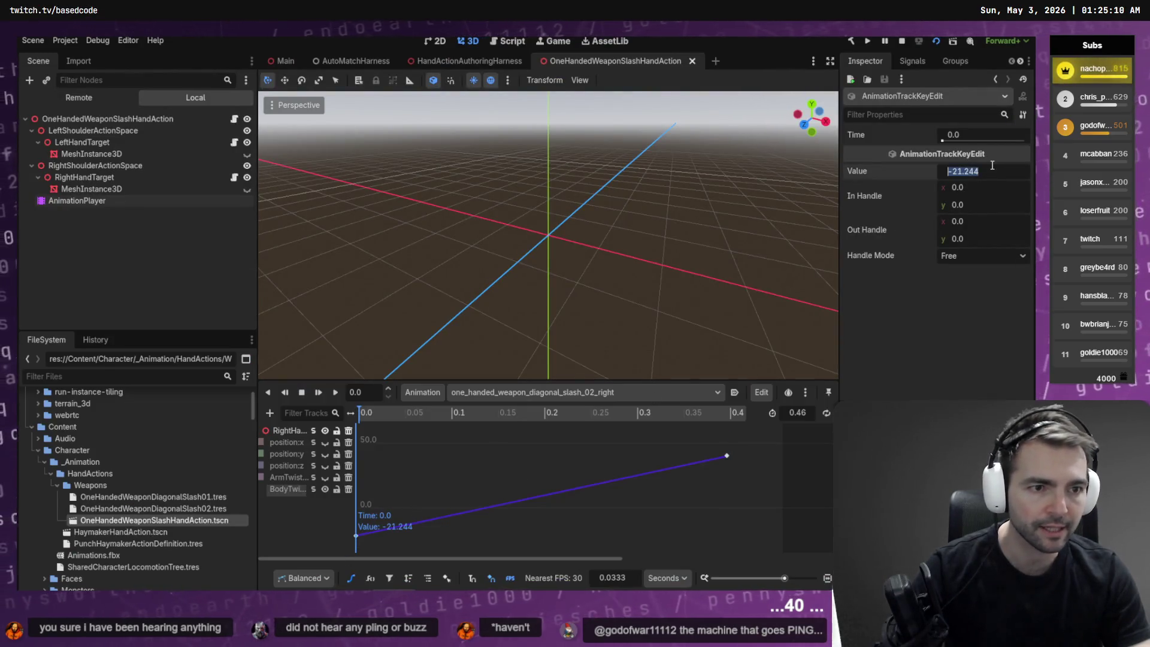
{"action": "key", "text": "ctrl+s"}
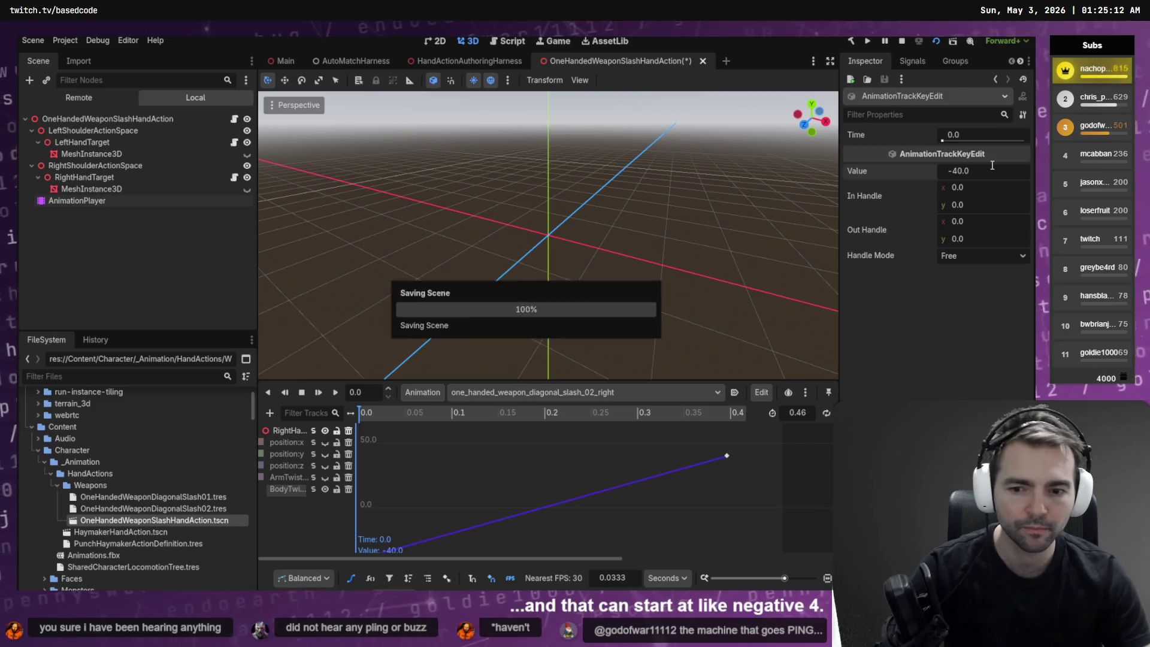
Step: Rerun the harness preview several times to check the steeper BodyTwist swing
{"action": "key", "text": "alt+Tab"}
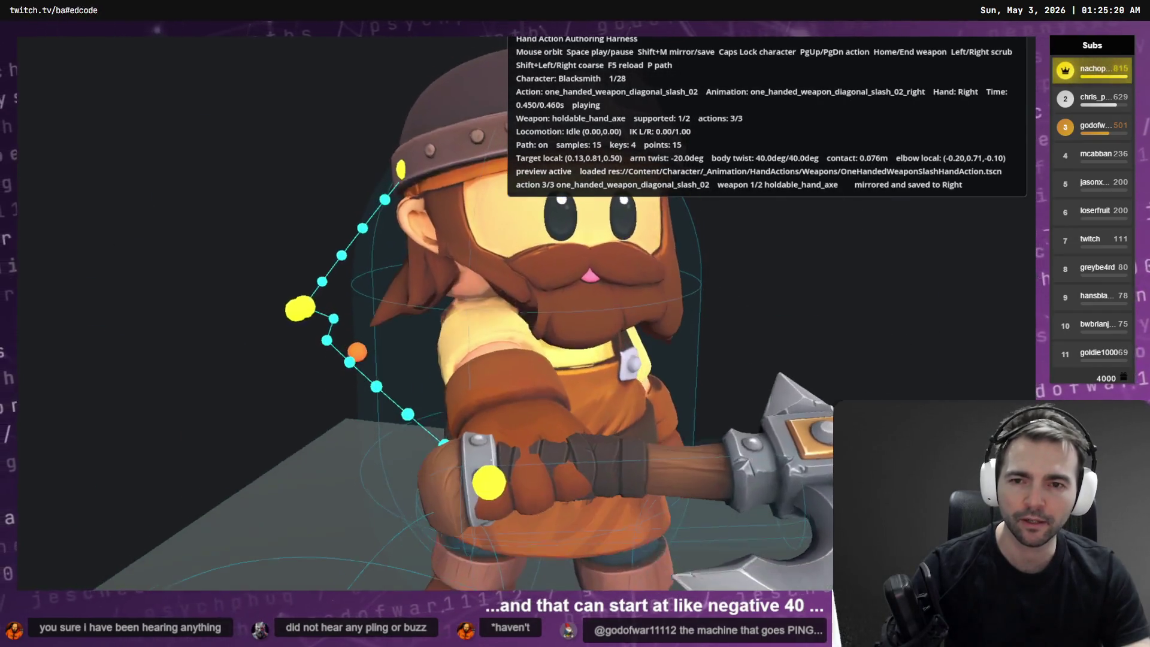
{"action": "key", "text": "F8"}
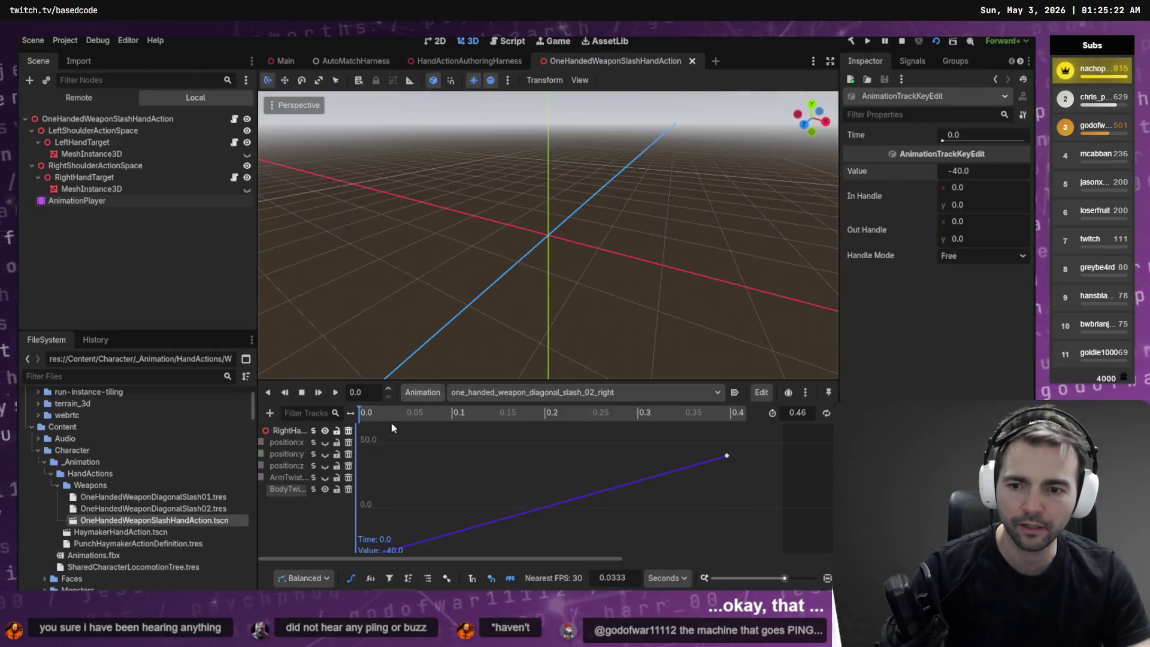
{"action": "key", "text": "F5"}
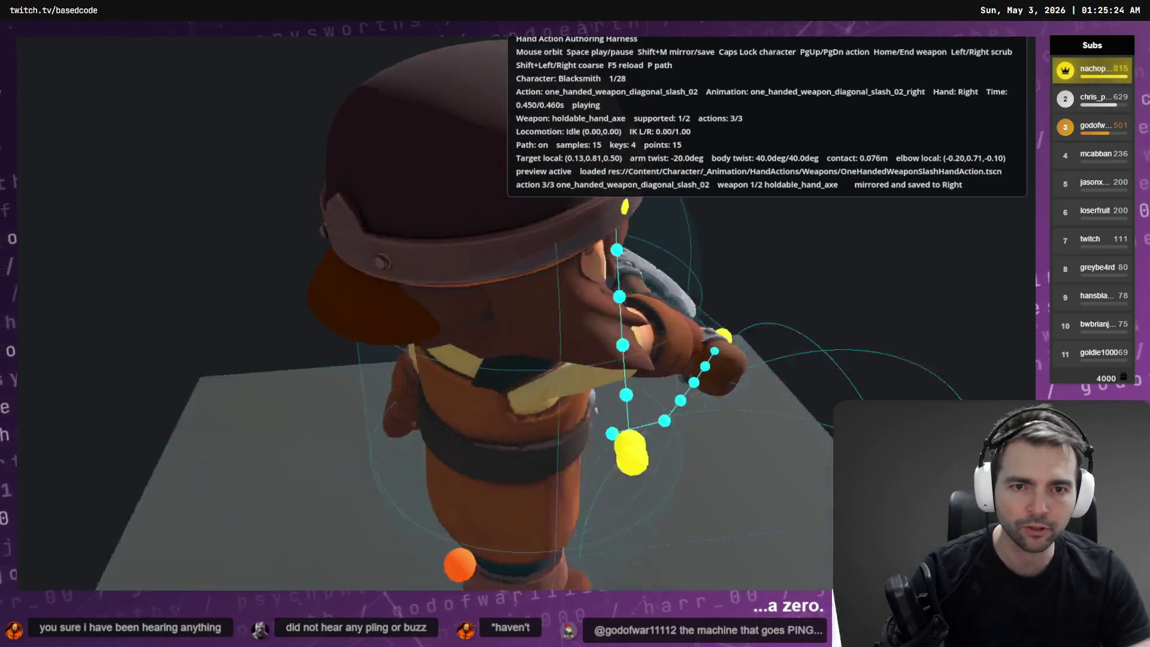
{"action": "key", "text": "F8"}
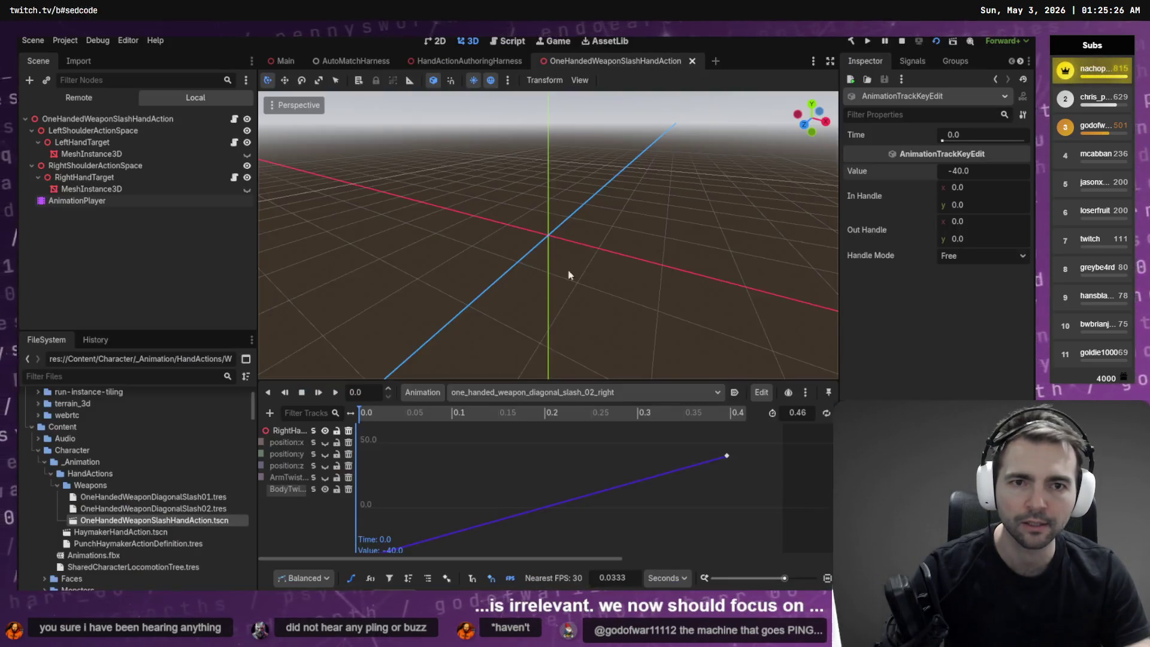
{"action": "key", "text": "F5"}
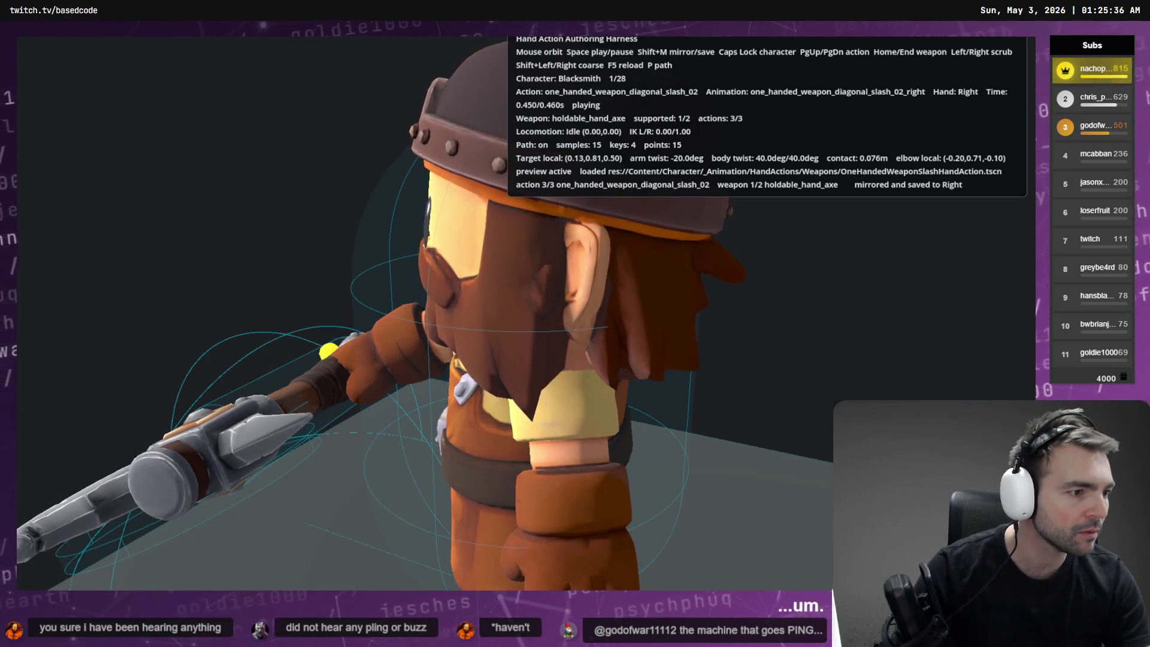
{"action": "key", "text": "alt+Tab"}
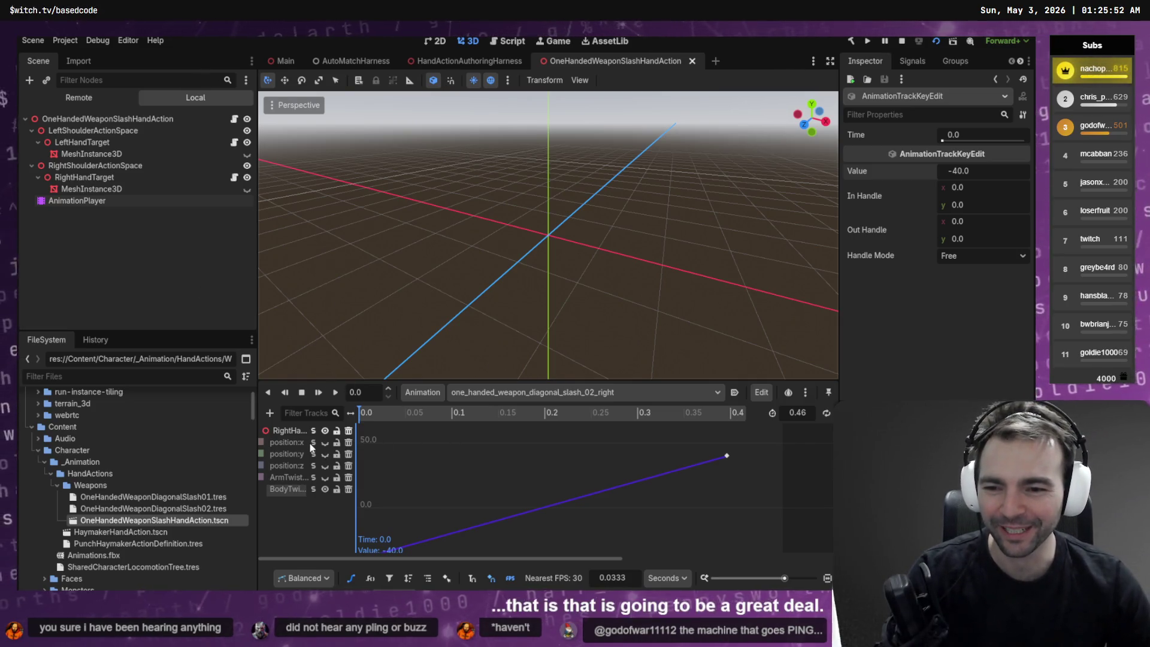
Step: Switch to the HandActionAuthoringHarness scene and collapse the FloorBody and Overlay branches
{"action": "left_click_drag", "start_coordinate": [582, 224], "coordinate": [552, 138]}
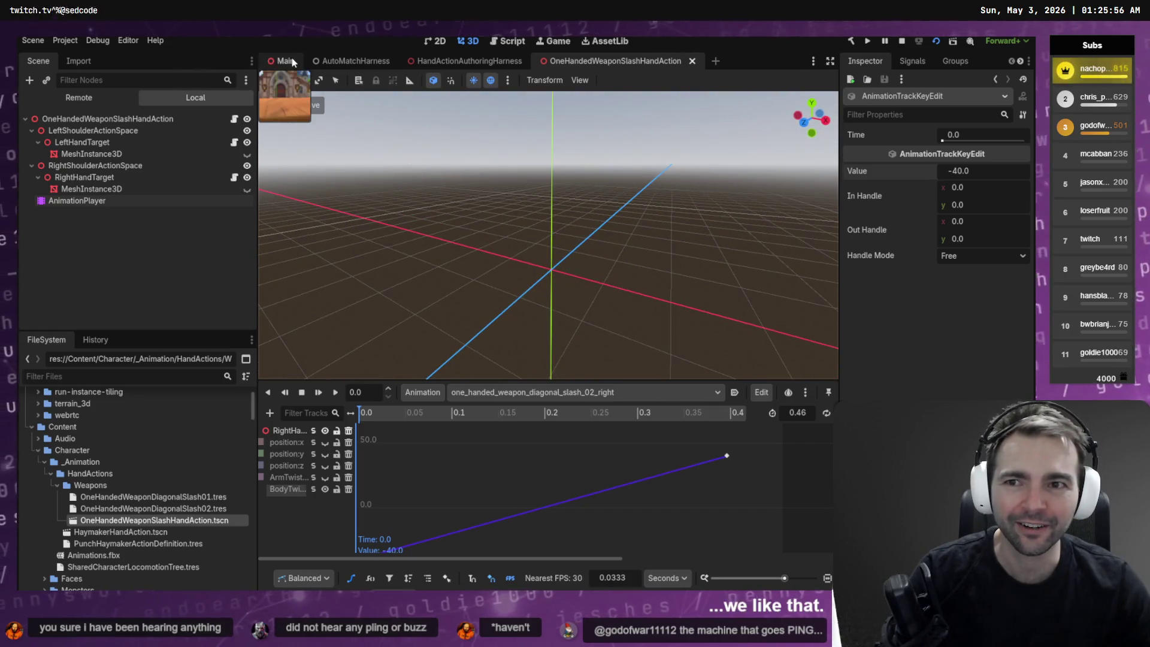
{"action": "left_click", "coordinate": [449, 61]}
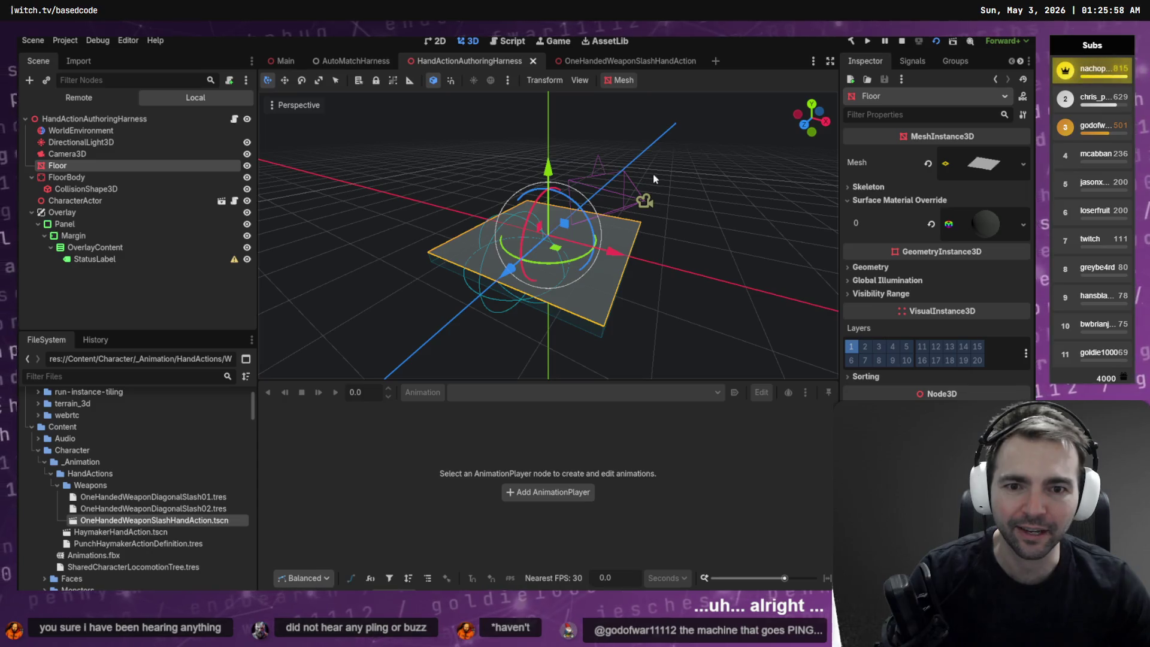
{"action": "left_click_drag", "start_coordinate": [653, 178], "coordinate": [533, 201]}
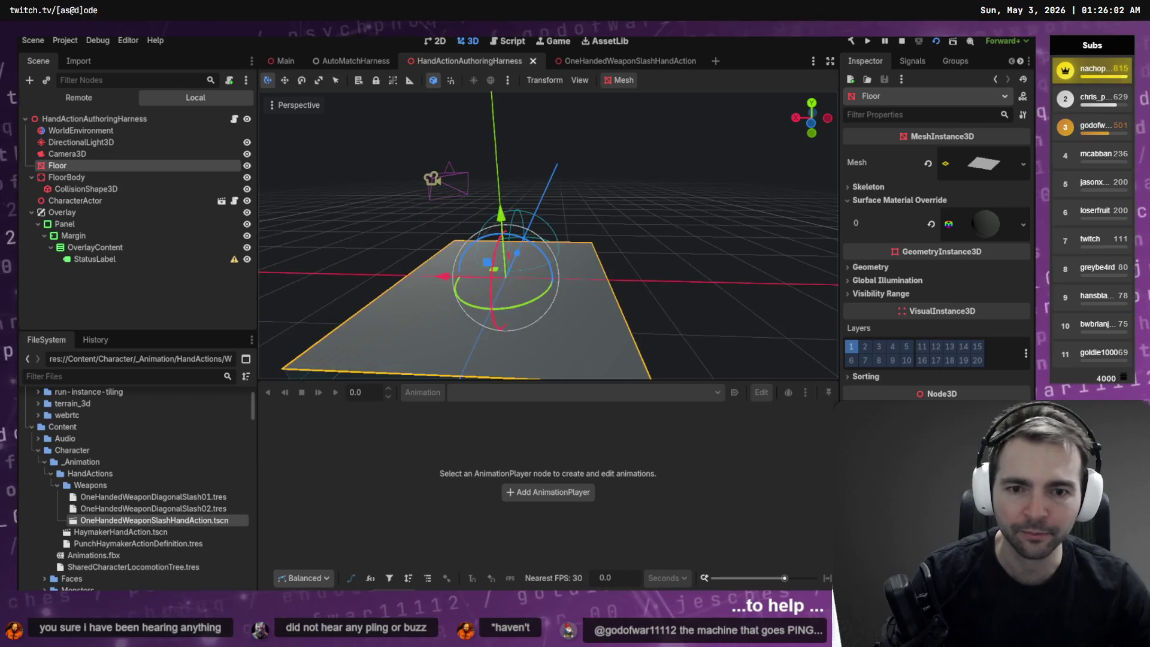
{"action": "left_click", "coordinate": [32, 177]}
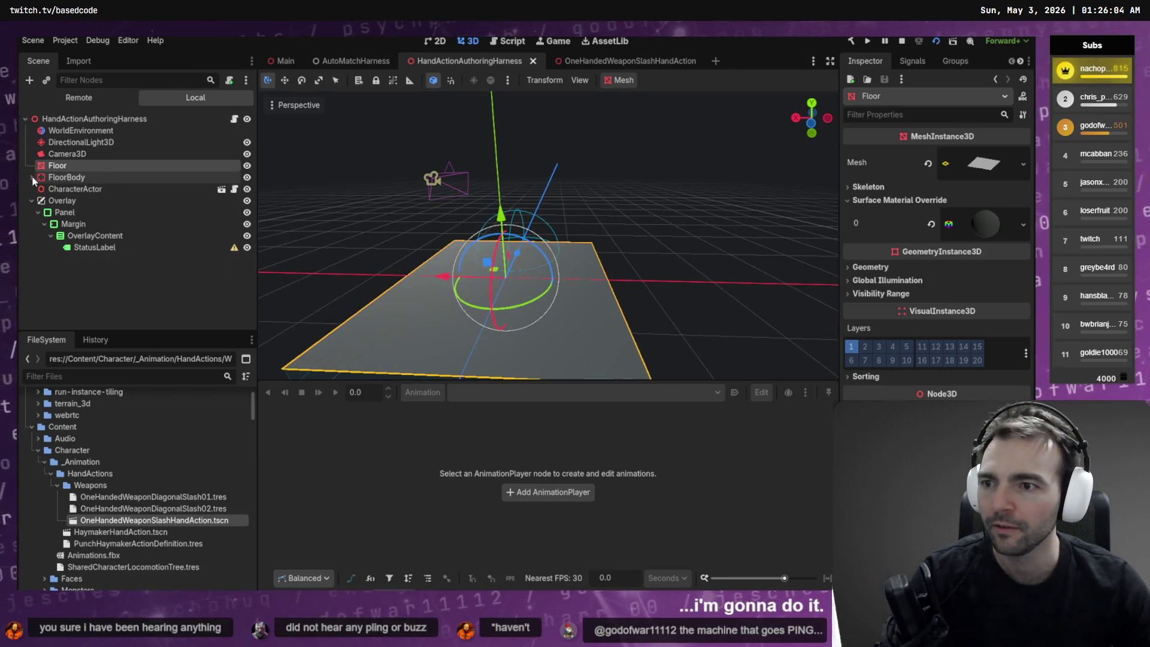
{"action": "left_click", "coordinate": [32, 201]}
Step: Add a Node3D under the scene root and name it Gimble
{"action": "right_click", "coordinate": [60, 243]}
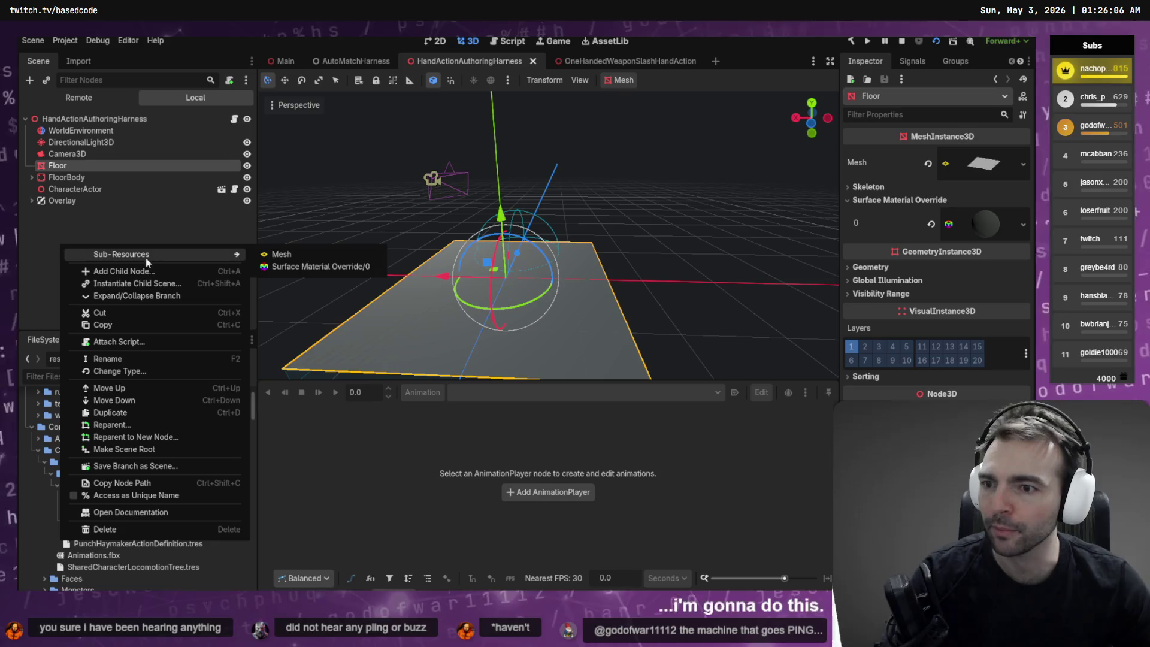
{"action": "left_click", "coordinate": [123, 271]}
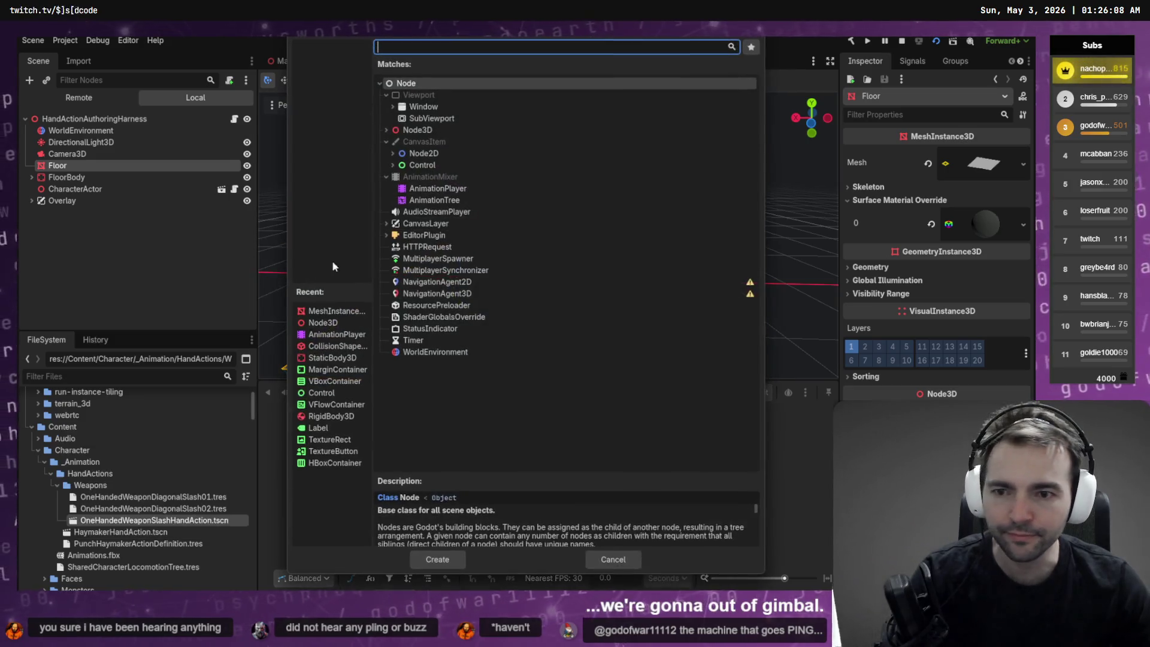
{"action": "double_click", "coordinate": [414, 129]}
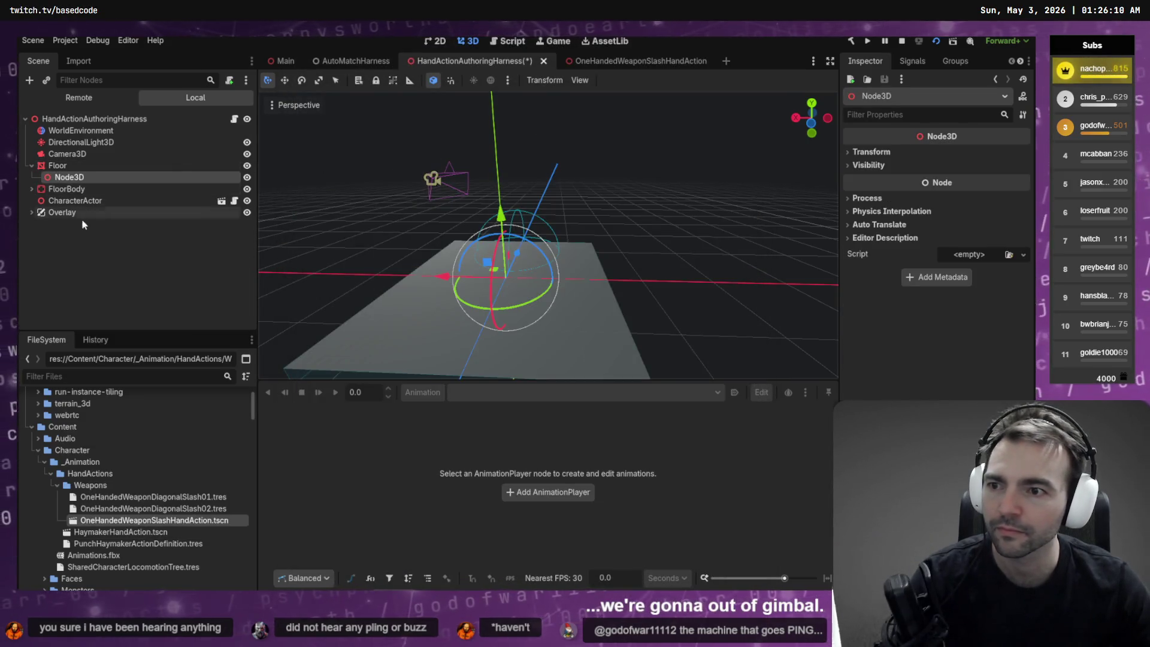
{"action": "key", "text": "ctrl+z"}
{"action": "left_click", "coordinate": [88, 120]}
{"action": "right_click", "coordinate": [88, 120]}
{"action": "left_click", "coordinate": [240, 147]}
{"action": "left_click", "coordinate": [414, 128]}
{"action": "key", "text": "Return"}
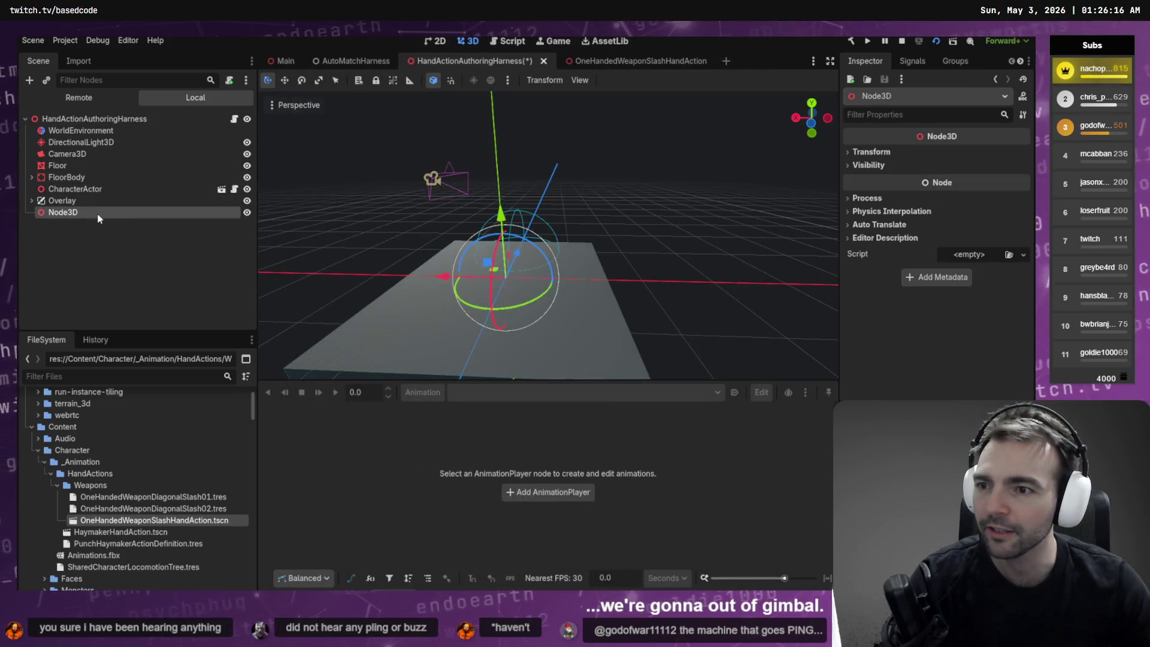
{"action": "double_click", "coordinate": [99, 214]}
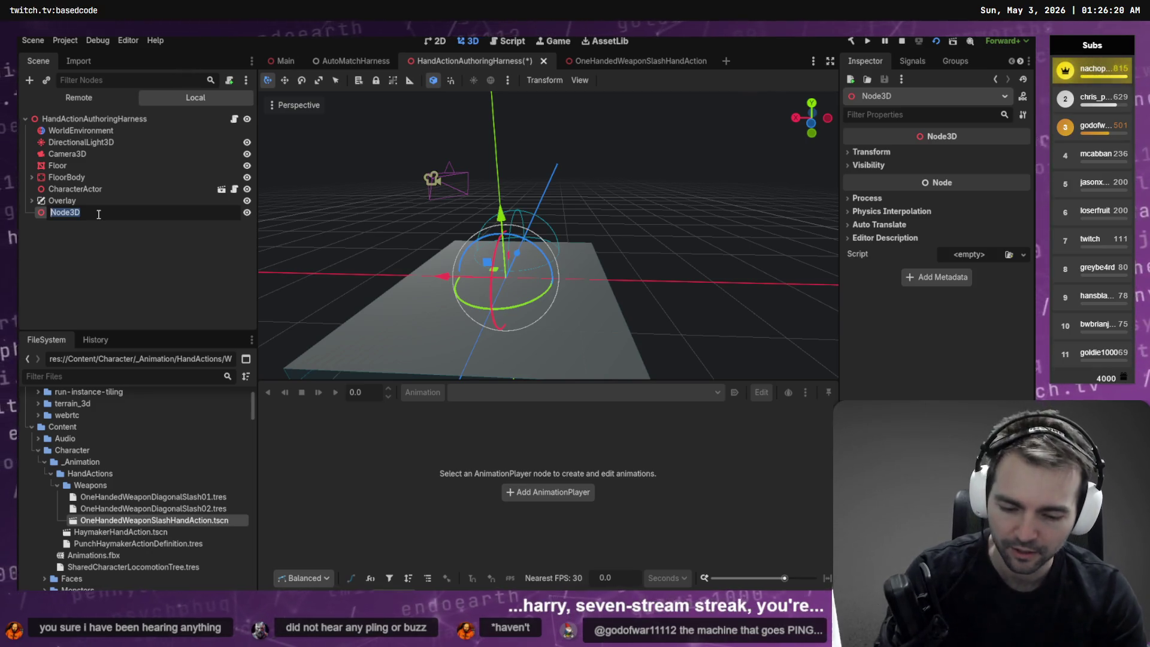
{"action": "type", "text": "Gimble"}
{"action": "key", "text": "Return"}
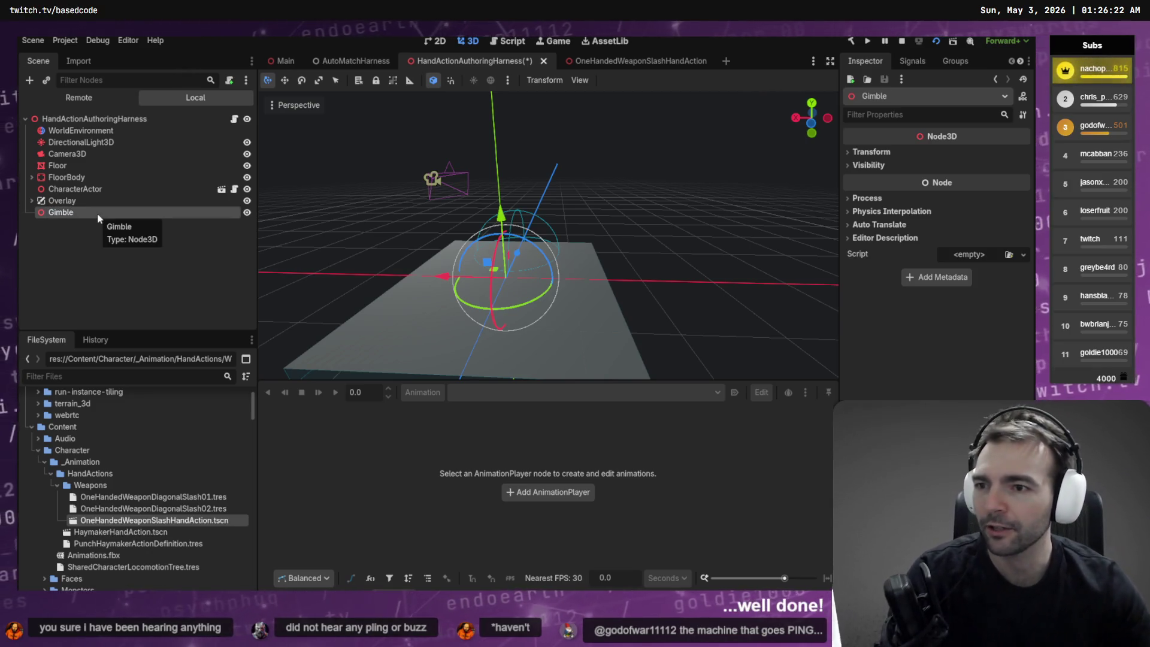
Step: Add a MeshInstance3D child to Gimble and give it a new CapsuleMesh
{"action": "right_click", "coordinate": [98, 215]}
{"action": "left_click", "coordinate": [129, 223]}
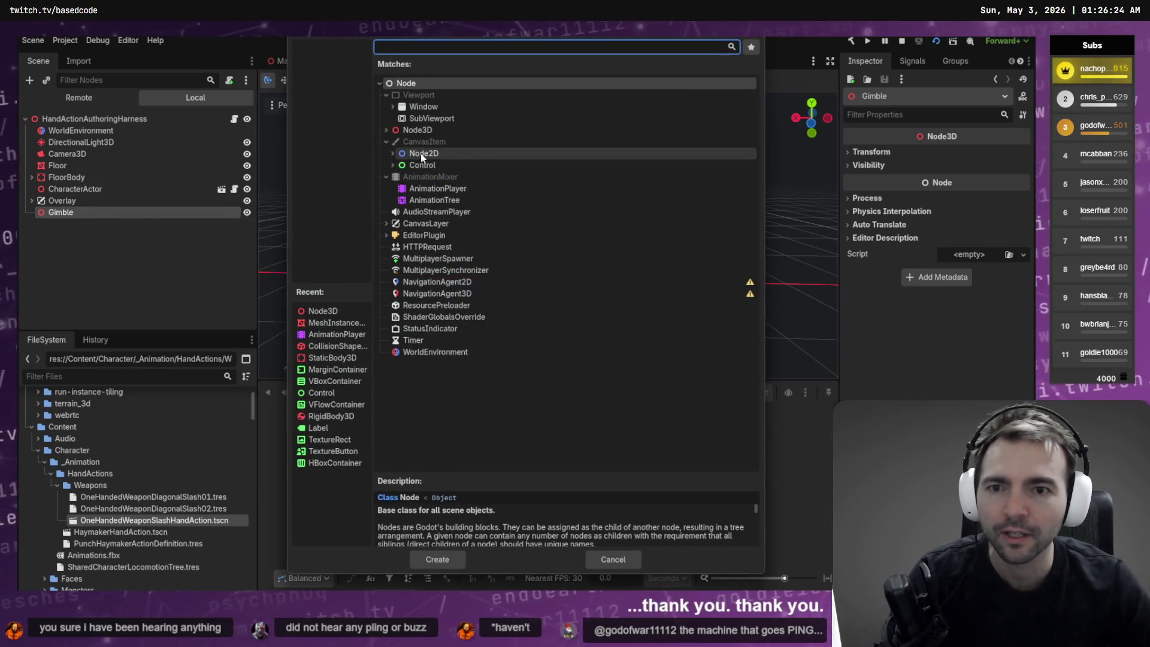
{"action": "left_click", "coordinate": [390, 130]}
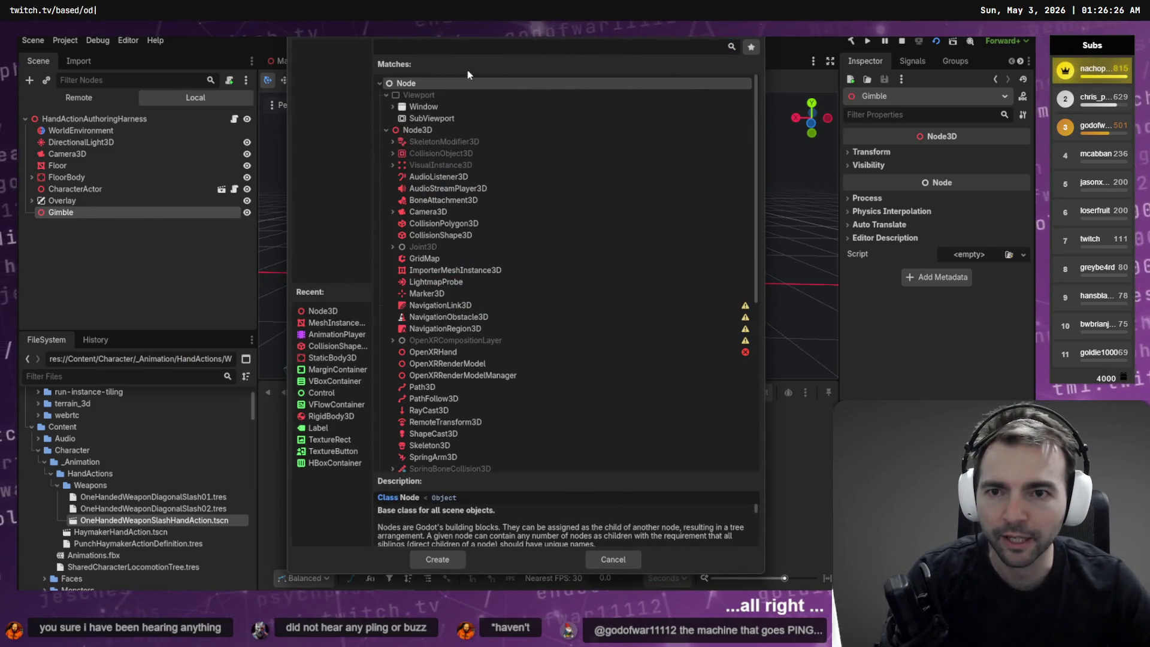
{"action": "type", "text": "Mesh"}
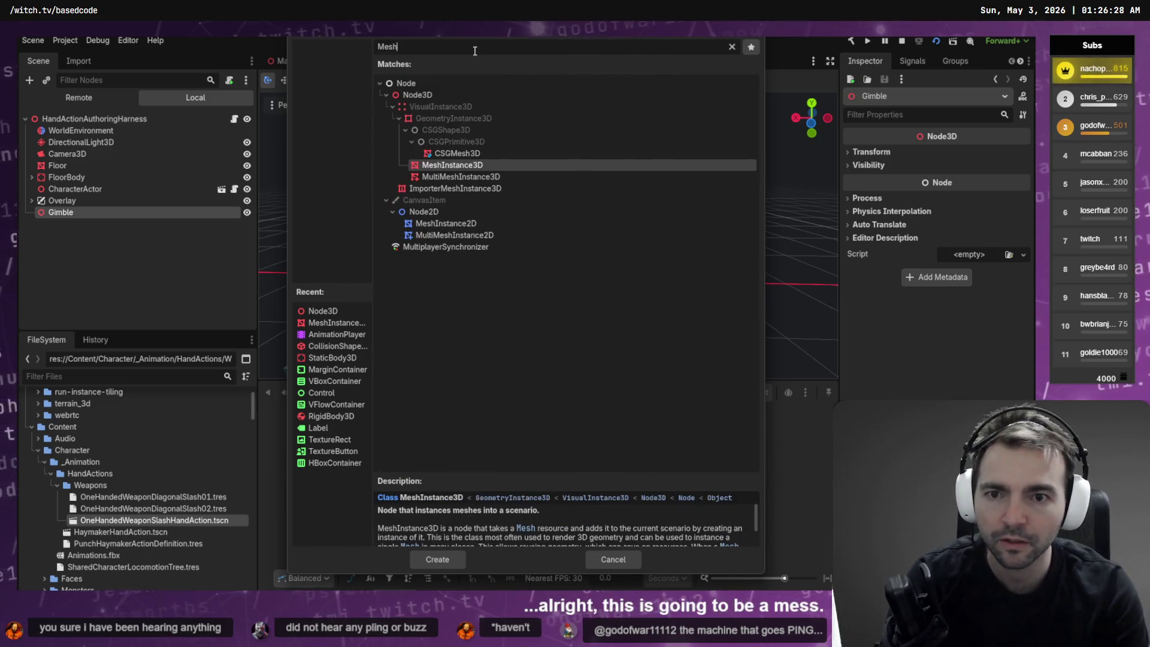
{"action": "key", "text": "Return"}
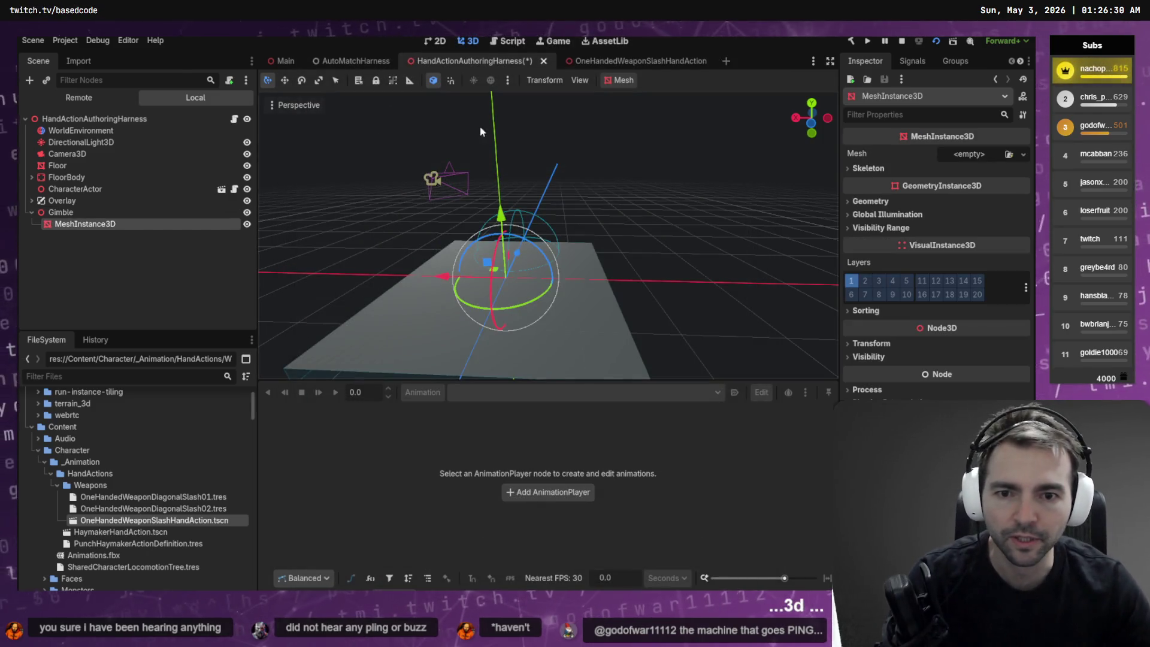
{"action": "left_click", "coordinate": [1022, 155]}
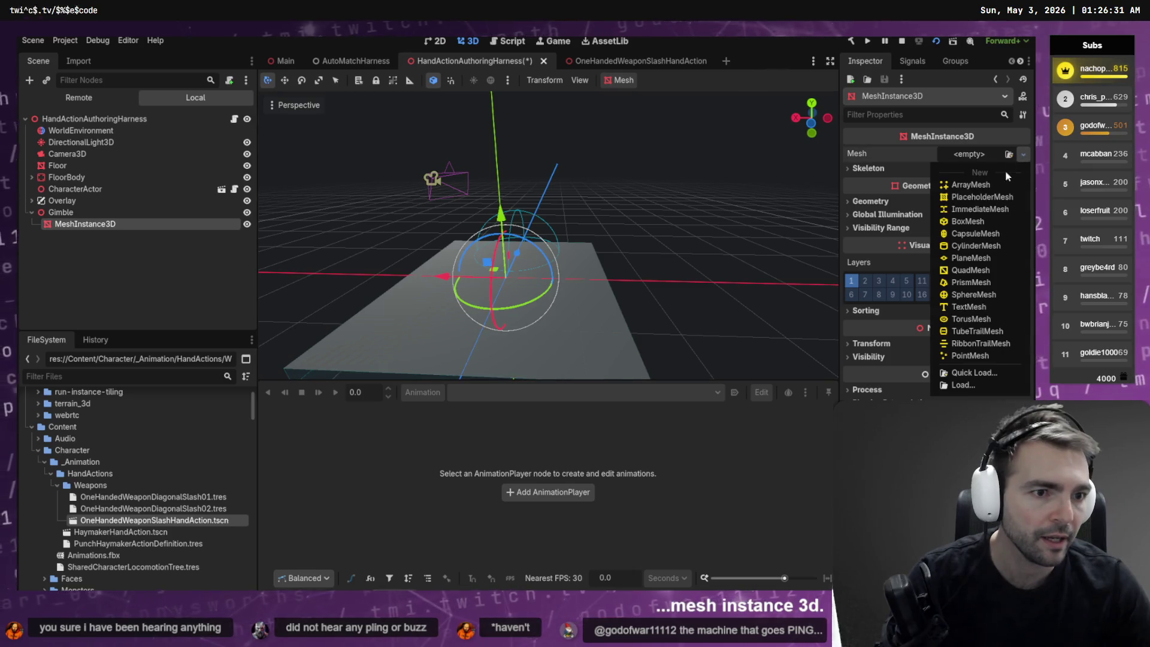
{"action": "left_click", "coordinate": [990, 236]}
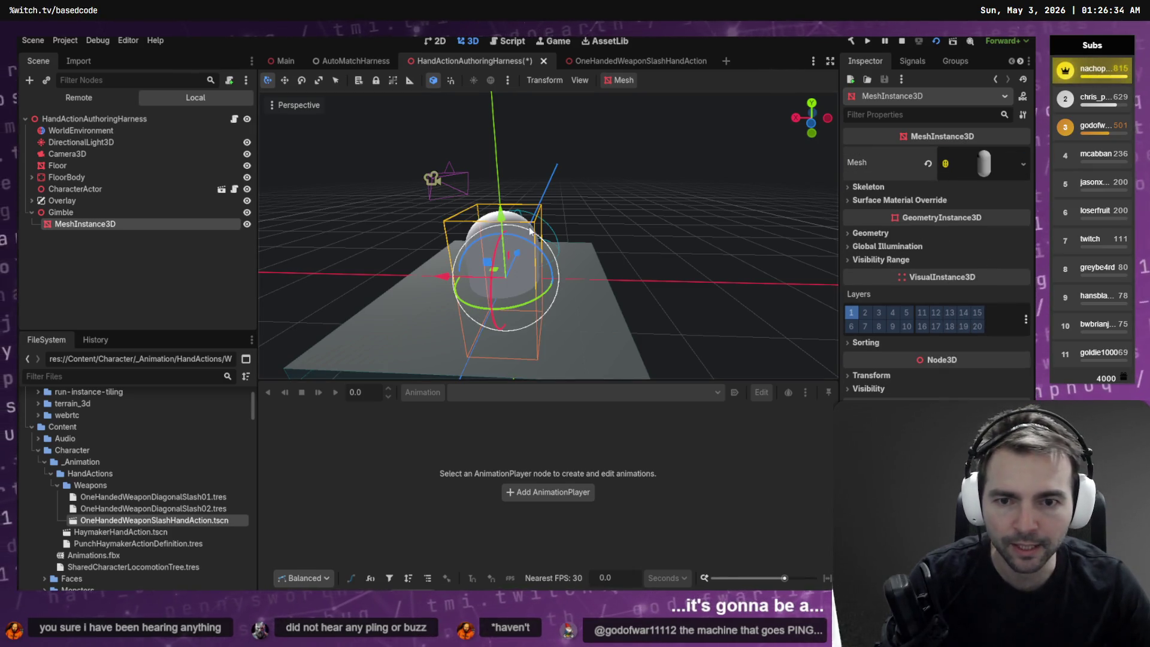
Step: Scale the capsule into a thin, tall rod
{"action": "left_click", "coordinate": [126, 212]}
{"action": "left_click", "coordinate": [104, 225]}
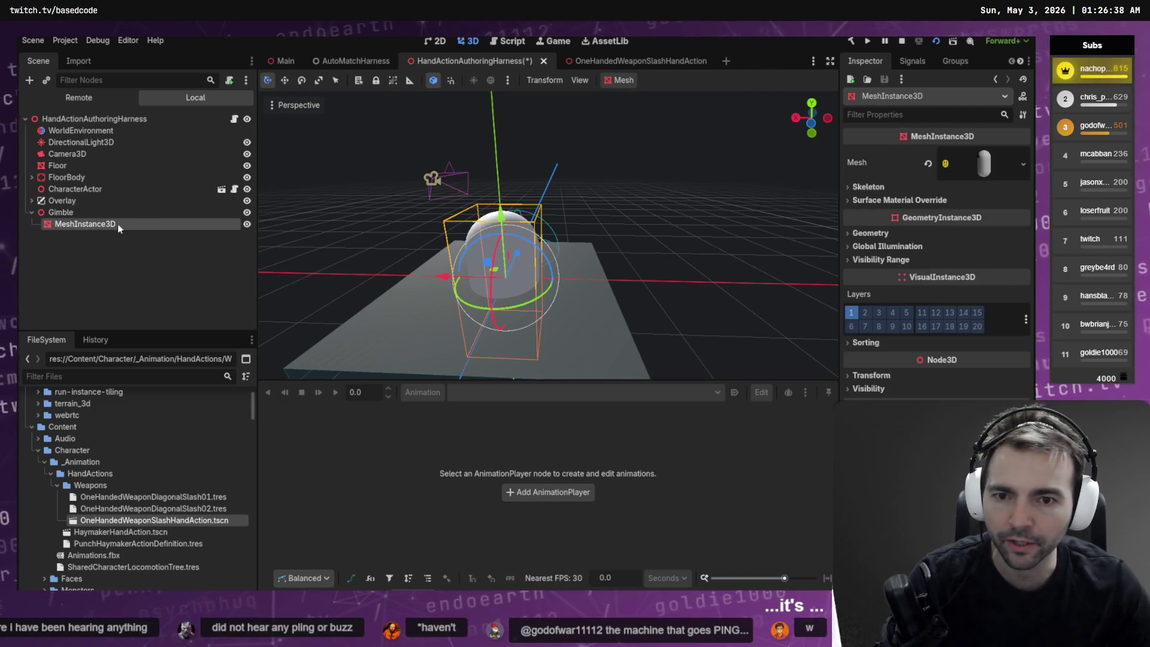
{"action": "left_click_drag", "start_coordinate": [443, 279], "coordinate": [468, 279]}
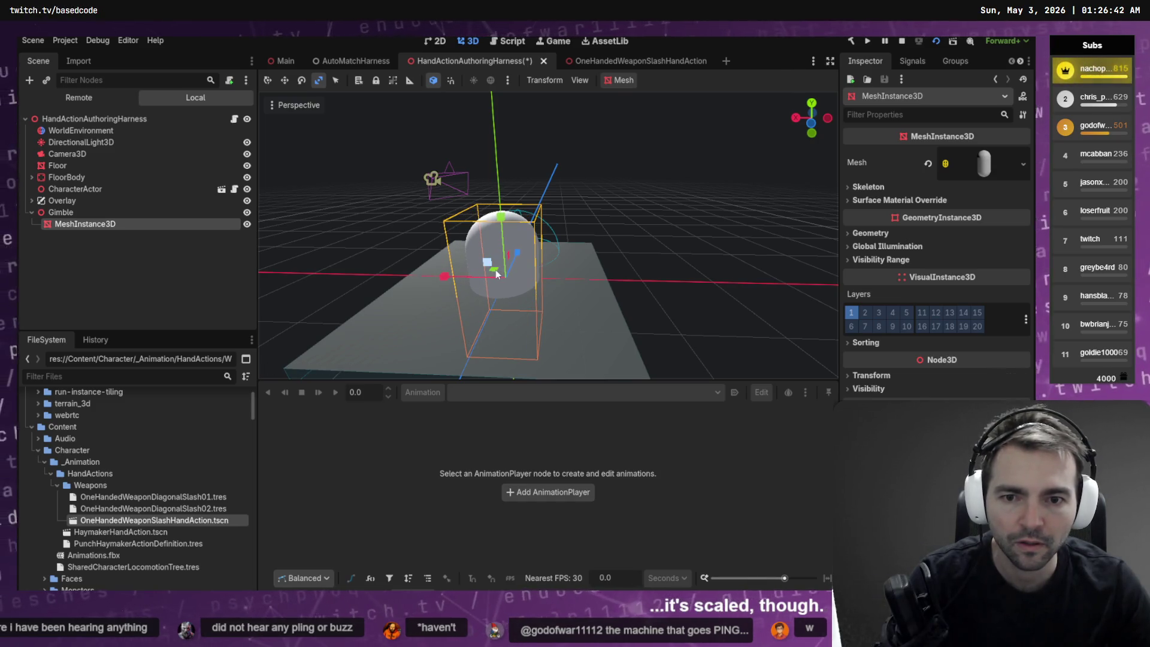
{"action": "left_click_drag", "start_coordinate": [498, 273], "coordinate": [500, 274]}
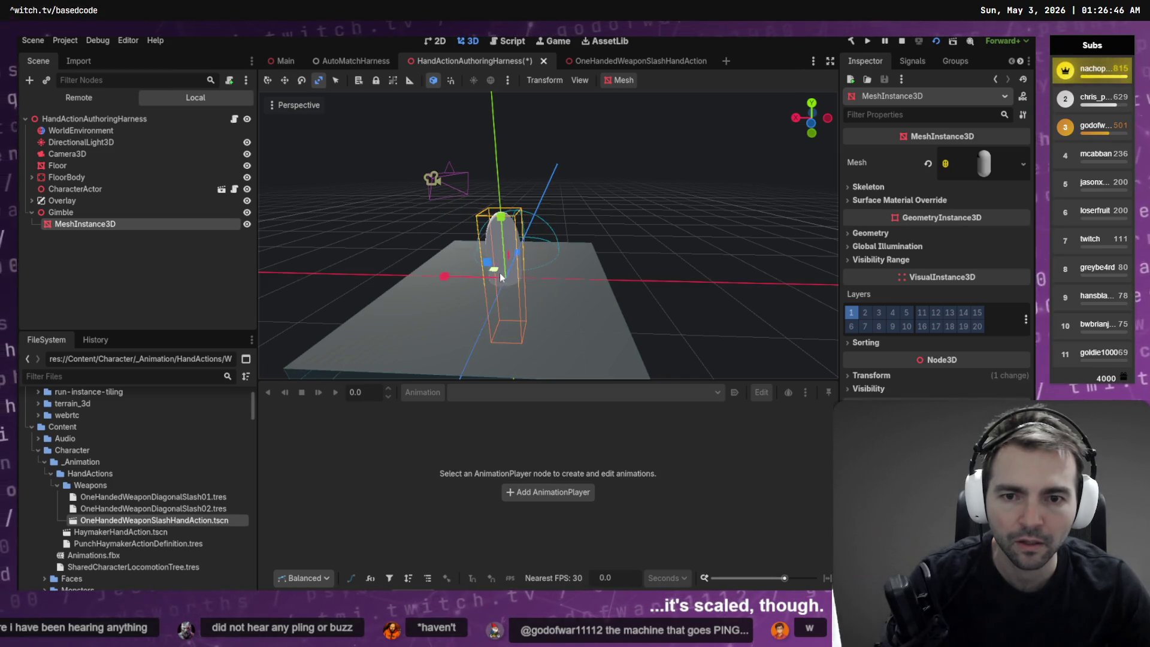
{"action": "key", "text": "ctrl+z"}
{"action": "left_click", "coordinate": [872, 376]}
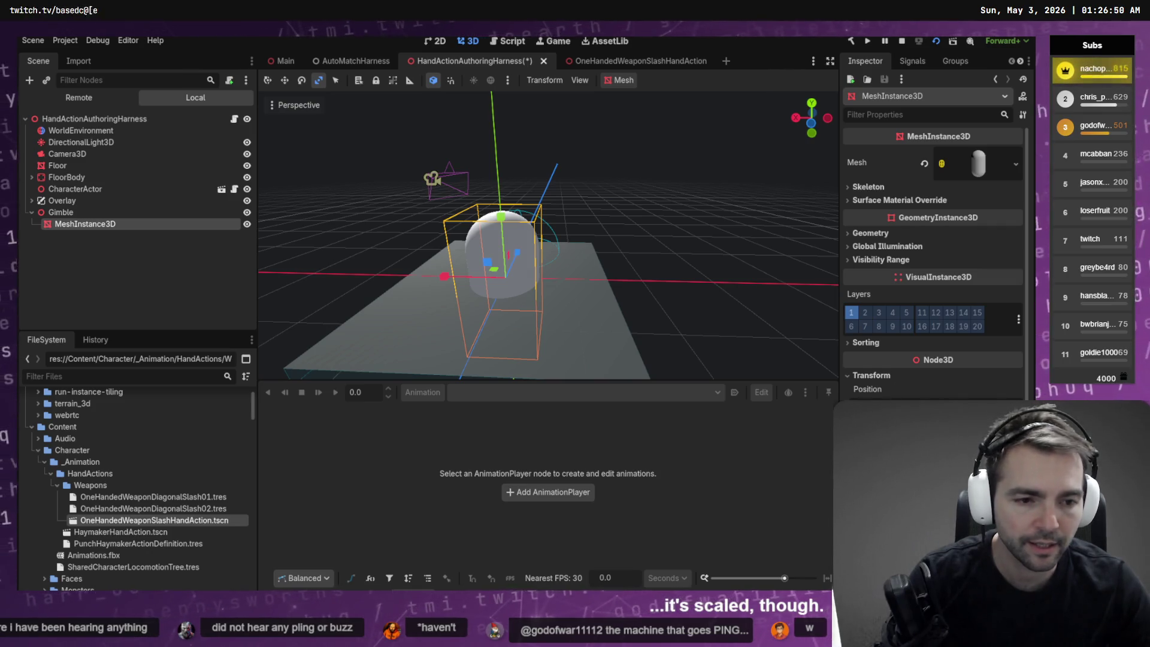
{"action": "key", "text": "ctrl+shift+z"}
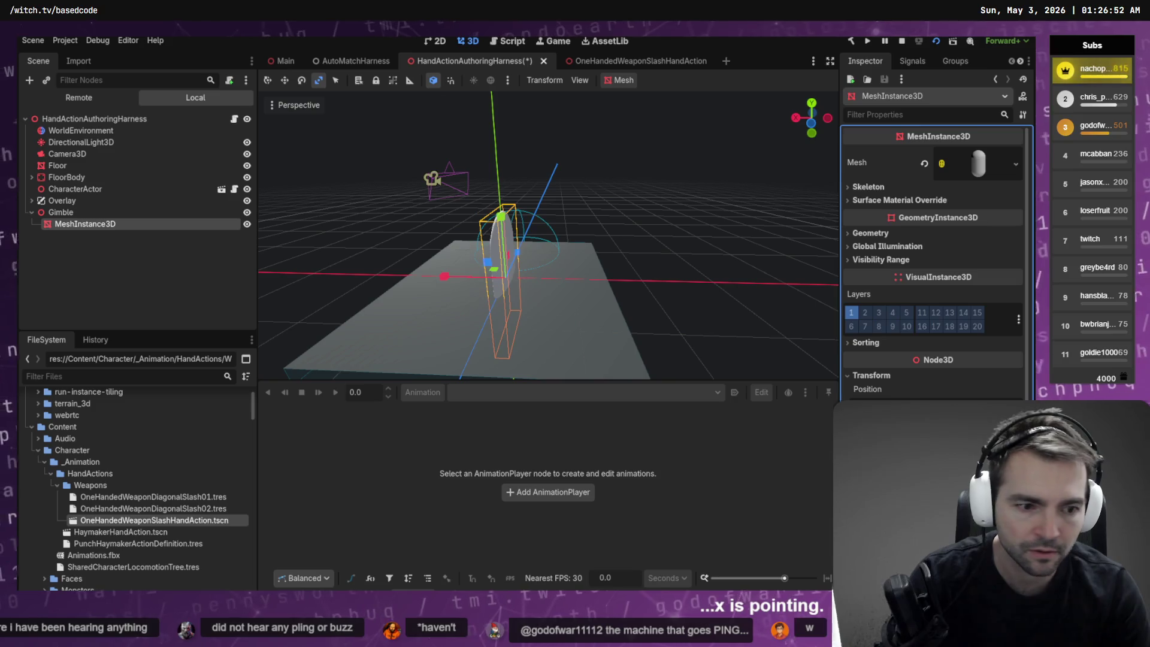
{"action": "key", "text": "ctrl+shift+z"}
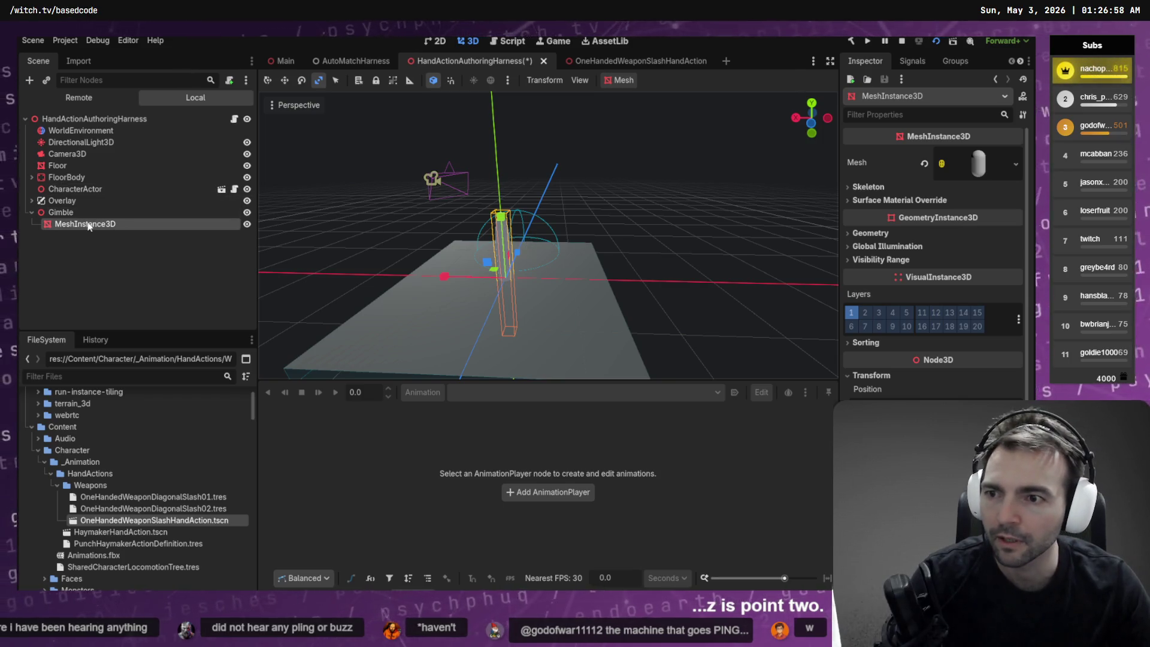
Step: Rotate the capsule so it lies horizontally along the X axis
{"action": "key", "text": "e"}
{"action": "mouse_move", "coordinate": [539, 257]}
{"action": "left_mouse_down"}
{"action": "mouse_move", "coordinate": [463, 236]}
{"action": "mouse_move", "coordinate": [475, 241]}
{"action": "left_mouse_up"}
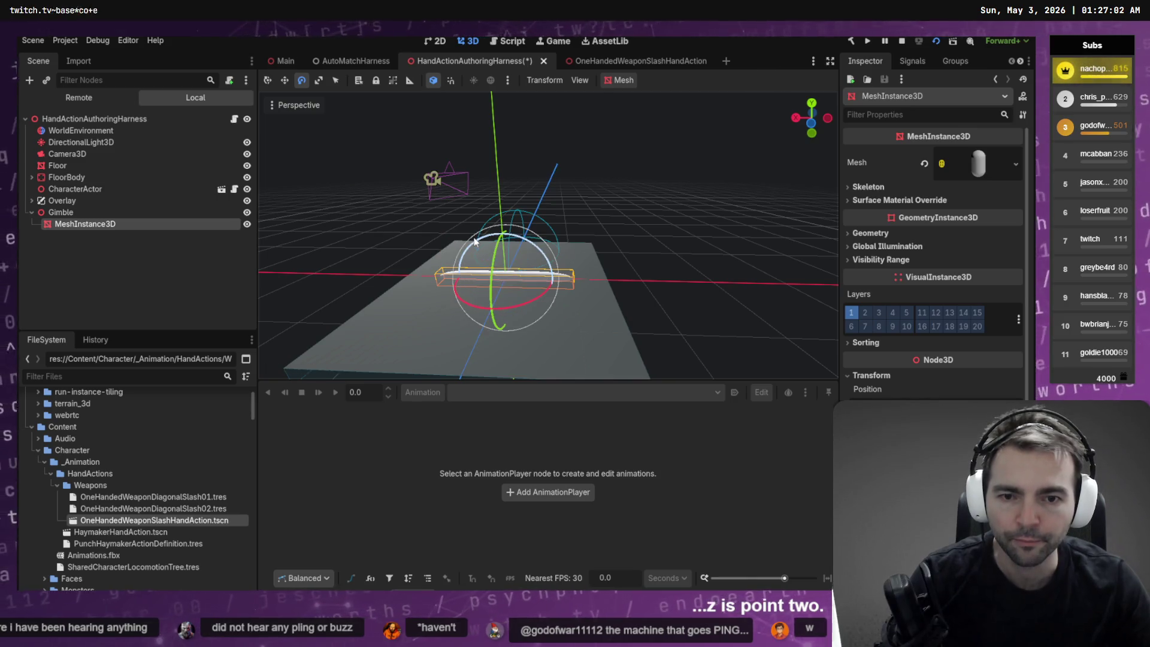
{"action": "left_click", "coordinate": [1016, 164]}
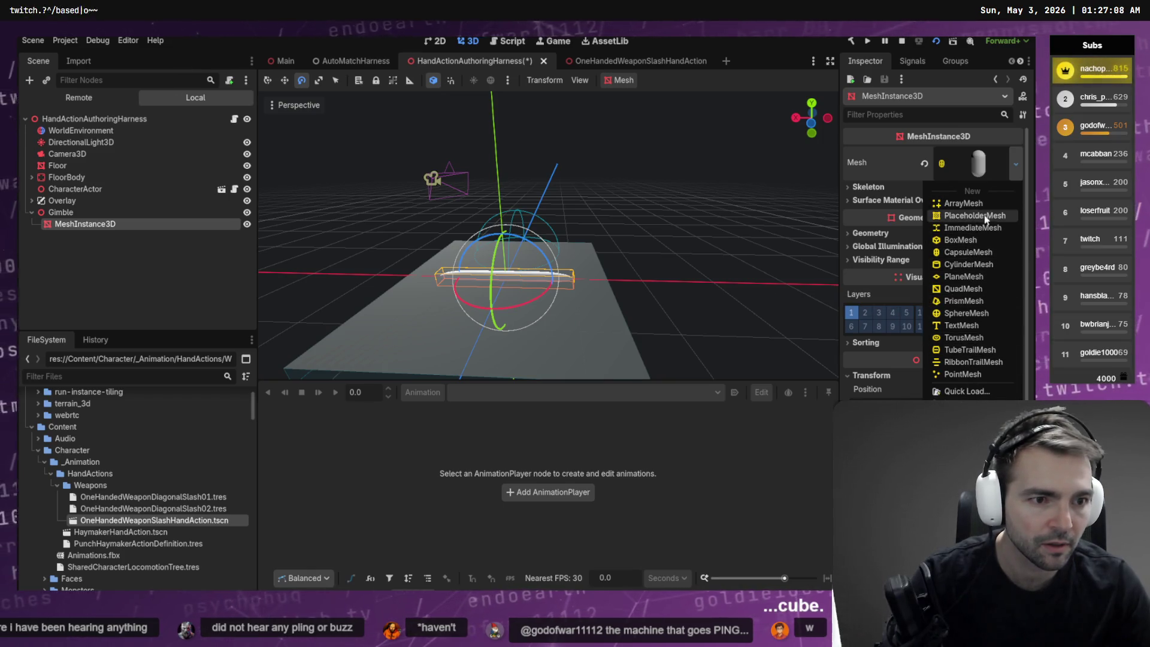
Step: Swap the capsule for a new BoxMesh and move it along Z toward the camera
{"action": "left_click", "coordinate": [982, 240]}
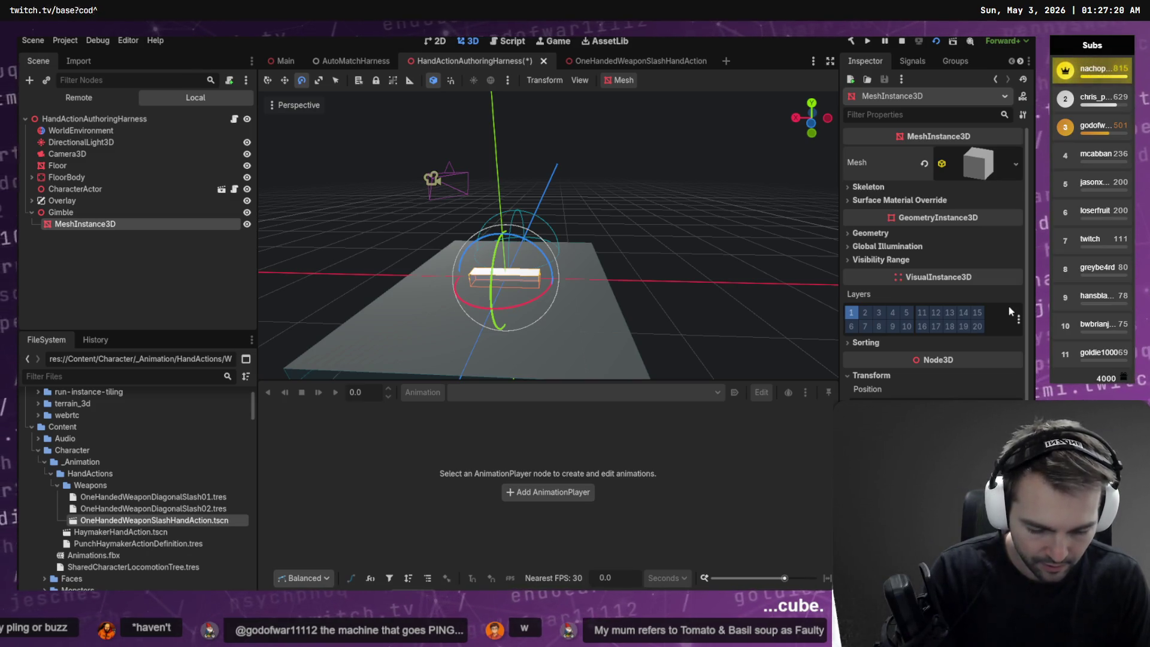
{"action": "key", "text": "w"}
{"action": "mouse_move", "coordinate": [528, 240]}
{"action": "left_mouse_down"}
{"action": "mouse_move", "coordinate": [503, 307]}
{"action": "mouse_move", "coordinate": [518, 295]}
{"action": "left_mouse_up"}
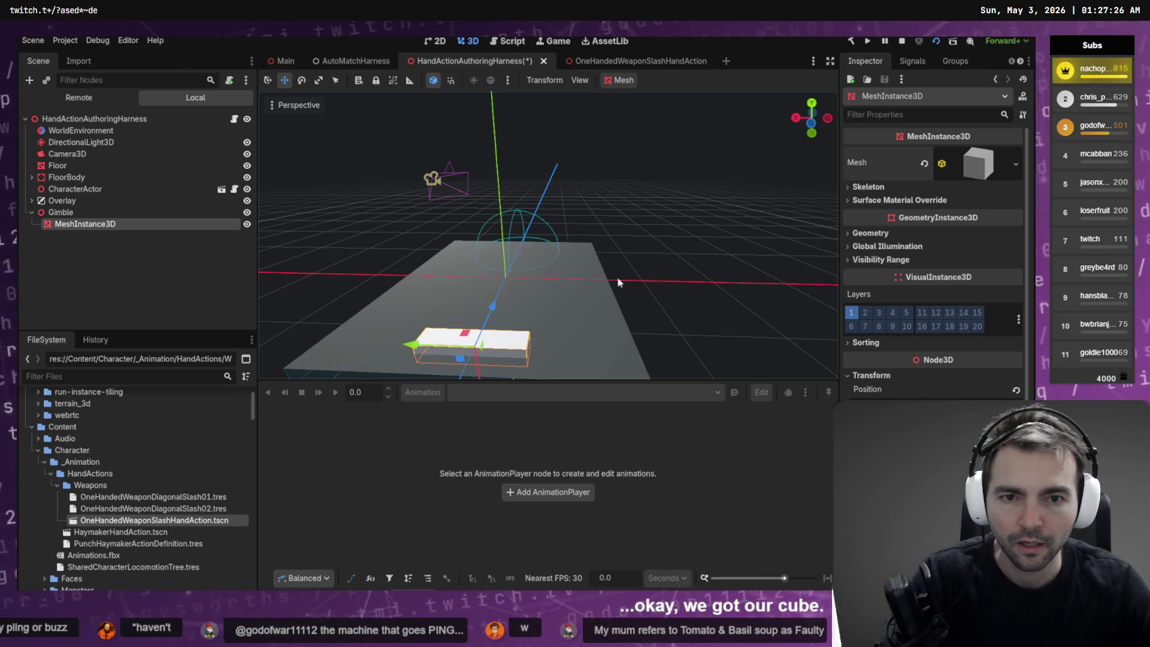
{"action": "left_click_drag", "start_coordinate": [642, 271], "coordinate": [572, 280]}
Step: Scale the box into a long, thin bar along X and nudge it along Z
{"action": "key", "text": "r"}
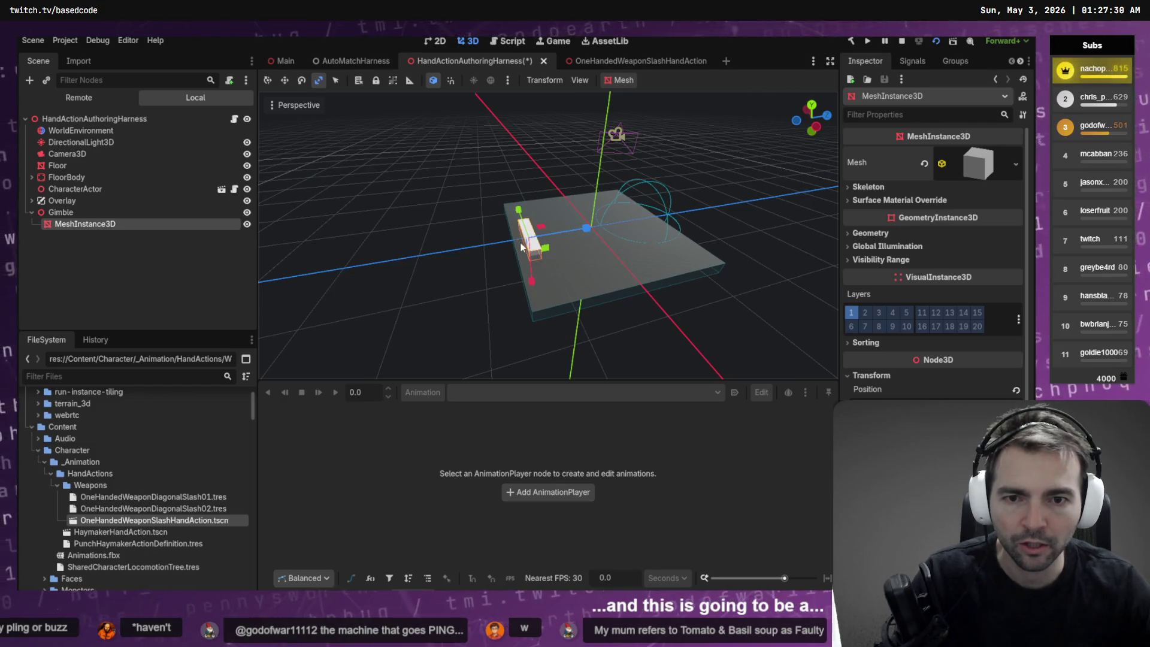
{"action": "left_click_drag", "start_coordinate": [519, 210], "coordinate": [514, 179]}
{"action": "key", "text": "w"}
{"action": "left_click_drag", "start_coordinate": [590, 227], "coordinate": [576, 232]}
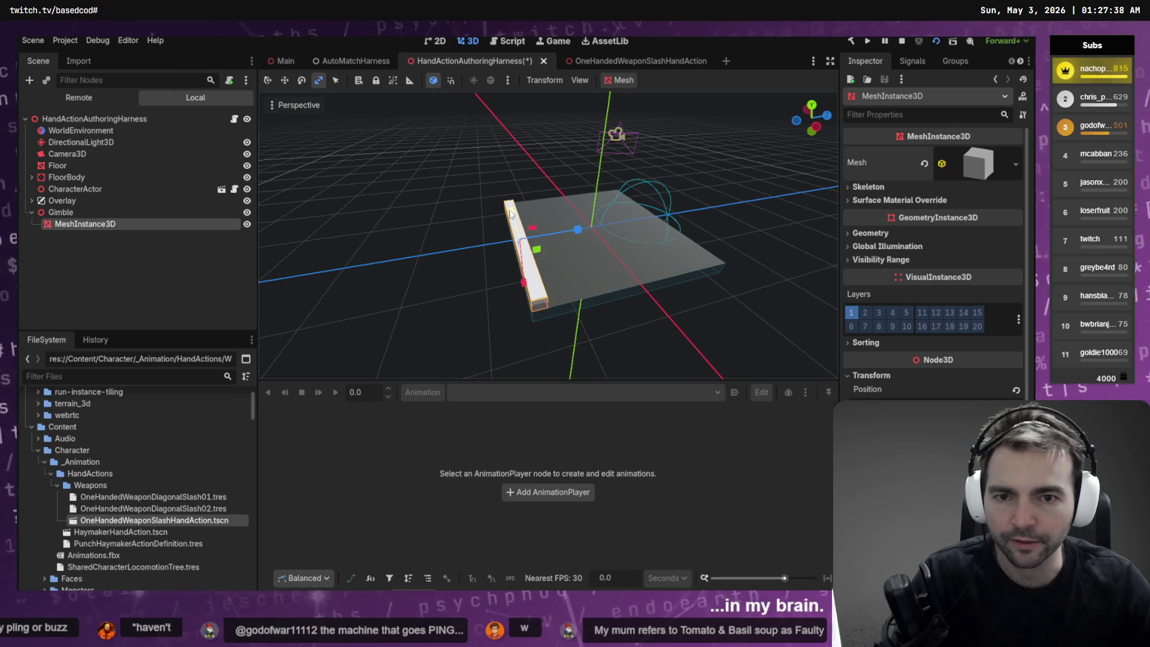
{"action": "left_click_drag", "start_coordinate": [511, 213], "coordinate": [511, 214]}
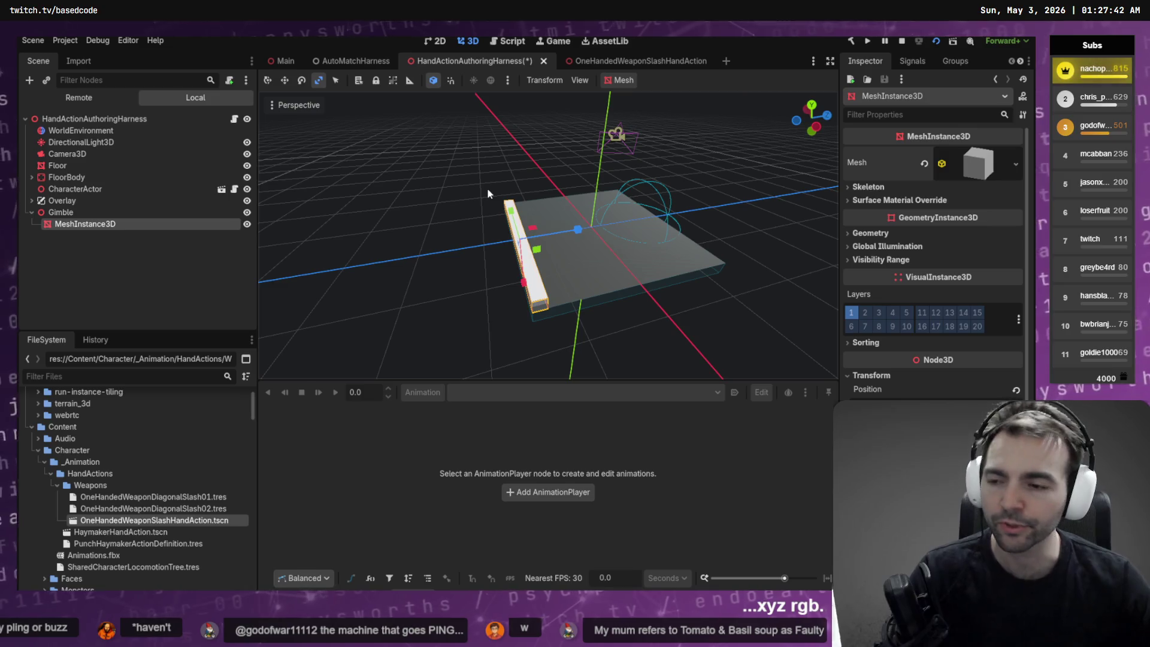
{"action": "left_click", "coordinate": [487, 190]}
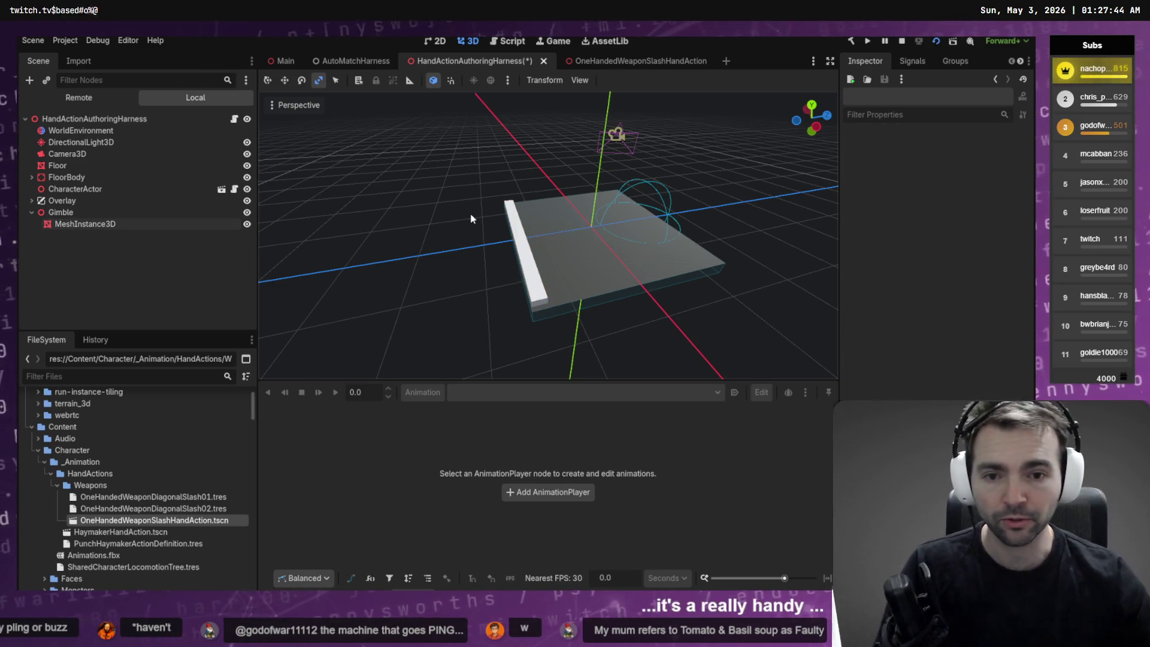
{"action": "mouse_move", "coordinate": [462, 249]}
{"action": "left_mouse_down"}
{"action": "mouse_move", "coordinate": [693, 193]}
{"action": "mouse_move", "coordinate": [622, 238]}
{"action": "left_mouse_up"}
{"action": "left_click", "coordinate": [617, 234]}
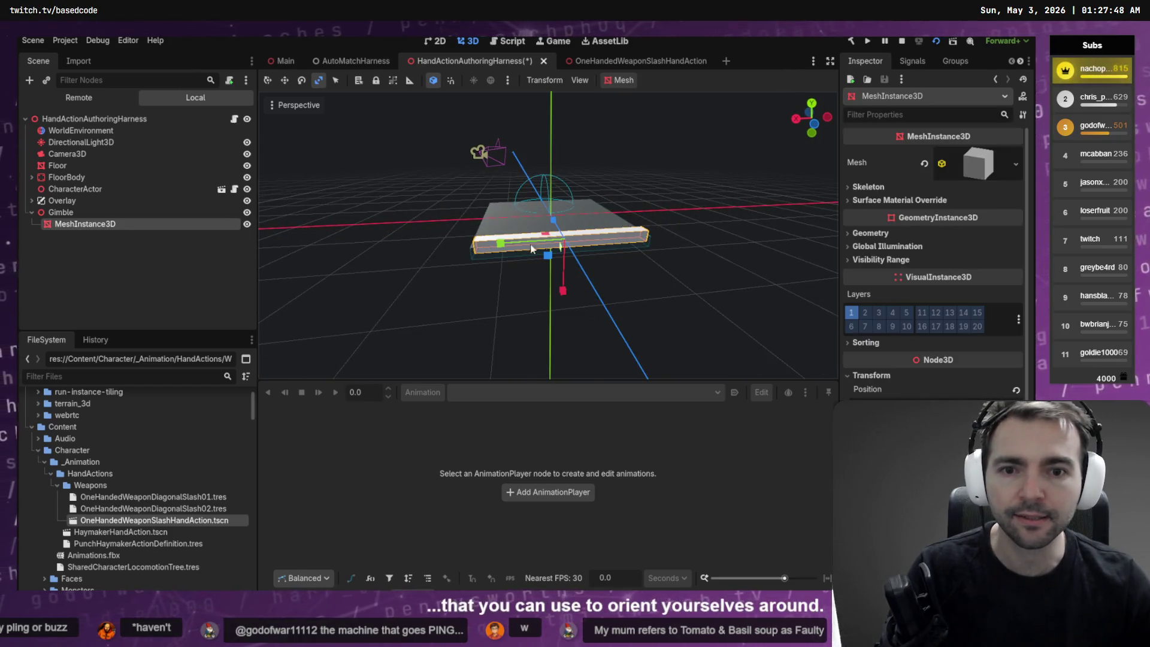
{"action": "double_click", "coordinate": [95, 224]}
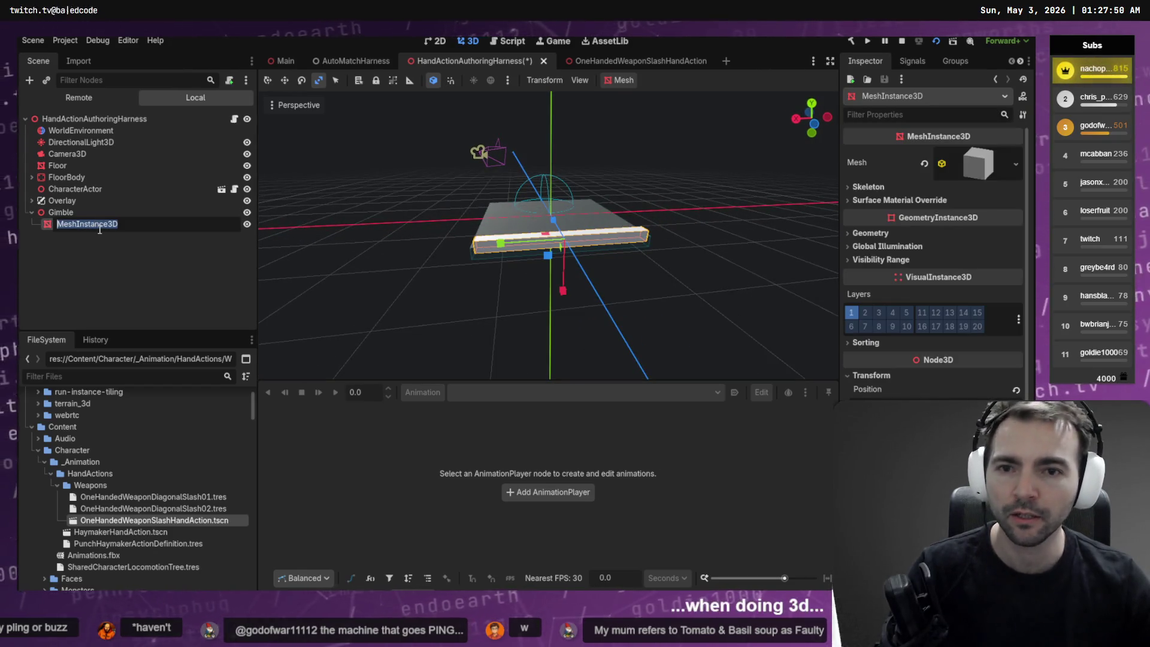
Step: Rename the mesh instance to X_Red
{"action": "type", "text": "X_Re"}
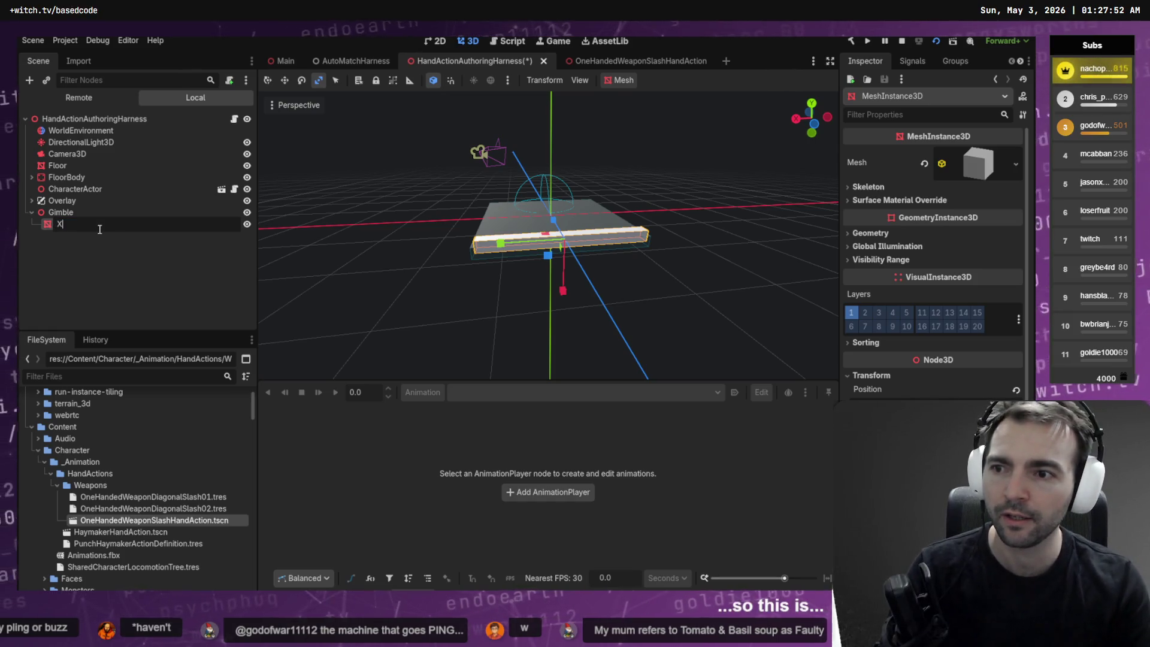
{"action": "type", "text": "d"}
{"action": "key", "text": "Return"}
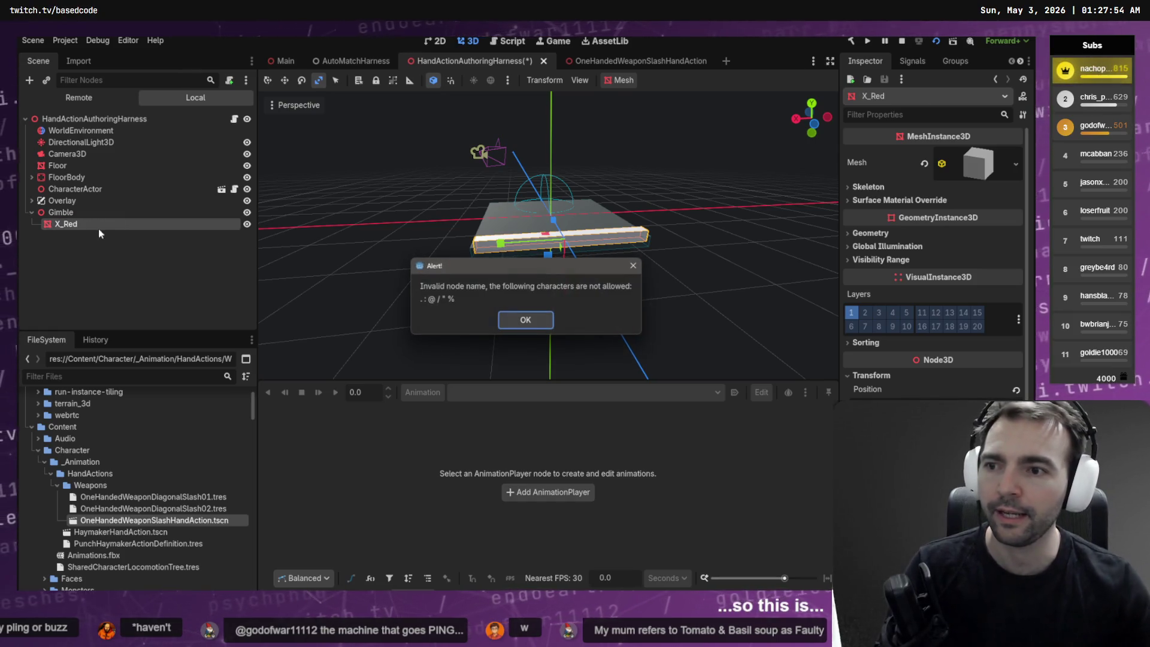
{"action": "key", "text": "Return"}
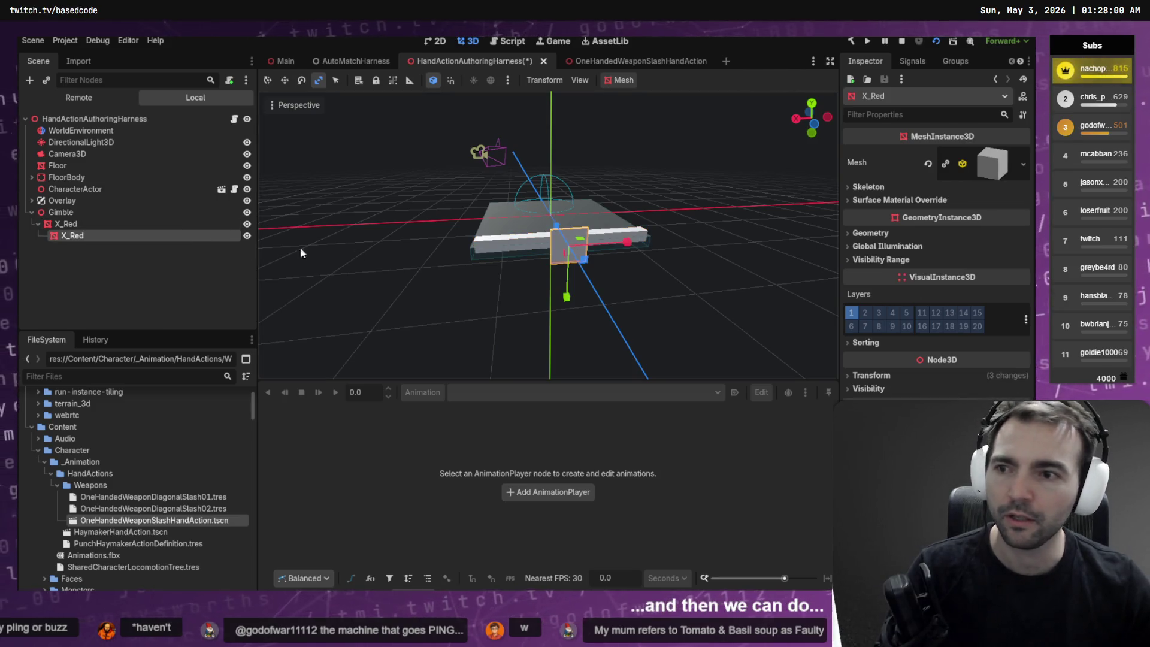
Step: Duplicate X_Red and turn the copy 90° across the slab
{"action": "key", "text": "ctrl+d"}
{"action": "key", "text": "e"}
{"action": "mouse_move", "coordinate": [599, 267]}
{"action": "left_mouse_down"}
{"action": "mouse_move", "coordinate": [575, 282]}
{"action": "mouse_move", "coordinate": [548, 273]}
{"action": "left_mouse_up"}
Step: Slide the copied bar along the Z axis out to the slab edge
{"action": "key", "text": "w"}
{"action": "left_click_drag", "start_coordinate": [613, 238], "coordinate": [637, 271]}
{"action": "key", "text": "g"}
{"action": "key", "text": "z"}
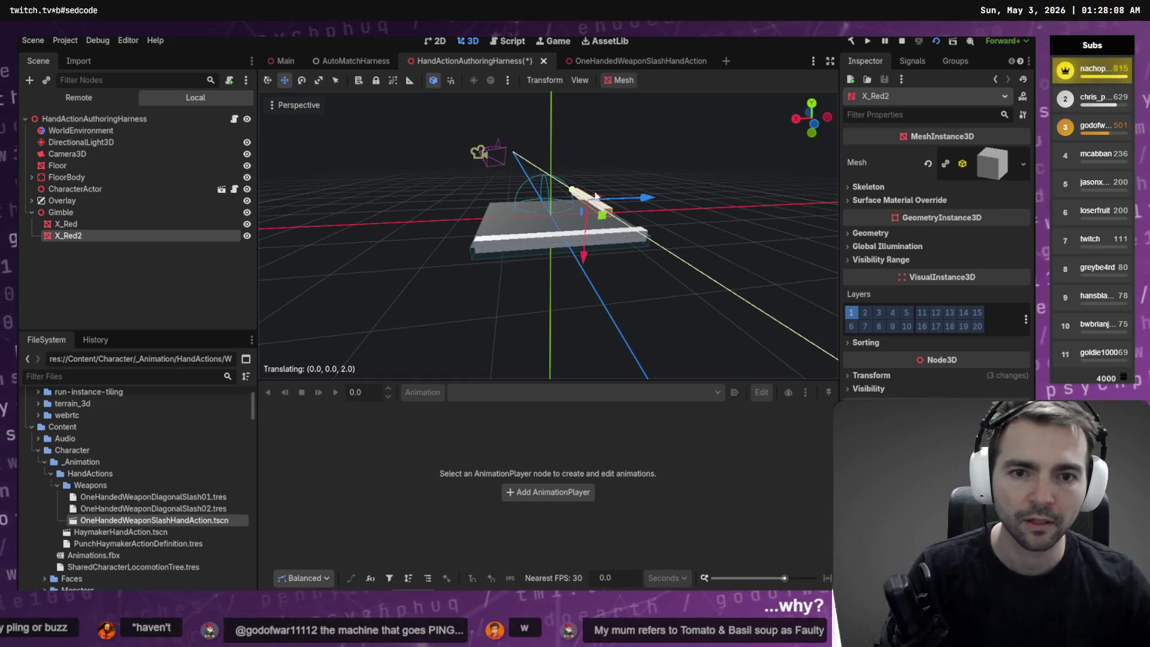
{"action": "left_click", "coordinate": [601, 204]}
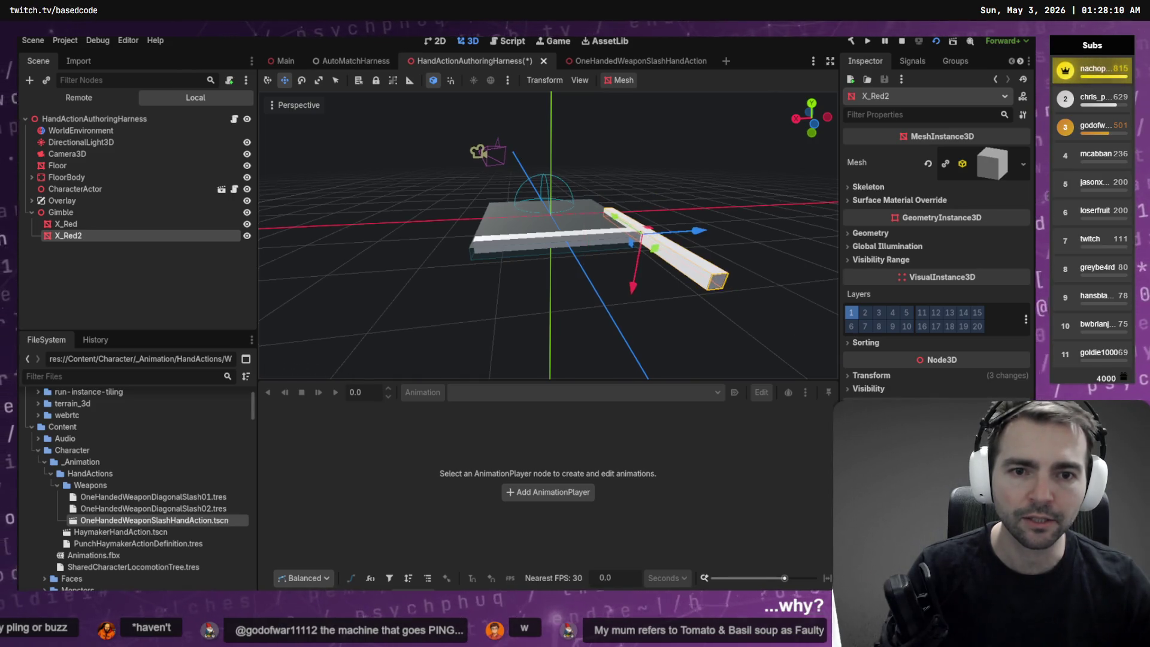
{"action": "key", "text": "g"}
{"action": "key", "text": "z"}
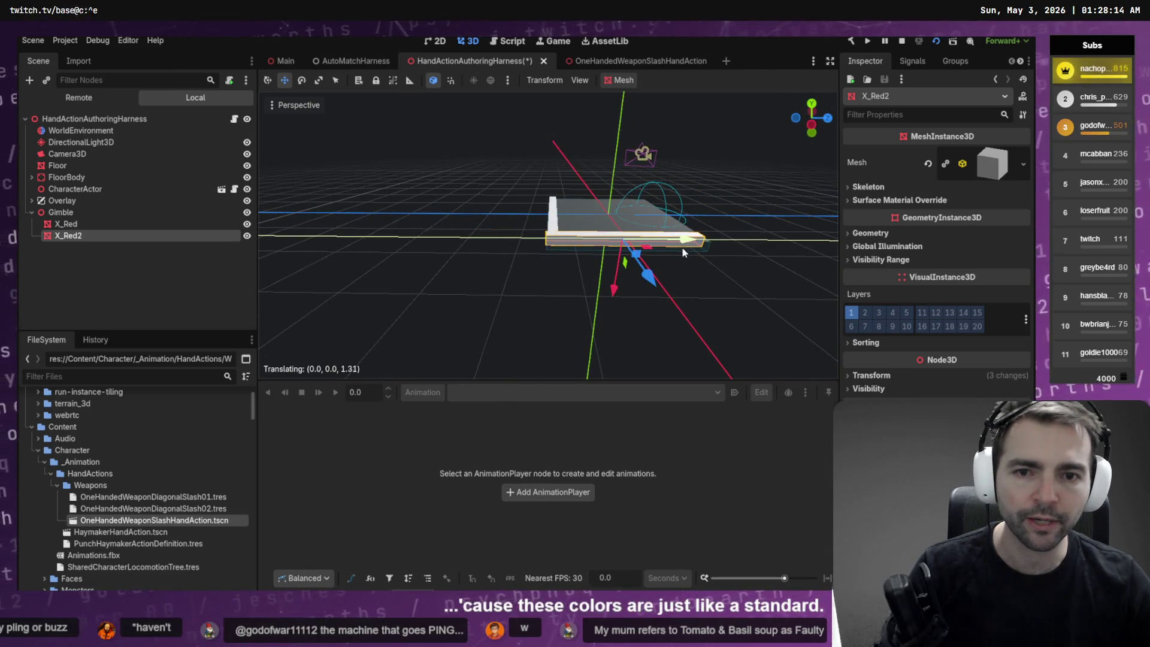
{"action": "left_click", "coordinate": [687, 252]}
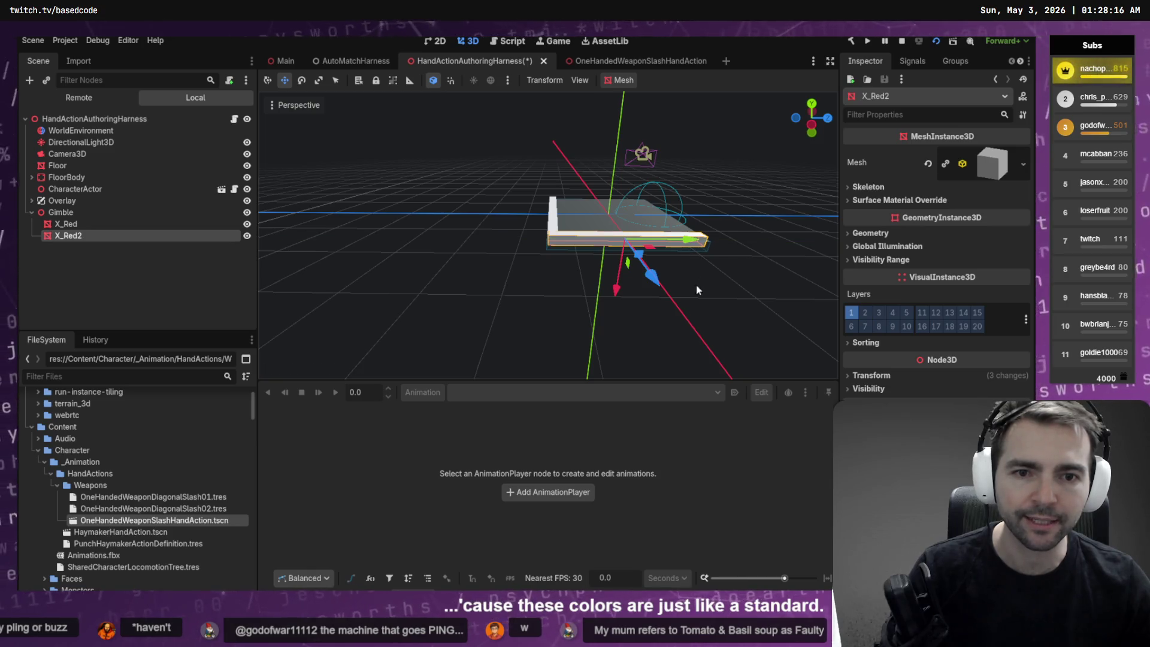
{"action": "left_click", "coordinate": [690, 290]}
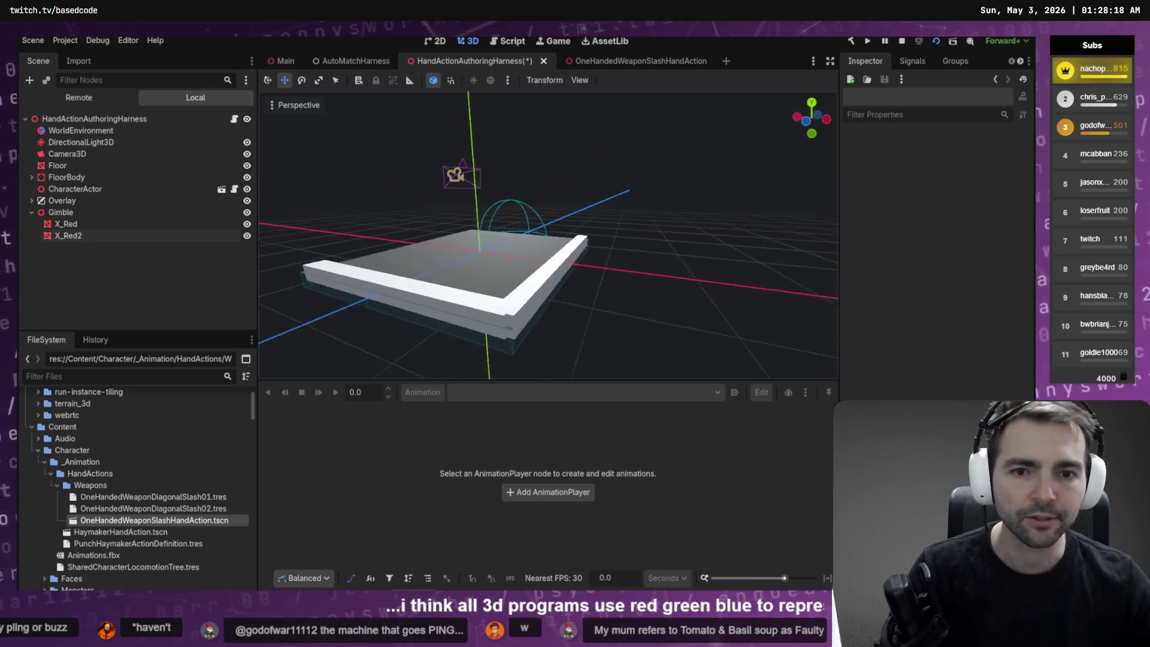
{"action": "double_click", "coordinate": [61, 235]}
Step: Rename the copied bar to Z_Blue
{"action": "type", "text": "Z_Red2"}
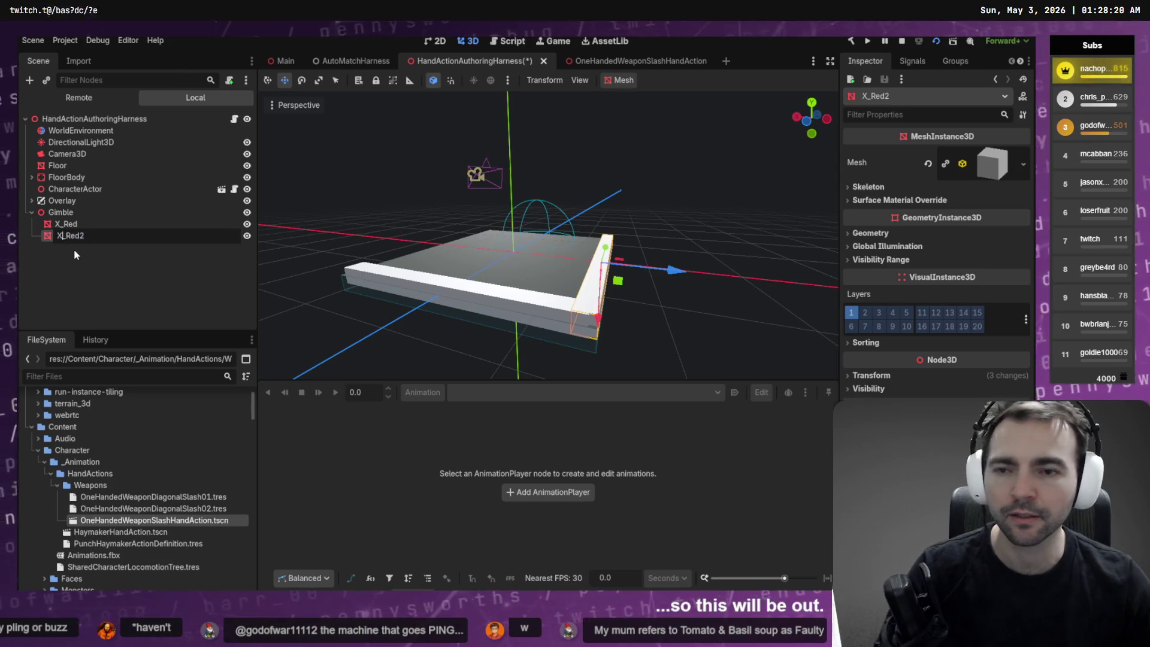
{"action": "key", "text": "shift+End"}
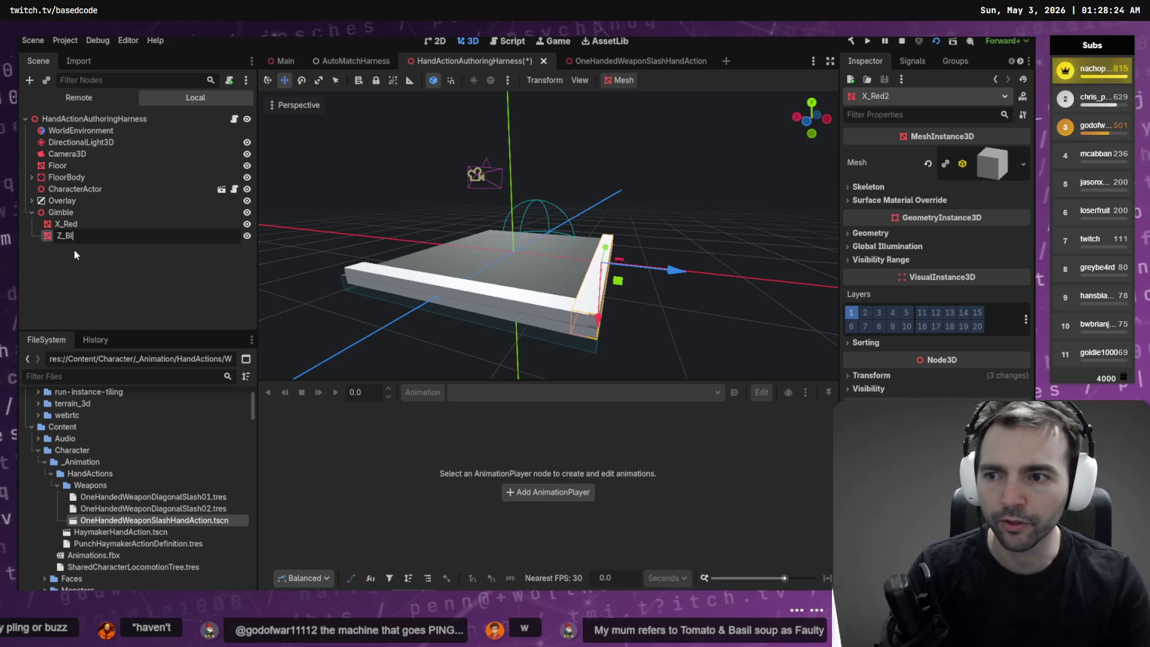
{"action": "type", "text": "Blue"}
{"action": "key", "text": "Return"}
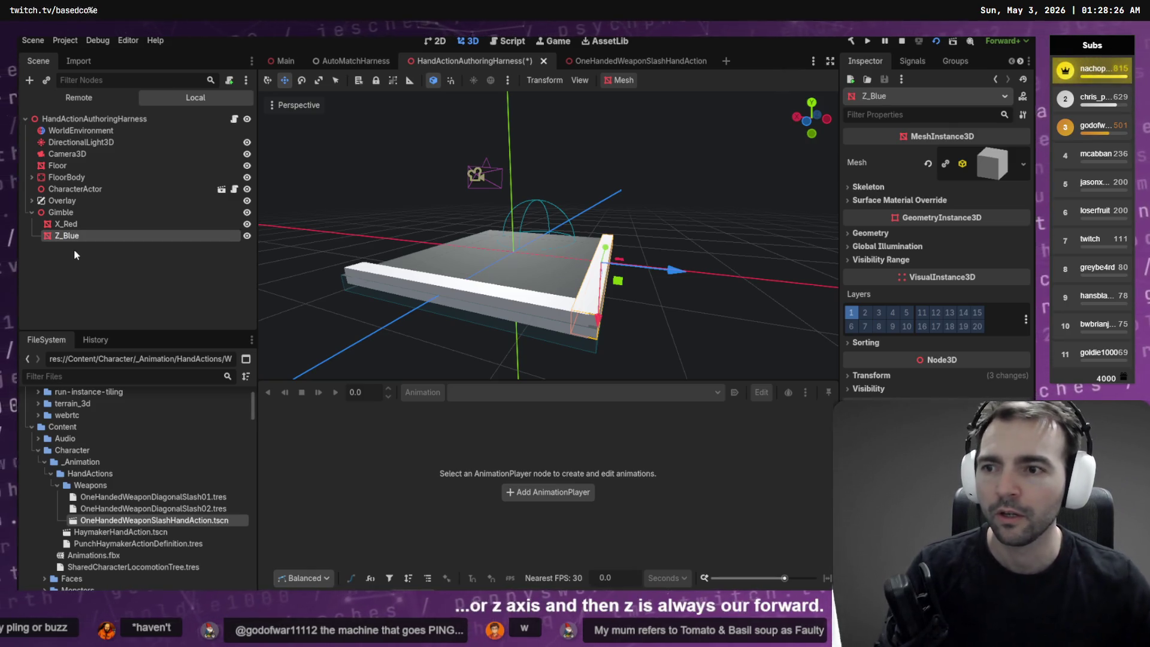
Step: Duplicate Z_Blue to create a Z_Blue2 bar
{"action": "left_click", "coordinate": [86, 225]}
{"action": "left_click", "coordinate": [87, 236]}
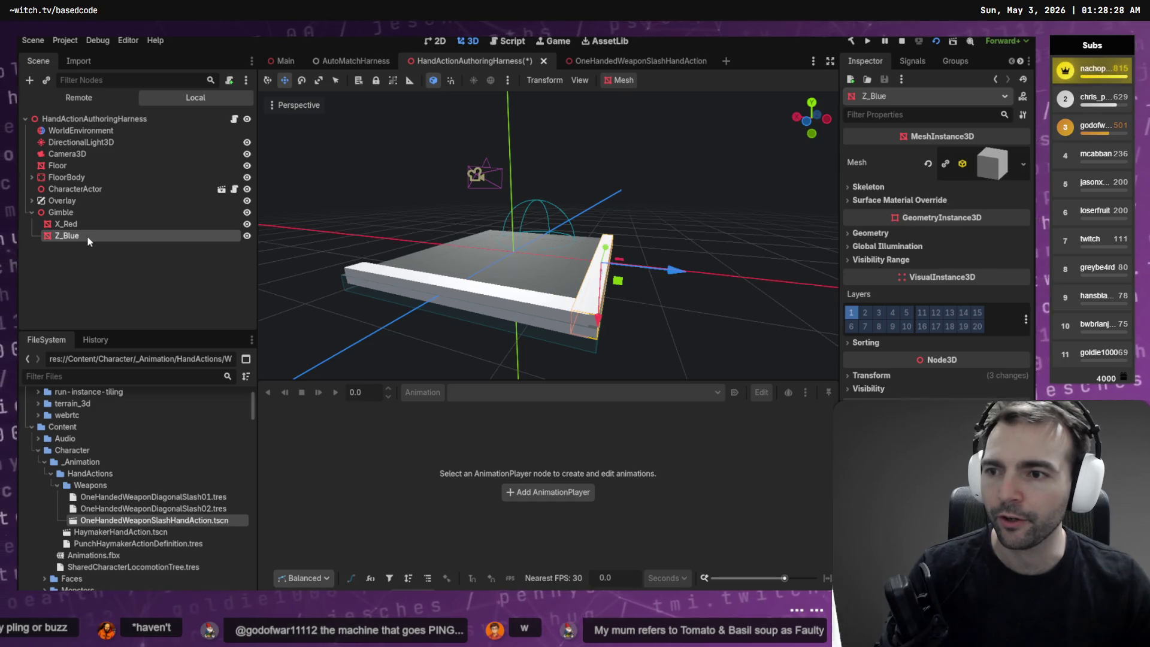
{"action": "left_click", "coordinate": [81, 250]}
{"action": "left_click", "coordinate": [67, 236]}
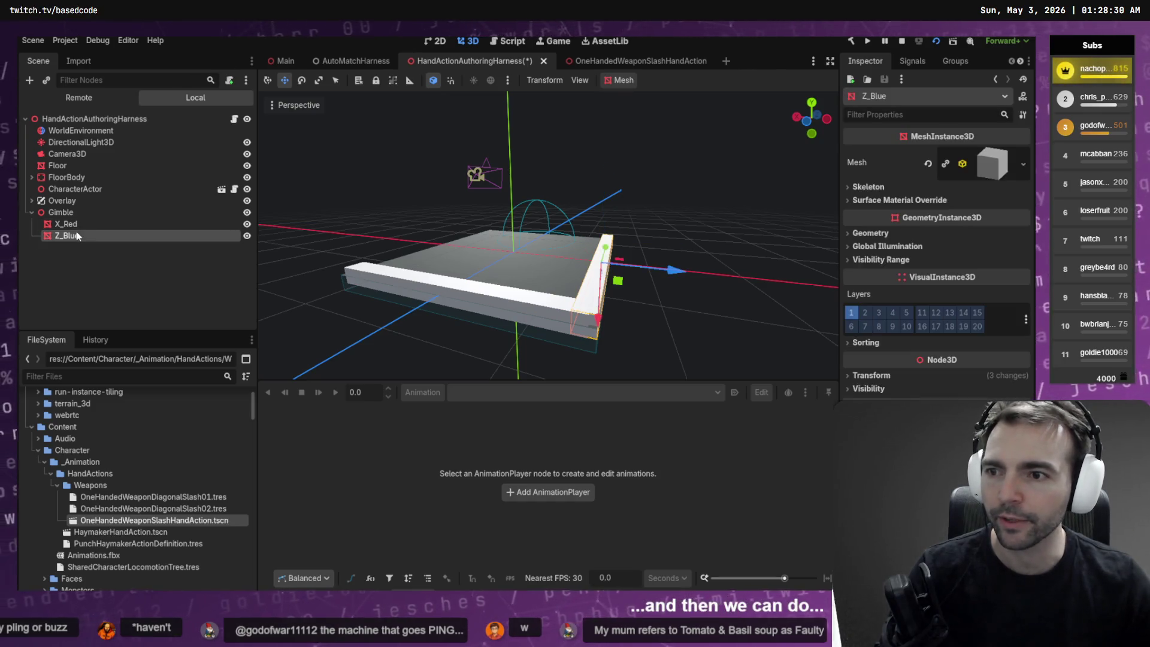
{"action": "left_click", "coordinate": [81, 213]}
{"action": "left_click", "coordinate": [67, 236]}
{"action": "key", "text": "ctrl+d"}
{"action": "double_click", "coordinate": [84, 248]}
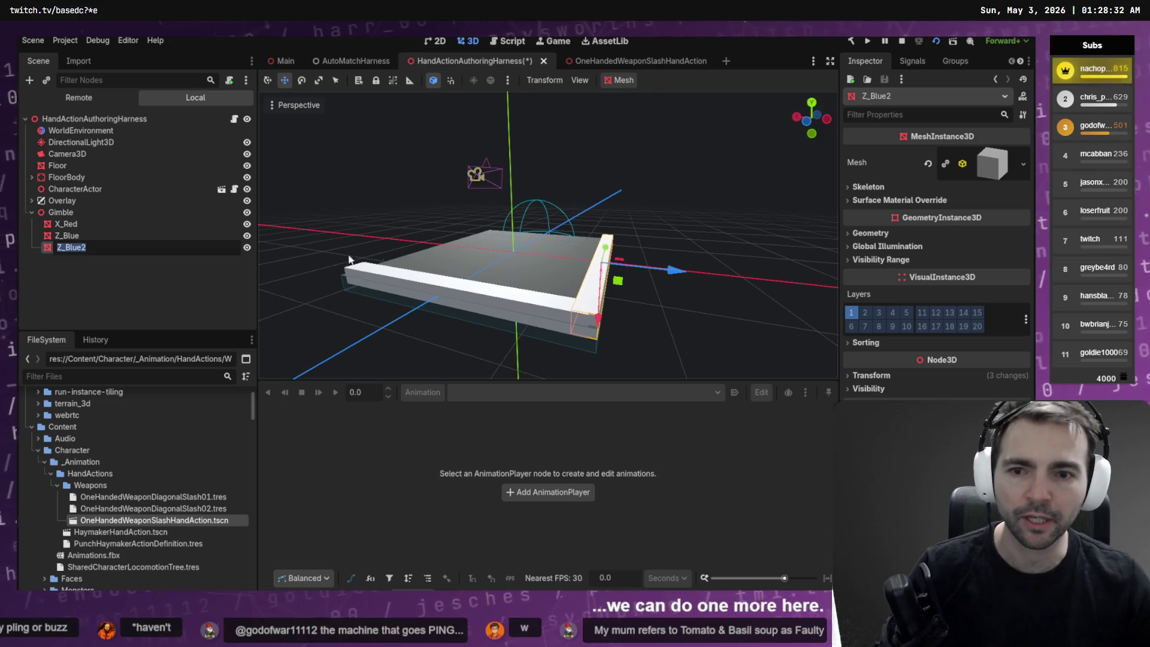
{"action": "left_click", "coordinate": [648, 225]}
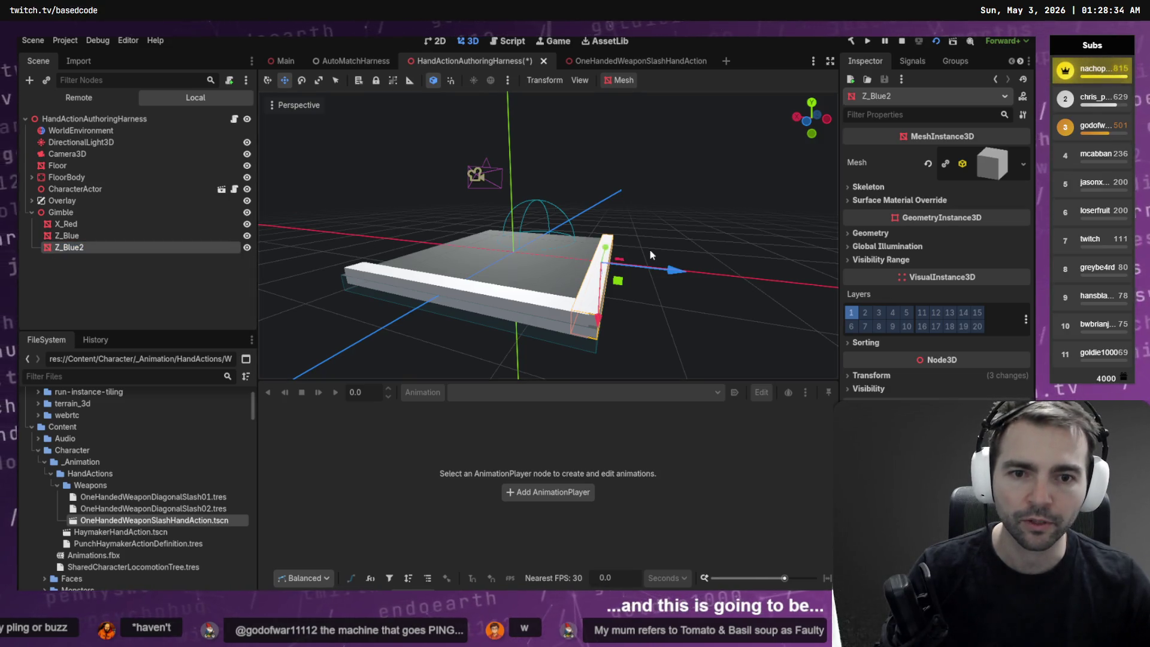
Step: Stand Z_Blue2 upright and rename it Z_Green
{"action": "left_click", "coordinate": [649, 249]}
{"action": "left_click", "coordinate": [109, 249]}
{"action": "key", "text": "e"}
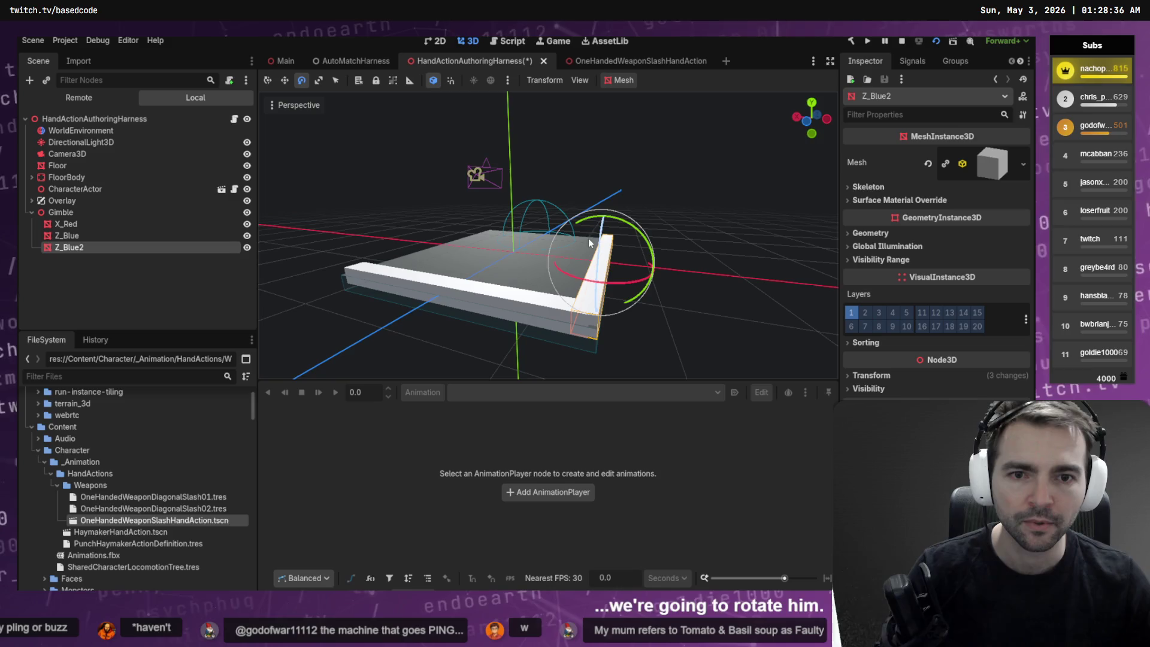
{"action": "mouse_move", "coordinate": [602, 229]}
{"action": "left_mouse_down"}
{"action": "mouse_move", "coordinate": [606, 277]}
{"action": "mouse_move", "coordinate": [577, 239]}
{"action": "left_mouse_up"}
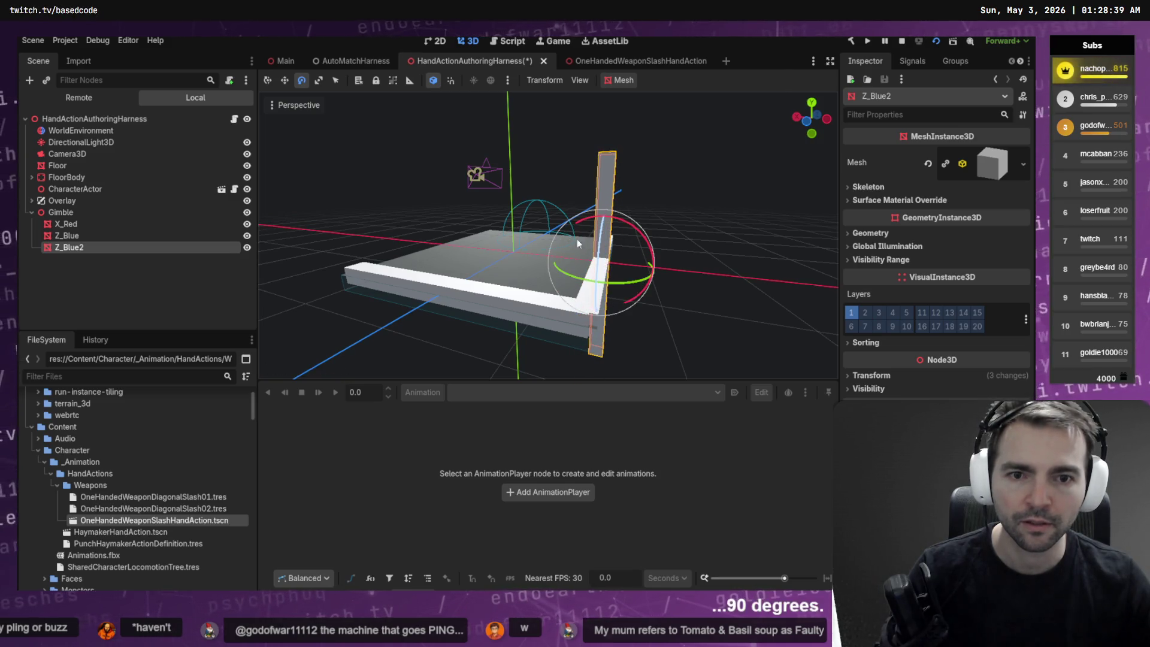
{"action": "double_click", "coordinate": [64, 247]}
{"action": "left_click", "coordinate": [62, 247]}
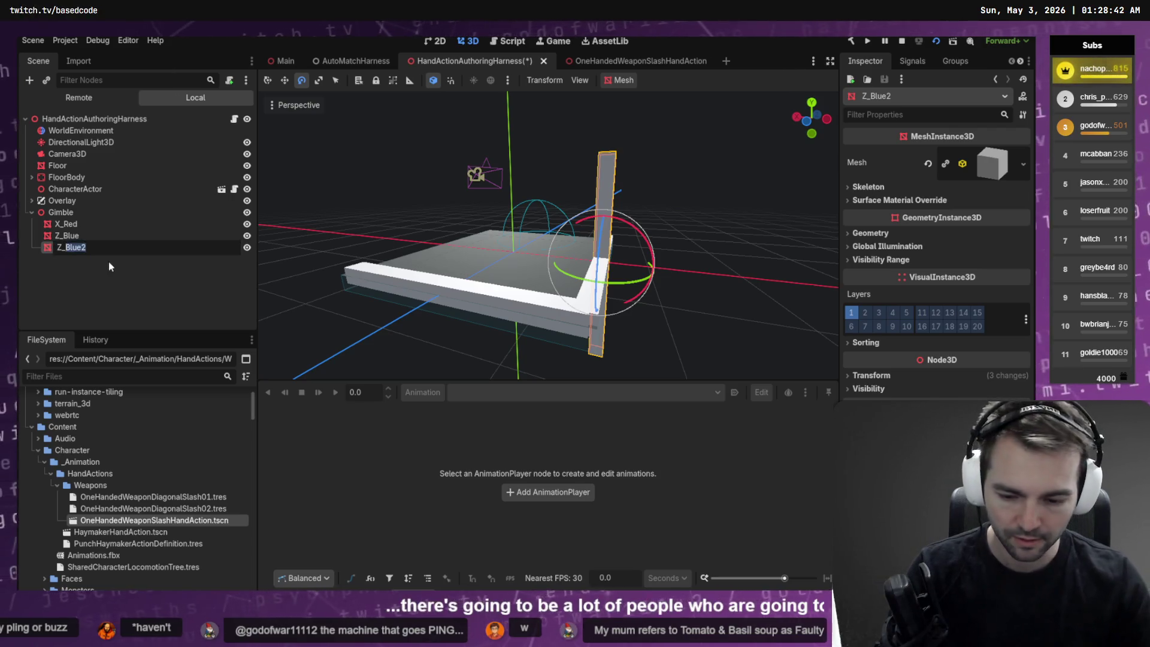
{"action": "key", "text": "Delete"}
{"action": "key", "text": "Delete"}
{"action": "key", "text": "Delete"}
{"action": "type", "text": "Green"}
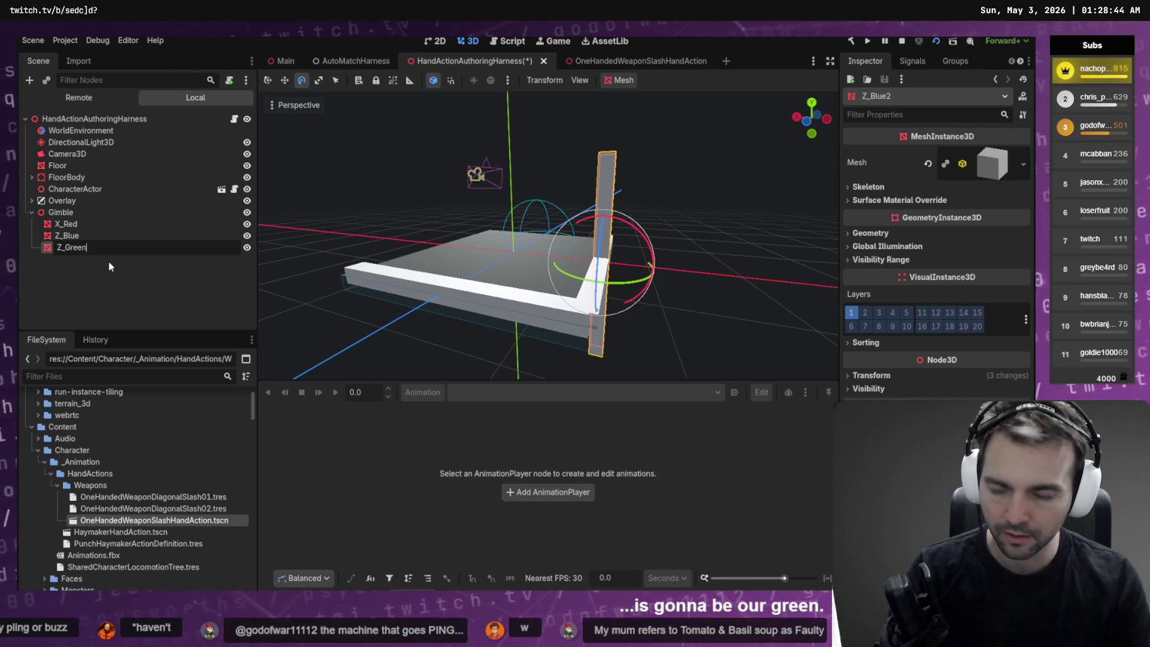
{"action": "key", "text": "Return"}
Step: Move the Z_Green pillar left along X and lower it to the slab corner
{"action": "key", "text": "f"}
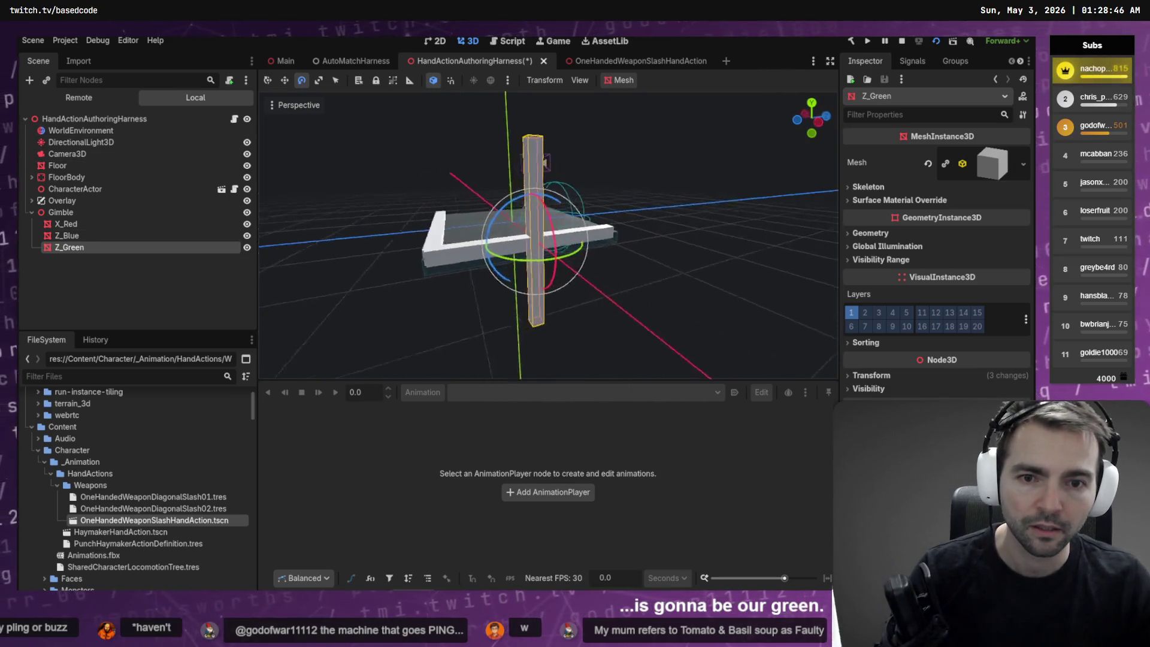
{"action": "key", "text": "w"}
{"action": "mouse_move", "coordinate": [594, 231]}
{"action": "left_mouse_down"}
{"action": "mouse_move", "coordinate": [466, 241]}
{"action": "mouse_move", "coordinate": [436, 199]}
{"action": "mouse_move", "coordinate": [410, 71]}
{"action": "left_mouse_up"}
{"action": "left_click_drag", "start_coordinate": [596, 169], "coordinate": [526, 314]}
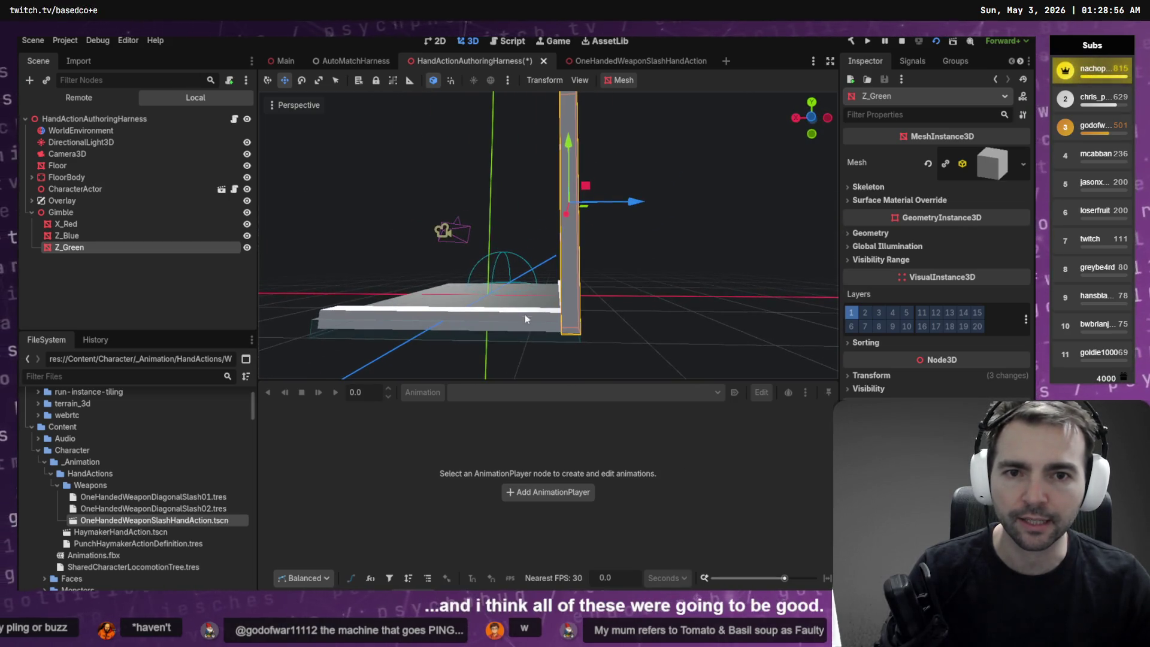
{"action": "left_click", "coordinate": [925, 374]}
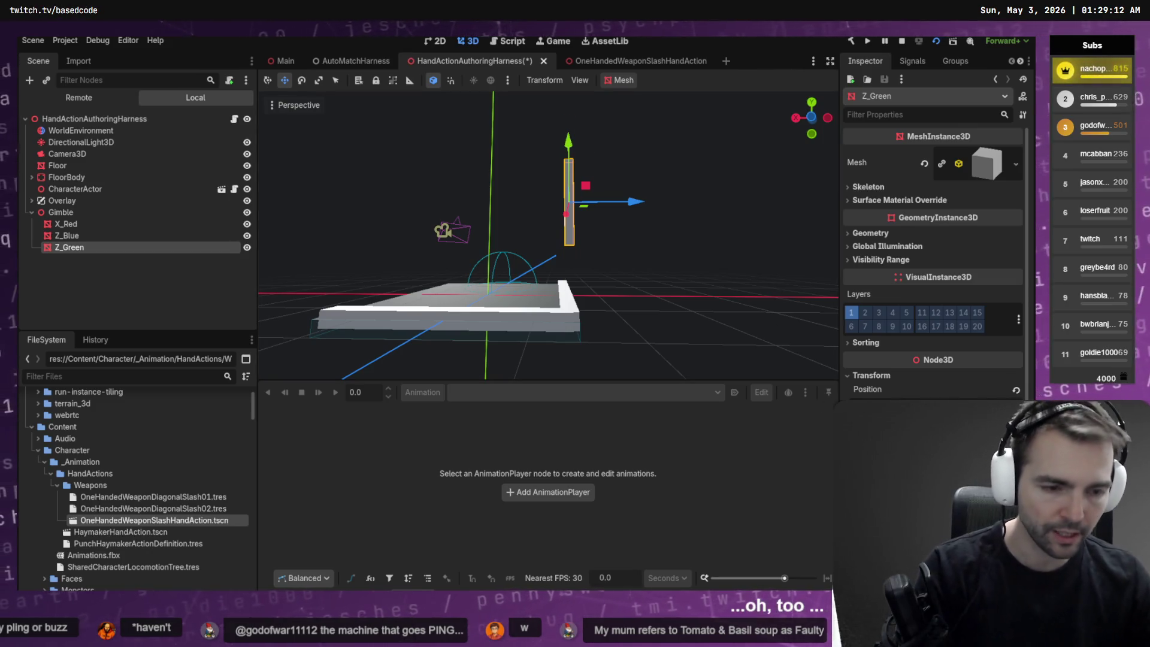
{"action": "left_click_drag", "start_coordinate": [569, 144], "coordinate": [580, 175]}
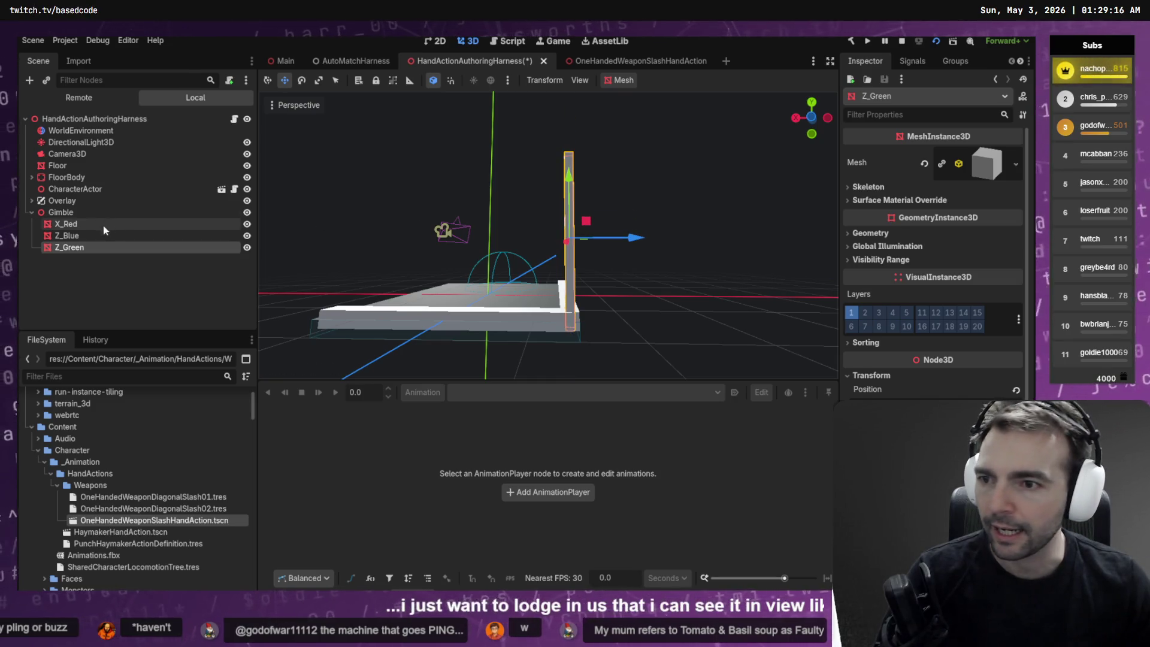
{"action": "left_click", "coordinate": [98, 235]}
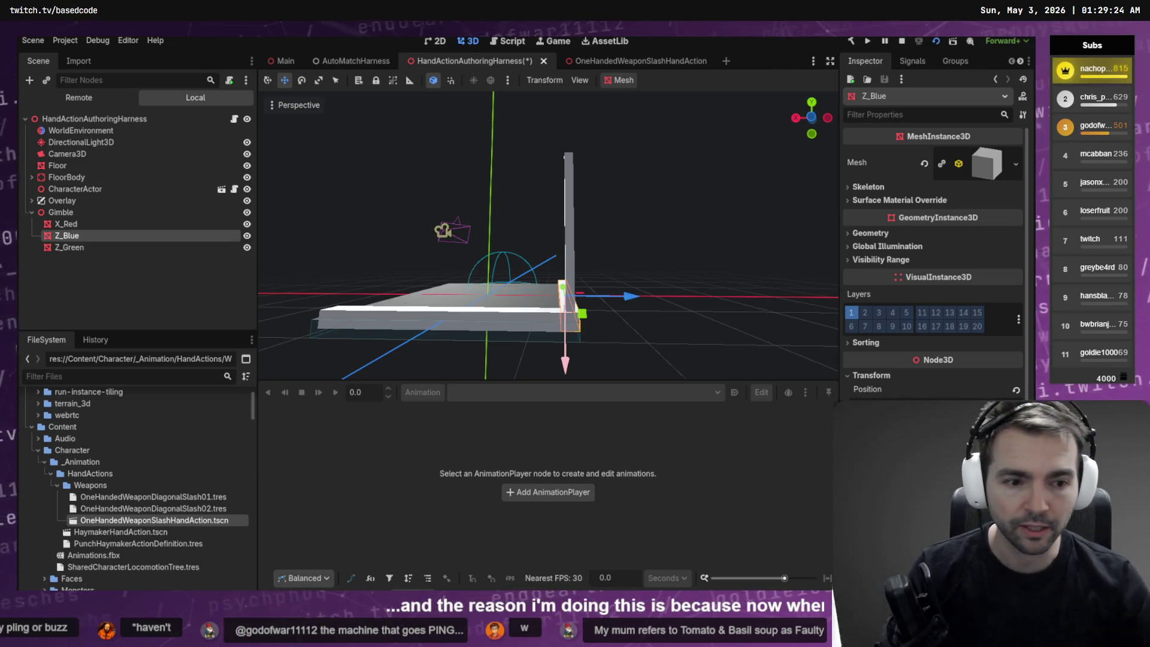
{"action": "left_click", "coordinate": [935, 288]}
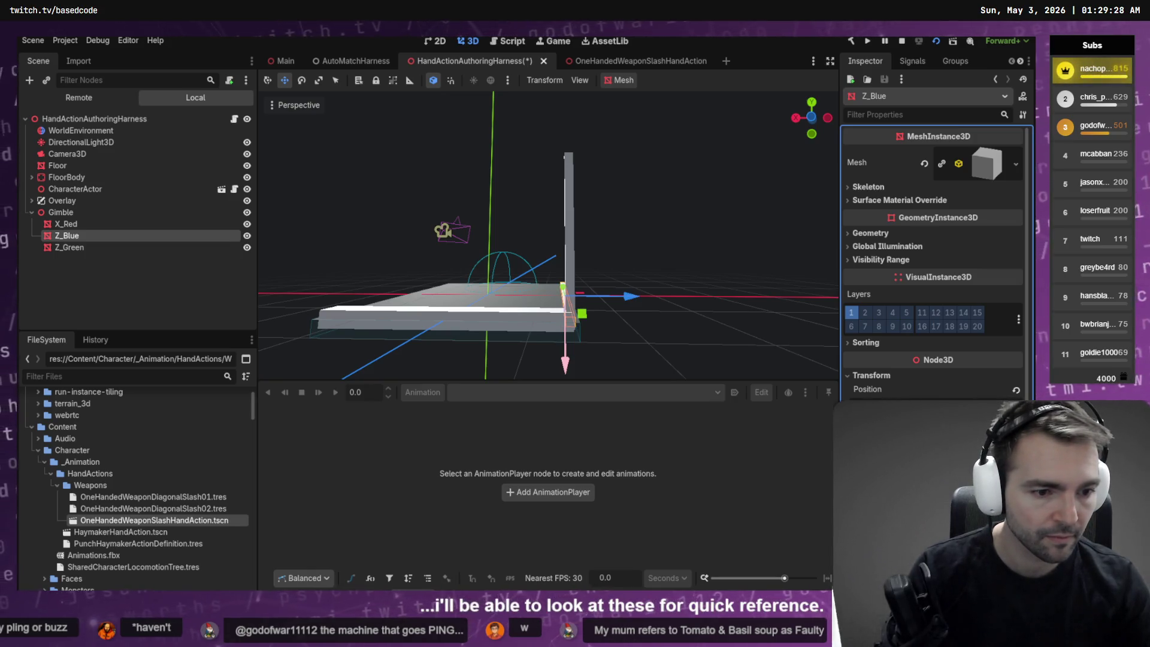
Step: Narrow X_Red's size in the Inspector and slide it along the X axis
{"action": "left_click", "coordinate": [98, 225]}
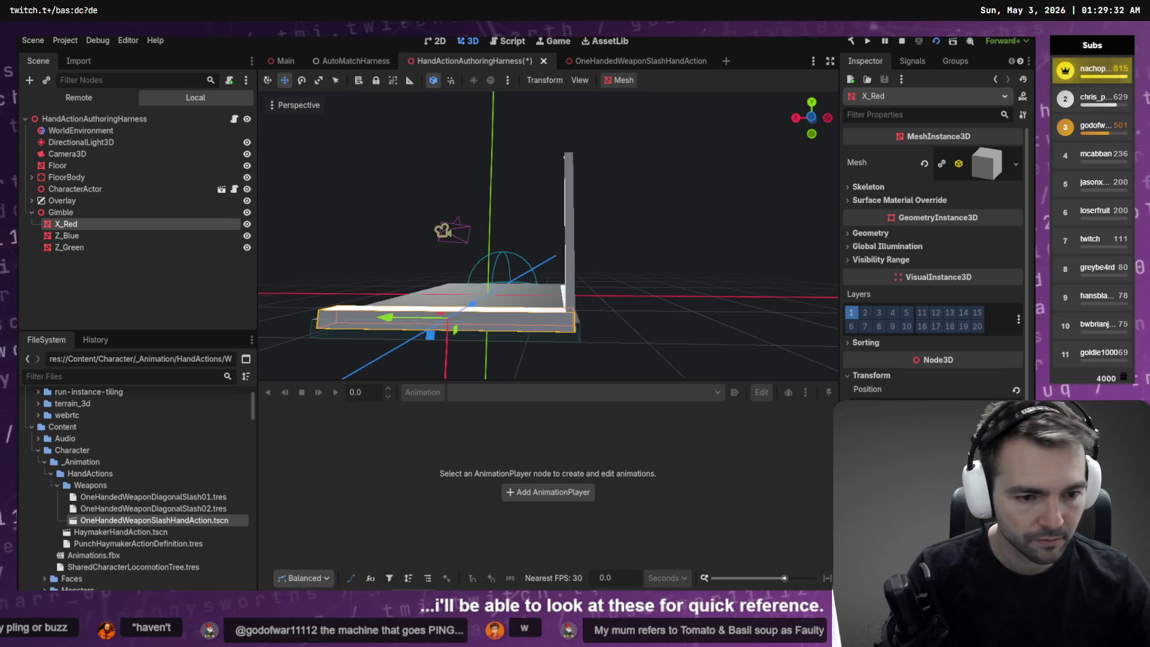
{"action": "left_click", "coordinate": [935, 419]}
{"action": "left_click_drag", "start_coordinate": [935, 431], "coordinate": [875, 431]}
{"action": "left_click_drag", "start_coordinate": [375, 323], "coordinate": [429, 322]}
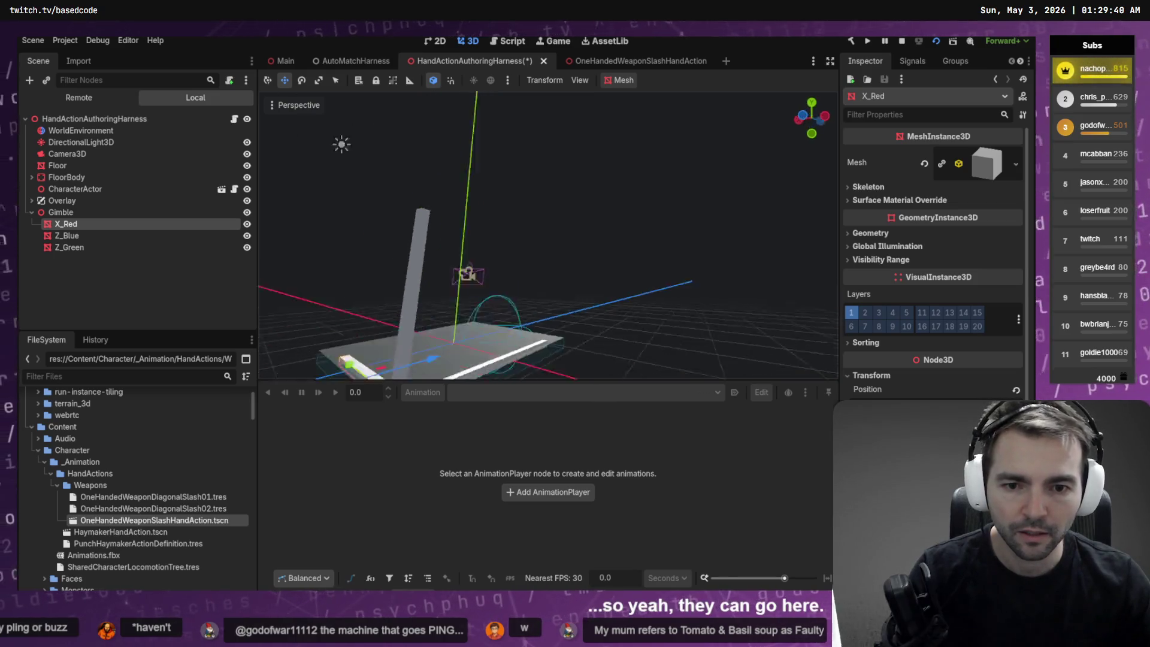
Step: Move the Z_Blue bar back along the Z axis
{"action": "left_click_drag", "start_coordinate": [642, 286], "coordinate": [642, 286]}
{"action": "left_click", "coordinate": [642, 287]}
{"action": "left_click_drag", "start_coordinate": [701, 313], "coordinate": [671, 290]}
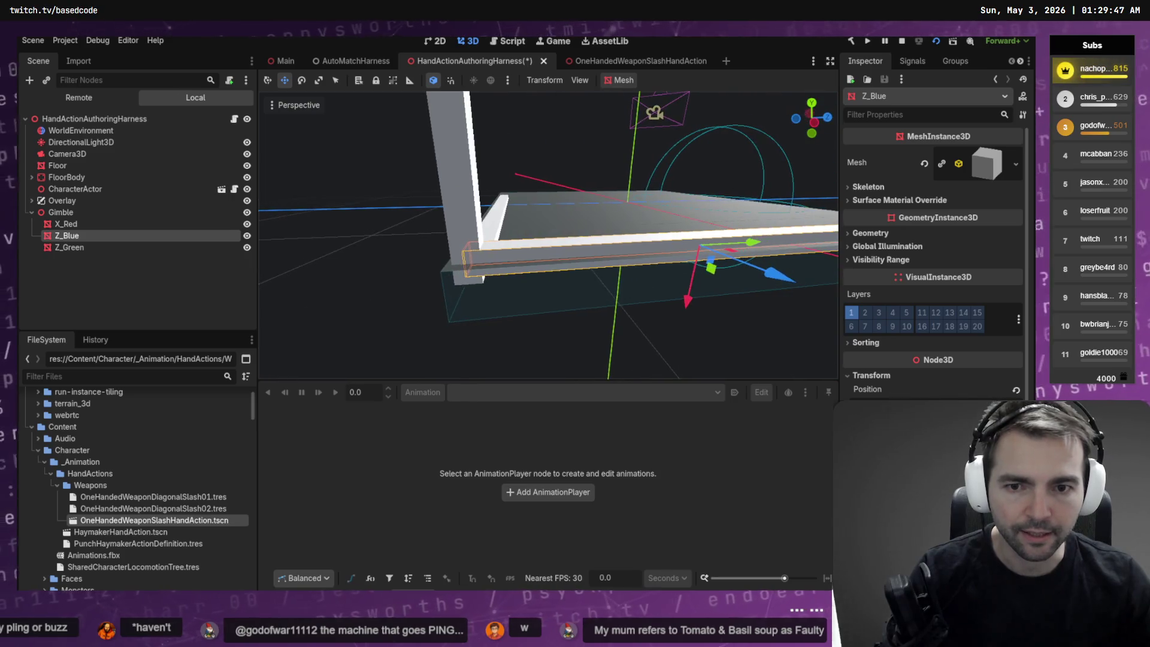
Step: Raise the Z_Green pillar slightly along Y to meet the other bars
{"action": "left_click", "coordinate": [468, 214]}
{"action": "scroll", "coordinate": [528, 195], "scroll_direction": "down", "scroll_amount": 5}
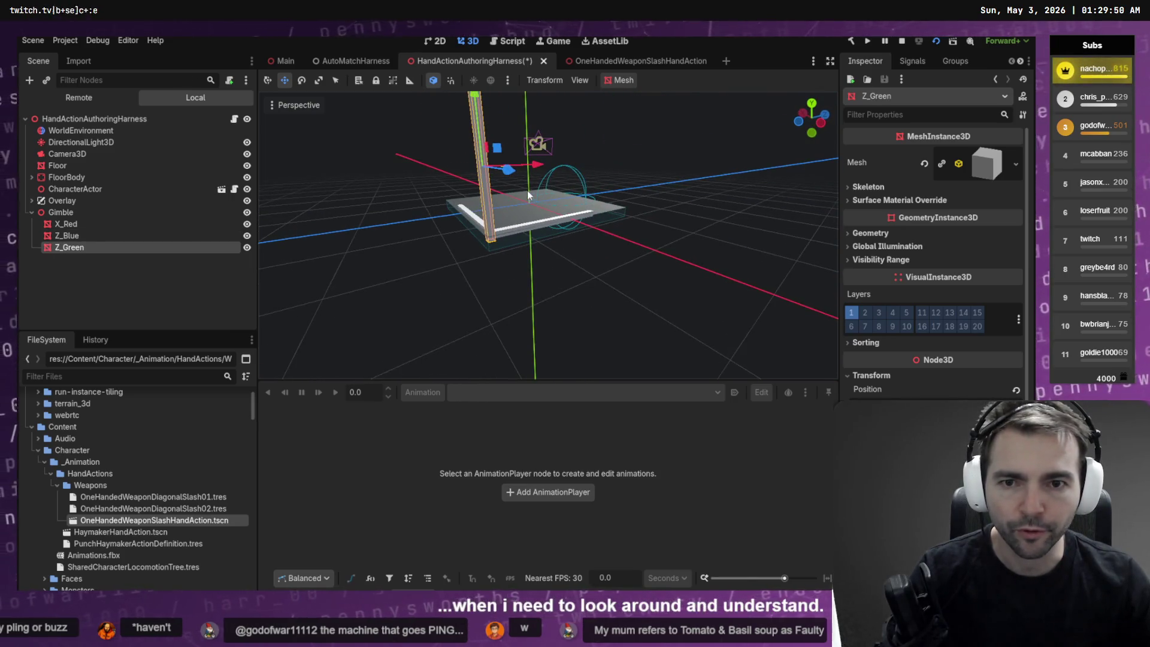
{"action": "left_click_drag", "start_coordinate": [514, 175], "coordinate": [513, 175]}
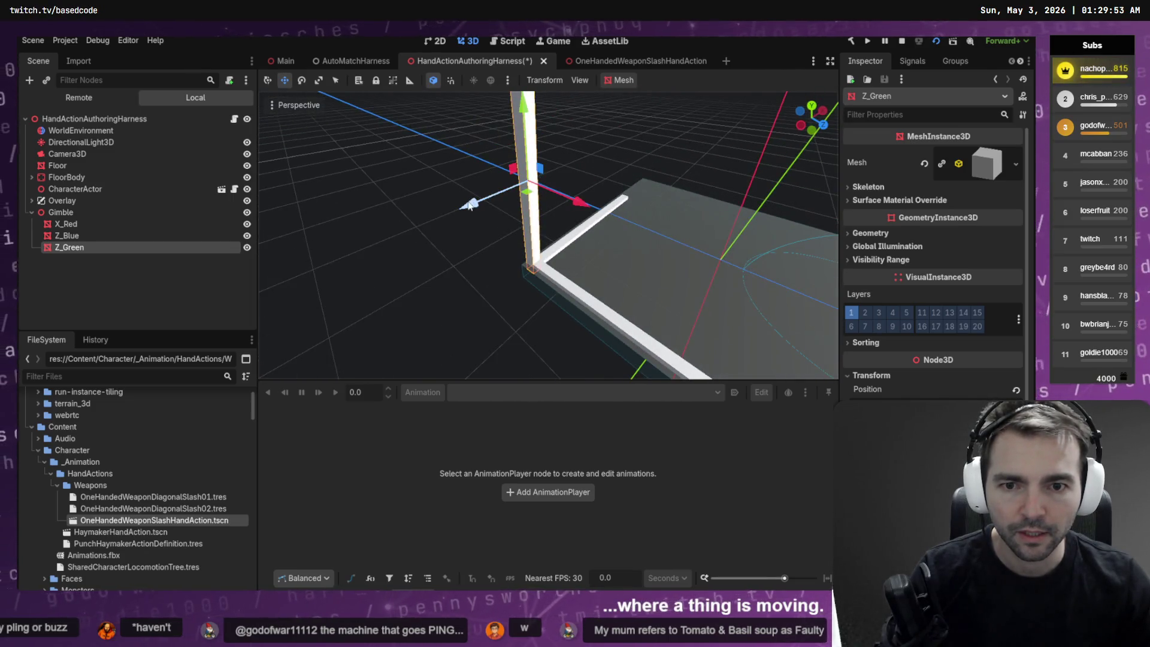
{"action": "mouse_move", "coordinate": [469, 205]}
{"action": "left_mouse_down"}
{"action": "mouse_move", "coordinate": [449, 220]}
{"action": "mouse_move", "coordinate": [449, 240]}
{"action": "mouse_move", "coordinate": [533, 309]}
{"action": "left_mouse_up"}
{"action": "key", "text": "Escape"}
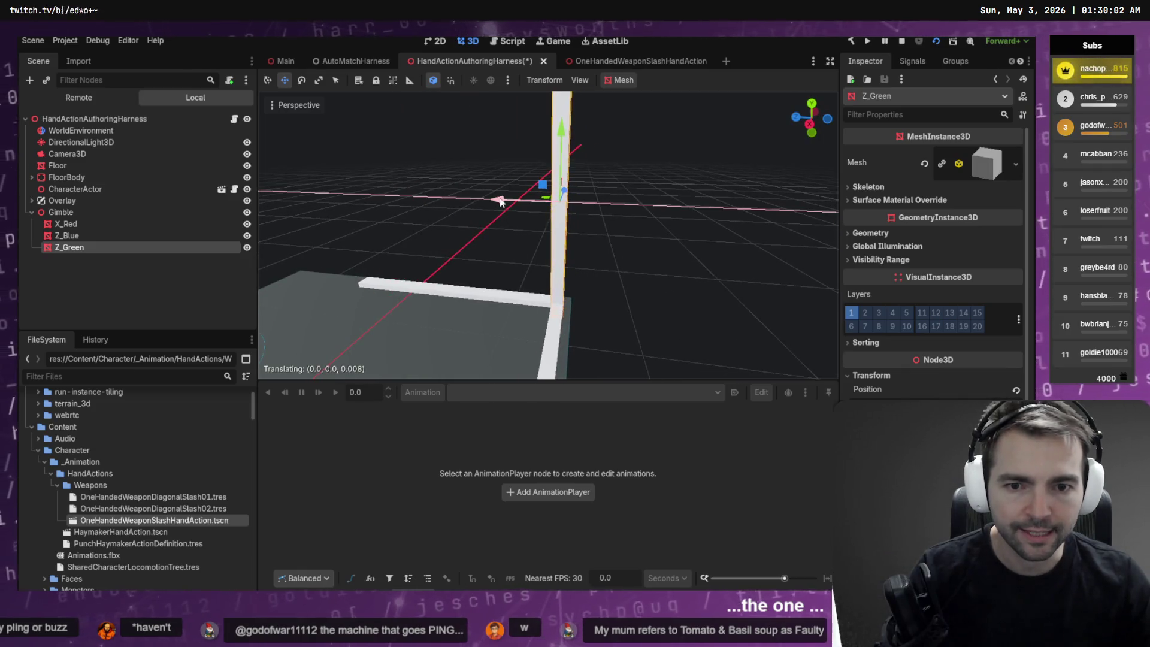
{"action": "mouse_move", "coordinate": [617, 300]}
{"action": "left_mouse_down"}
{"action": "mouse_move", "coordinate": [527, 300]}
{"action": "mouse_move", "coordinate": [615, 300]}
{"action": "left_mouse_up"}
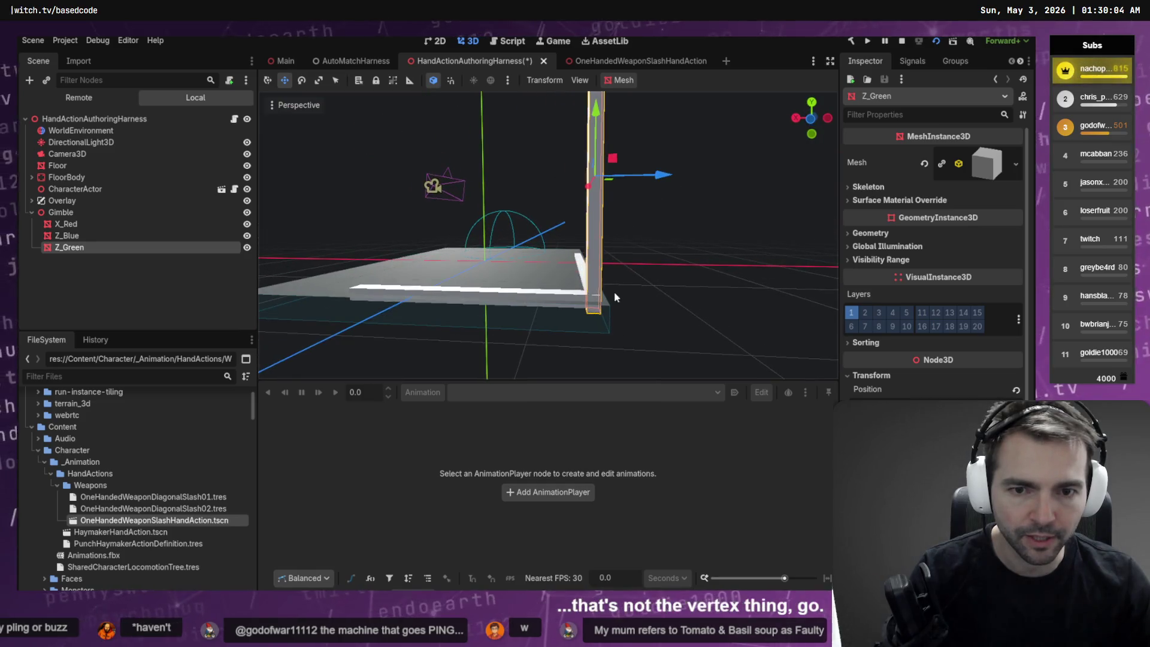
{"action": "left_click_drag", "start_coordinate": [596, 115], "coordinate": [596, 110]}
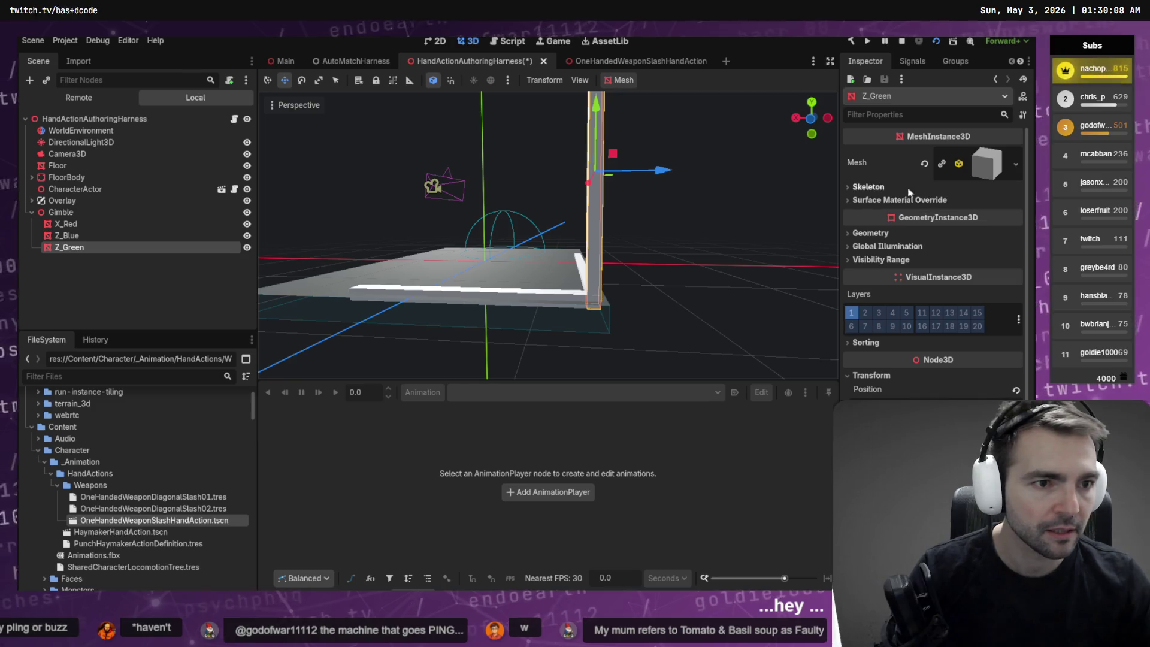
{"action": "left_click", "coordinate": [886, 201]}
Step: Give Z_Green a new ORMMaterial3D surface material override
{"action": "left_click", "coordinate": [1016, 215]}
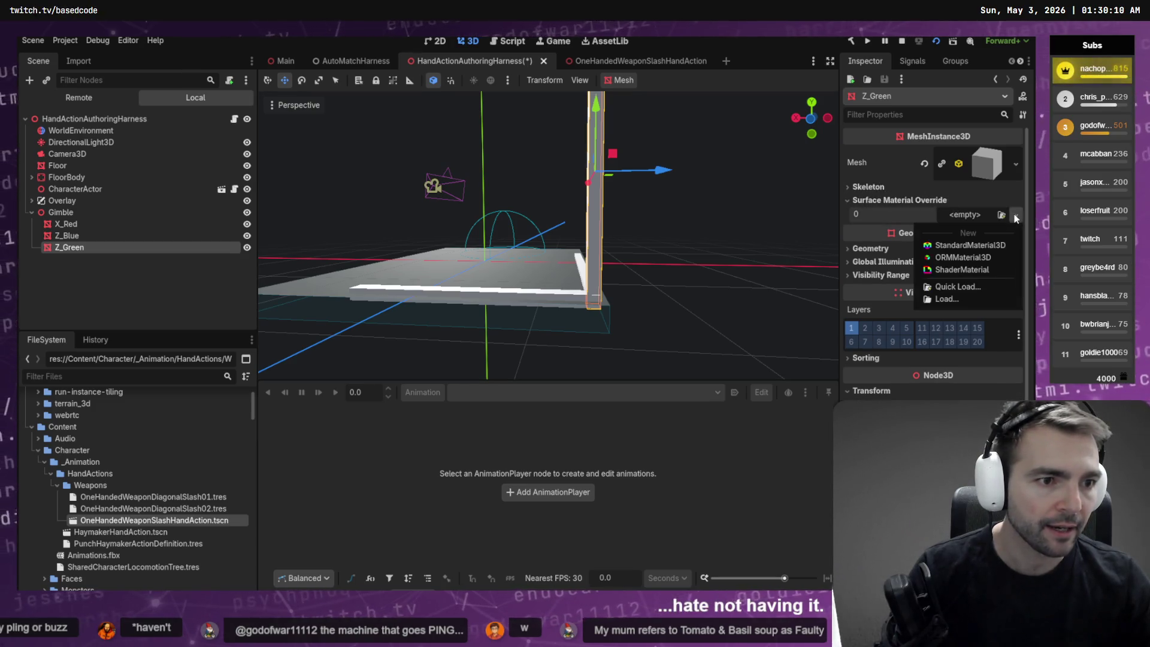
{"action": "left_click", "coordinate": [963, 258]}
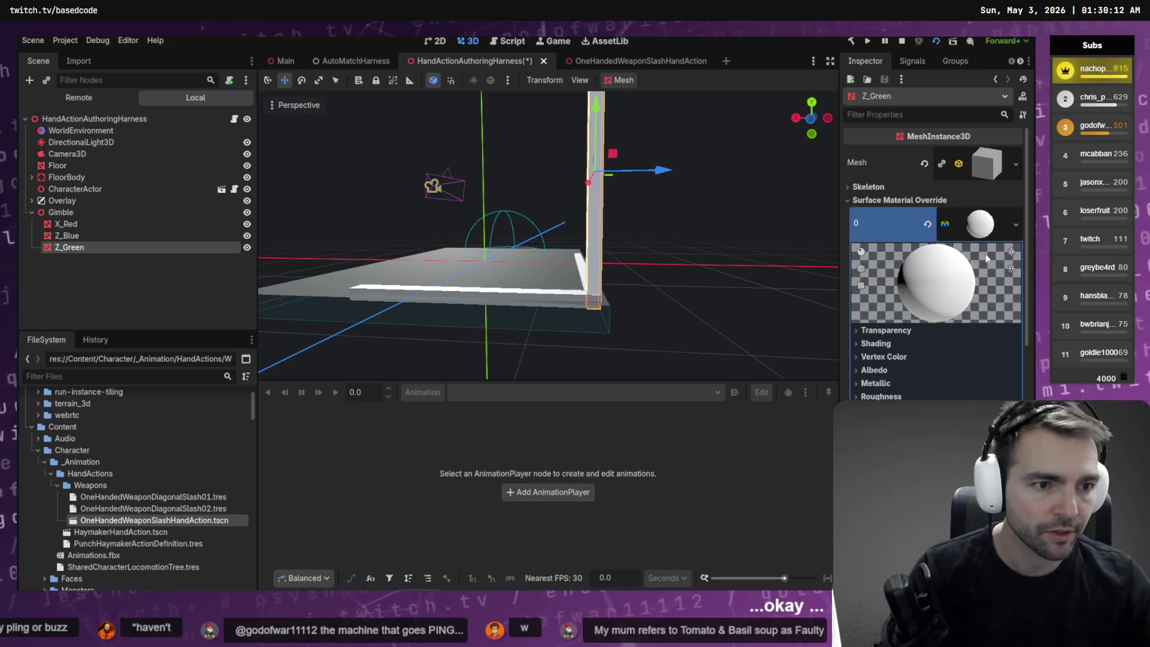
{"action": "left_click", "coordinate": [858, 344]}
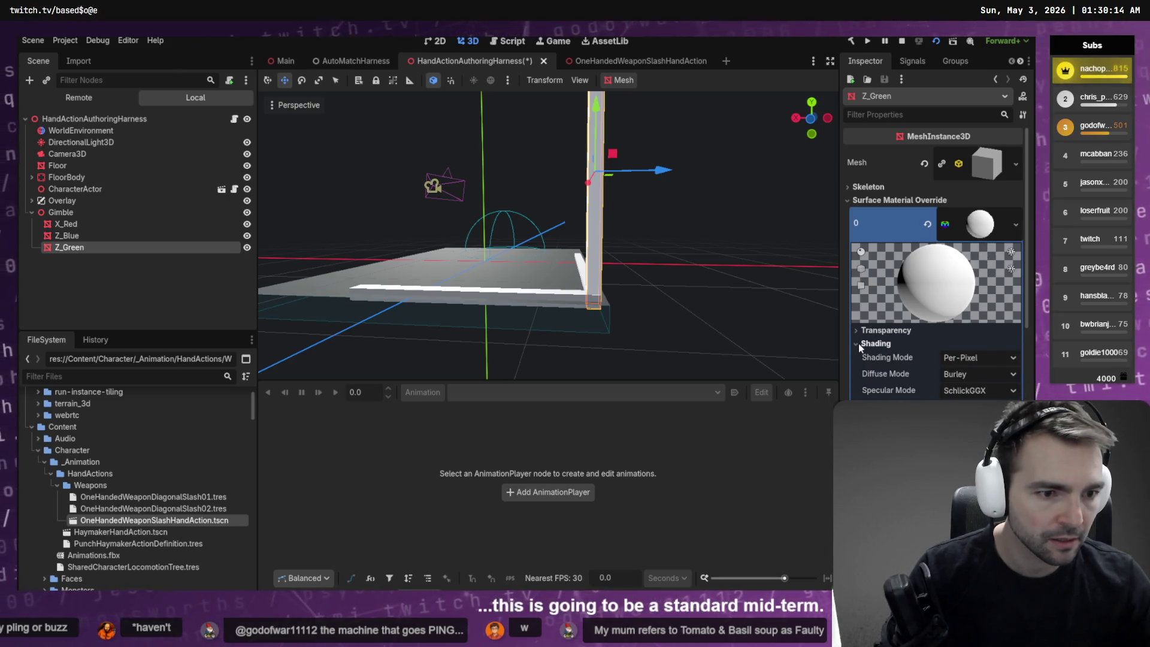
{"action": "left_click", "coordinate": [858, 343]}
{"action": "left_click", "coordinate": [878, 356]}
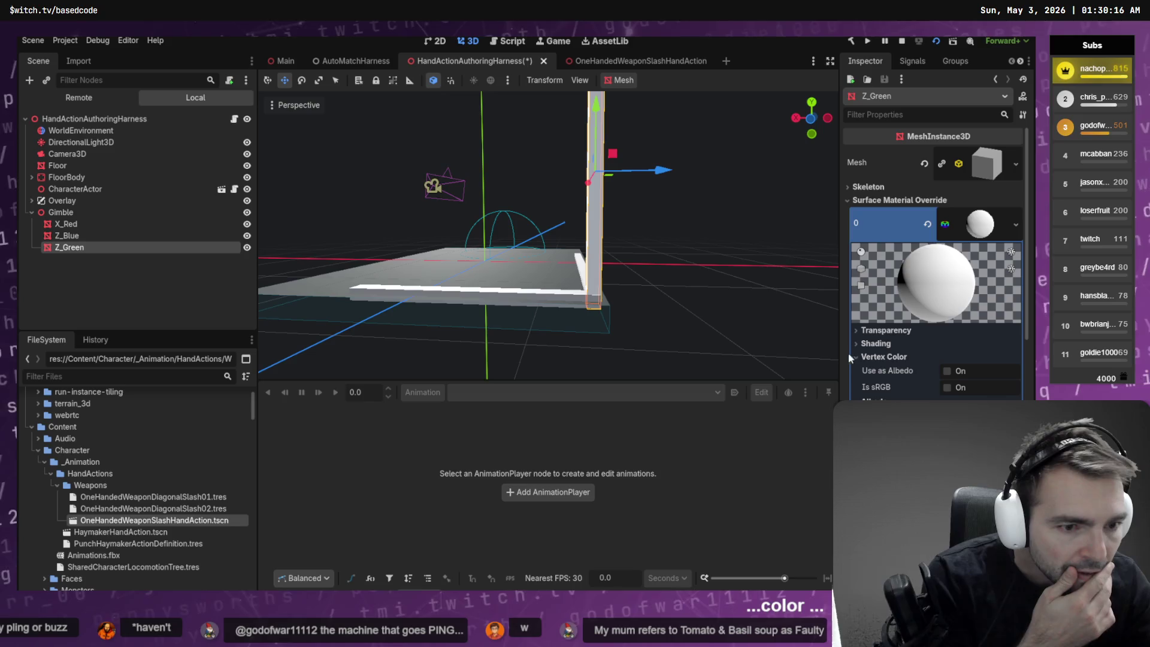
{"action": "left_click", "coordinate": [878, 357]}
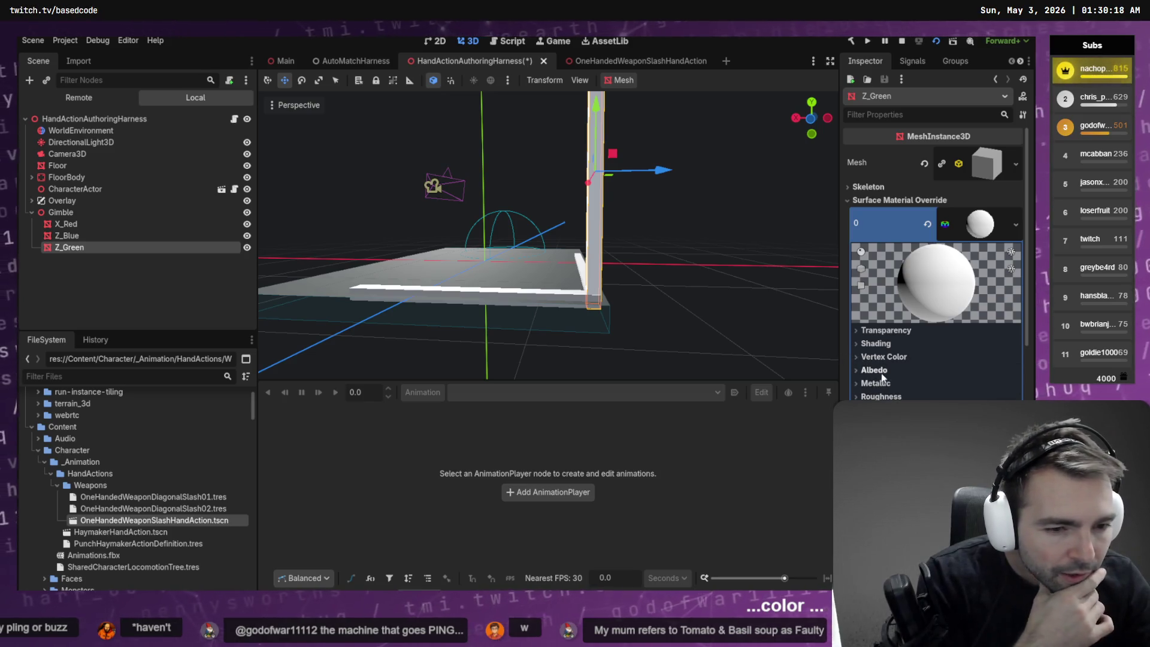
Step: Set the override material's albedo colour to 8ad23b
{"action": "left_click", "coordinate": [864, 371]}
{"action": "left_click", "coordinate": [959, 386]}
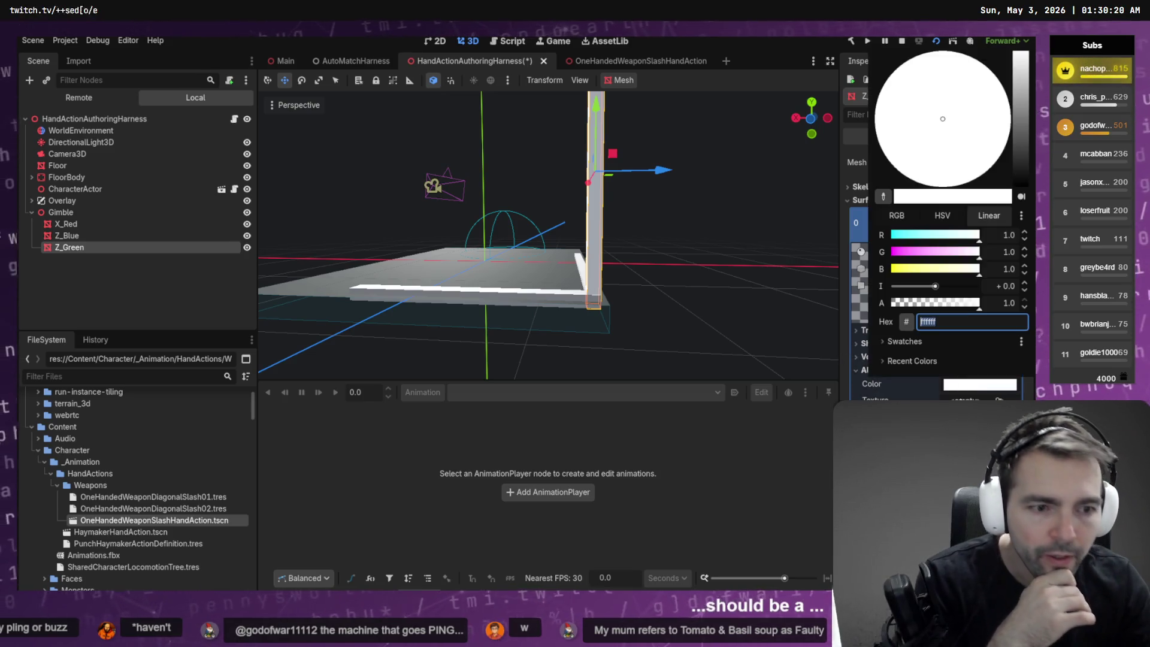
{"action": "type", "text": "8ad23b"}
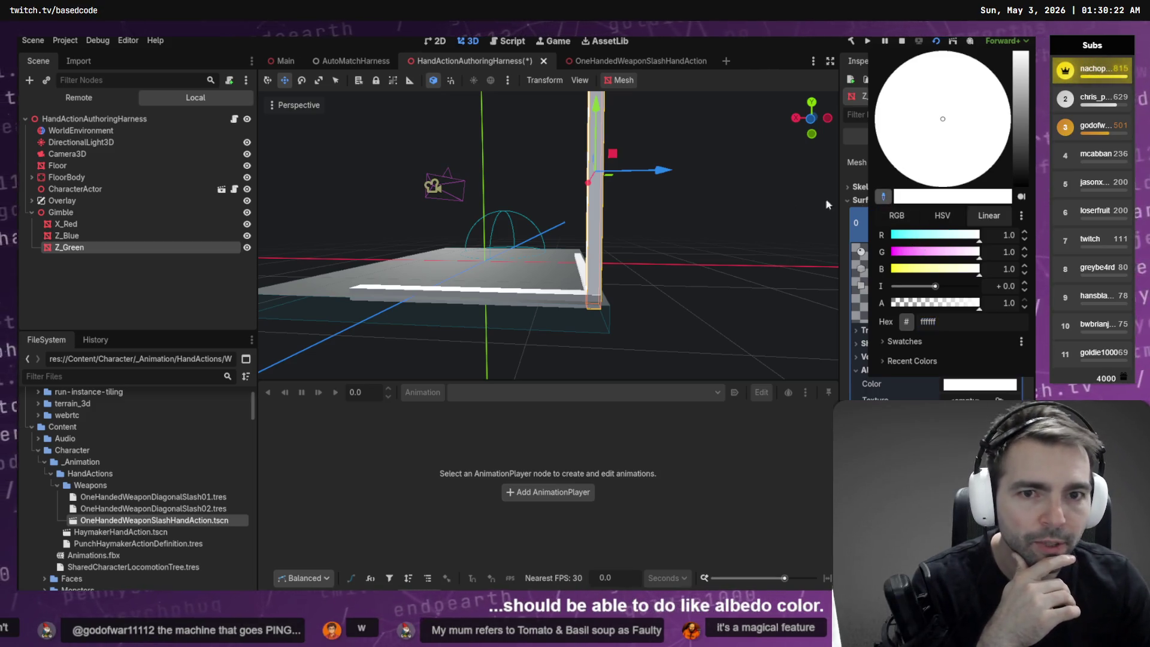
{"action": "key", "text": "Return"}
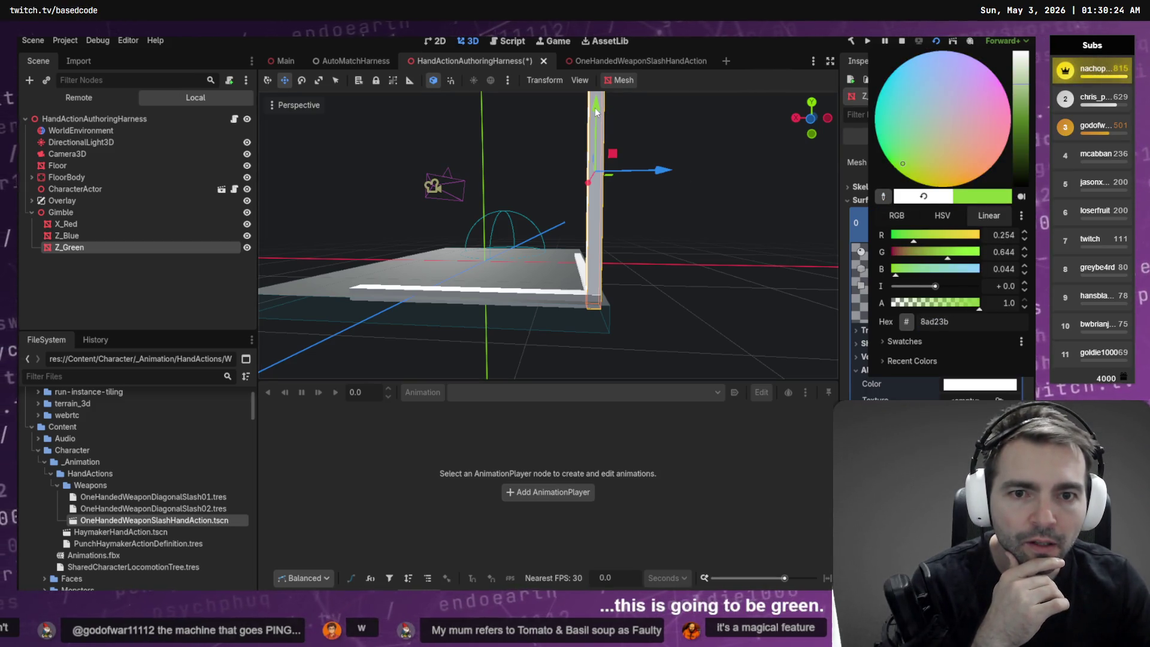
{"action": "left_click", "coordinate": [546, 293]}
{"action": "left_click", "coordinate": [547, 294]}
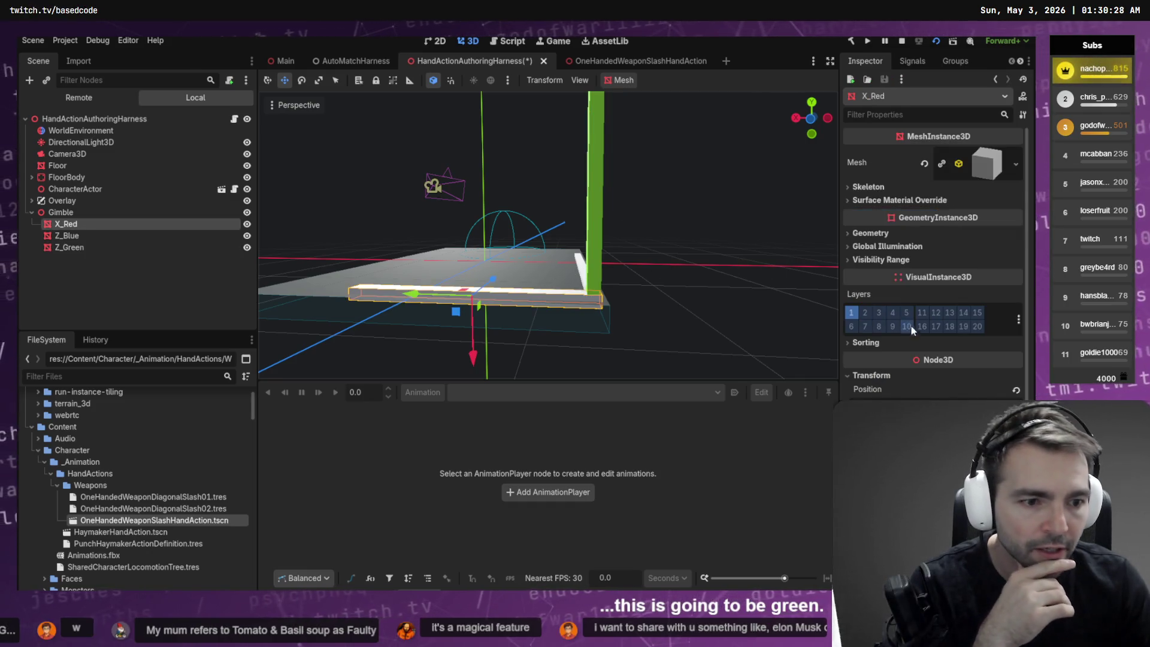
Step: Add a new StandardMaterial3D in X_Red's Surface Material Override slot 0
{"action": "left_click", "coordinate": [927, 201]}
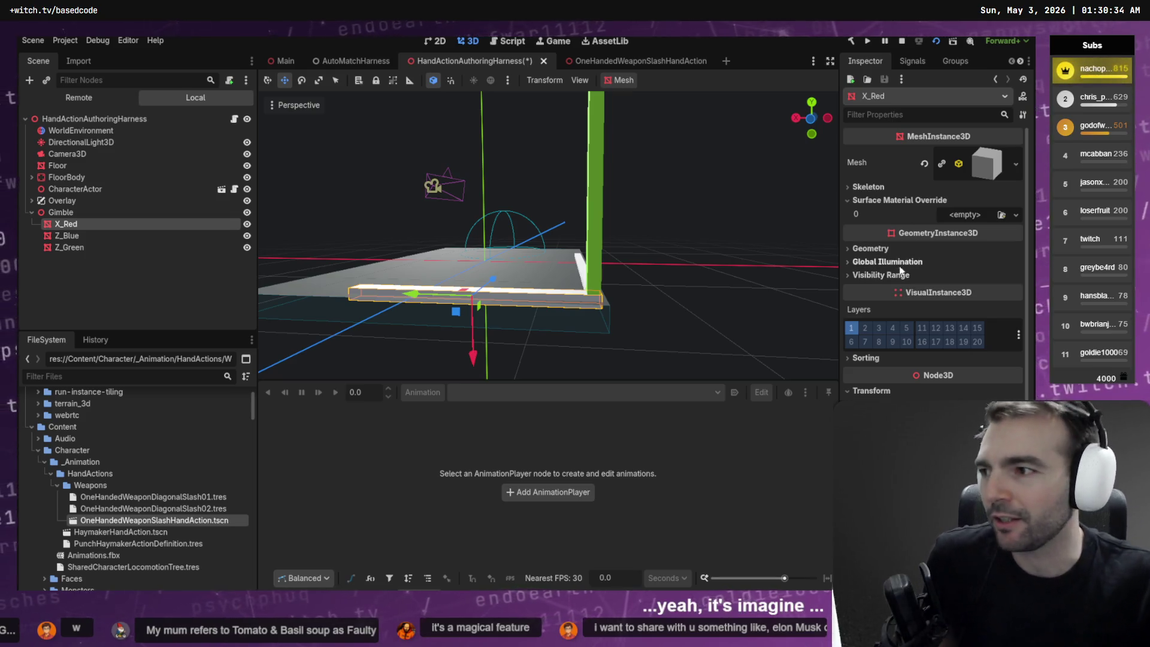
{"action": "left_click", "coordinate": [850, 201]}
{"action": "left_click", "coordinate": [847, 200]}
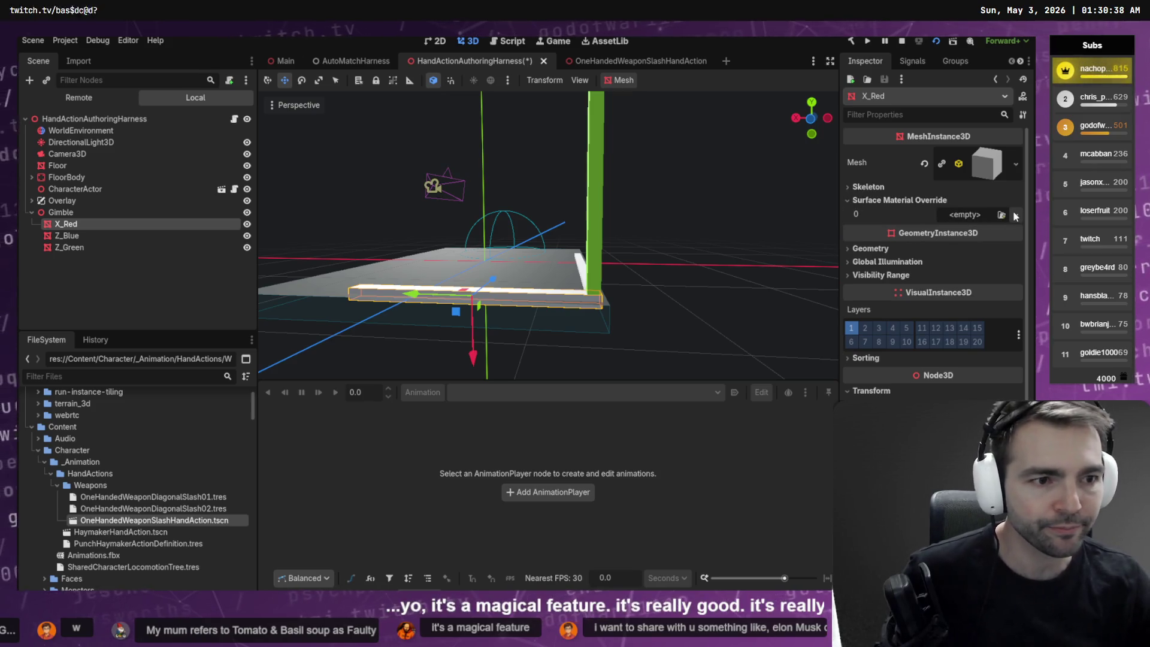
{"action": "left_click", "coordinate": [1016, 214]}
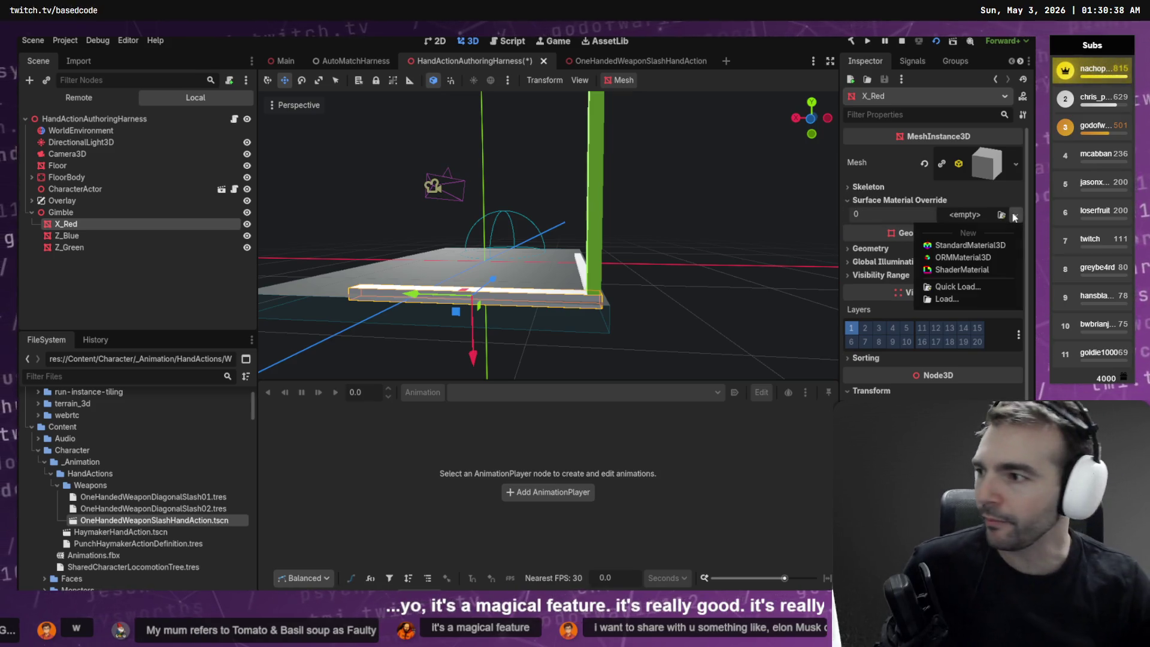
{"action": "left_click", "coordinate": [962, 245]}
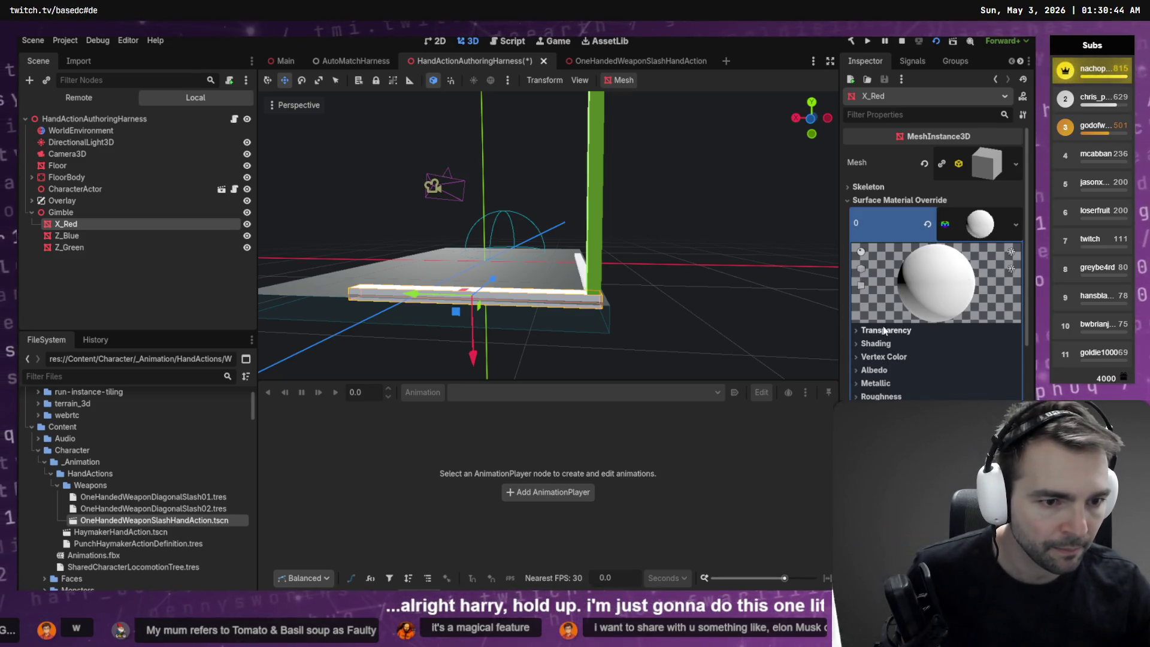
Step: Set the material's albedo to red ea3250, sampled from the X axis gizmo
{"action": "left_click", "coordinate": [878, 369]}
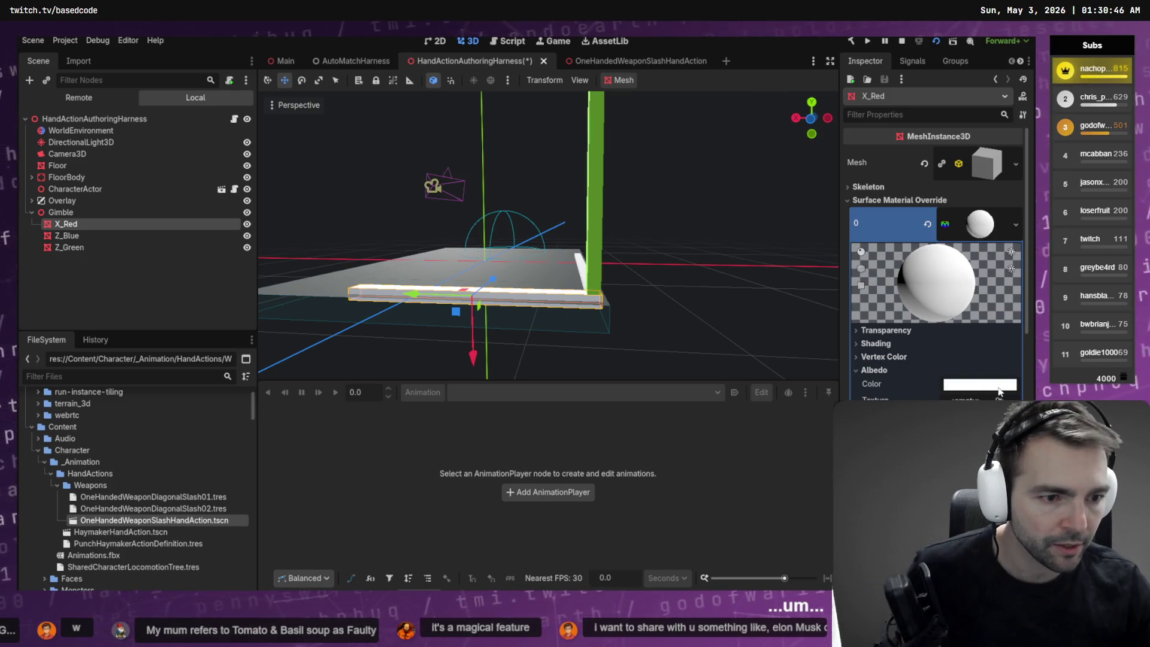
{"action": "left_click", "coordinate": [989, 385]}
{"action": "left_click", "coordinate": [883, 196]}
{"action": "left_click", "coordinate": [797, 119]}
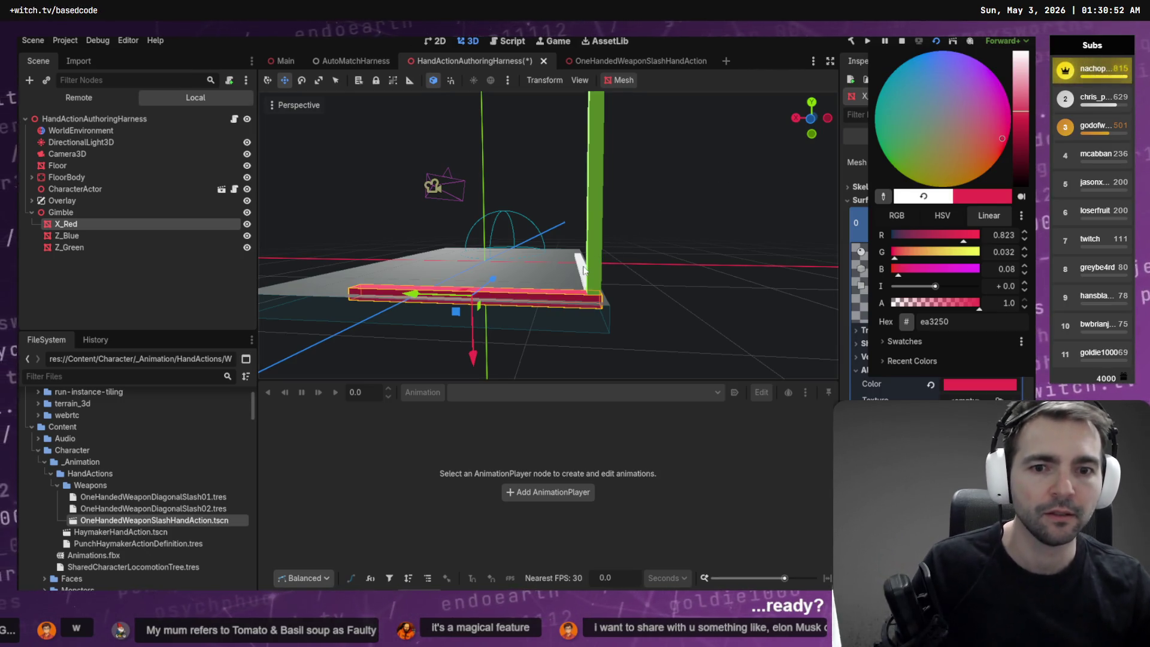
{"action": "left_click", "coordinate": [606, 251]}
{"action": "left_click", "coordinate": [584, 271]}
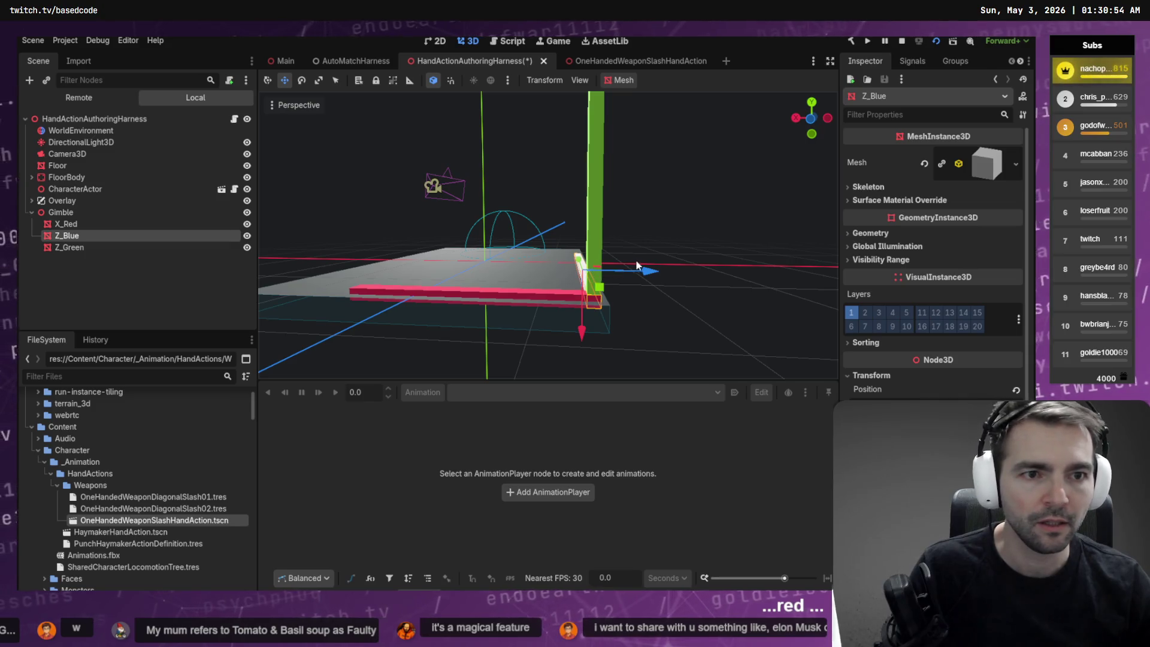
Step: Add a new standard material to Z_Blue's Surface Material Override slot
{"action": "mouse_move", "coordinate": [703, 262]}
{"action": "left_mouse_down"}
{"action": "mouse_move", "coordinate": [779, 302]}
{"action": "mouse_move", "coordinate": [731, 302]}
{"action": "mouse_move", "coordinate": [779, 307]}
{"action": "mouse_move", "coordinate": [647, 297]}
{"action": "left_mouse_up"}
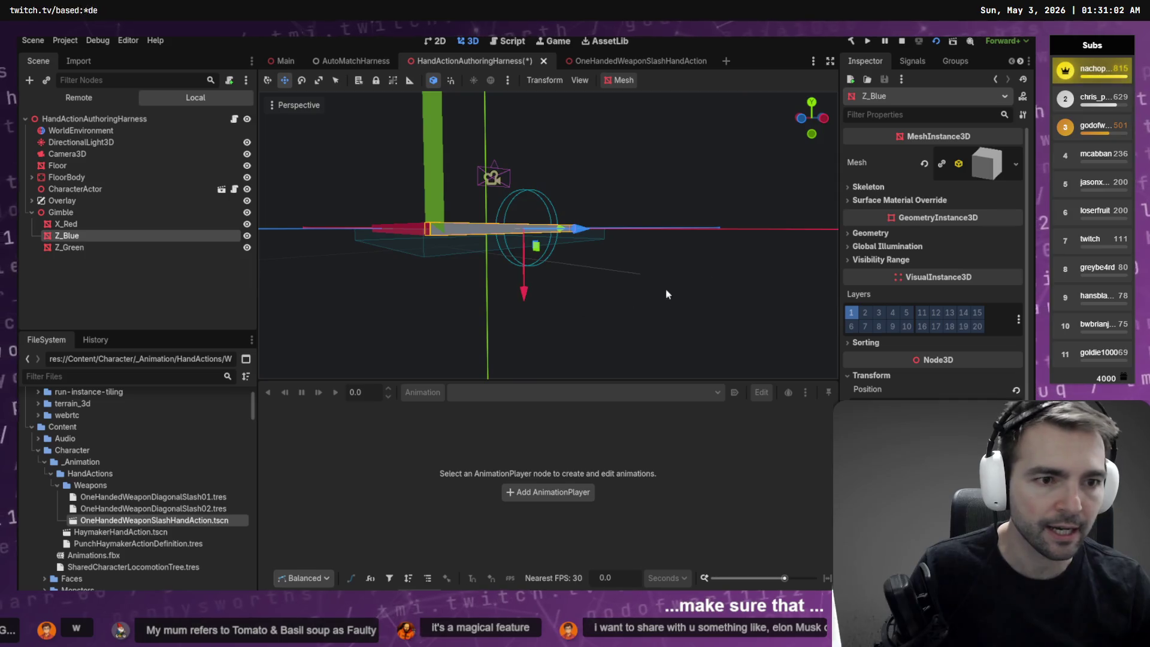
{"action": "left_click", "coordinate": [899, 200]}
{"action": "left_click", "coordinate": [1017, 215]}
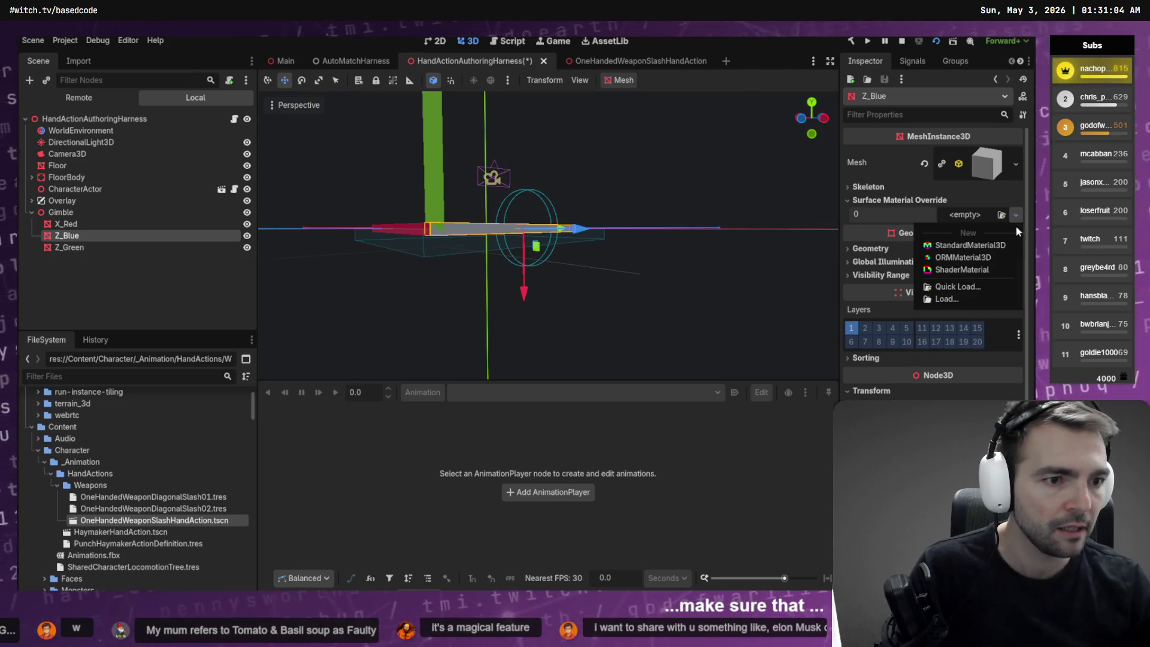
{"action": "left_click", "coordinate": [964, 245]}
{"action": "left_click", "coordinate": [1017, 224]}
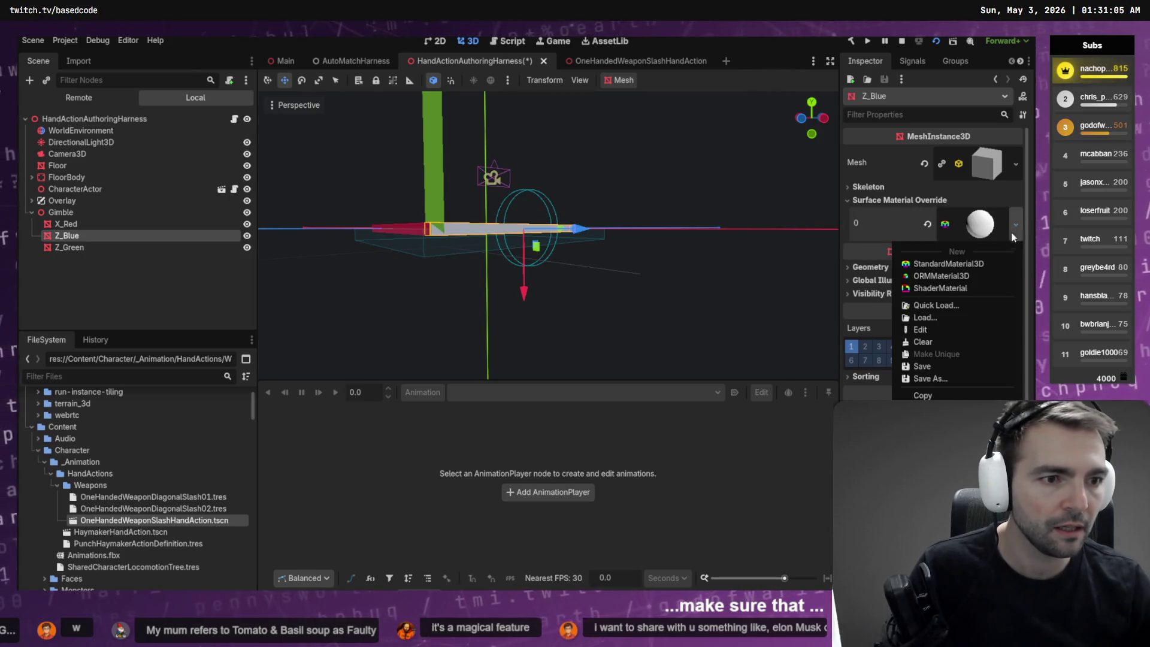
{"action": "left_click", "coordinate": [959, 276]}
{"action": "left_click", "coordinate": [980, 224]}
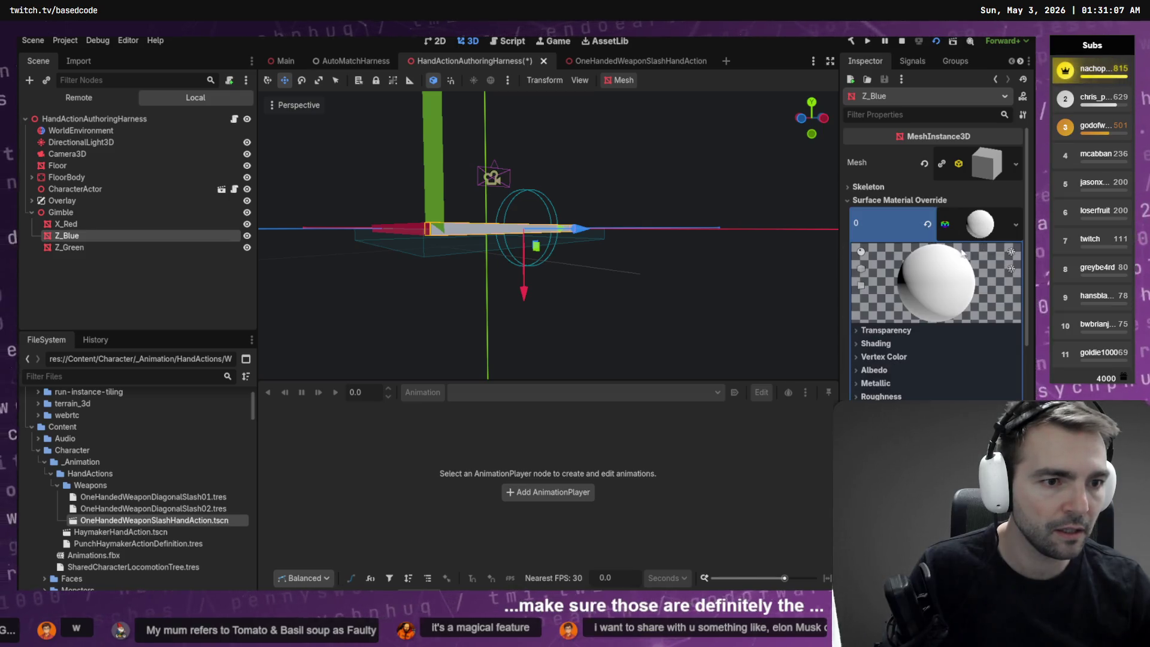
Step: Set the material's albedo to blue 2785e8, sampled from the axis gizmo
{"action": "left_click", "coordinate": [859, 345]}
{"action": "left_click", "coordinate": [858, 345]}
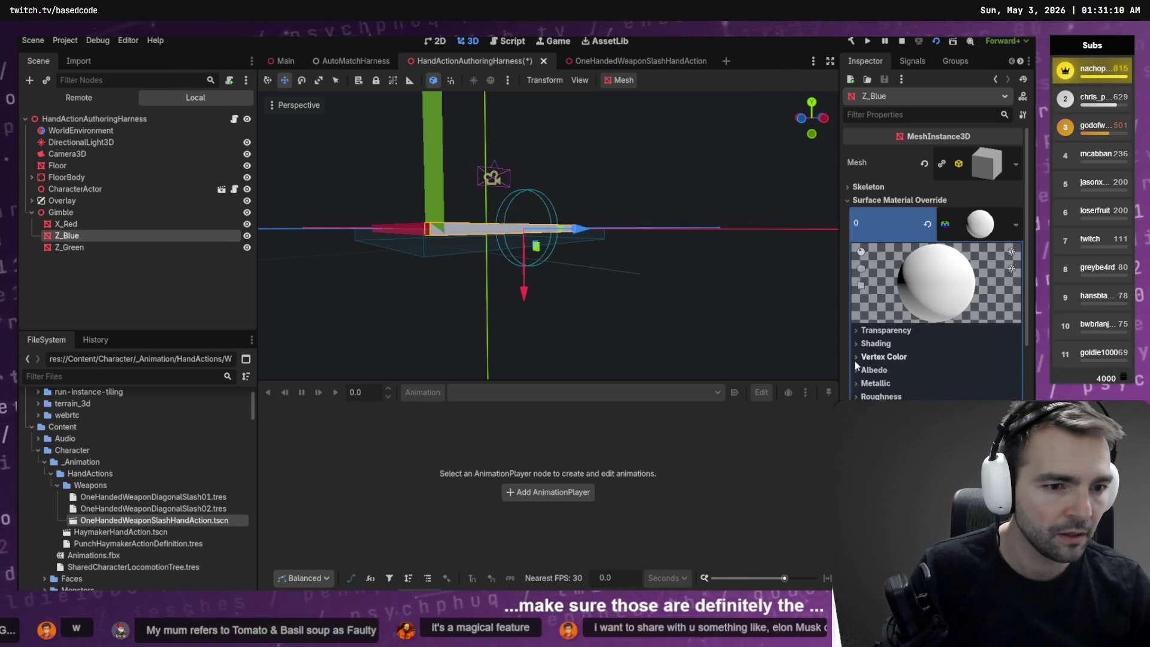
{"action": "left_click", "coordinate": [858, 370]}
{"action": "left_click", "coordinate": [980, 384]}
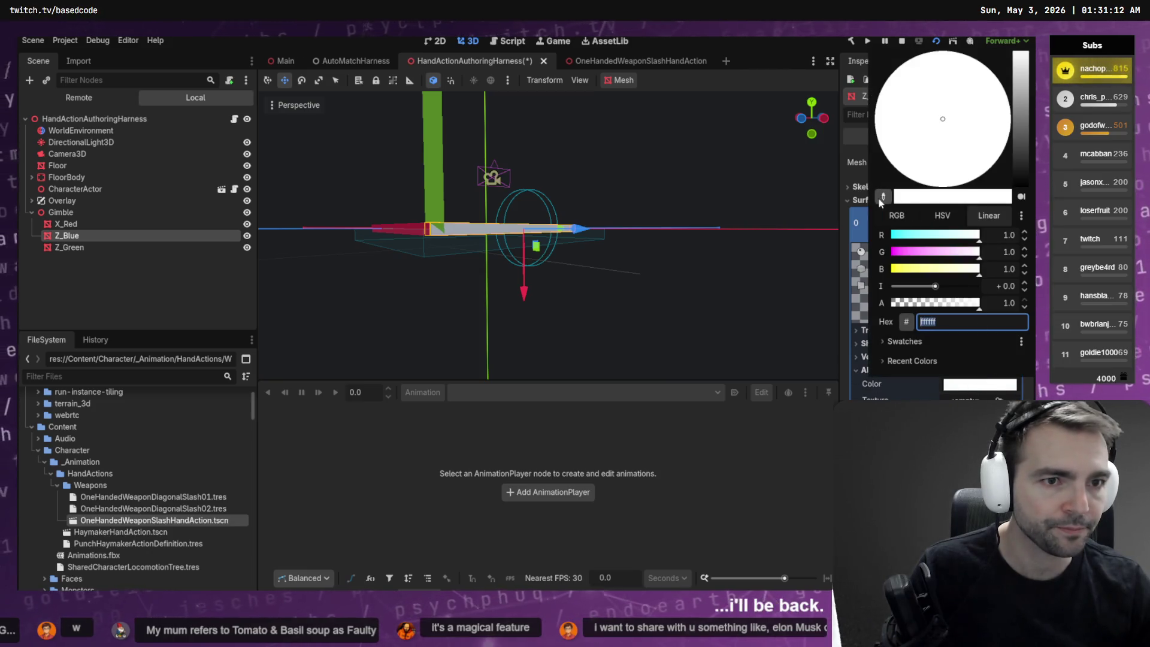
{"action": "left_click", "coordinate": [882, 198]}
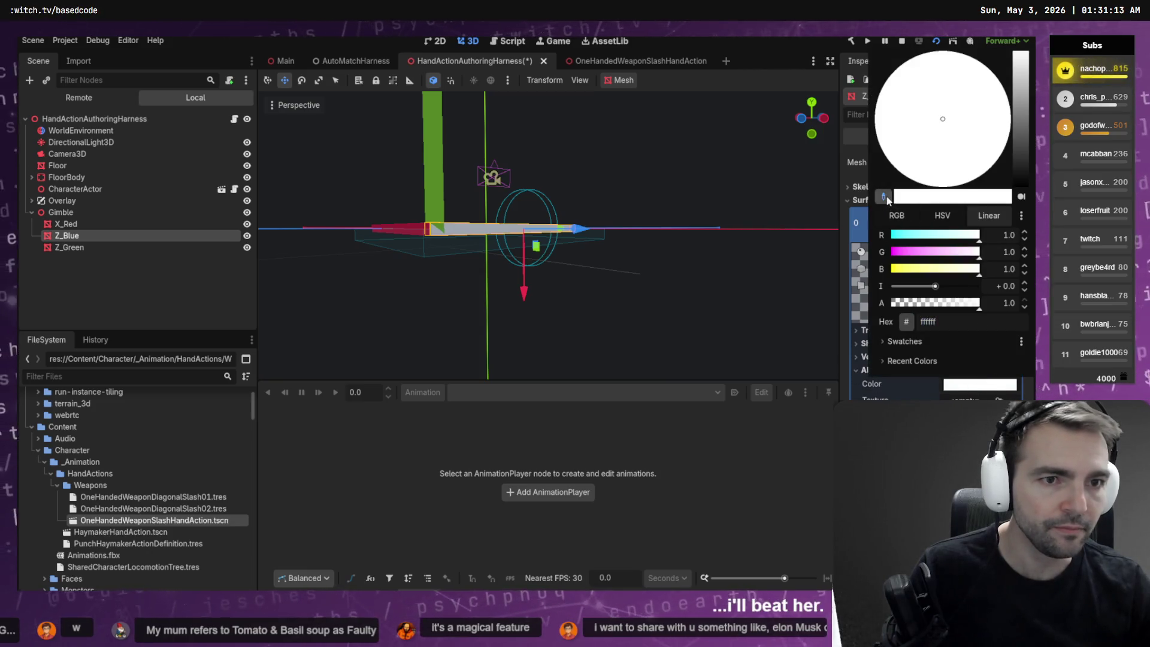
{"action": "left_click", "coordinate": [803, 123]}
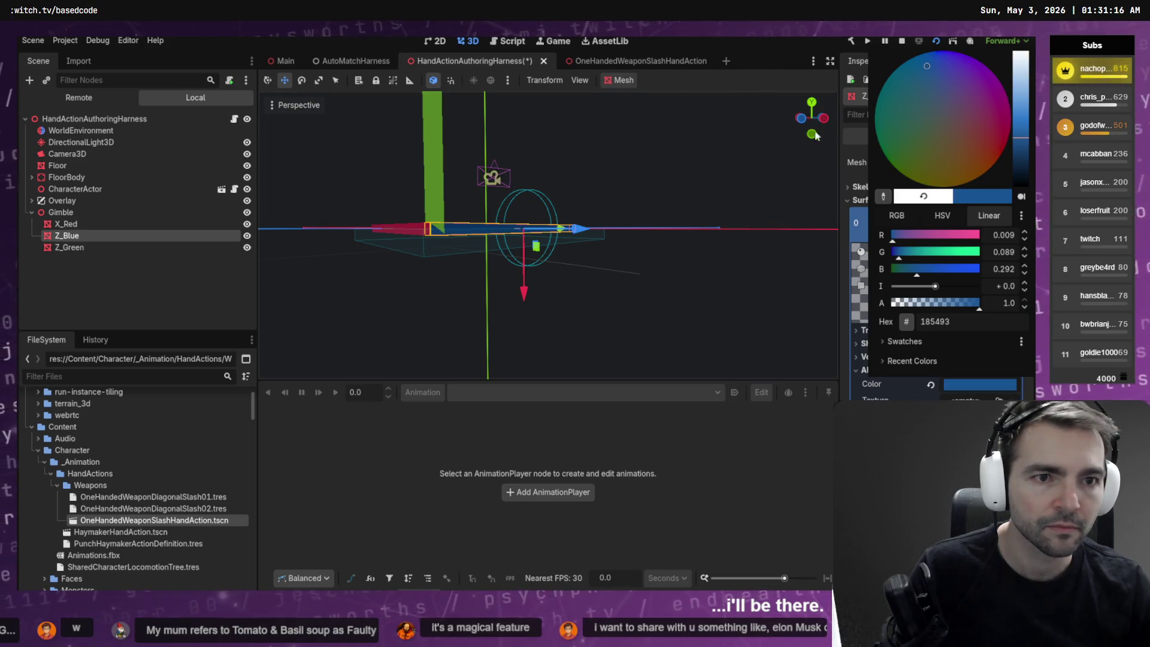
{"action": "left_click", "coordinate": [883, 197]}
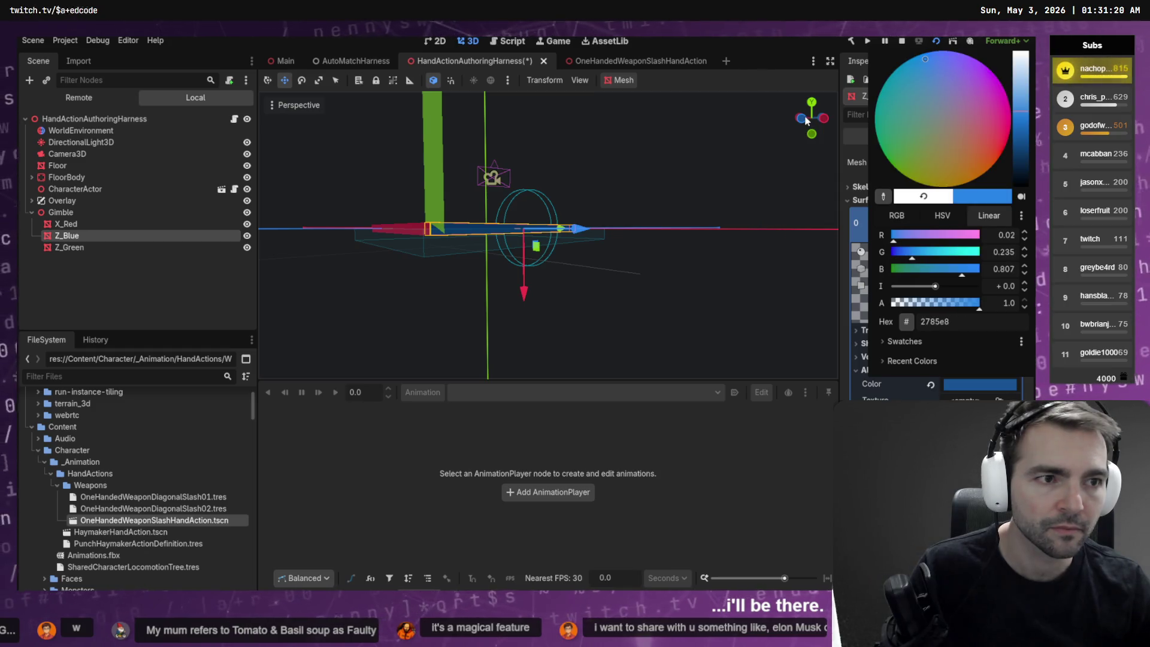
{"action": "left_click", "coordinate": [806, 119]}
Step: Save the harness scene with Ctrl+S and run the game with F5
{"action": "left_click", "coordinate": [677, 193]}
{"action": "mouse_move", "coordinate": [677, 193]}
{"action": "left_mouse_down"}
{"action": "mouse_move", "coordinate": [575, 231]}
{"action": "mouse_move", "coordinate": [479, 198]}
{"action": "mouse_move", "coordinate": [523, 94]}
{"action": "left_mouse_up"}
{"action": "key", "text": "ctrl+s"}
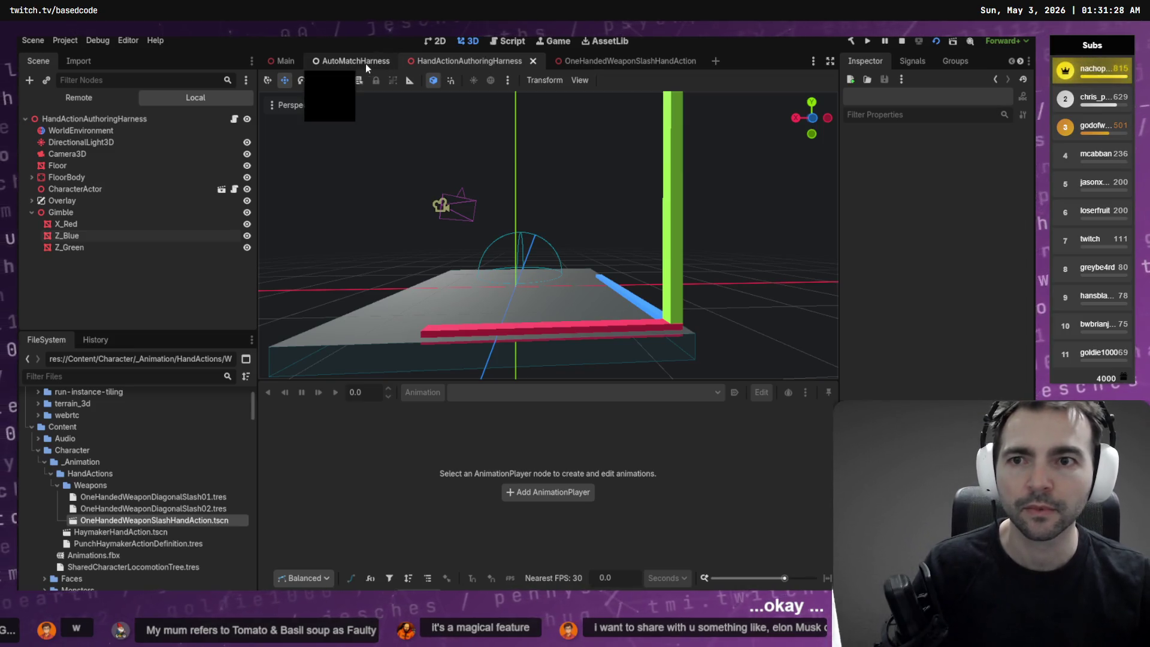
{"action": "key", "text": "F5"}
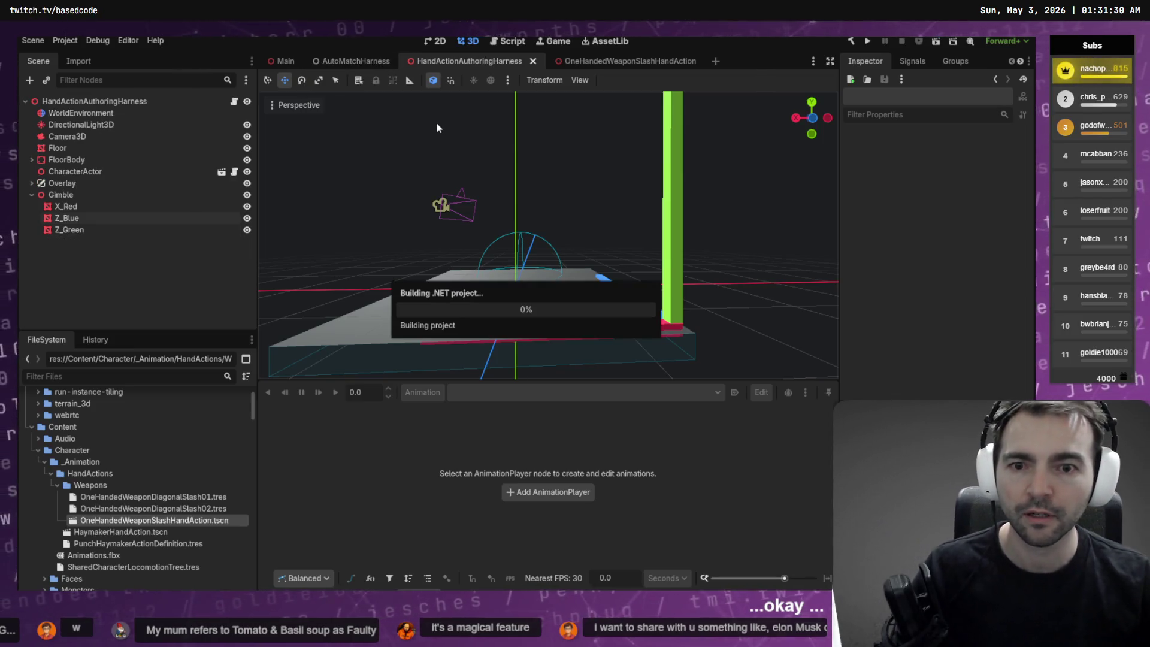
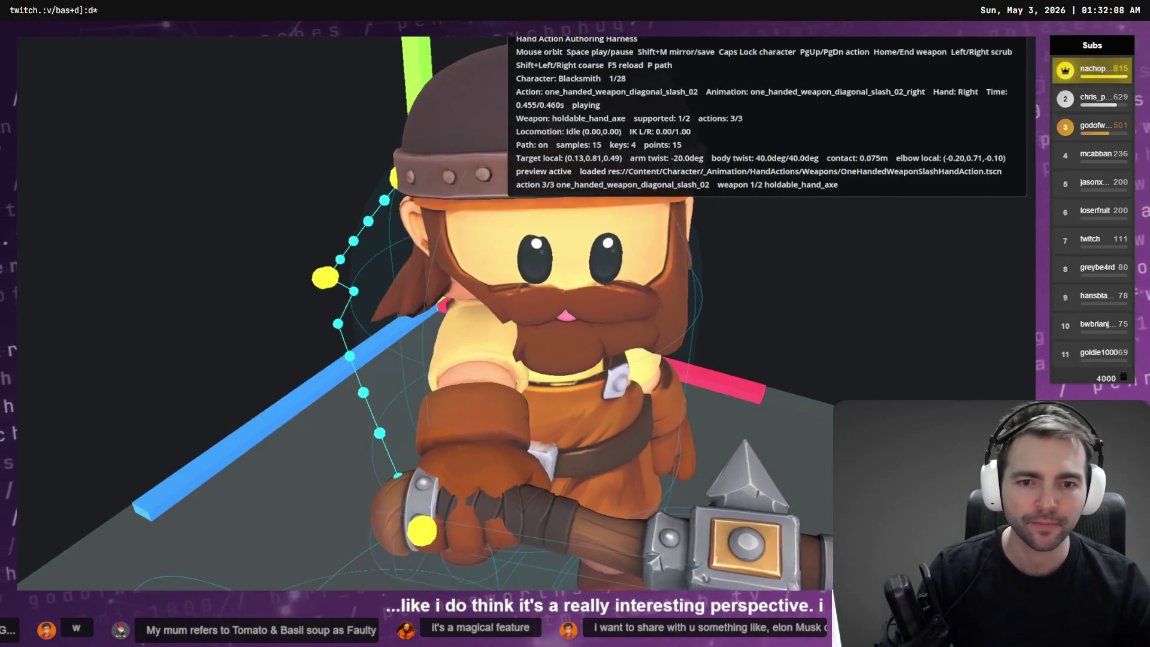
Step: Shift the red X-axis bar along the floor's edge
{"action": "key", "text": "alt+Tab"}
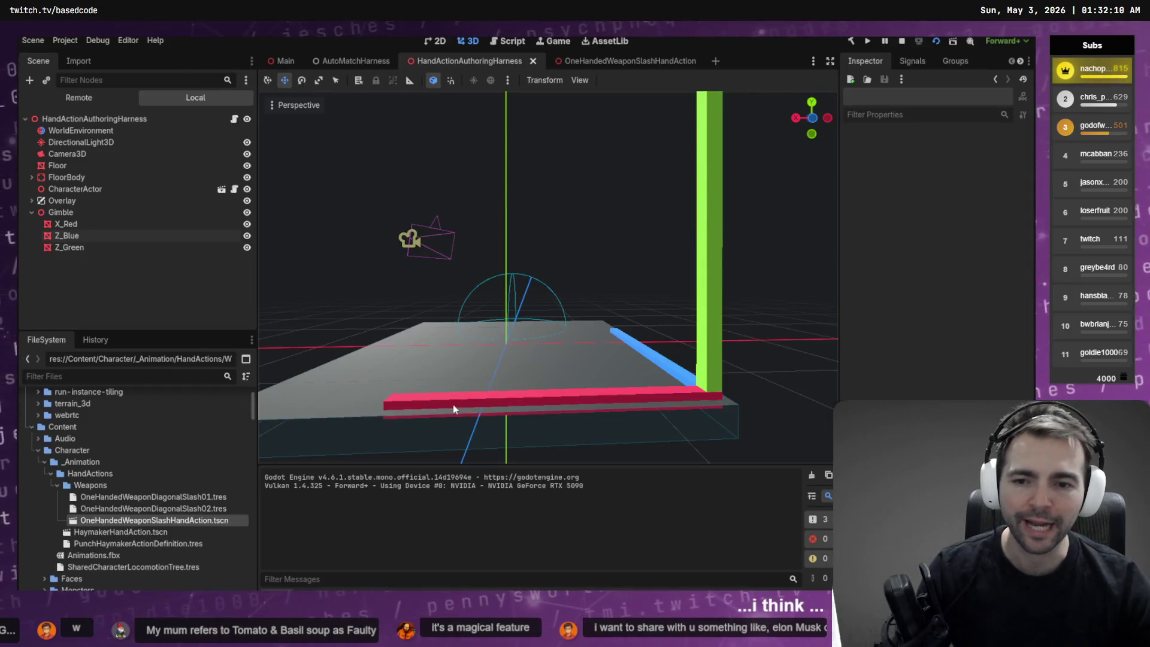
{"action": "left_click", "coordinate": [453, 408]}
{"action": "mouse_move", "coordinate": [497, 409]}
{"action": "left_mouse_down"}
{"action": "mouse_move", "coordinate": [361, 411]}
{"action": "mouse_move", "coordinate": [499, 408]}
{"action": "left_mouse_up"}
{"action": "key", "text": "w"}
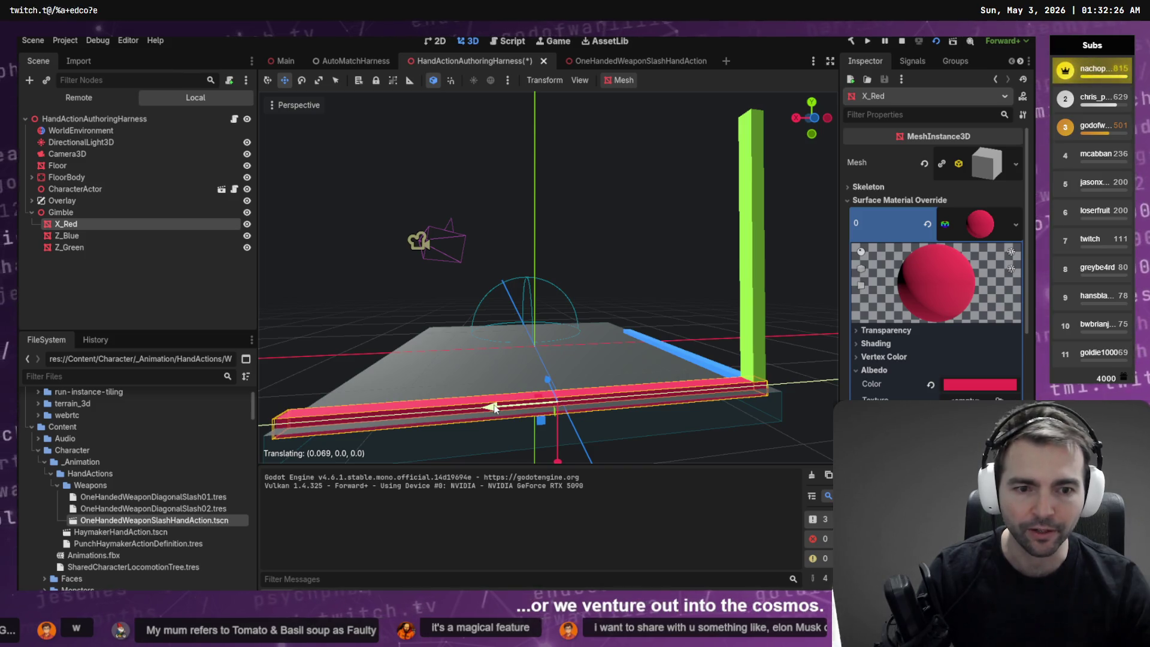
{"action": "left_click_drag", "start_coordinate": [494, 407], "coordinate": [496, 408]}
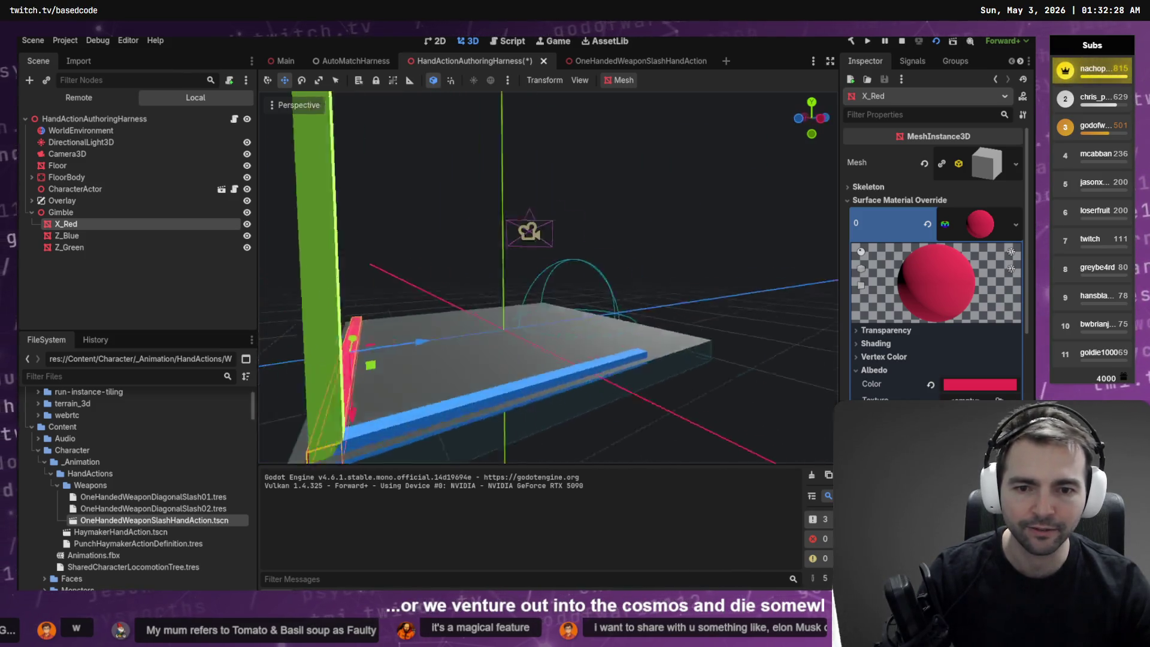
Step: Slide and lengthen the blue Z-axis bar along the floor's edge
{"action": "left_click", "coordinate": [556, 301]}
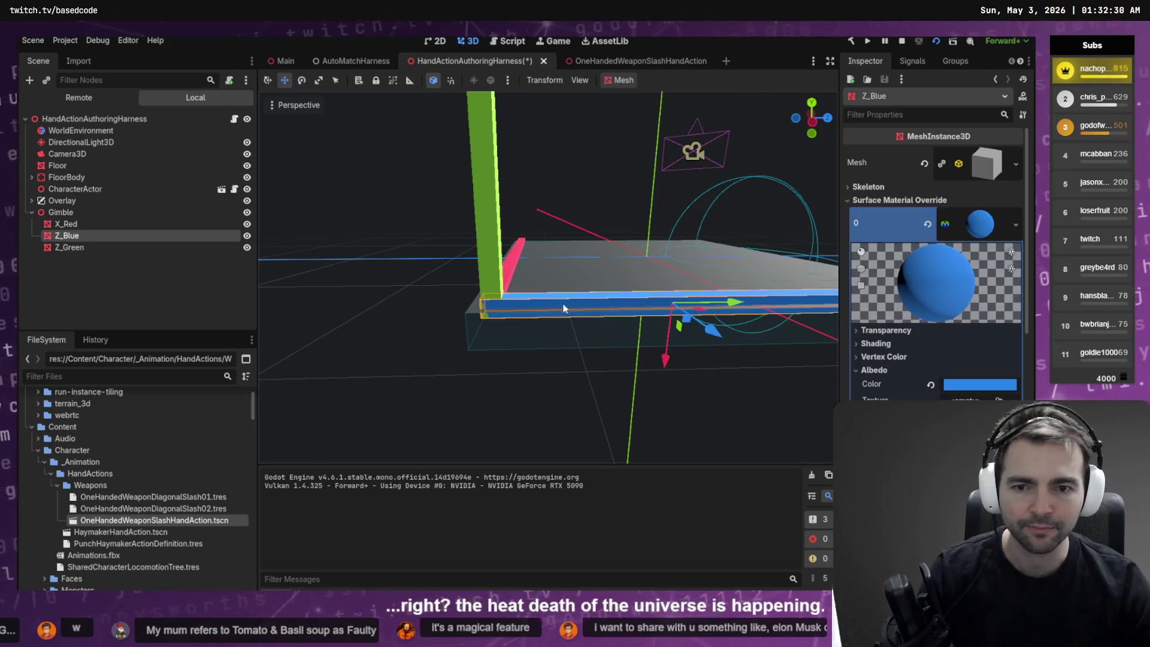
{"action": "left_click_drag", "start_coordinate": [562, 303], "coordinate": [508, 323]}
{"action": "left_click_drag", "start_coordinate": [580, 335], "coordinate": [641, 326]}
{"action": "key", "text": "r"}
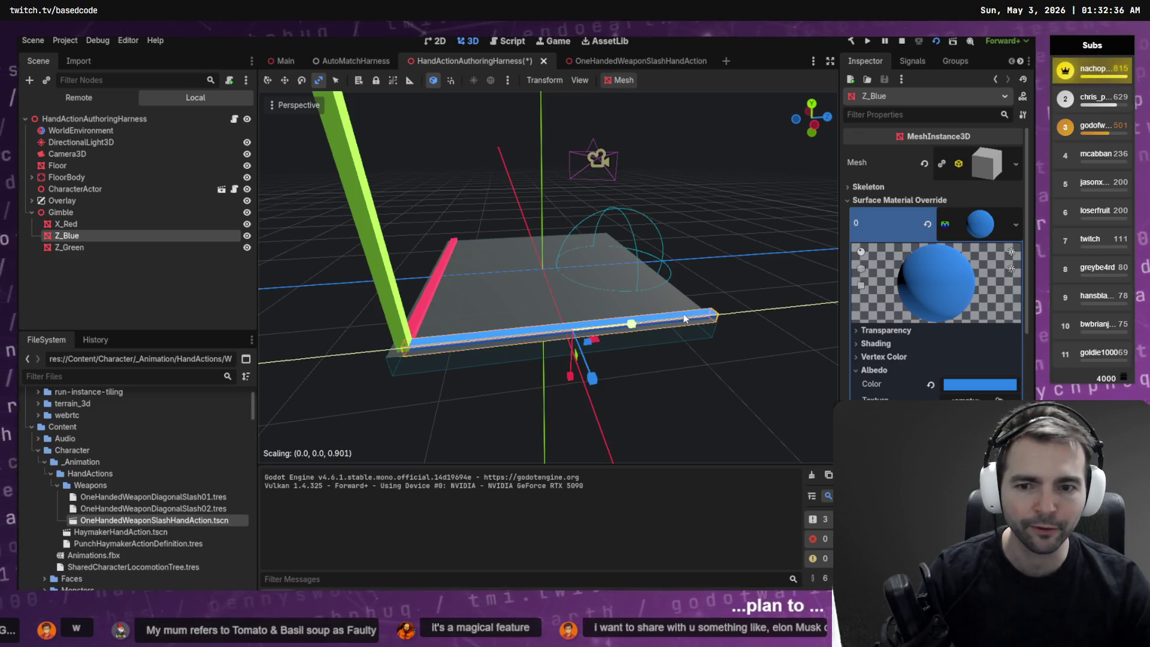
{"action": "key", "text": "w"}
{"action": "left_click_drag", "start_coordinate": [685, 318], "coordinate": [628, 327]}
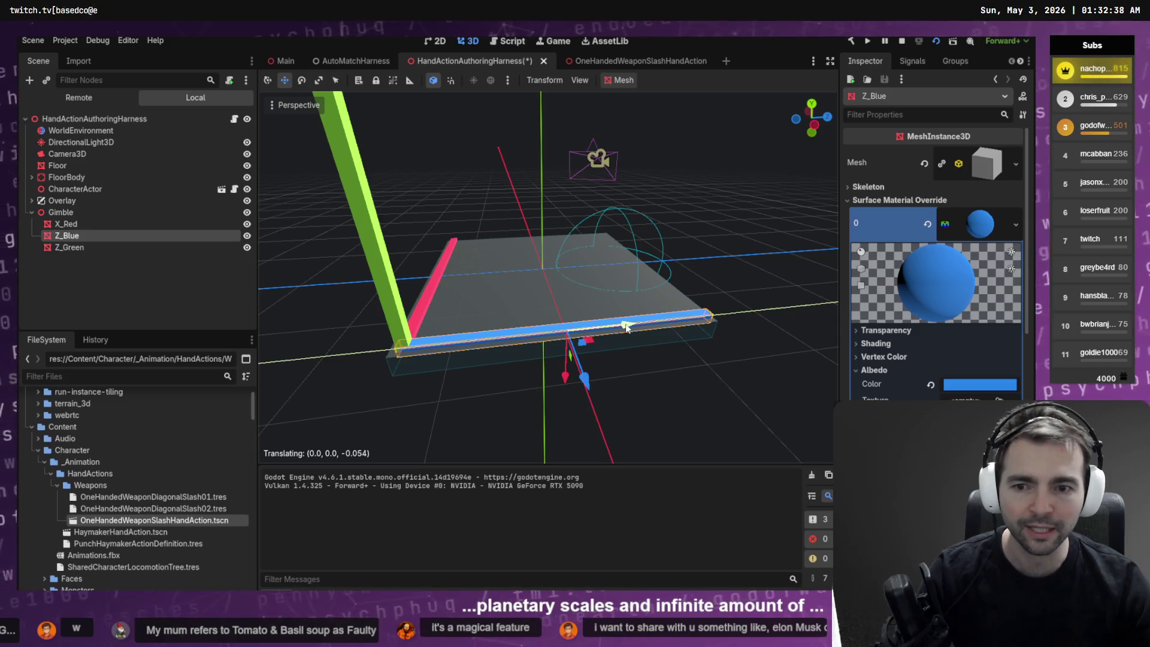
{"action": "left_click_drag", "start_coordinate": [625, 326], "coordinate": [625, 326]}
{"action": "key", "text": "r"}
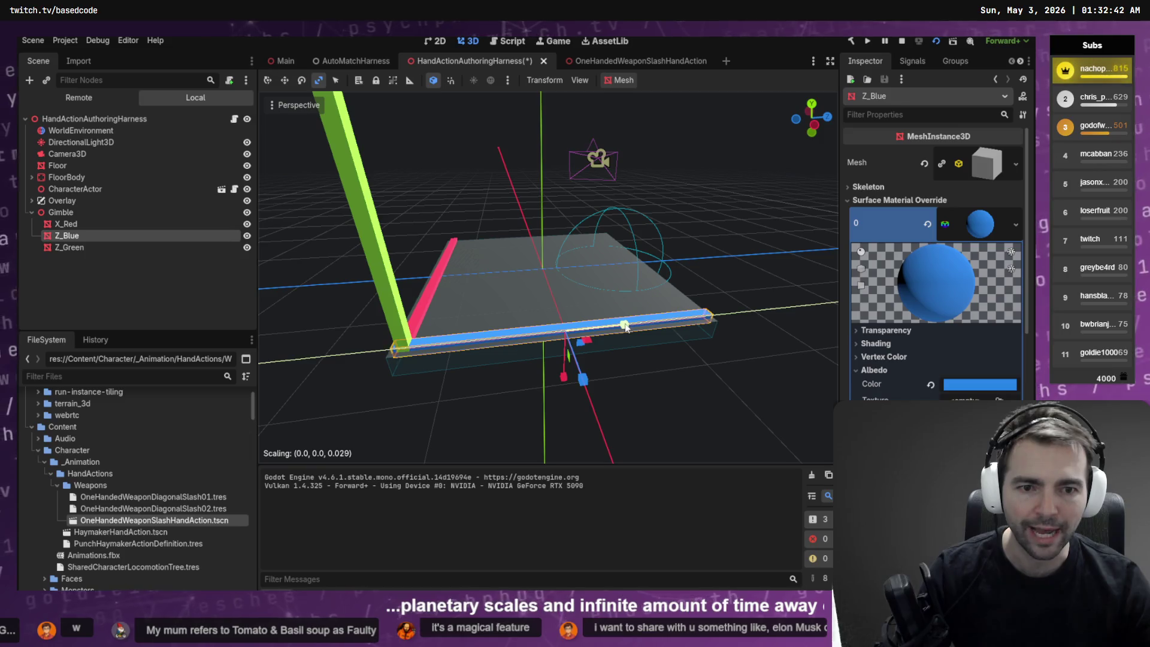
{"action": "left_click_drag", "start_coordinate": [627, 326], "coordinate": [632, 325]}
Step: Shorten the blue Z-axis bar slightly so it fits the floor edge
{"action": "left_click", "coordinate": [695, 258]}
{"action": "left_click_drag", "start_coordinate": [695, 257], "coordinate": [712, 256]}
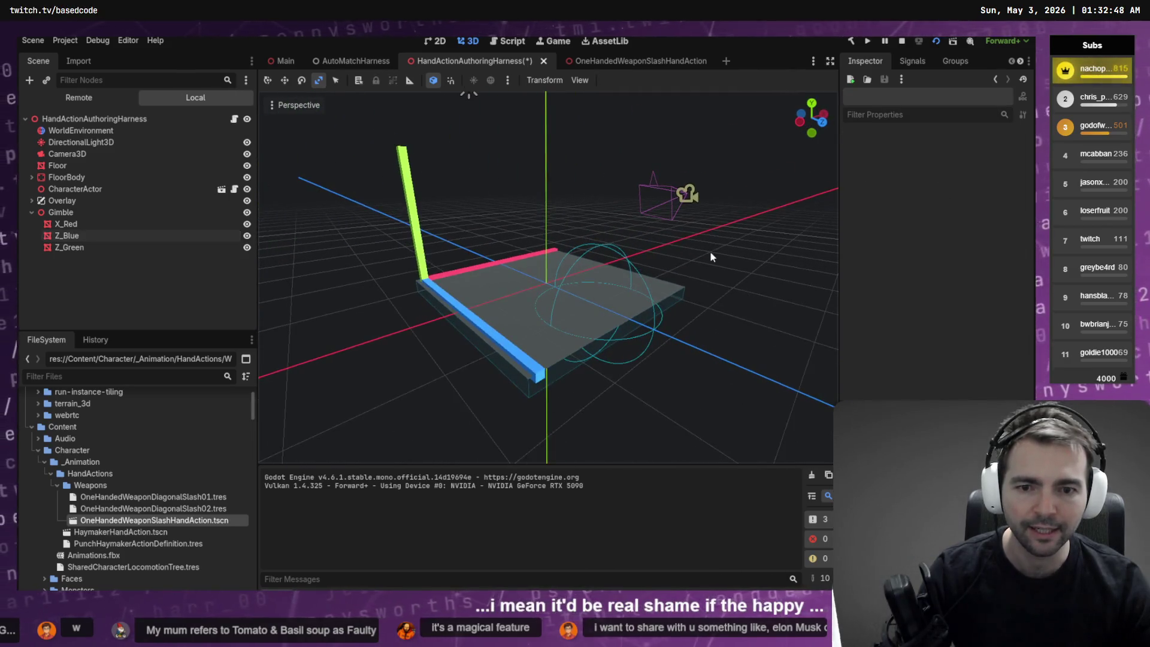
{"action": "left_click", "coordinate": [524, 350]}
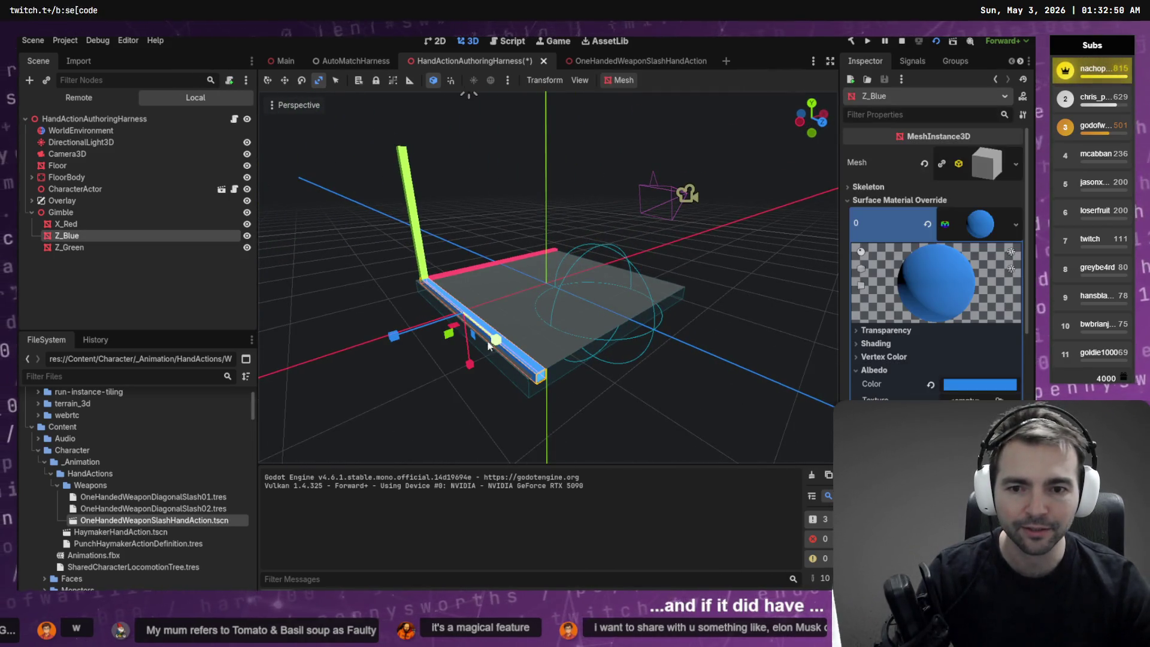
{"action": "left_click_drag", "start_coordinate": [493, 343], "coordinate": [490, 344]}
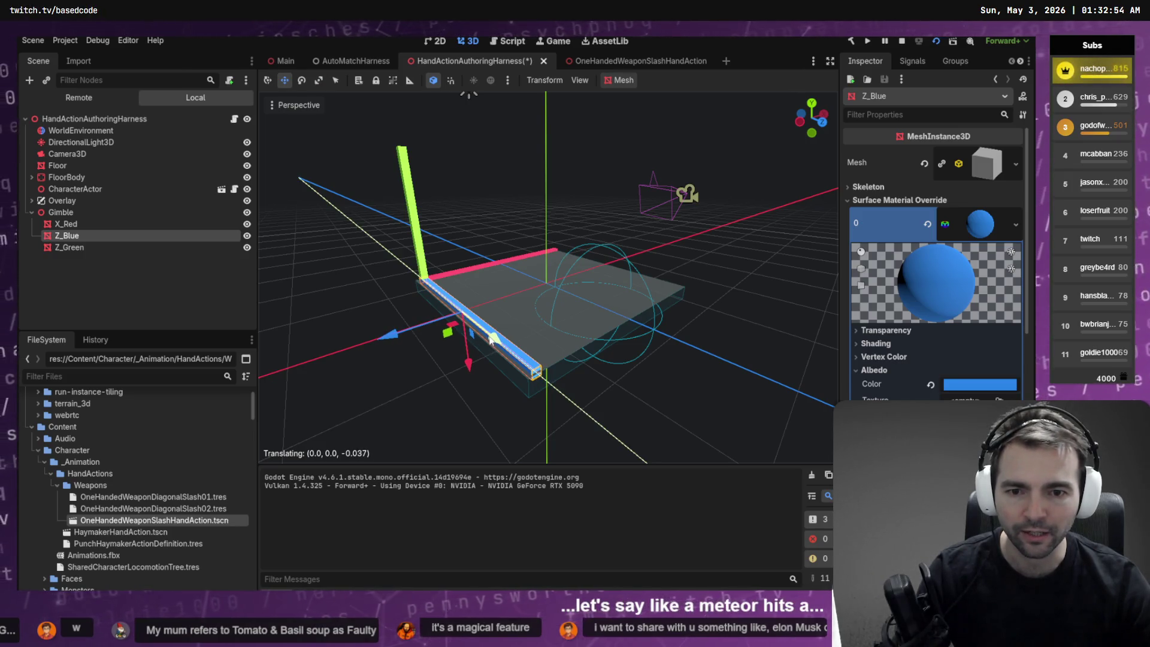
{"action": "scroll", "coordinate": [491, 340], "scroll_direction": "up", "scroll_amount": 5}
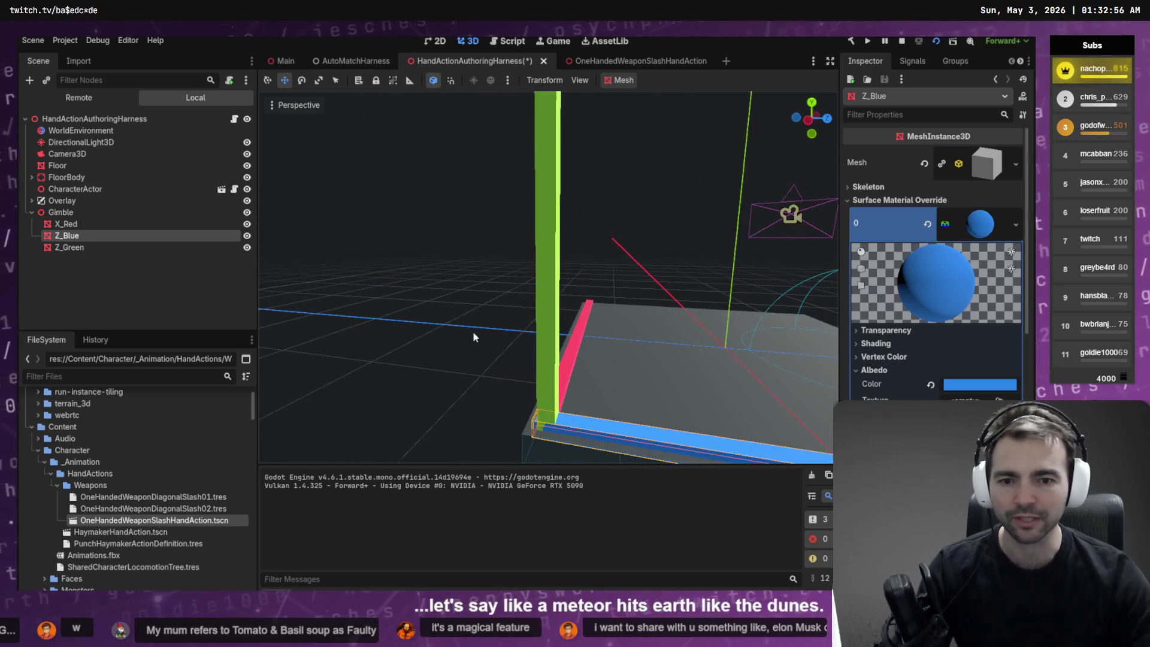
{"action": "scroll", "coordinate": [491, 389], "scroll_direction": "down", "scroll_amount": 5}
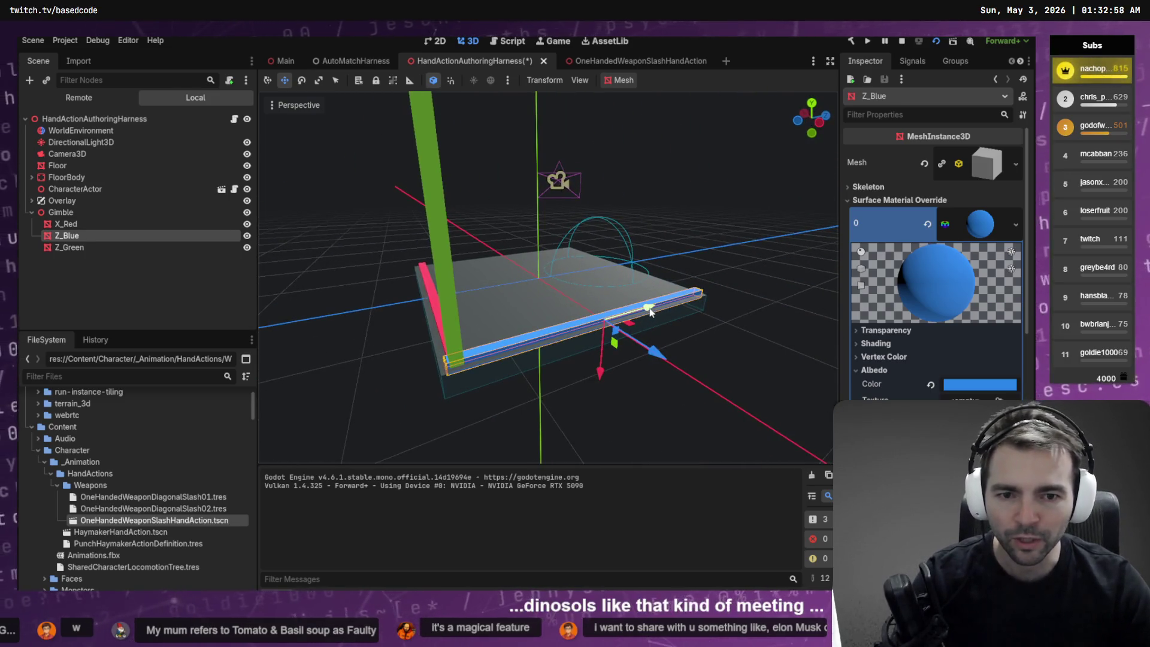
{"action": "key", "text": "g"}
{"action": "key", "text": "z"}
{"action": "key", "text": "Escape"}
{"action": "left_click", "coordinate": [681, 233]}
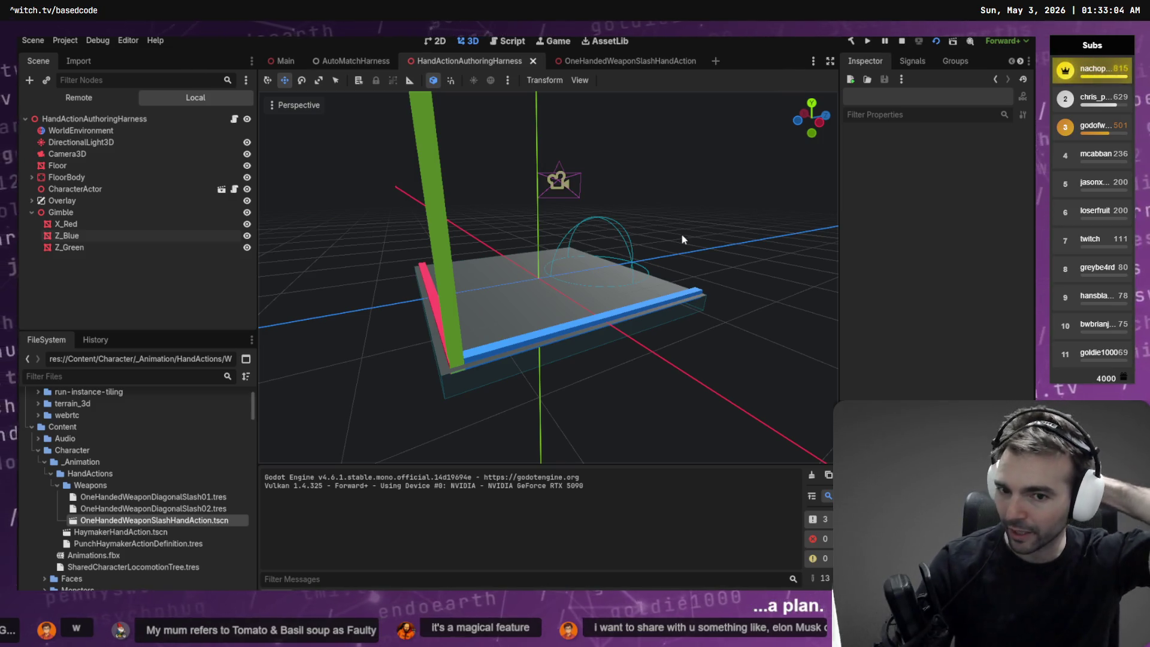
Step: Raise both the red and blue bars slightly above the floor slab
{"action": "left_click", "coordinate": [578, 325]}
{"action": "left_click", "coordinate": [592, 320], "text": "shift"}
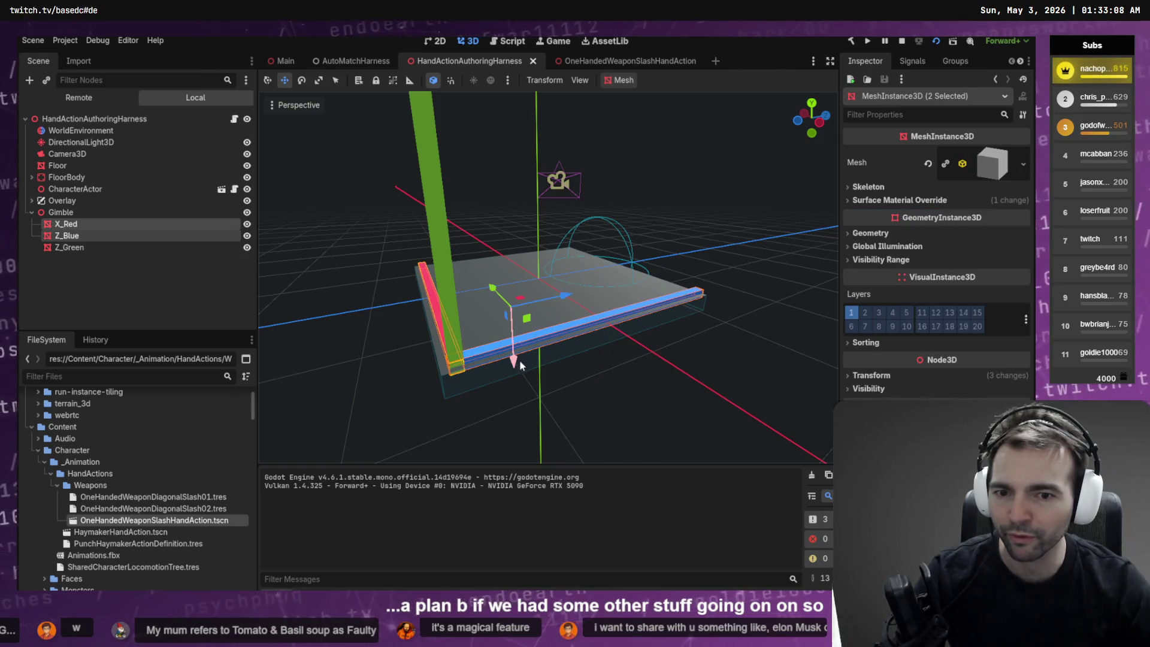
{"action": "left_click_drag", "start_coordinate": [513, 367], "coordinate": [514, 364]}
{"action": "left_click", "coordinate": [681, 254]}
{"action": "scroll", "coordinate": [689, 251], "scroll_direction": "up", "scroll_amount": 2}
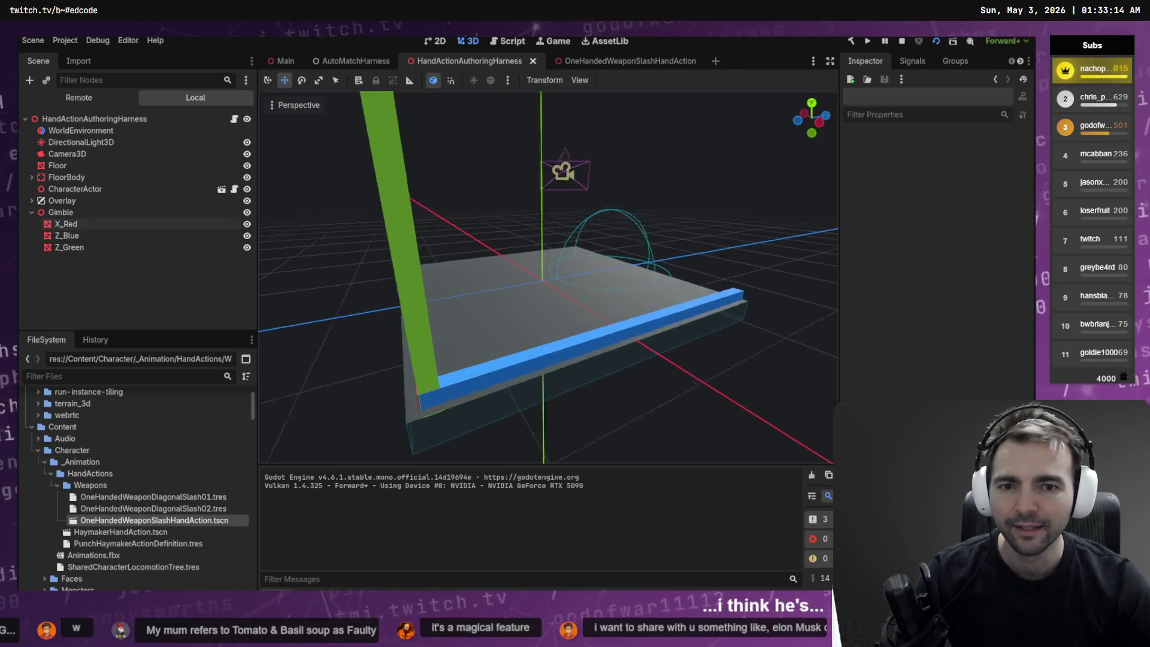
Step: Make the red, blue and green axis bars thinner
{"action": "key", "text": "KP_1"}
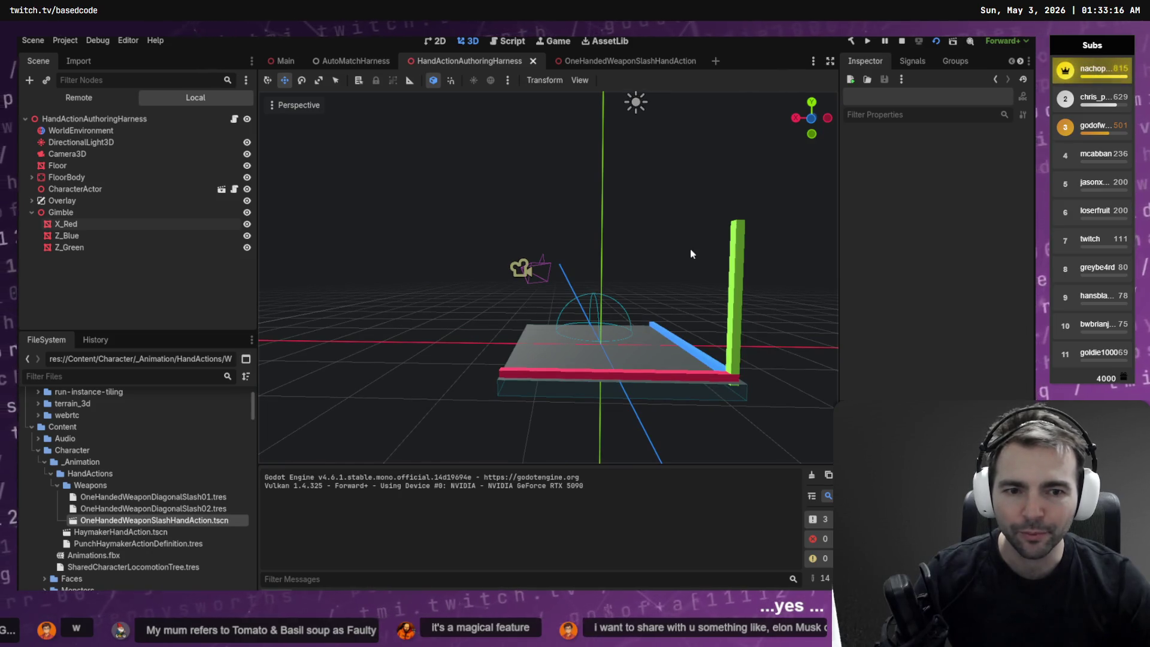
{"action": "scroll", "coordinate": [690, 248], "scroll_direction": "up", "scroll_amount": 2}
{"action": "left_click", "coordinate": [655, 353]}
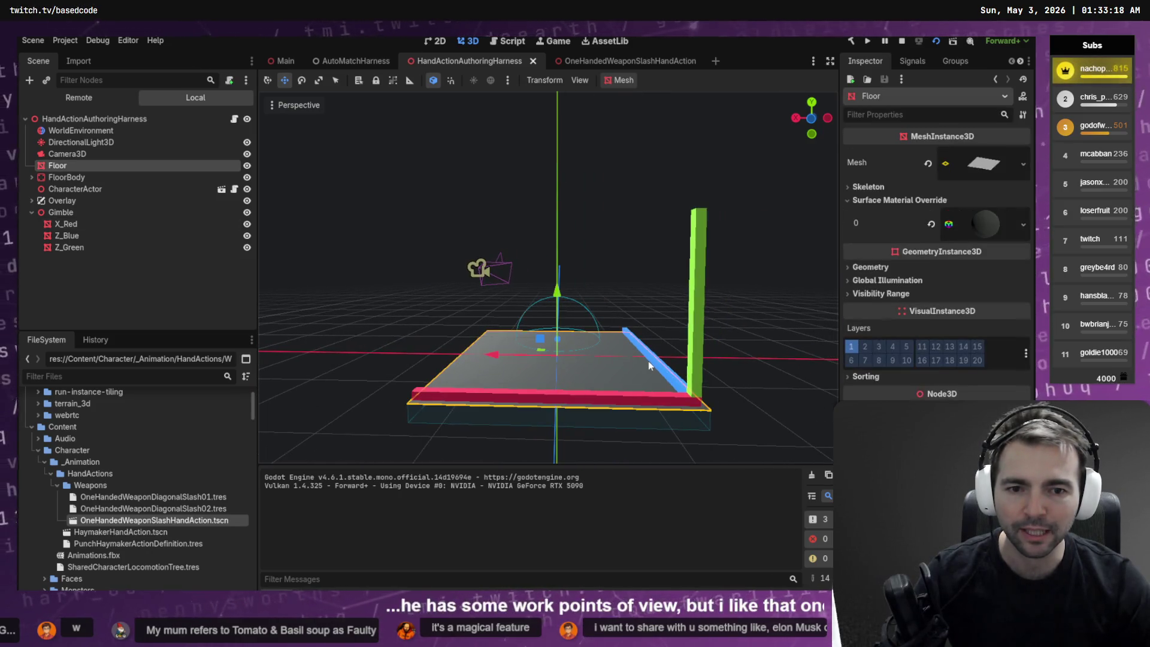
{"action": "left_click", "coordinate": [697, 301], "text": "shift"}
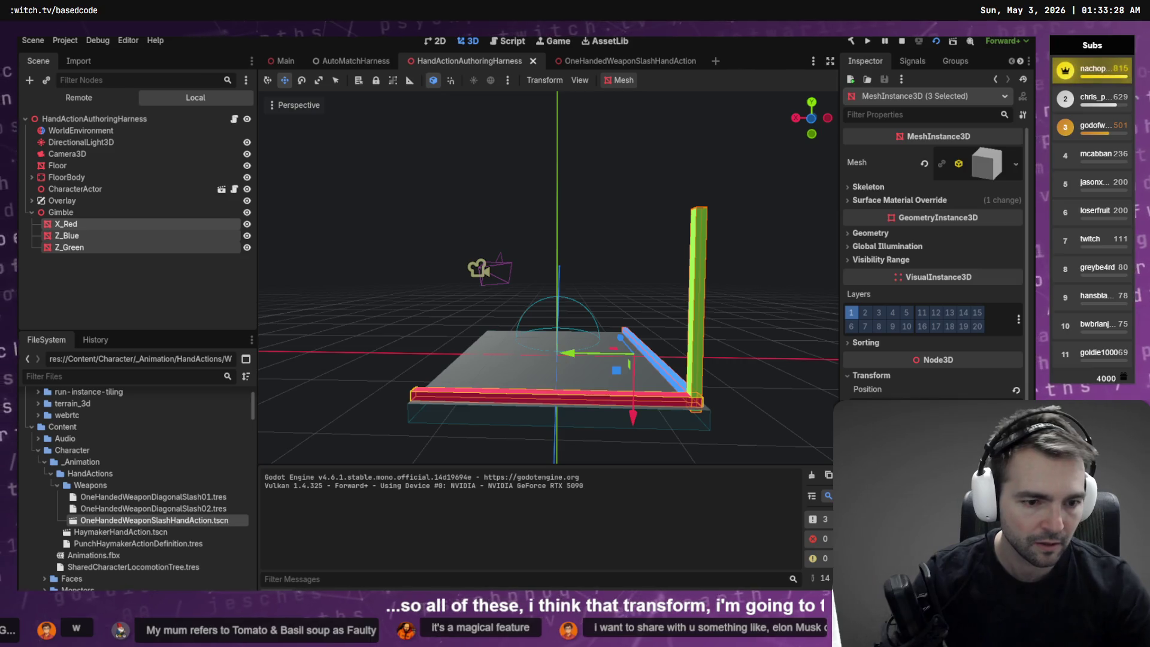
{"action": "key", "text": "Return"}
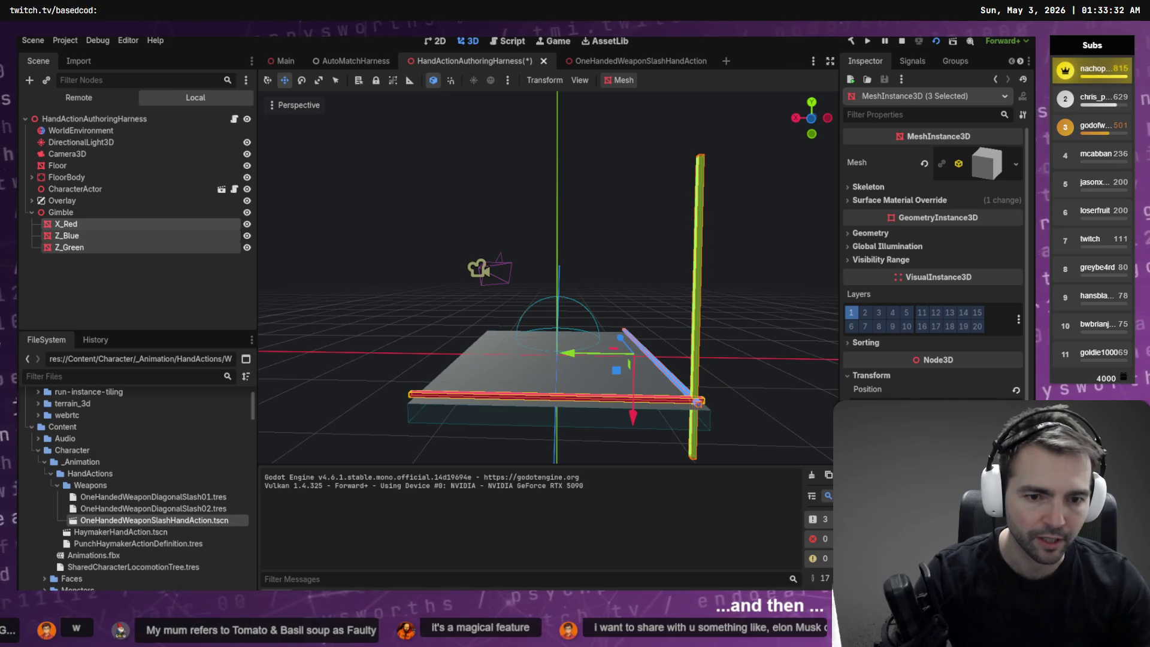
Step: Raise the green bar upright, save the harness scene and run it with F6
{"action": "left_click", "coordinate": [700, 330]}
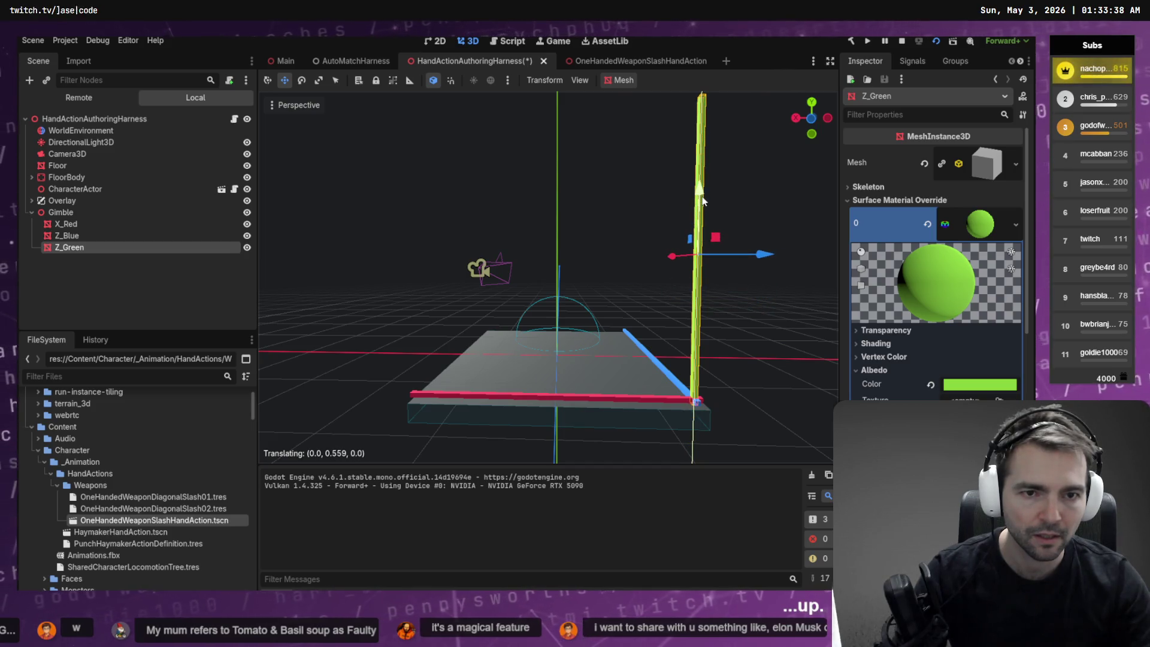
{"action": "key", "text": "ctrl+s"}
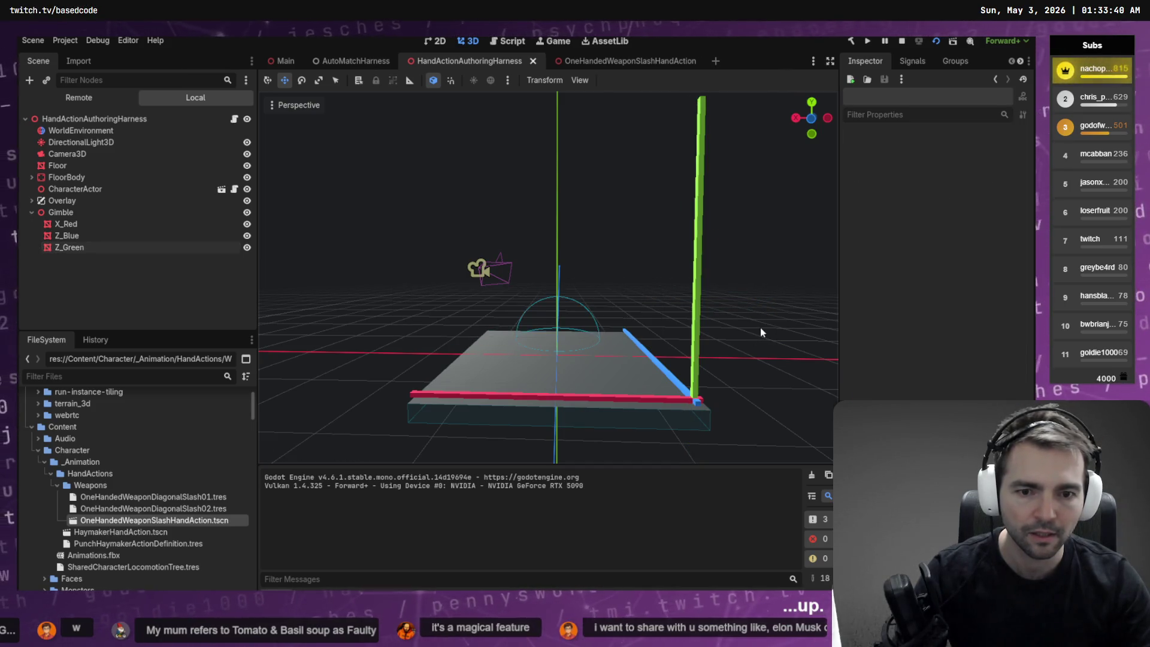
{"action": "key", "text": "F6"}
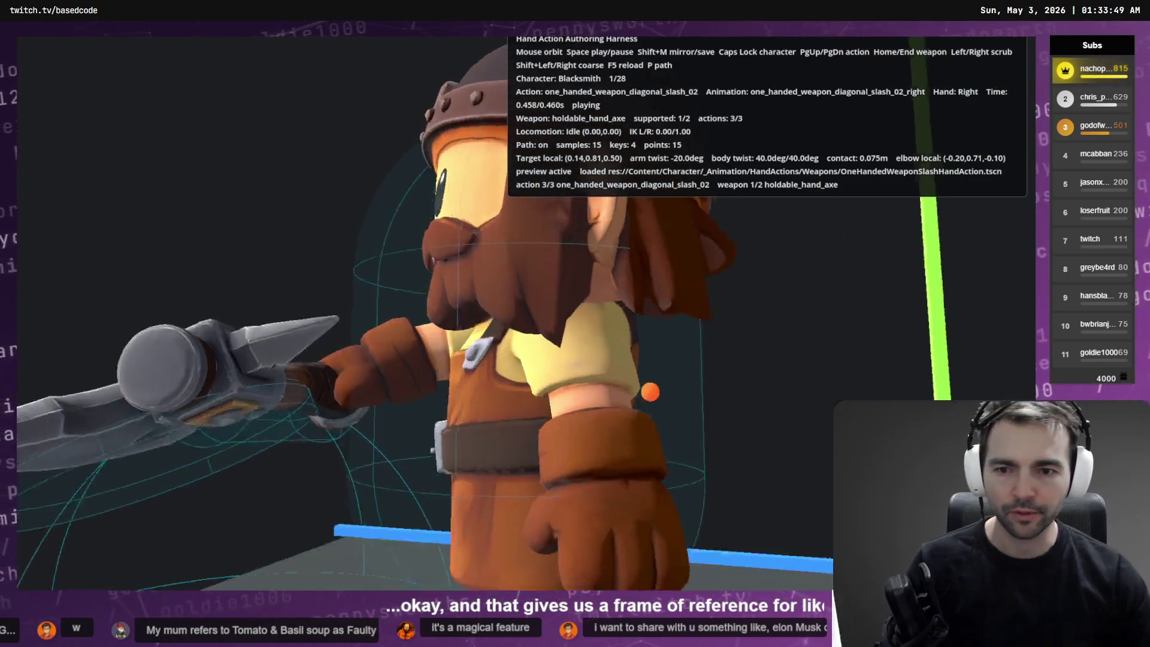
Step: Orbit above the Blacksmith to inspect the slash, then close the preview with F8
{"action": "mouse_move", "coordinate": [420, 299]}
{"action": "left_mouse_down"}
{"action": "mouse_move", "coordinate": [456, 252]}
{"action": "mouse_move", "coordinate": [552, 276]}
{"action": "mouse_move", "coordinate": [564, 257]}
{"action": "mouse_move", "coordinate": [683, 269]}
{"action": "mouse_move", "coordinate": [737, 293]}
{"action": "mouse_move", "coordinate": [779, 281]}
{"action": "left_mouse_up"}
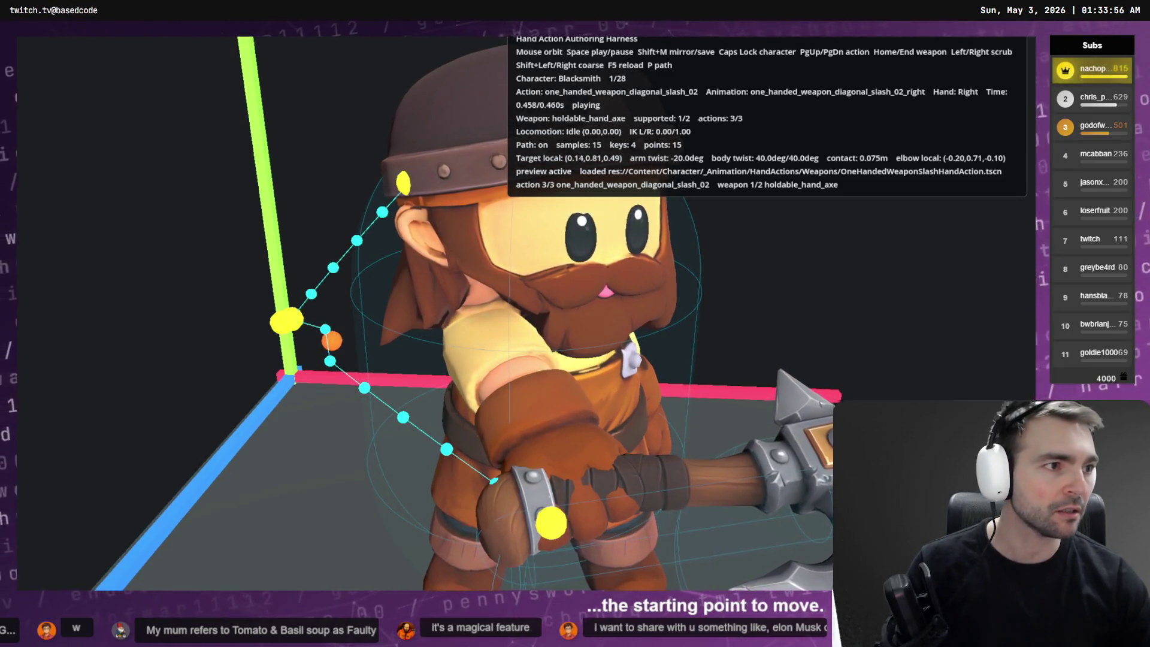
{"action": "key", "text": "F8"}
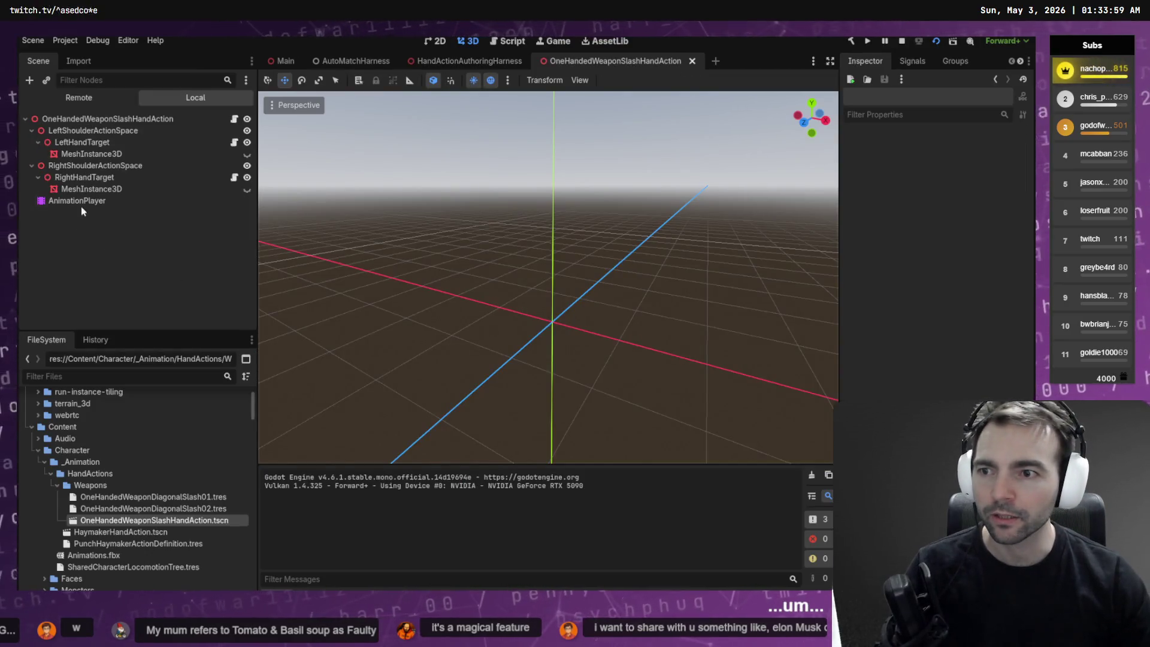
Step: Show the position:z bezier curve, select its lowest key, and run the harness
{"action": "left_click", "coordinate": [81, 206]}
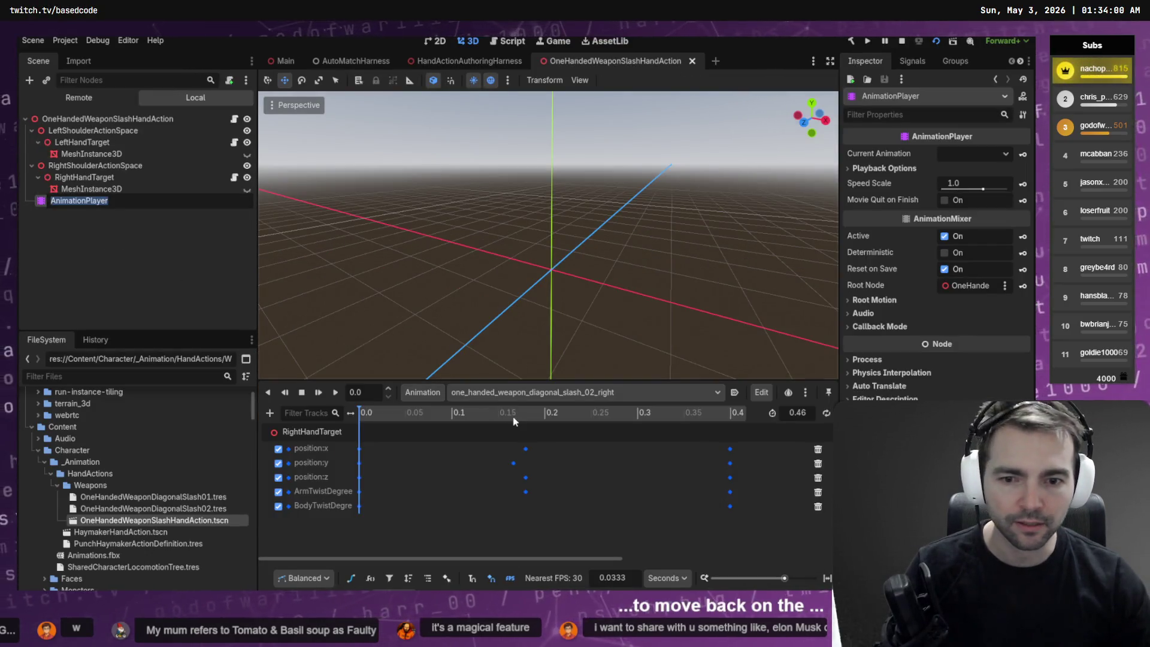
{"action": "left_click", "coordinate": [827, 579]}
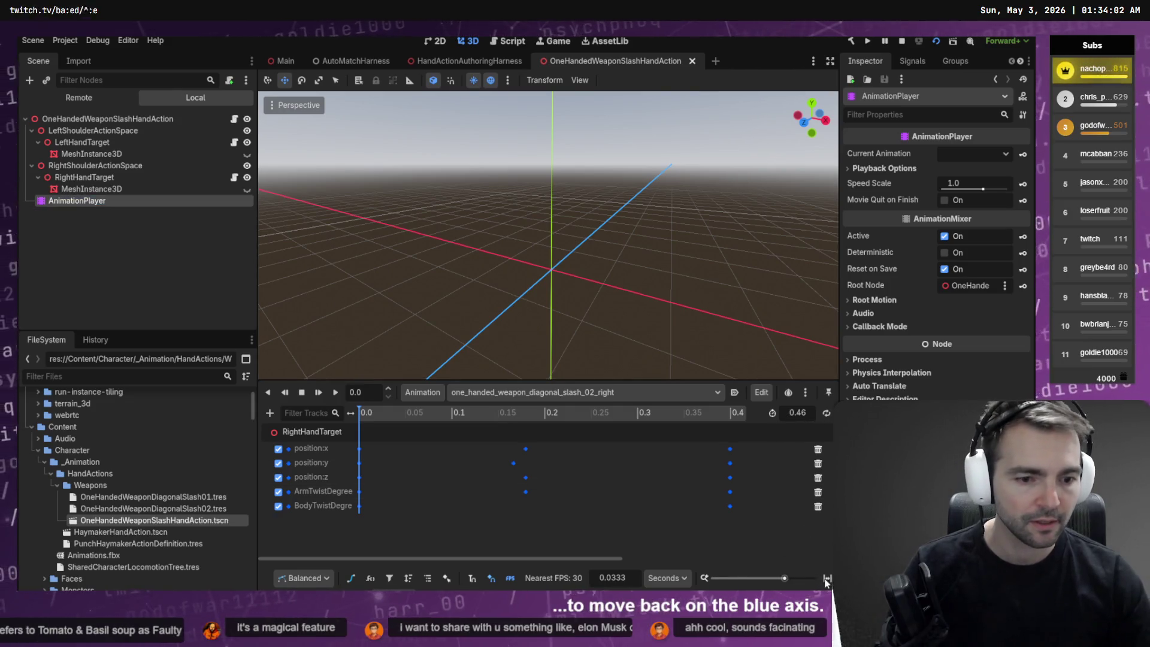
{"action": "left_click", "coordinate": [354, 579]}
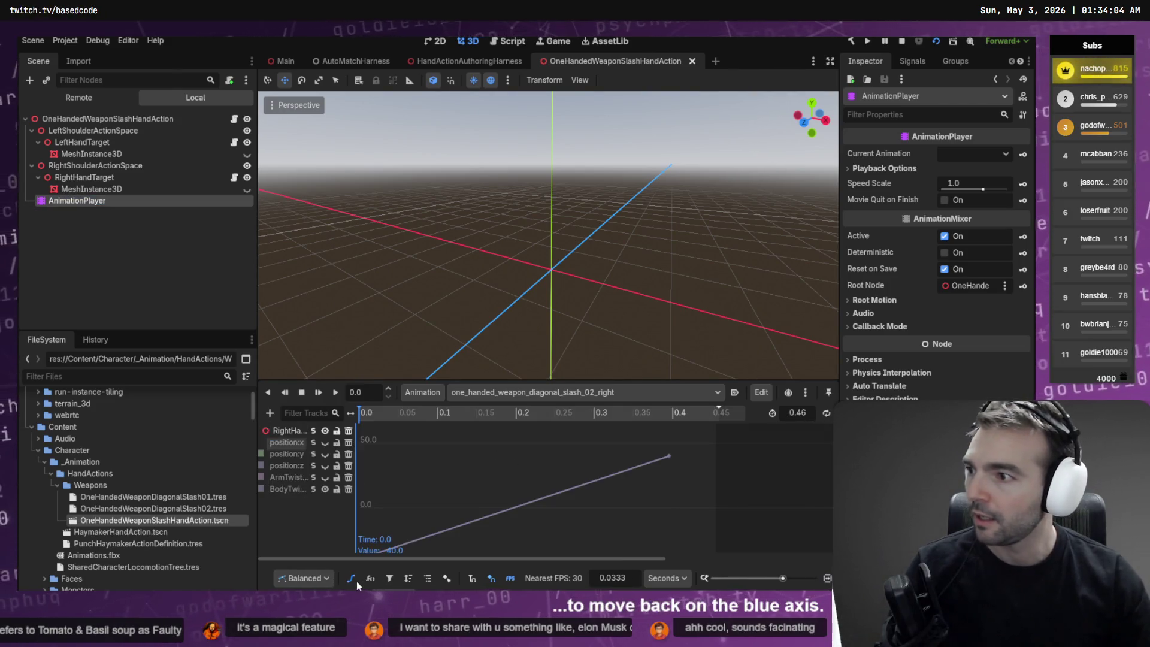
{"action": "key", "text": "f"}
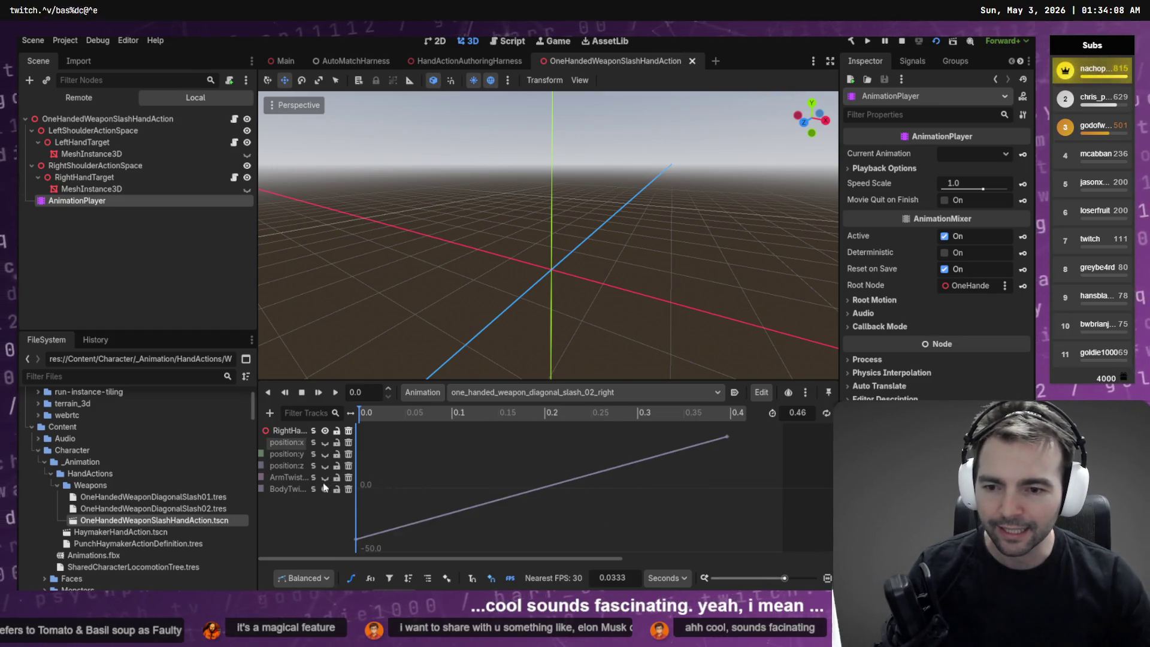
{"action": "left_click", "coordinate": [314, 466]}
{"action": "key", "text": "f"}
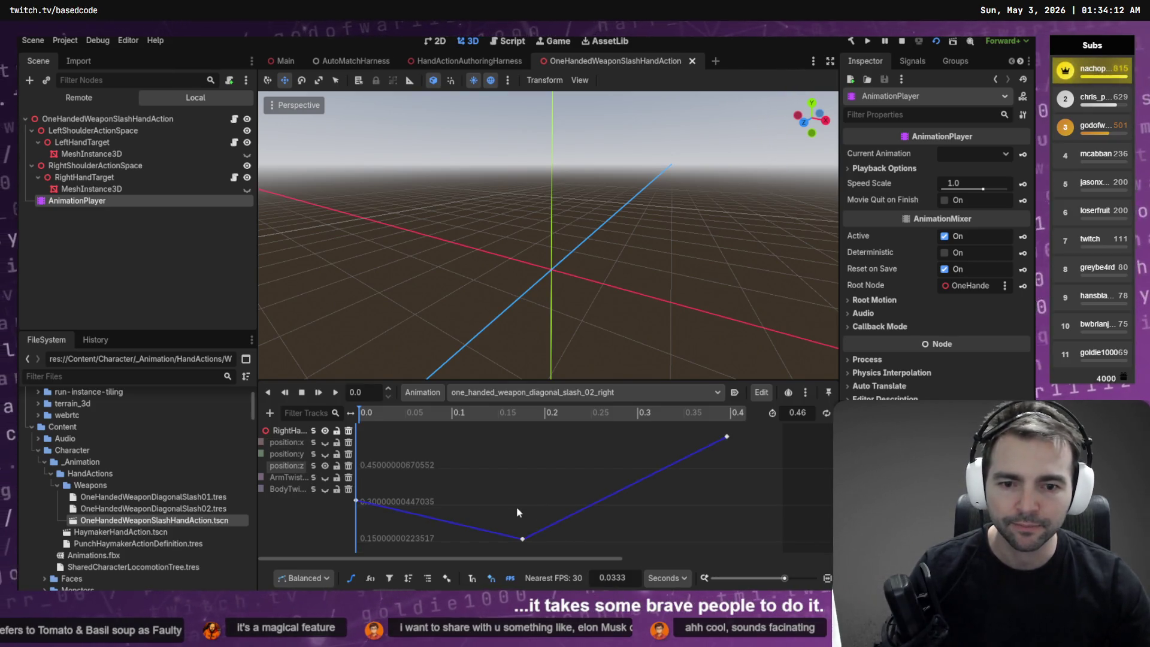
{"action": "left_click", "coordinate": [511, 549]}
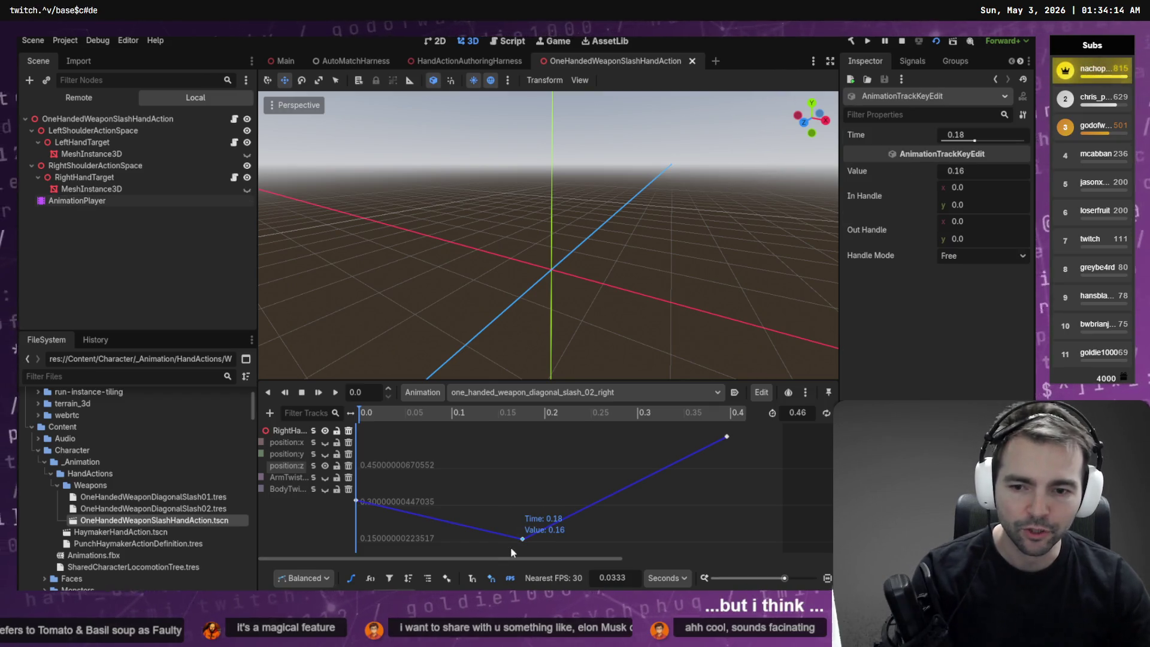
{"action": "key", "text": "F5"}
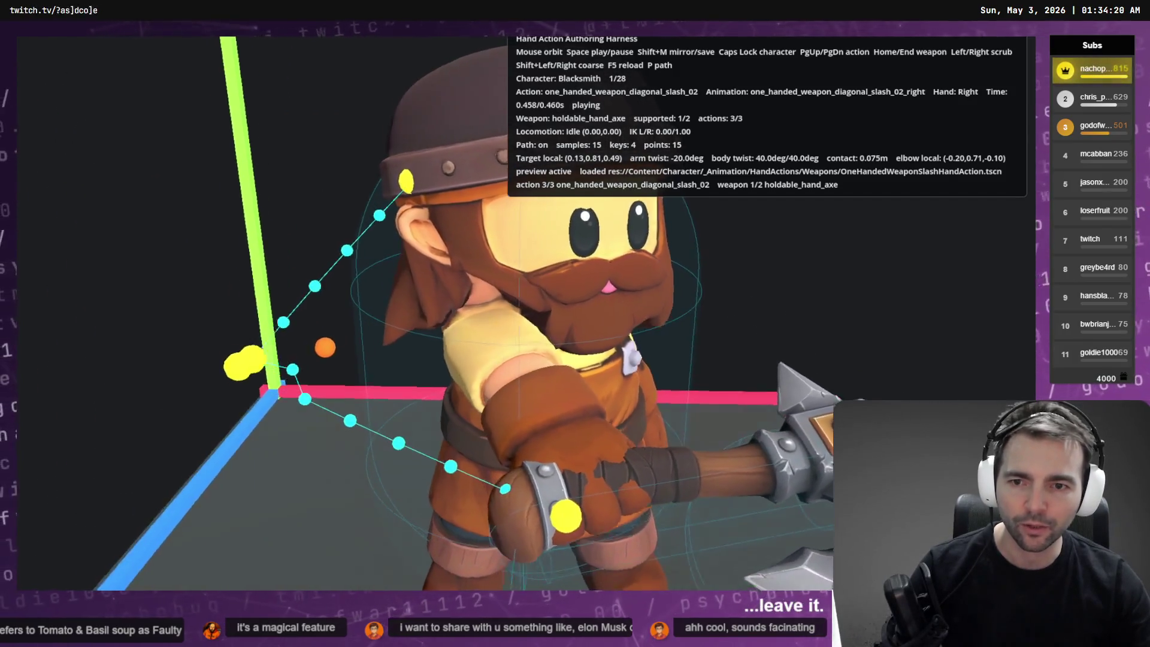
{"action": "key", "text": "Escape"}
{"action": "key", "text": "F5"}
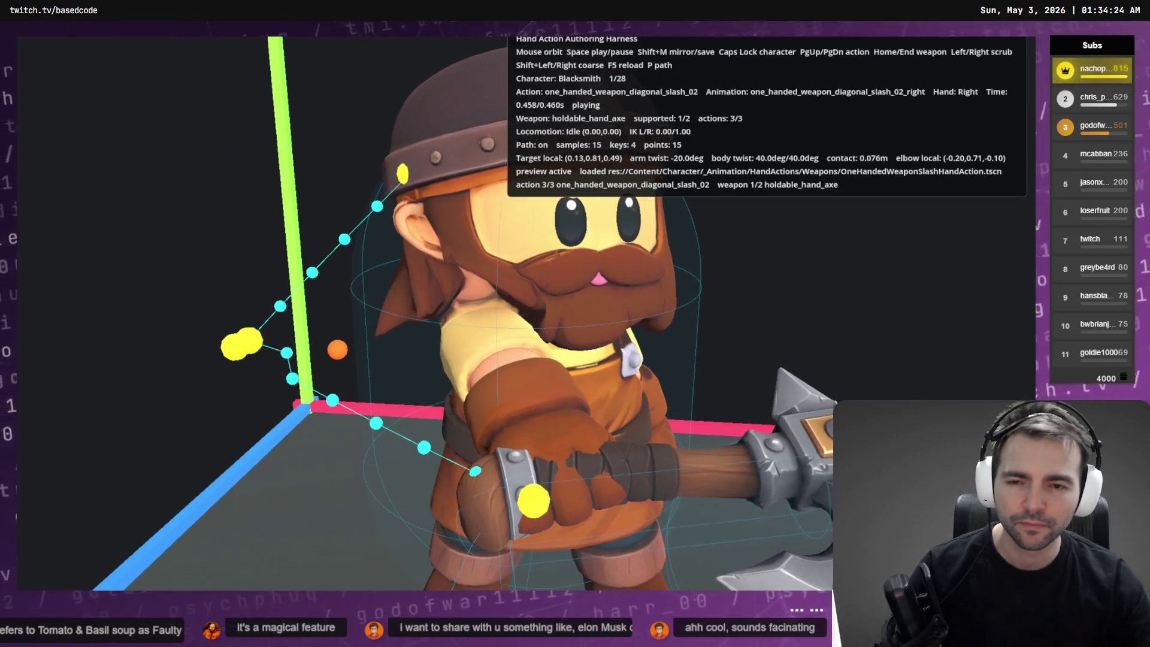
{"action": "key", "text": "Escape"}
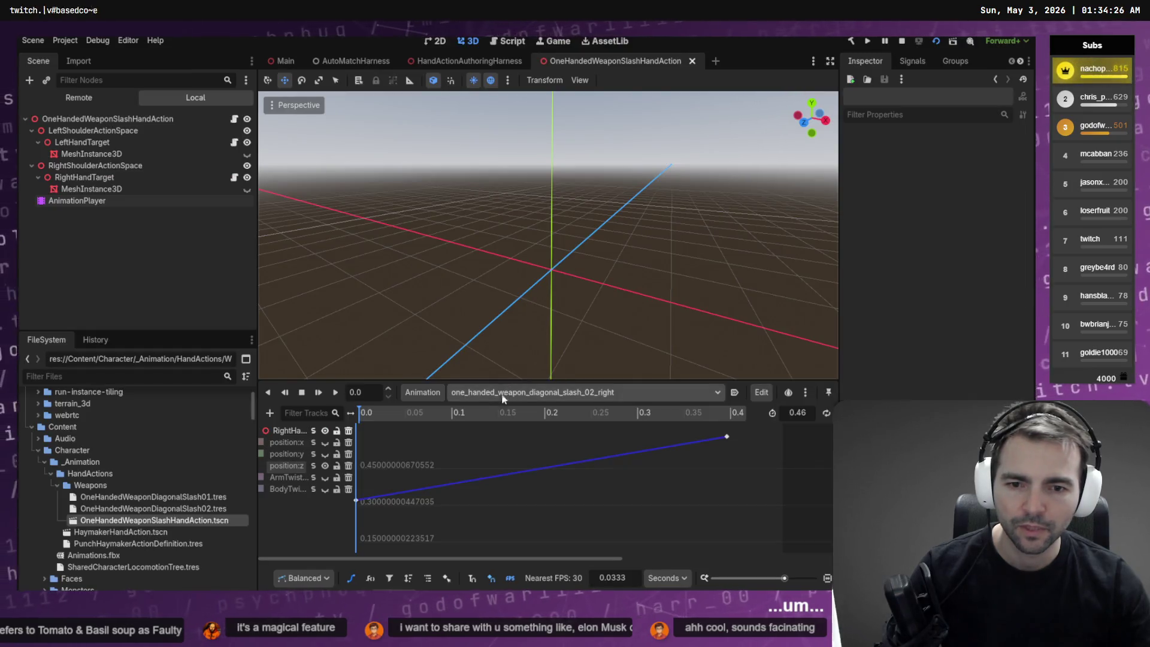
{"action": "left_click", "coordinate": [566, 396]}
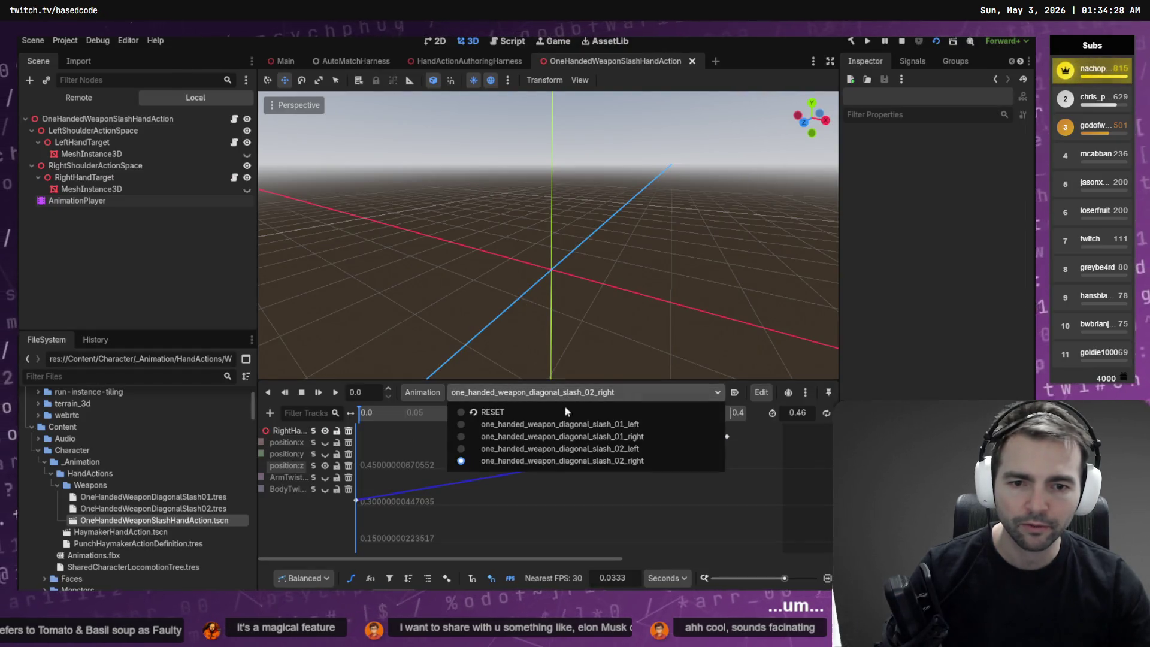
{"action": "left_click", "coordinate": [544, 465]}
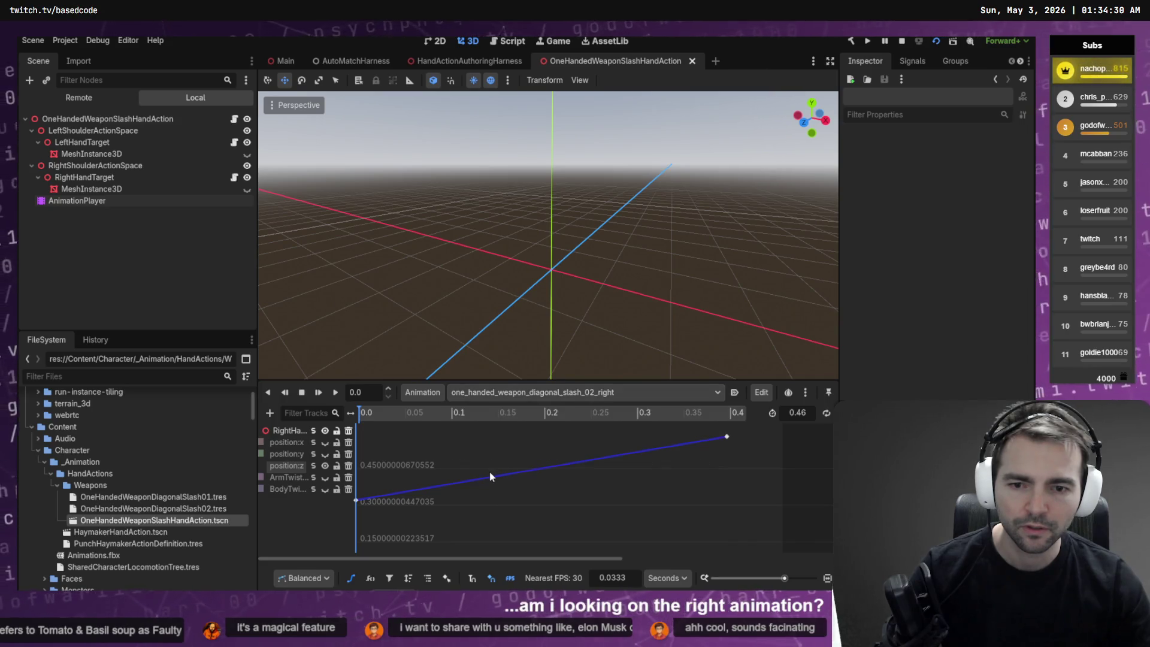
{"action": "key", "text": "alt+Tab"}
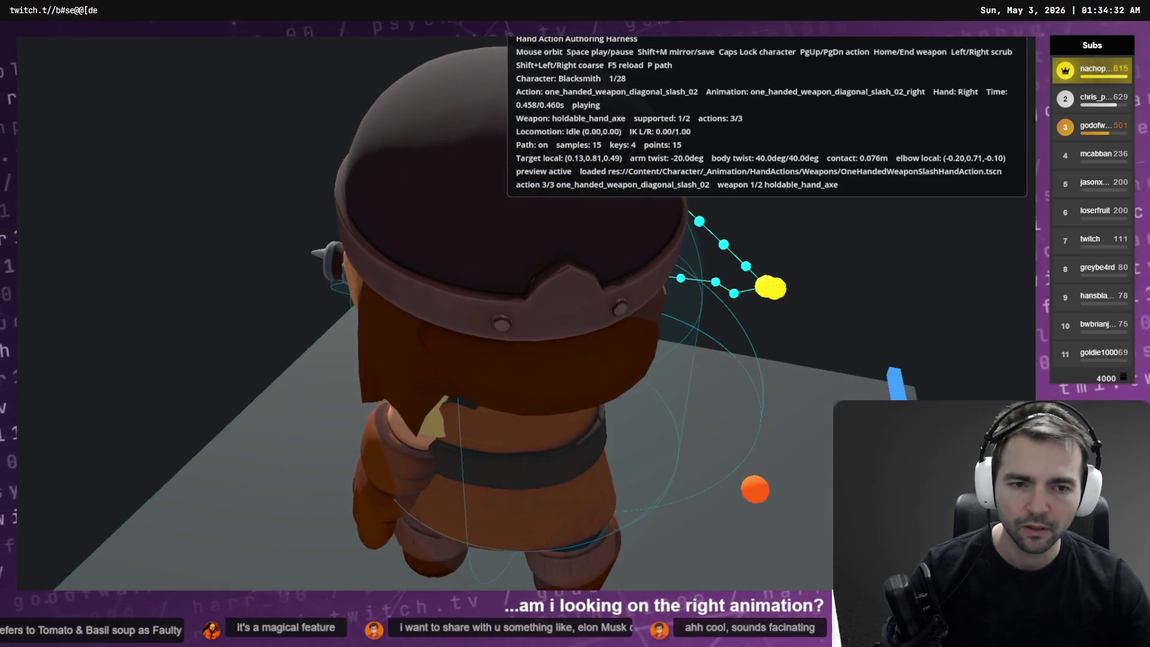
{"action": "key", "text": "alt+Tab"}
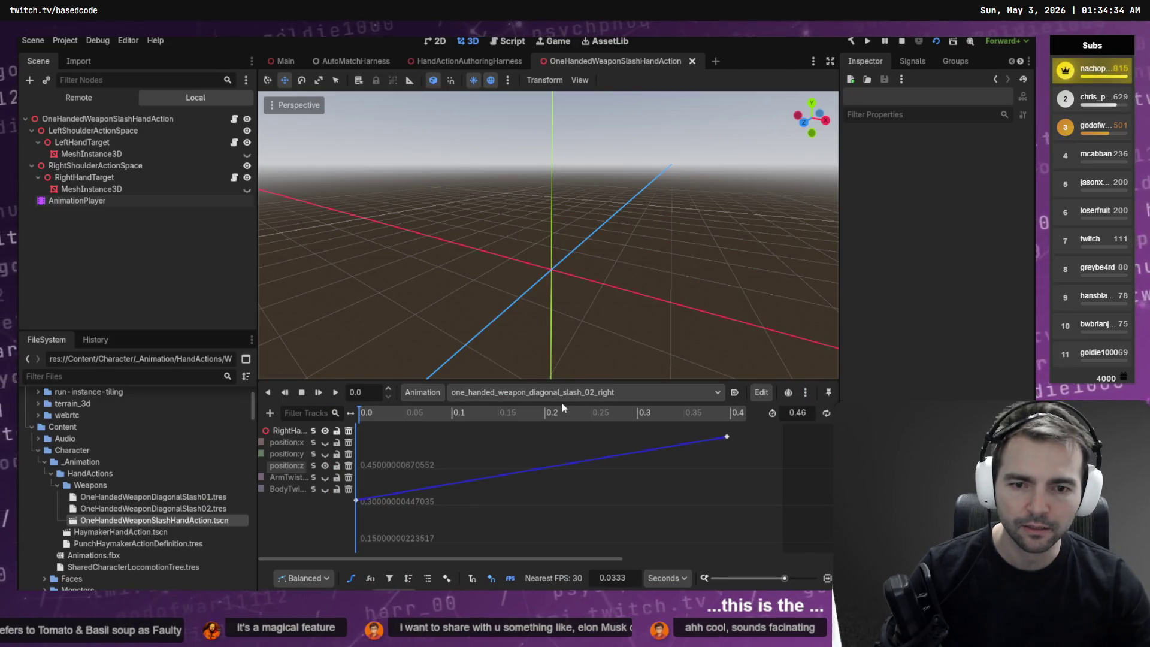
{"action": "key", "text": "alt+Tab"}
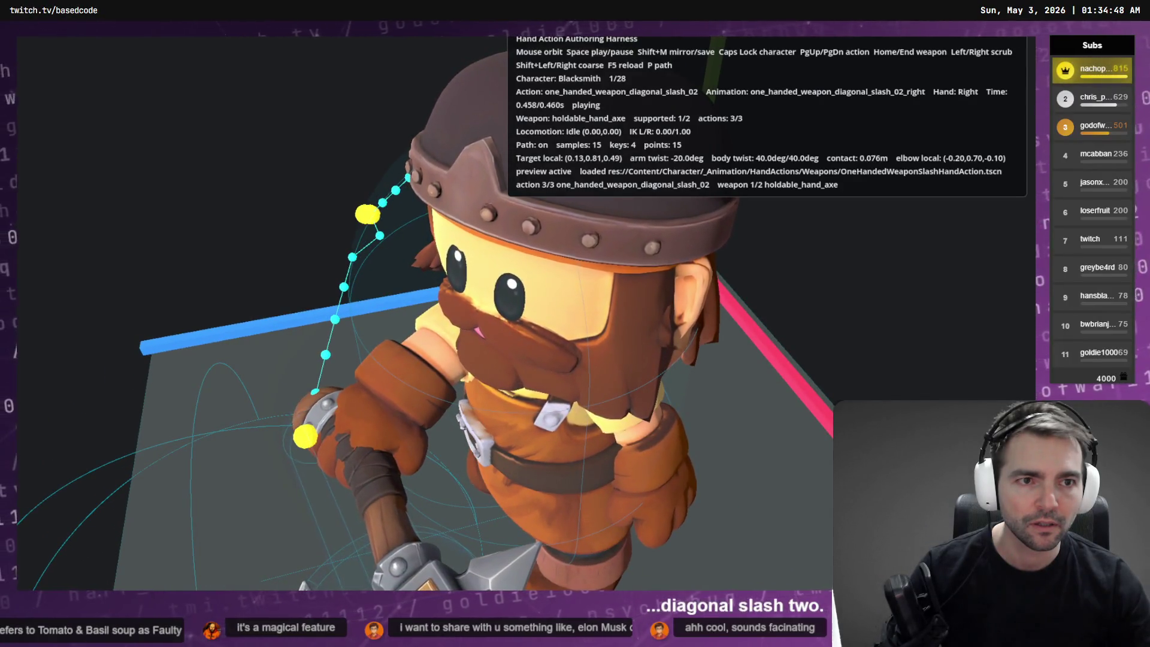
{"action": "key", "text": "alt+Tab"}
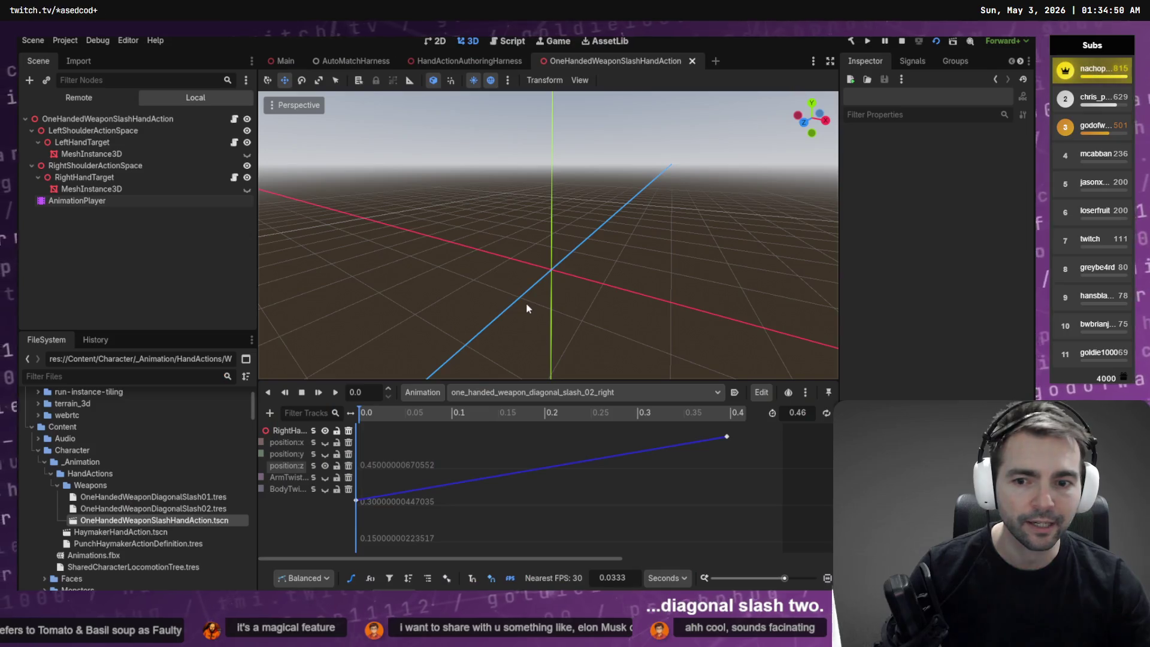
{"action": "key", "text": "alt+Tab"}
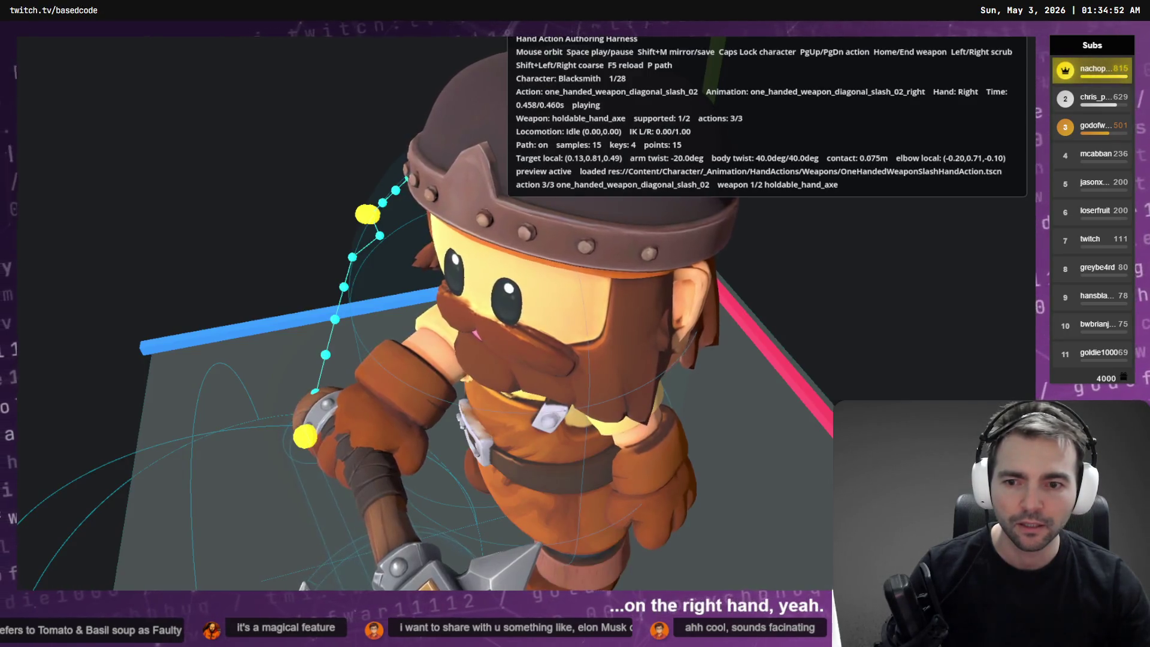
Step: Delete the middle key of the position:x curve to straighten it, and save
{"action": "key", "text": "alt+Tab"}
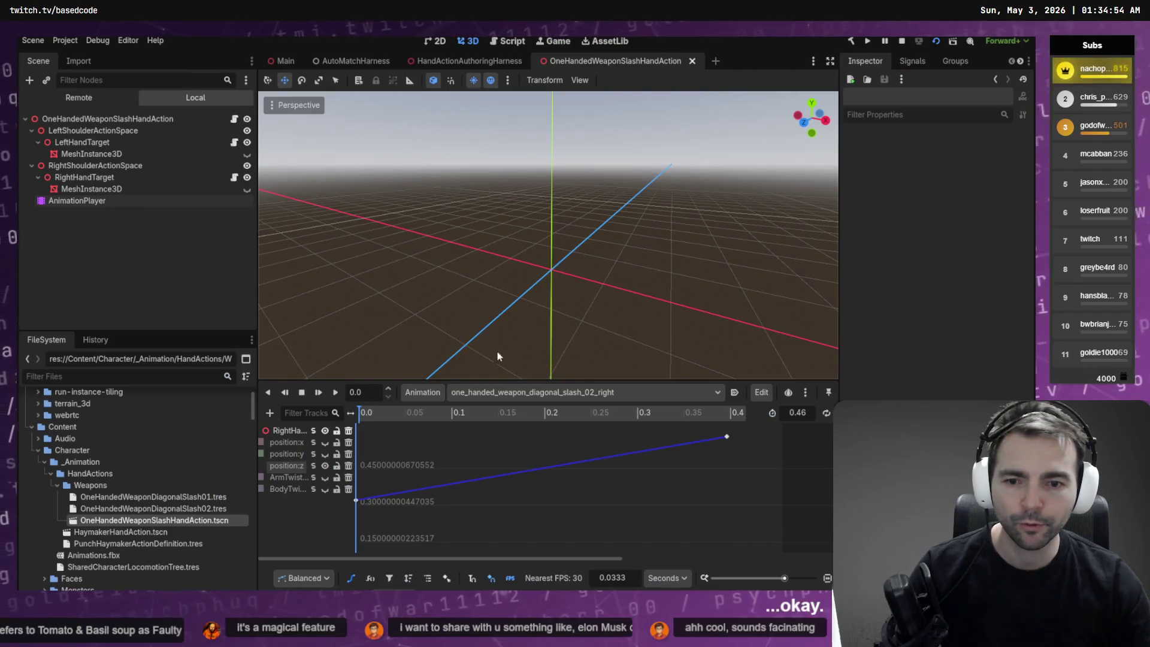
{"action": "key", "text": "alt+Tab"}
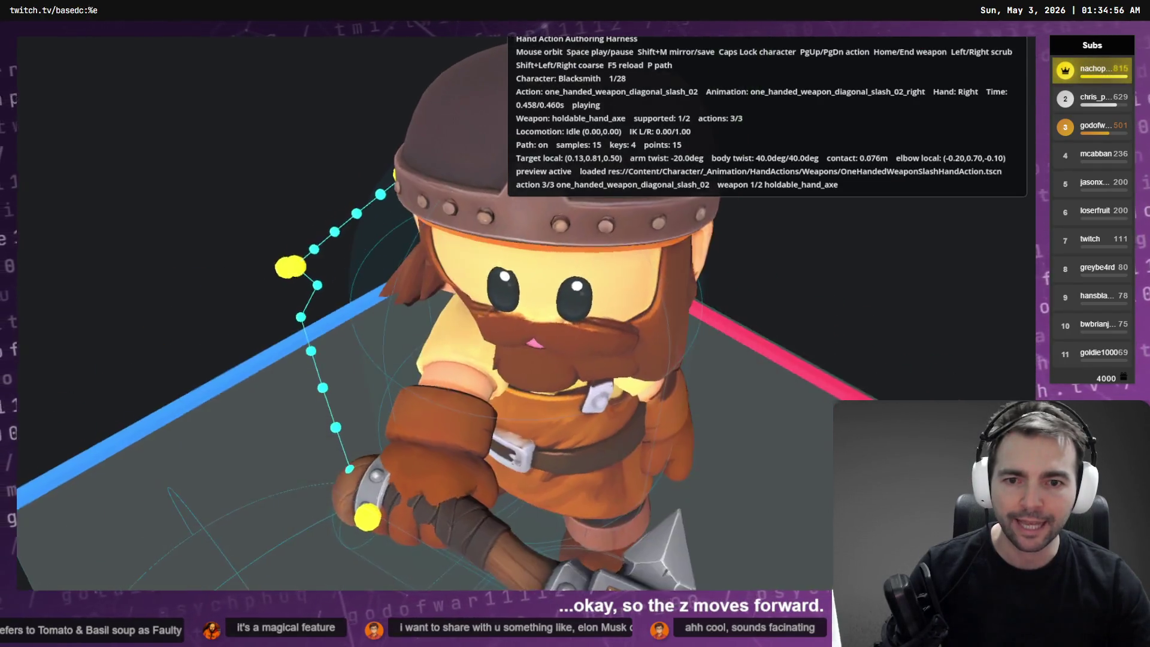
{"action": "key", "text": "alt+Tab"}
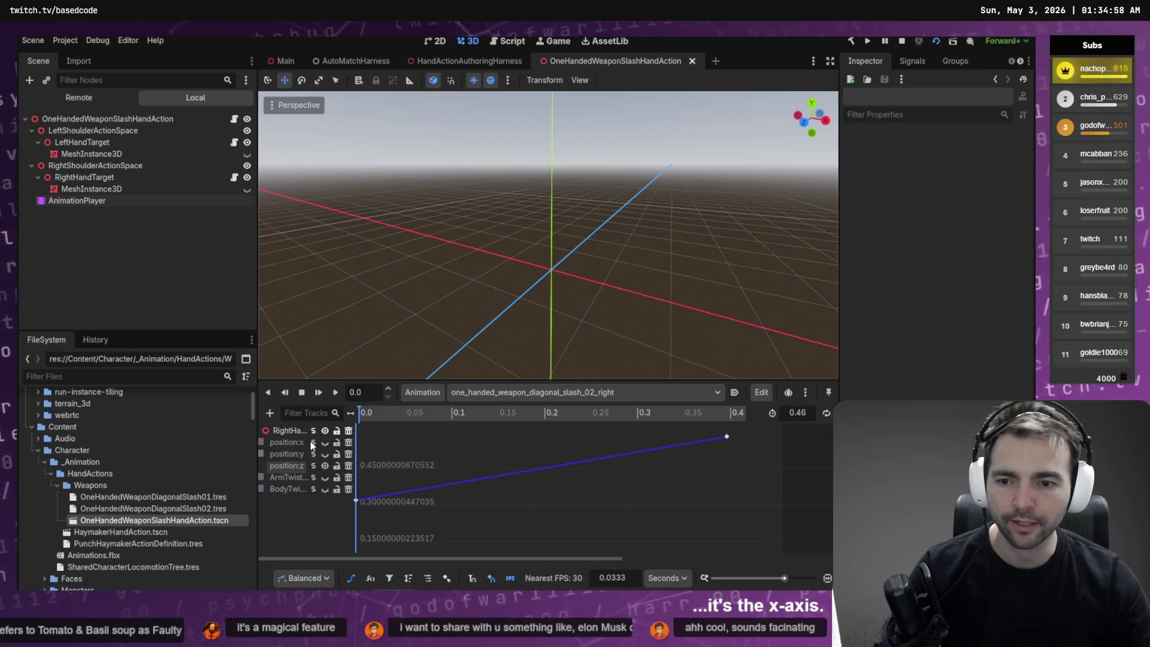
{"action": "key", "text": "f"}
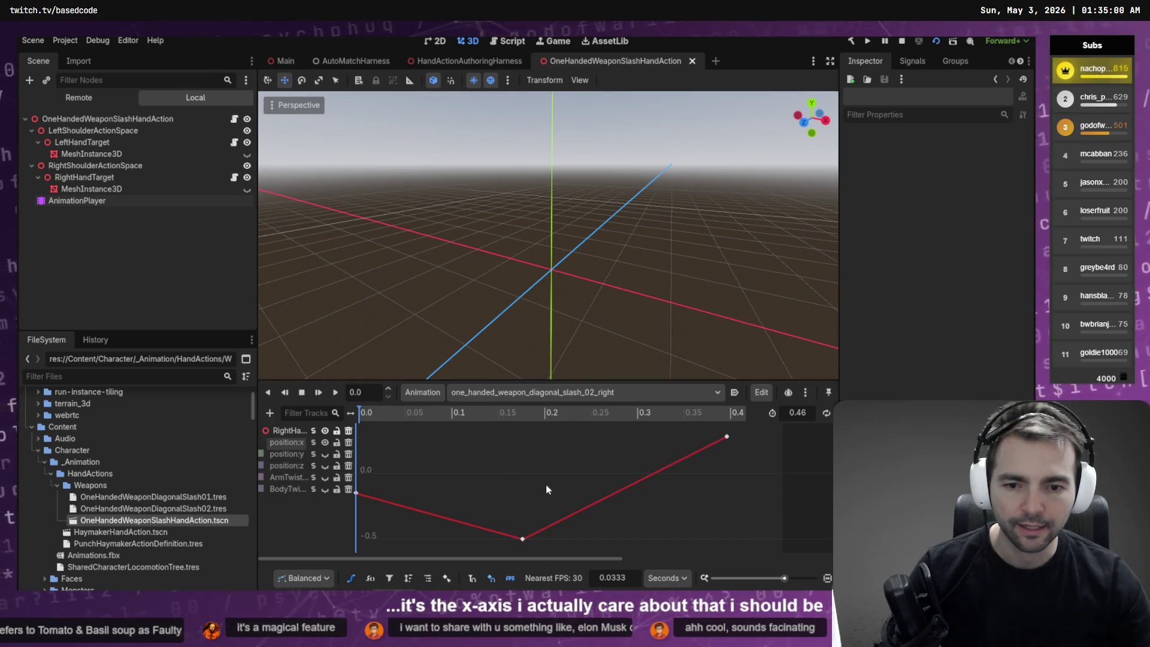
{"action": "key", "text": "alt+Tab"}
Step: Lower the position:x start key to about -0.5, then preview paused at the first frame
{"action": "key", "text": "alt+Tab"}
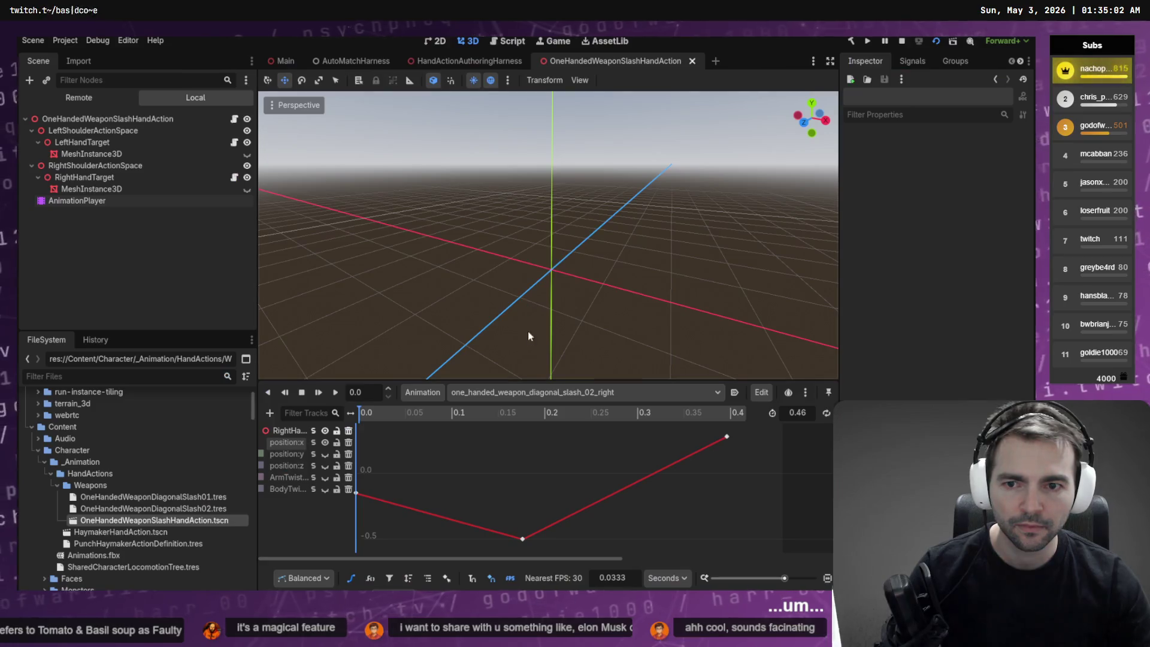
{"action": "left_click", "coordinate": [523, 538]}
{"action": "key", "text": "Delete"}
{"action": "key", "text": "ctrl+s"}
{"action": "key", "text": "alt+Tab"}
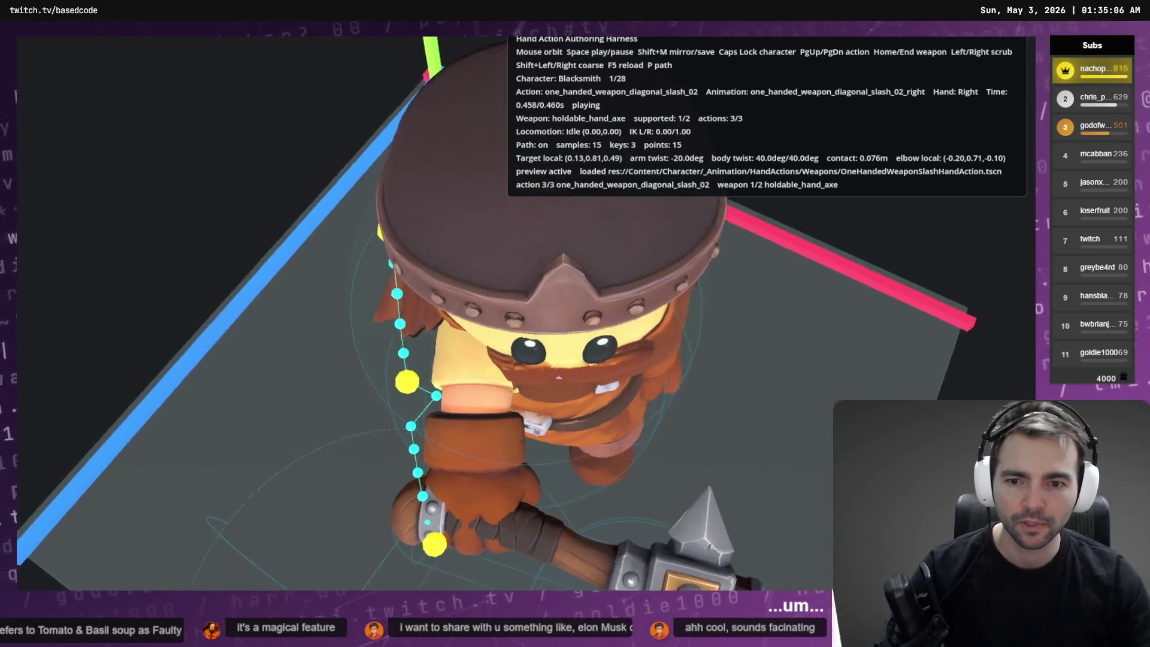
{"action": "key", "text": "alt+Tab"}
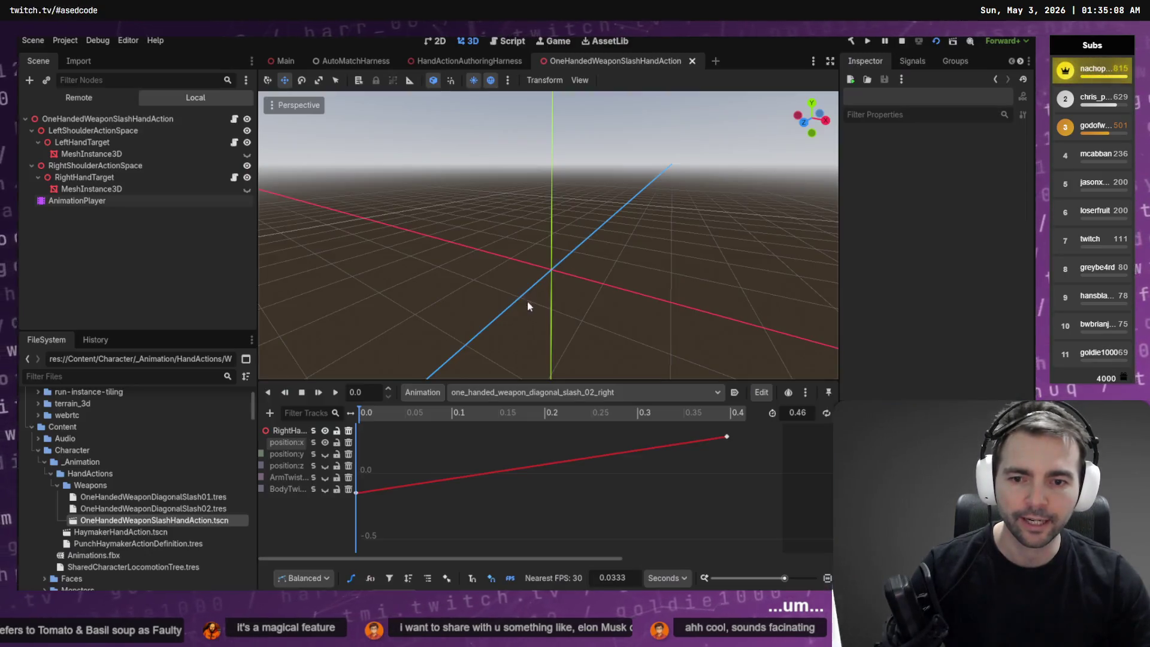
{"action": "left_click_drag", "start_coordinate": [350, 512], "coordinate": [332, 498]}
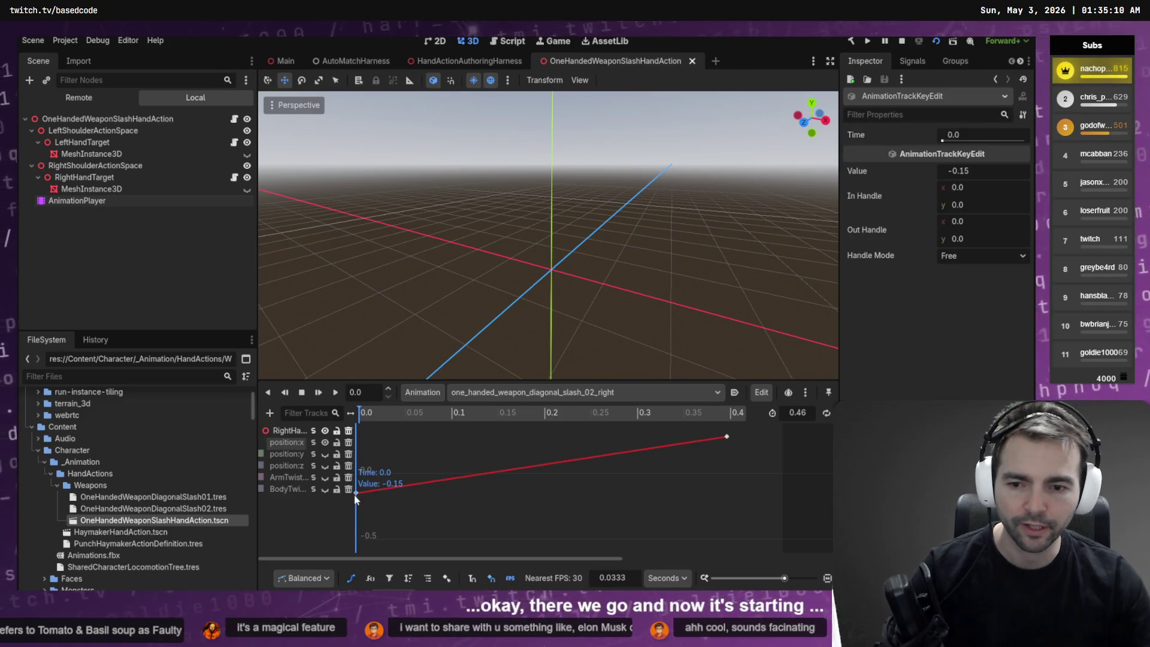
{"action": "mouse_move", "coordinate": [347, 563]}
{"action": "left_mouse_down"}
{"action": "mouse_move", "coordinate": [347, 541]}
{"action": "mouse_move", "coordinate": [394, 520]}
{"action": "left_mouse_up"}
{"action": "key", "text": "alt+Tab"}
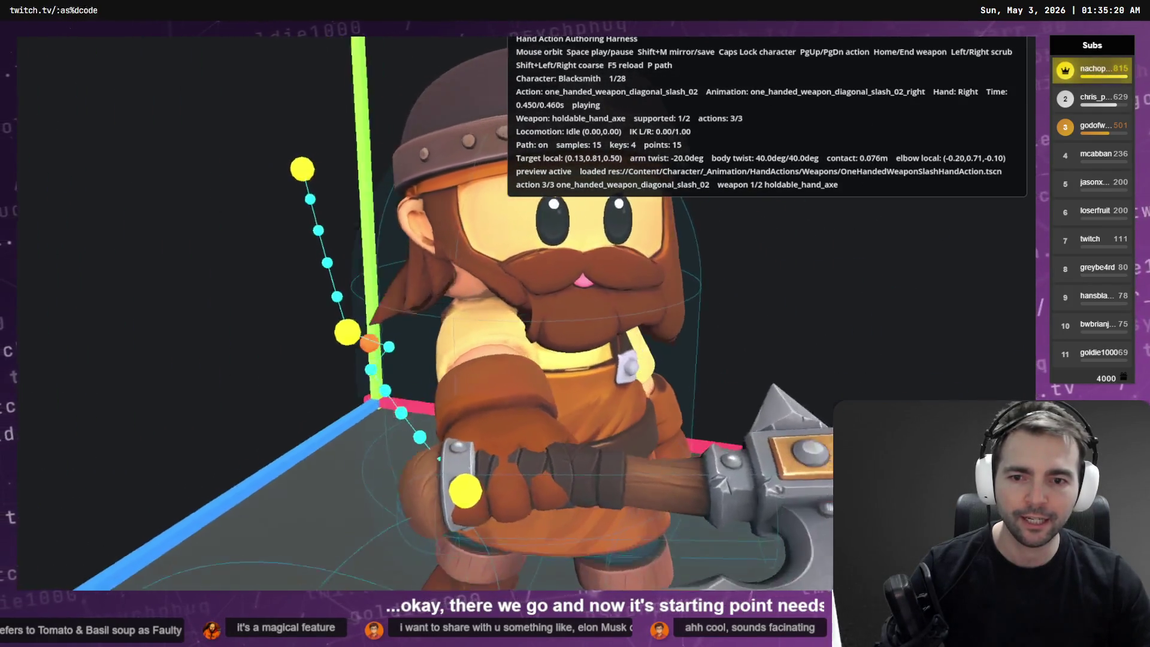
{"action": "key", "text": "space"}
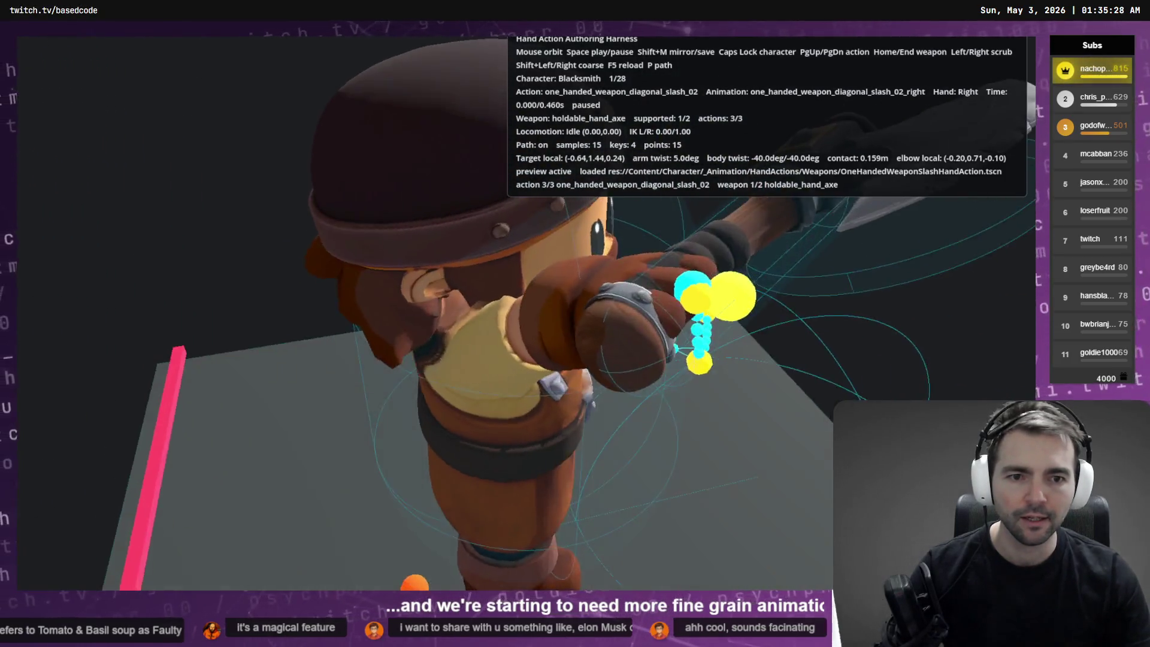
{"action": "key", "text": "alt+Tab"}
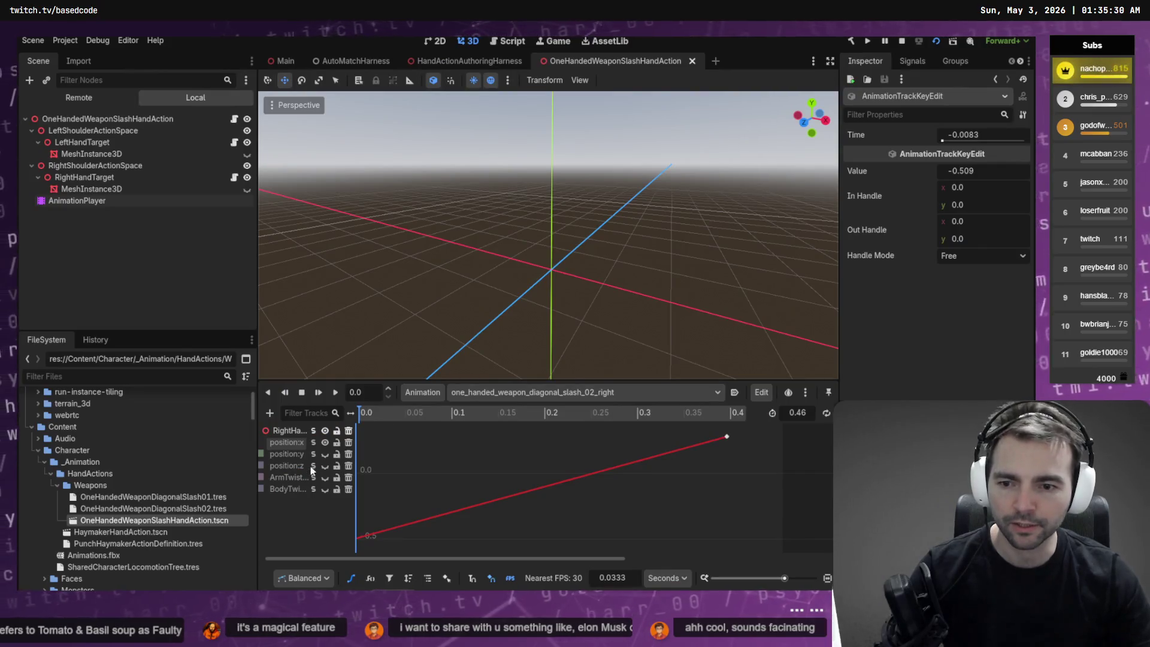
Step: Lower the position:z curve's first key to about 0.019, save, and replay the harness preview
{"action": "left_click", "coordinate": [310, 466]}
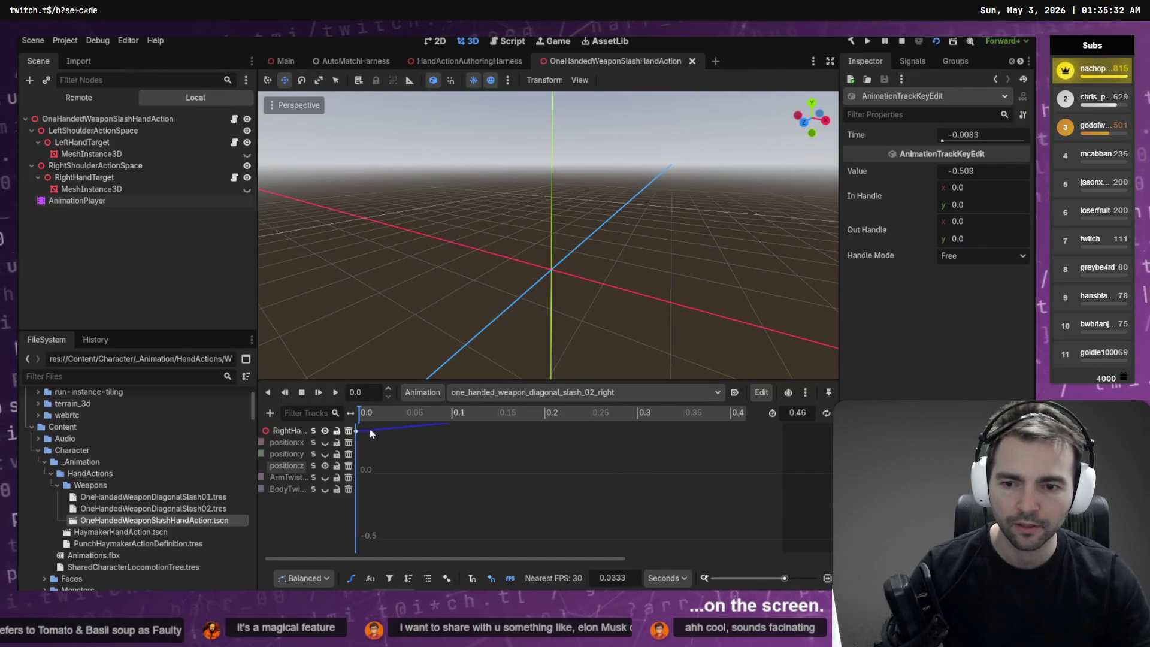
{"action": "key", "text": "alt+Tab"}
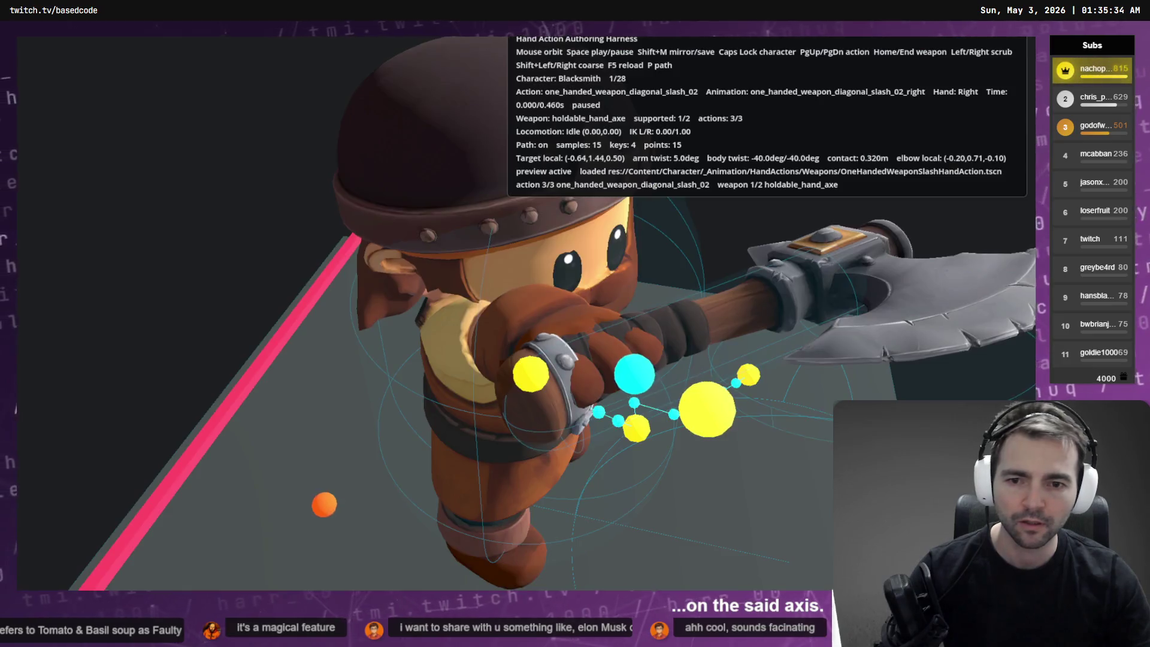
{"action": "key", "text": "alt+Tab"}
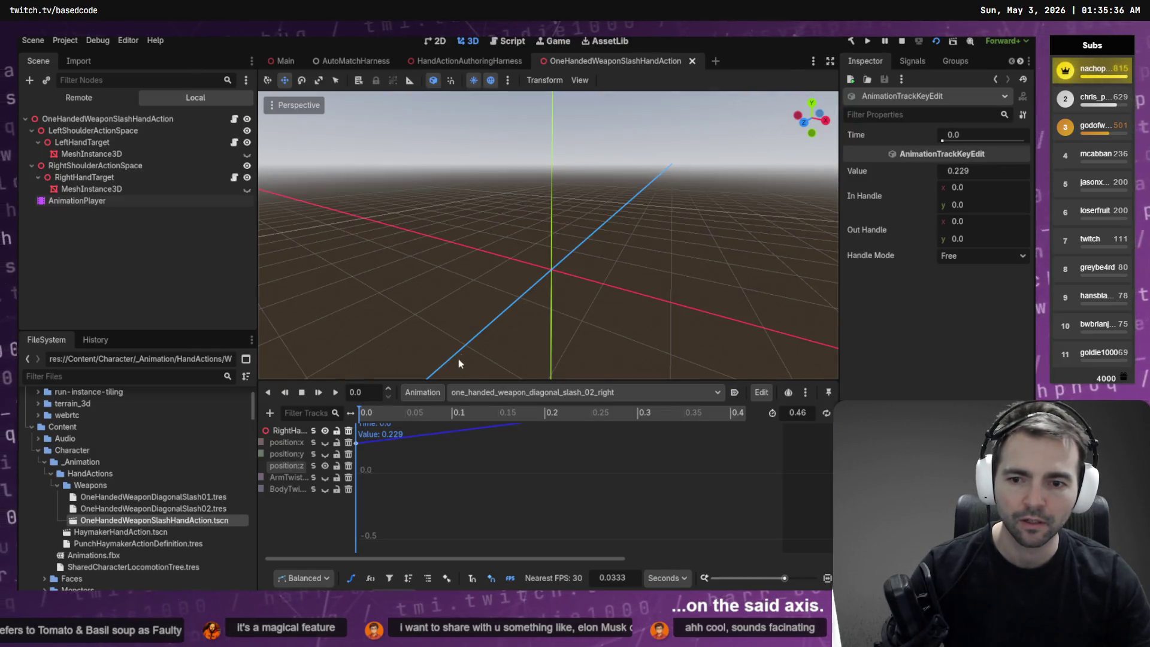
{"action": "left_click_drag", "start_coordinate": [358, 454], "coordinate": [359, 465]}
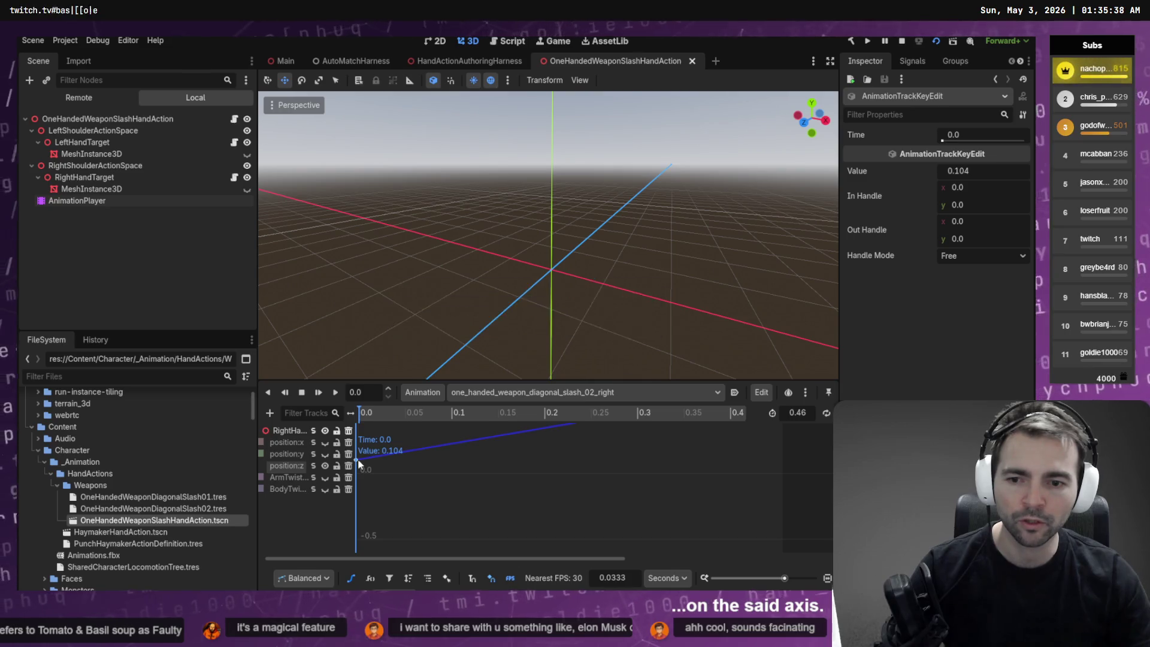
{"action": "key", "text": "alt+Tab"}
{"action": "key", "text": "alt+Tab"}
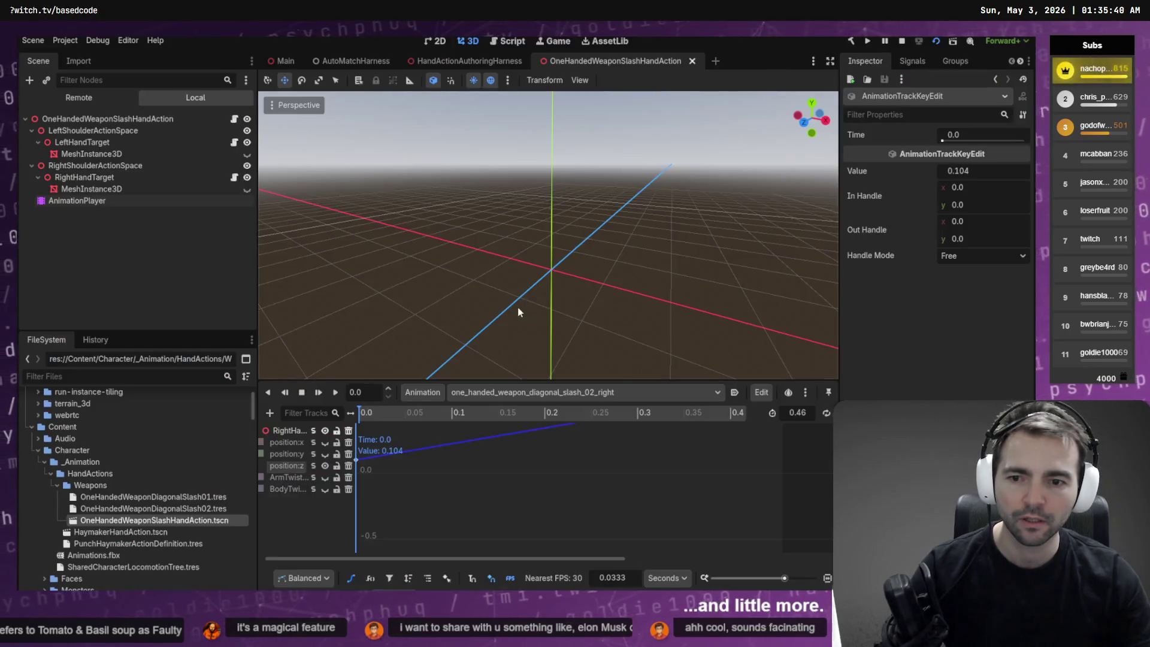
{"action": "key", "text": "ctrl+s"}
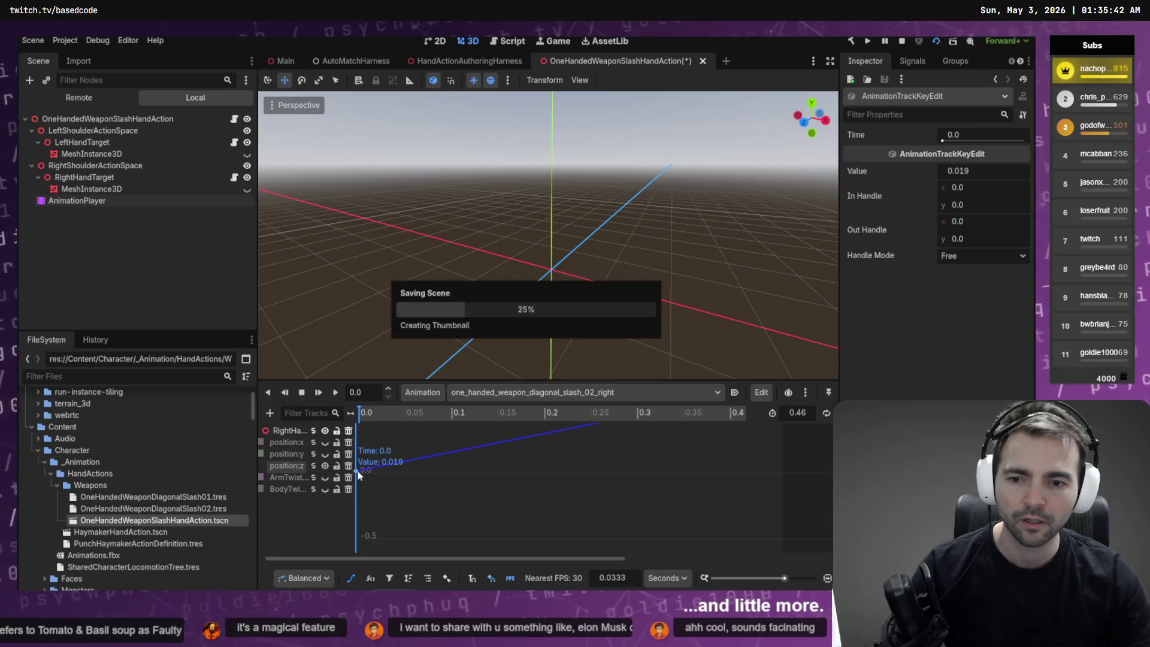
{"action": "key", "text": "alt+Tab"}
{"action": "key", "text": "space"}
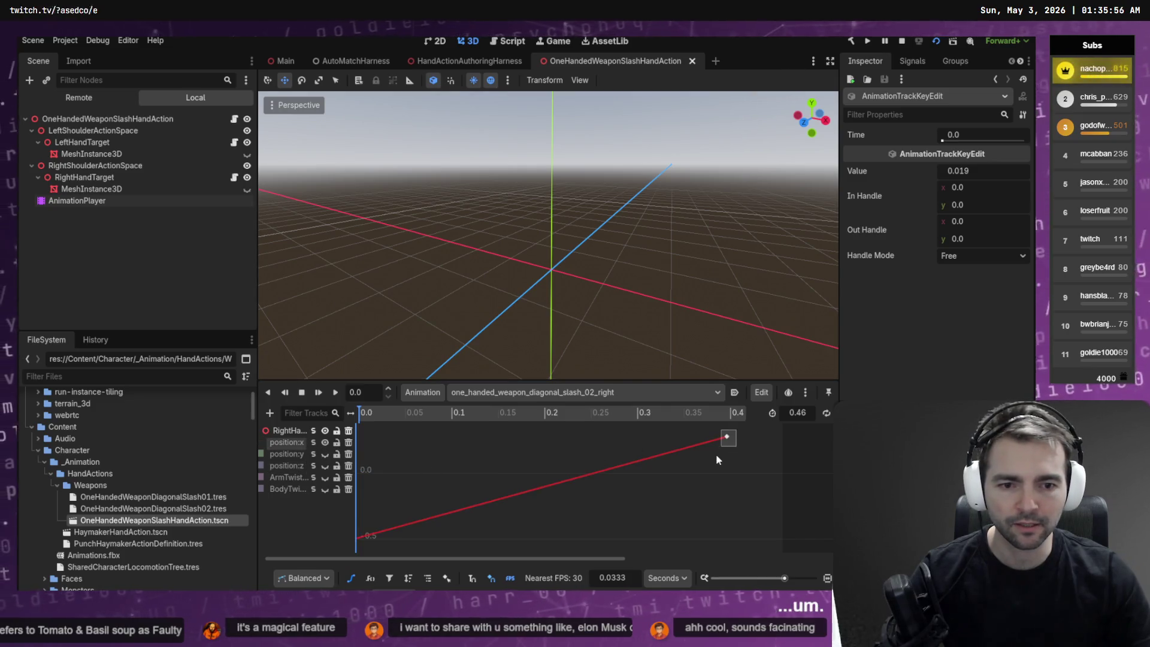
Step: Save the slash animation and test it repeatedly in the harness preview
{"action": "key", "text": "ctrl+s"}
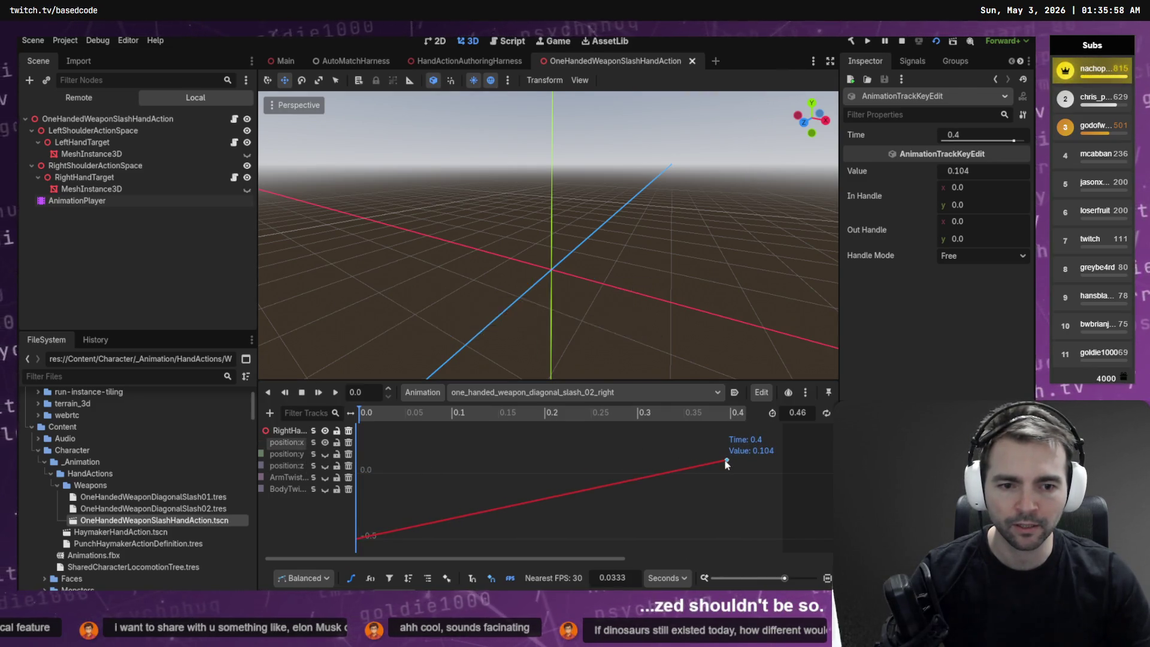
{"action": "key", "text": "alt+Tab"}
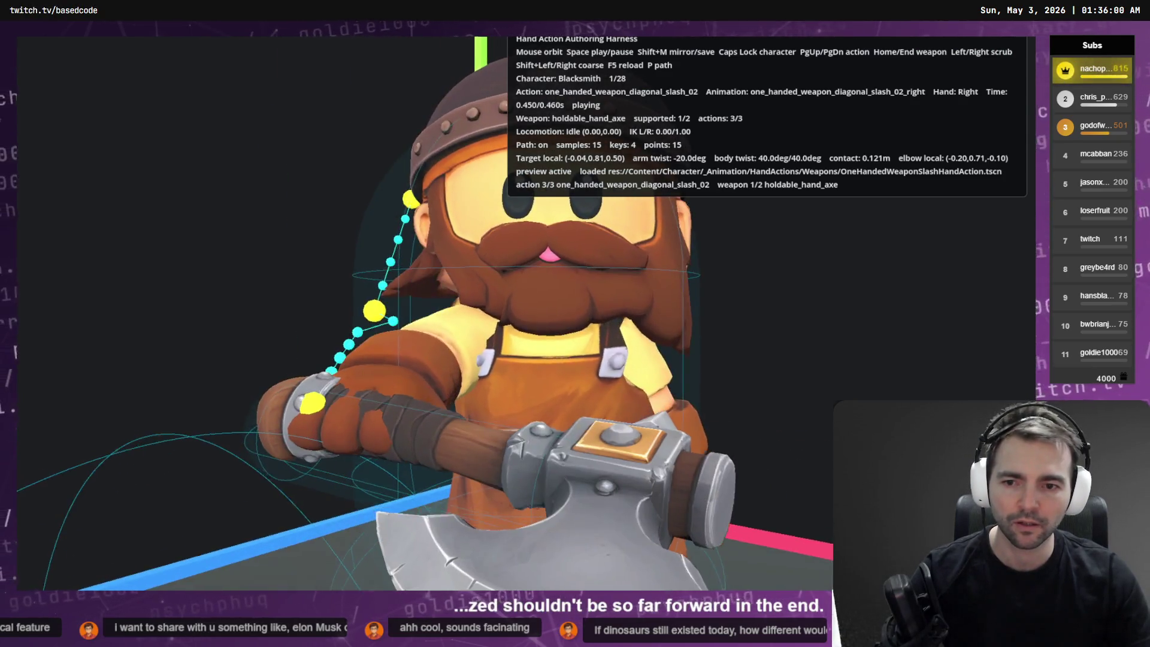
{"action": "key", "text": "alt+Tab"}
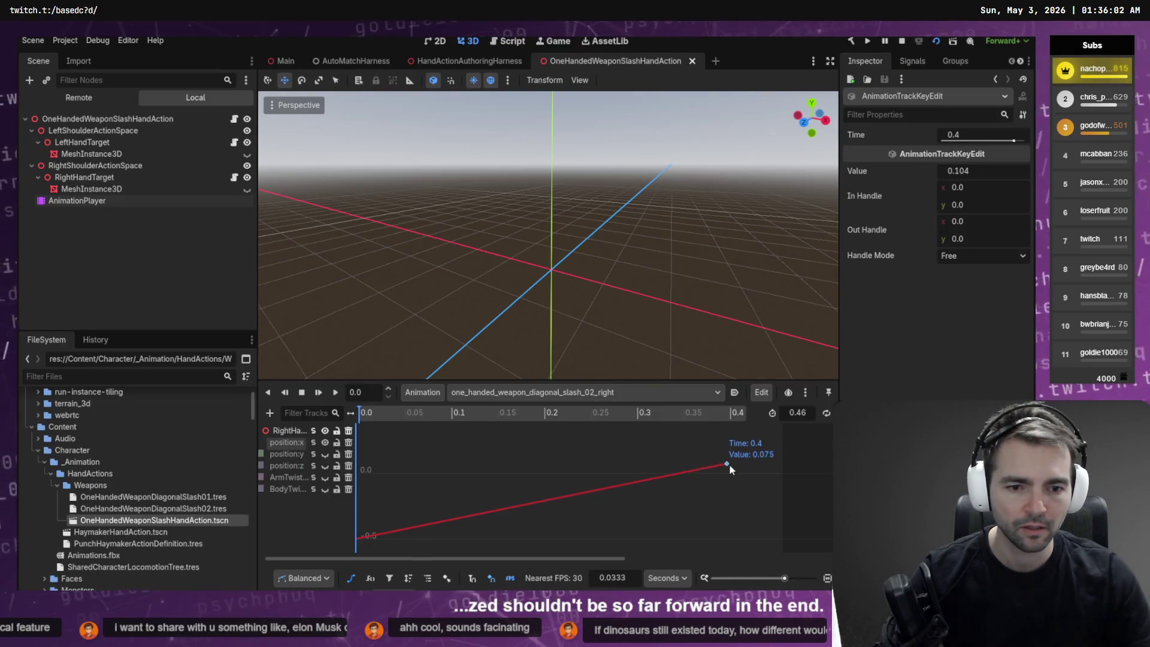
{"action": "key", "text": "ctrl+s"}
{"action": "key", "text": "Return"}
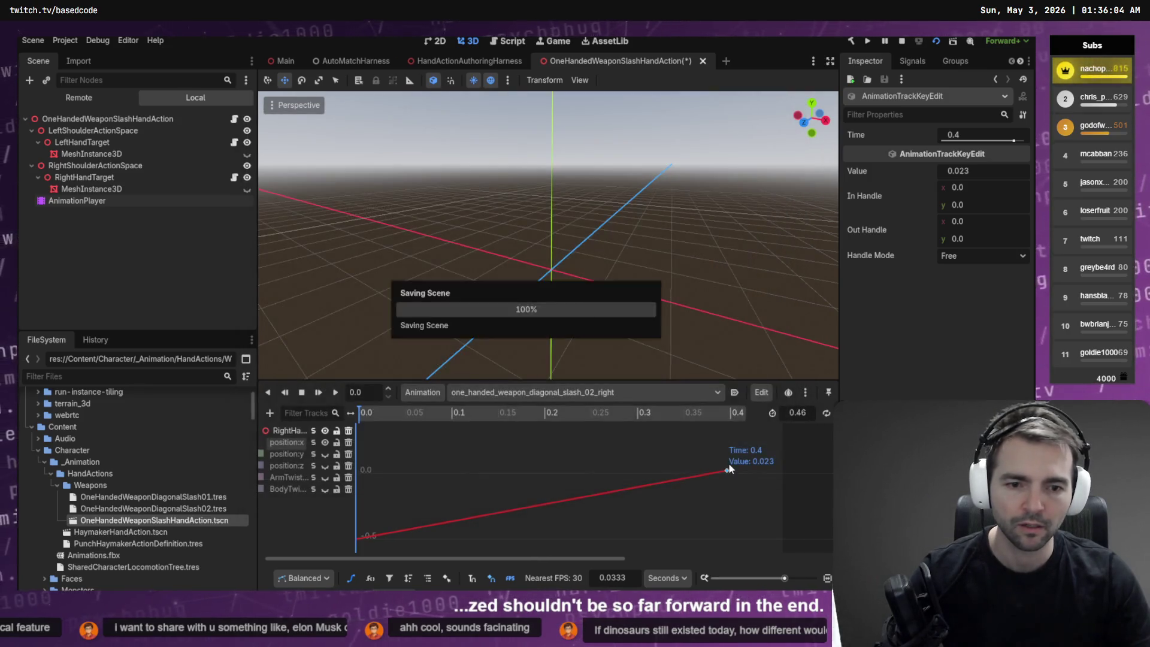
{"action": "key", "text": "alt+Tab"}
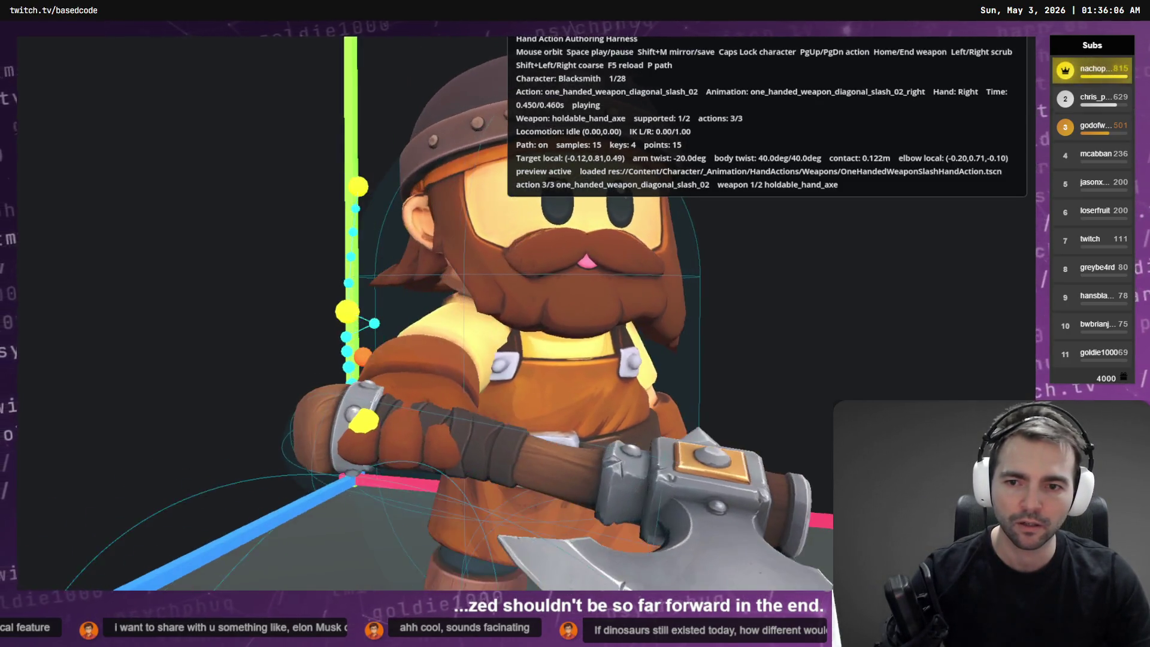
{"action": "key", "text": "alt+Tab"}
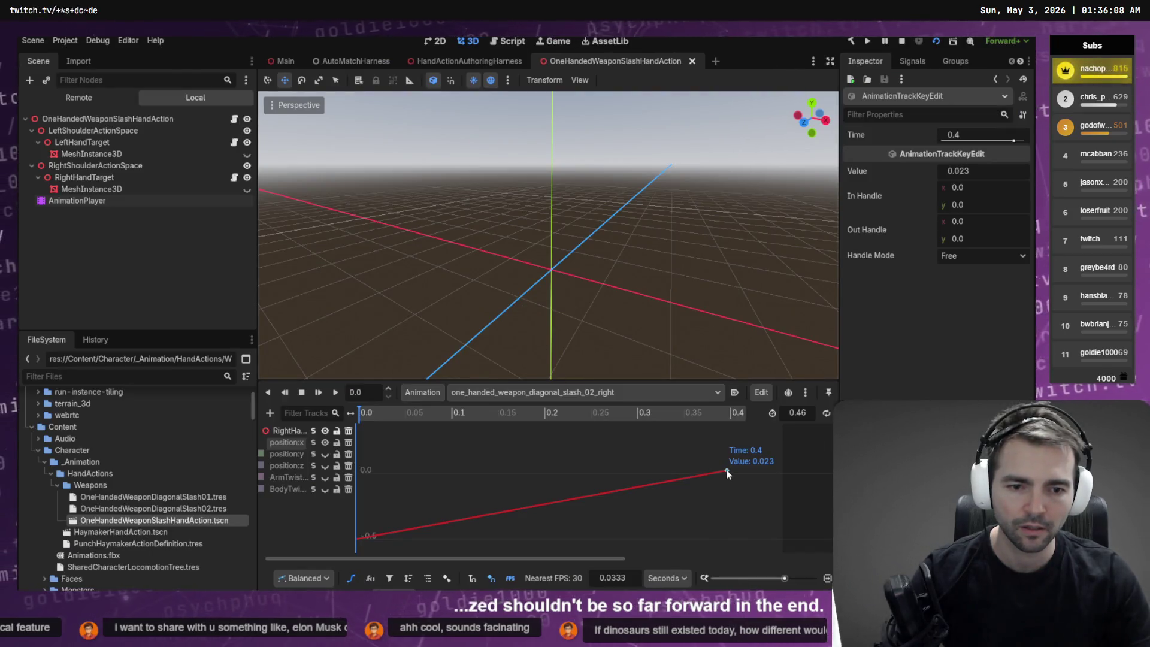
{"action": "key", "text": "alt+Tab"}
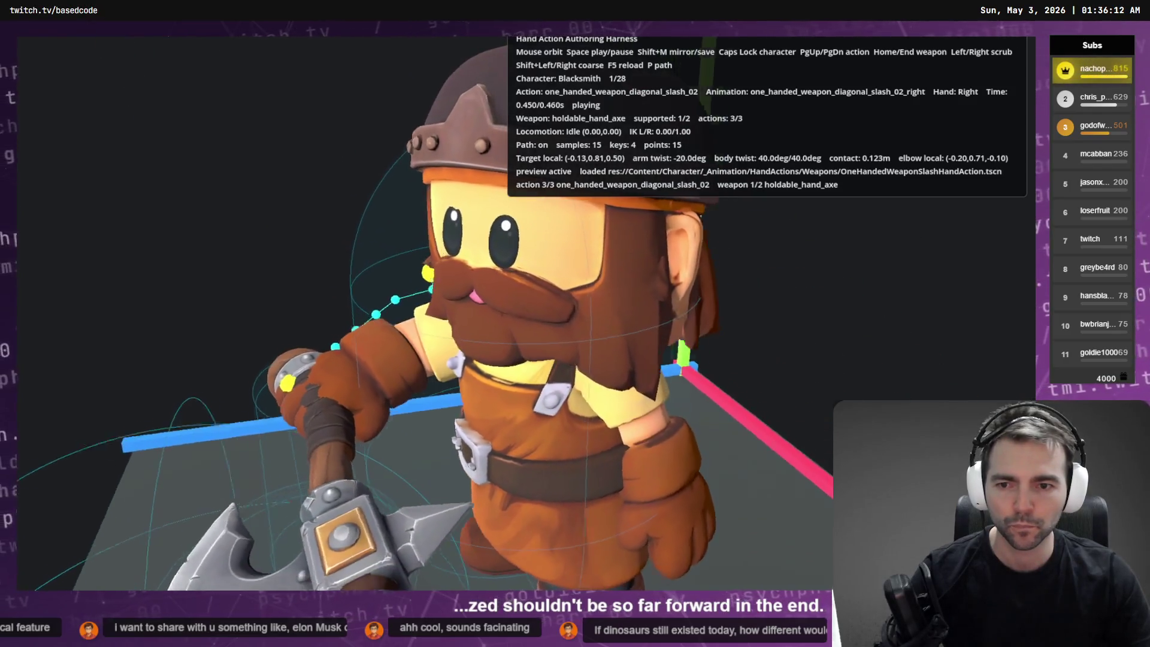
{"action": "key", "text": "alt+Tab"}
Step: Set the position:x end key at 0.4 s to 0.366, saving and previewing between tweaks
{"action": "left_click", "coordinate": [730, 490]}
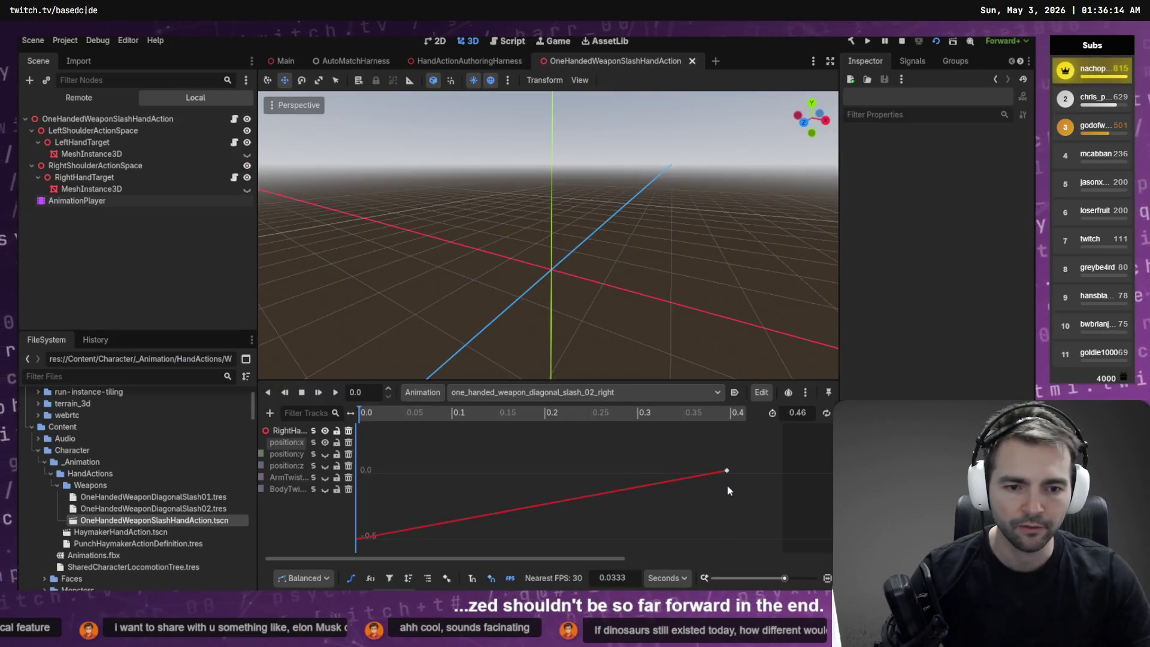
{"action": "left_click", "coordinate": [728, 472]}
{"action": "key", "text": "ctrl+s"}
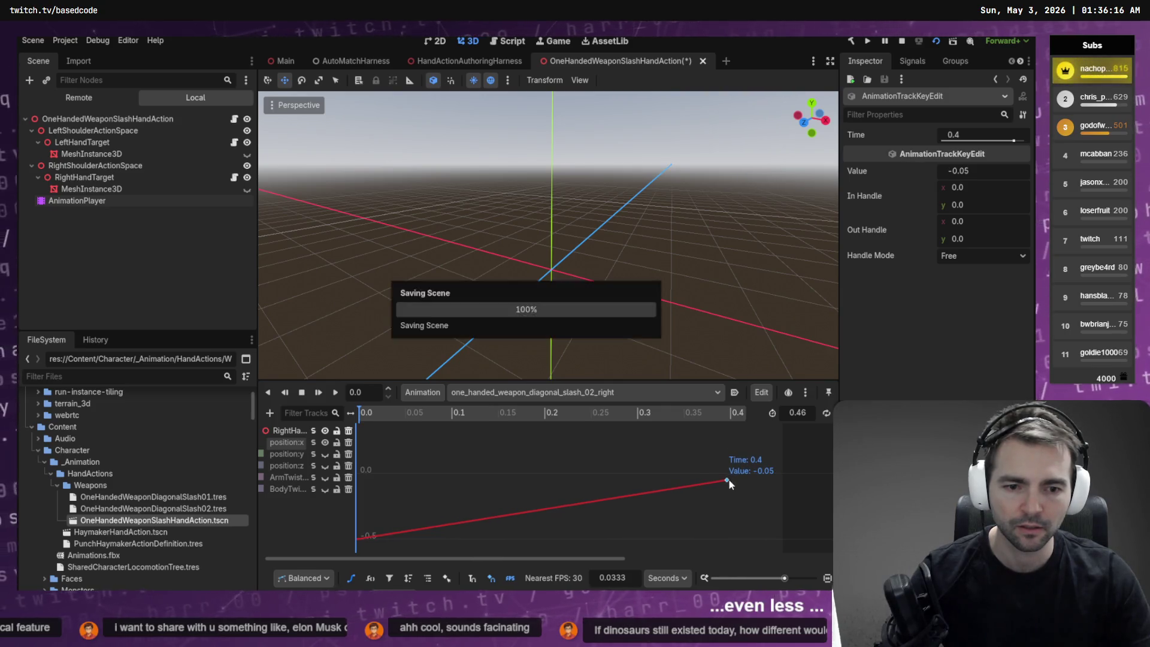
{"action": "key", "text": "alt+Tab"}
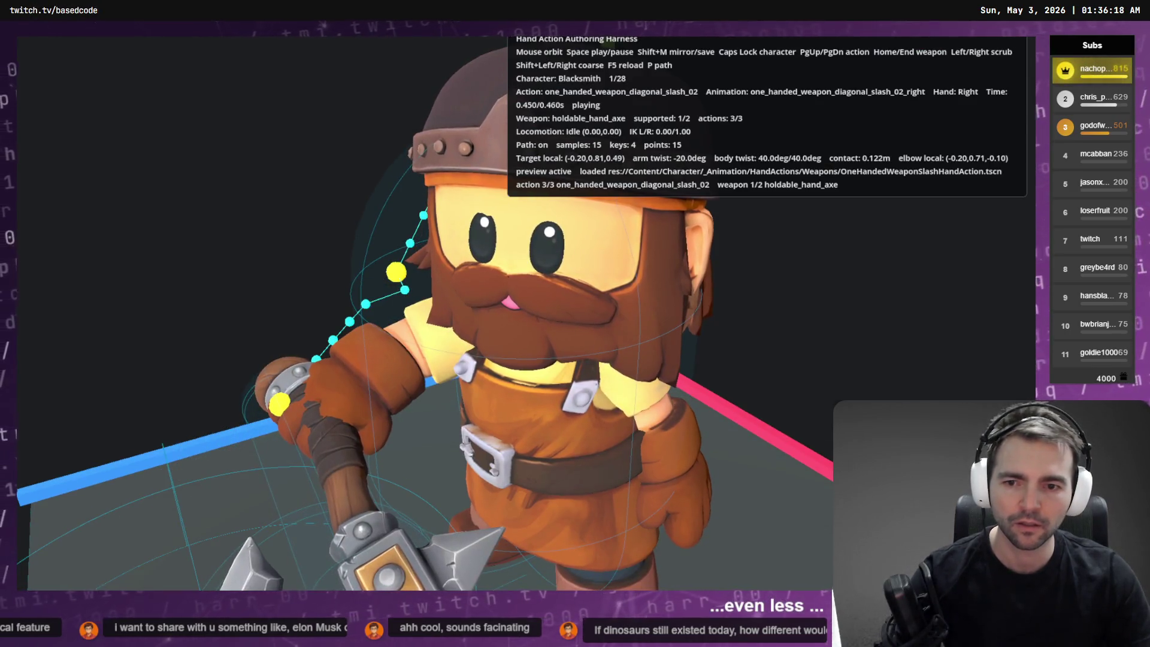
{"action": "key", "text": "alt+Tab"}
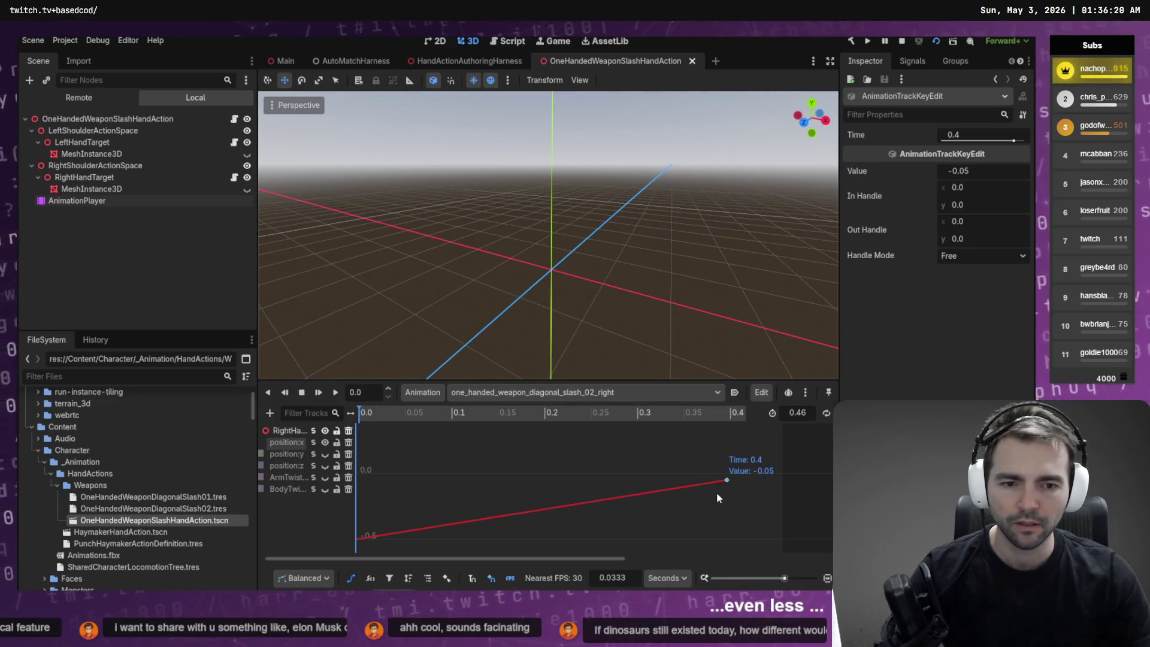
{"action": "key", "text": "alt+Tab"}
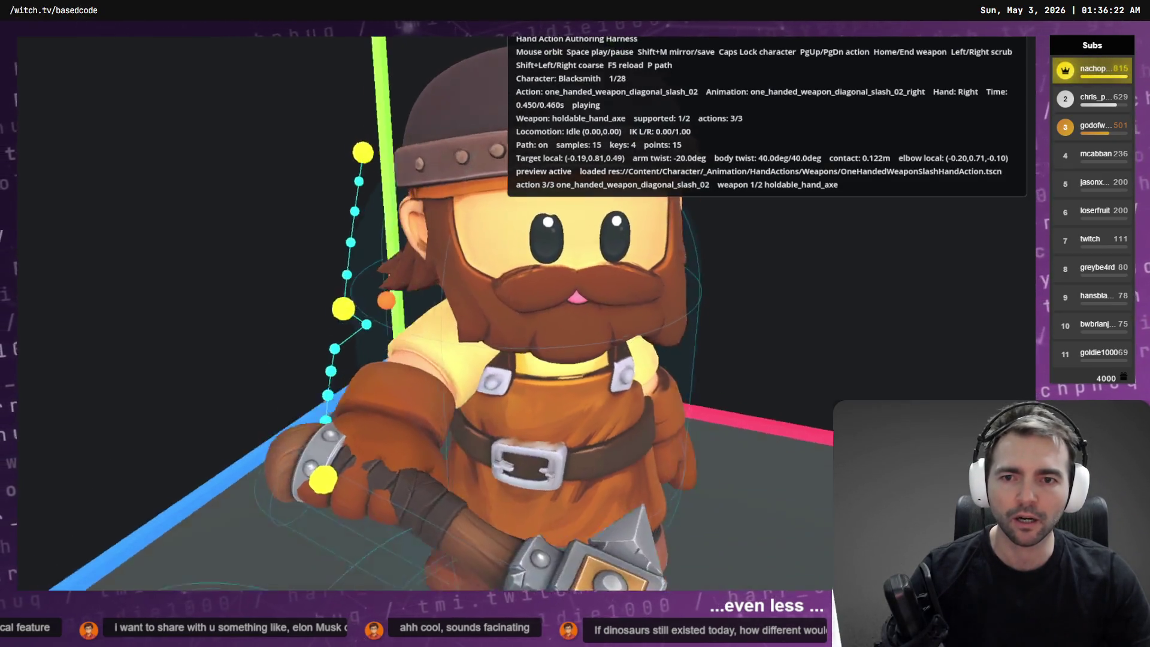
{"action": "key", "text": "alt+Tab"}
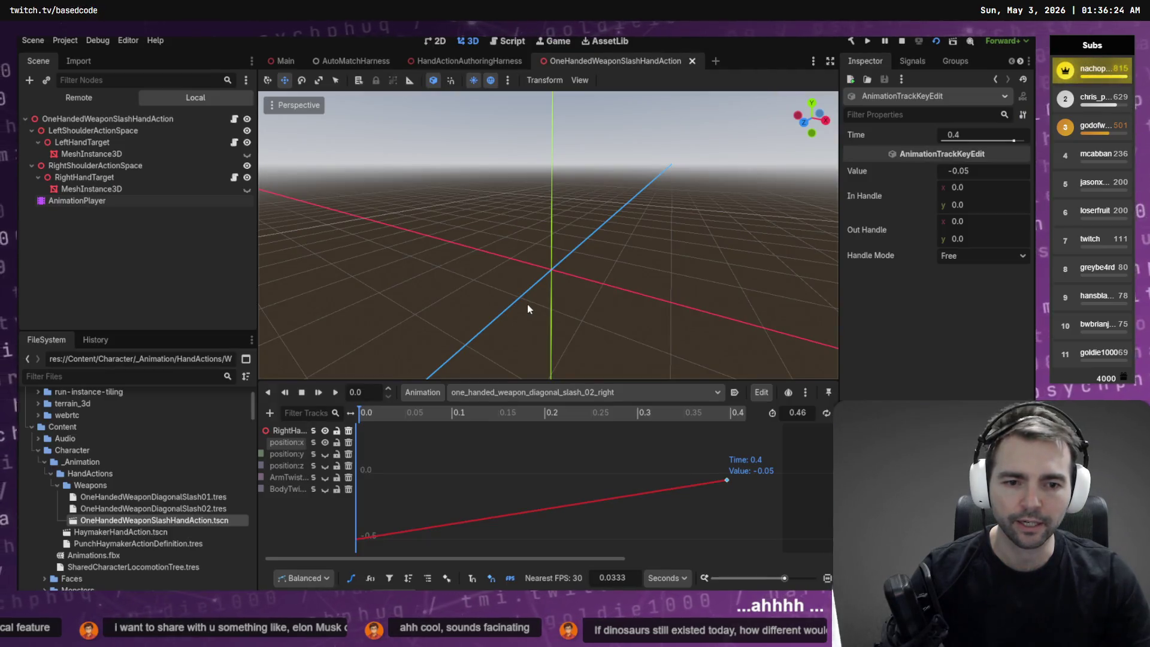
{"action": "key", "text": "ctrl+s"}
{"action": "key", "text": "alt+Tab"}
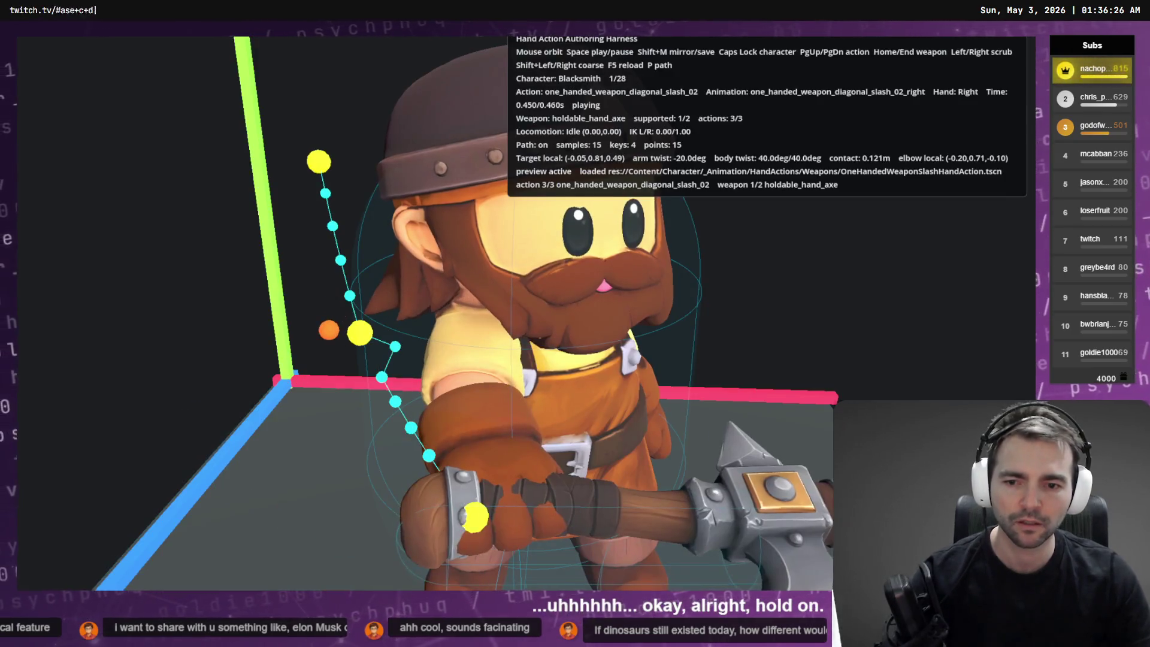
{"action": "key", "text": "alt+Tab"}
{"action": "key", "text": "ctrl+s"}
{"action": "key", "text": "alt+Tab"}
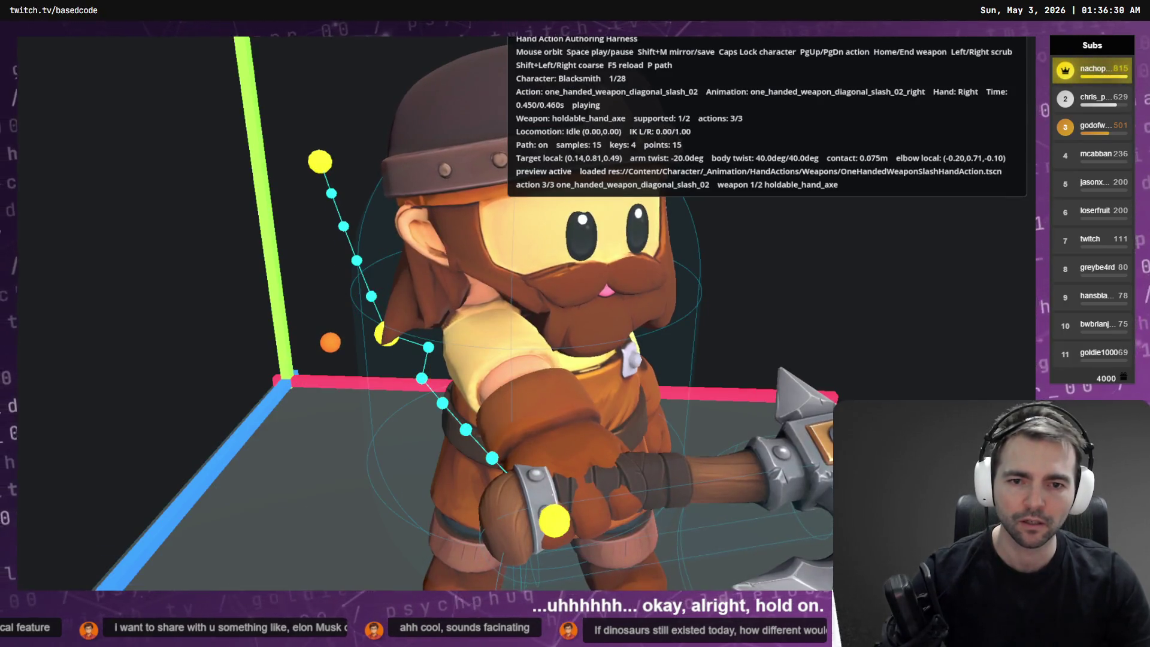
{"action": "key", "text": "alt+Tab"}
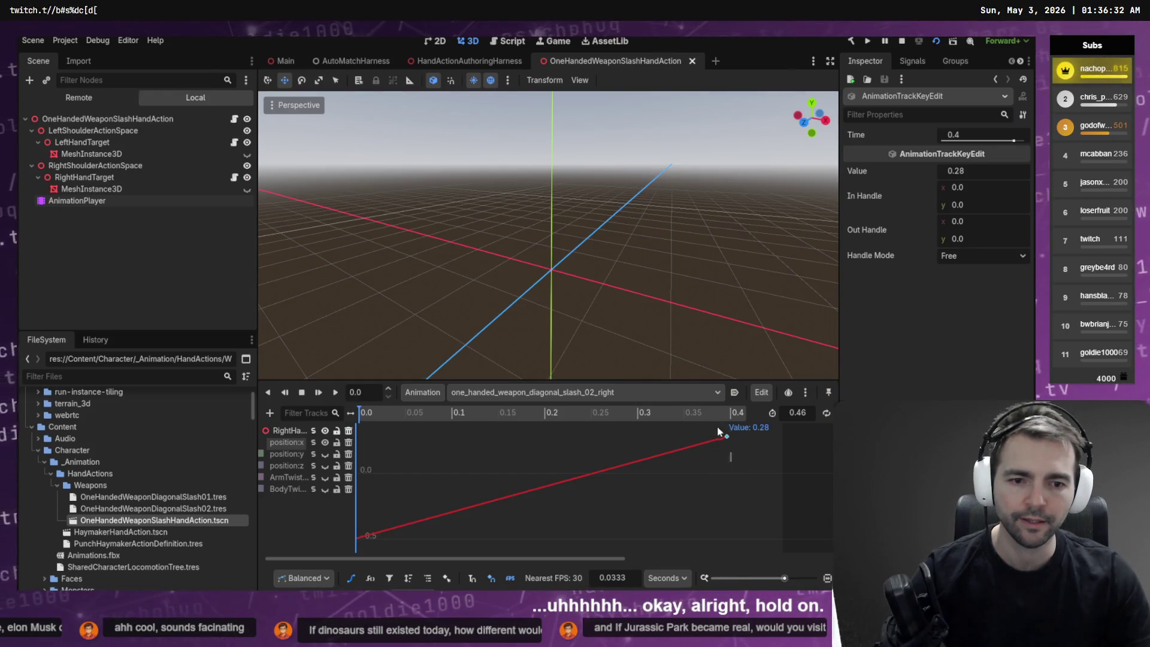
{"action": "key", "text": "ctrl+s"}
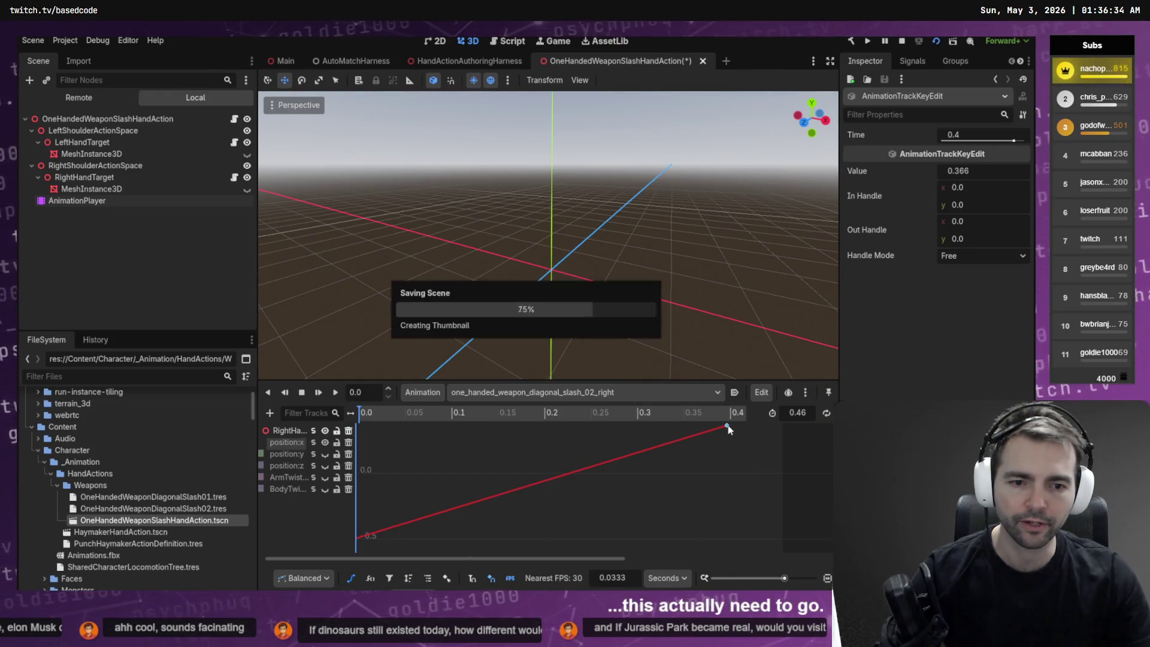
{"action": "key", "text": "alt+Tab"}
{"action": "key", "text": "alt+Tab"}
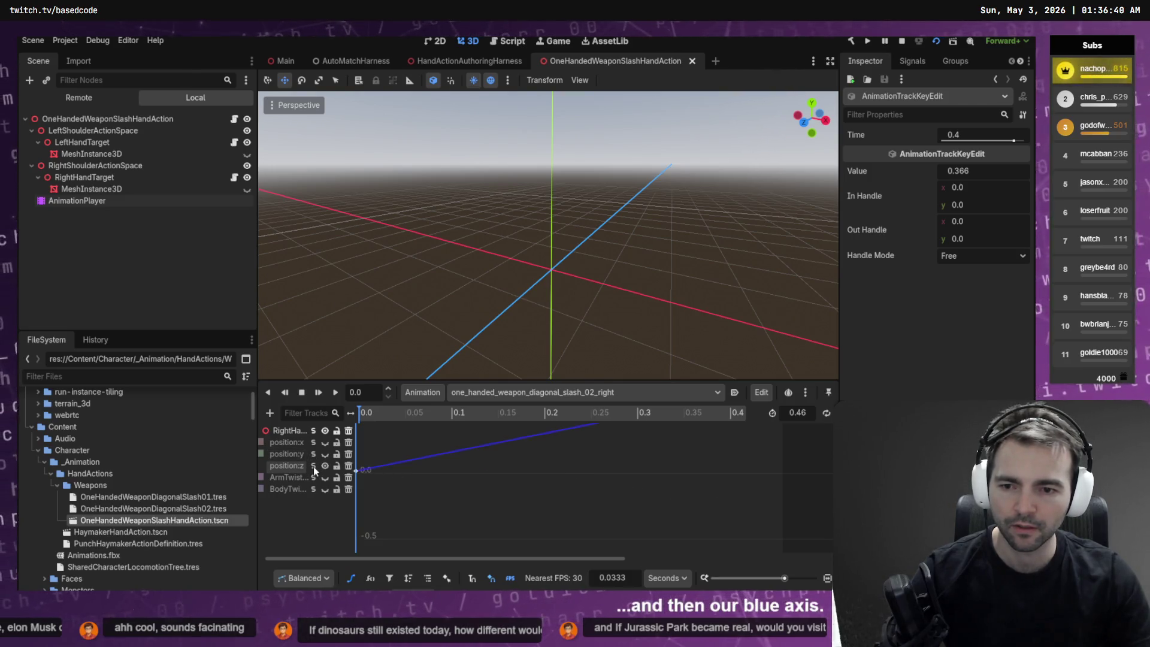
Step: Move the position:z key at 0.4 s from 0.58 to 0.43, save, and replay the harness
{"action": "key", "text": "alt+Tab"}
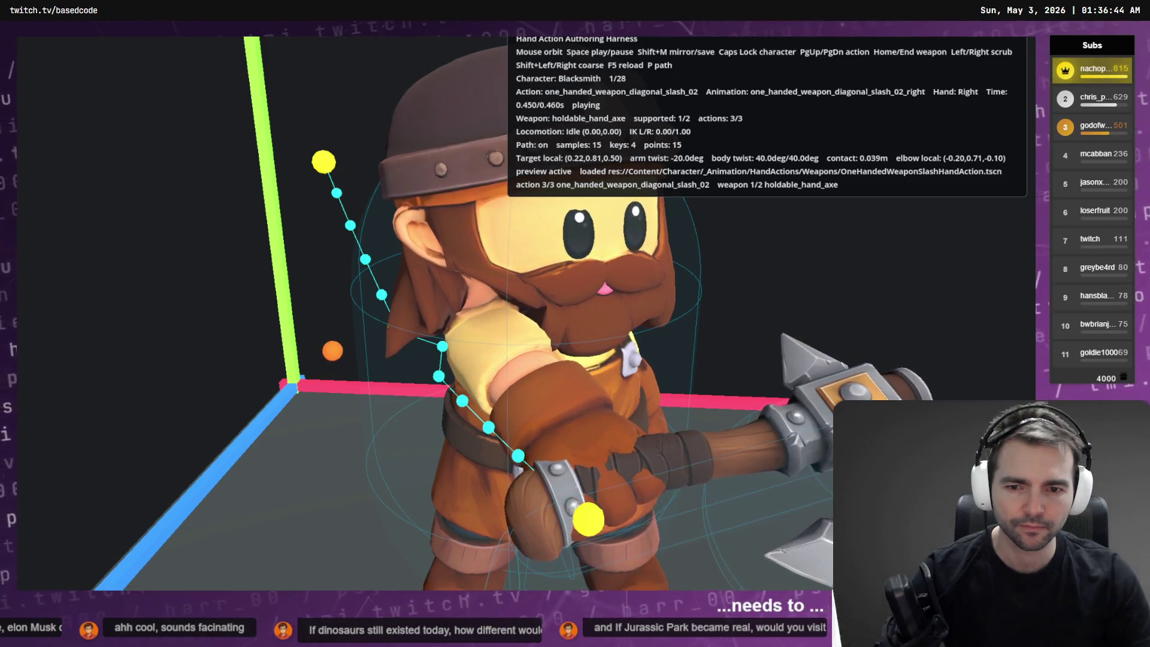
{"action": "key", "text": "alt+Tab"}
{"action": "left_click", "coordinate": [712, 467]}
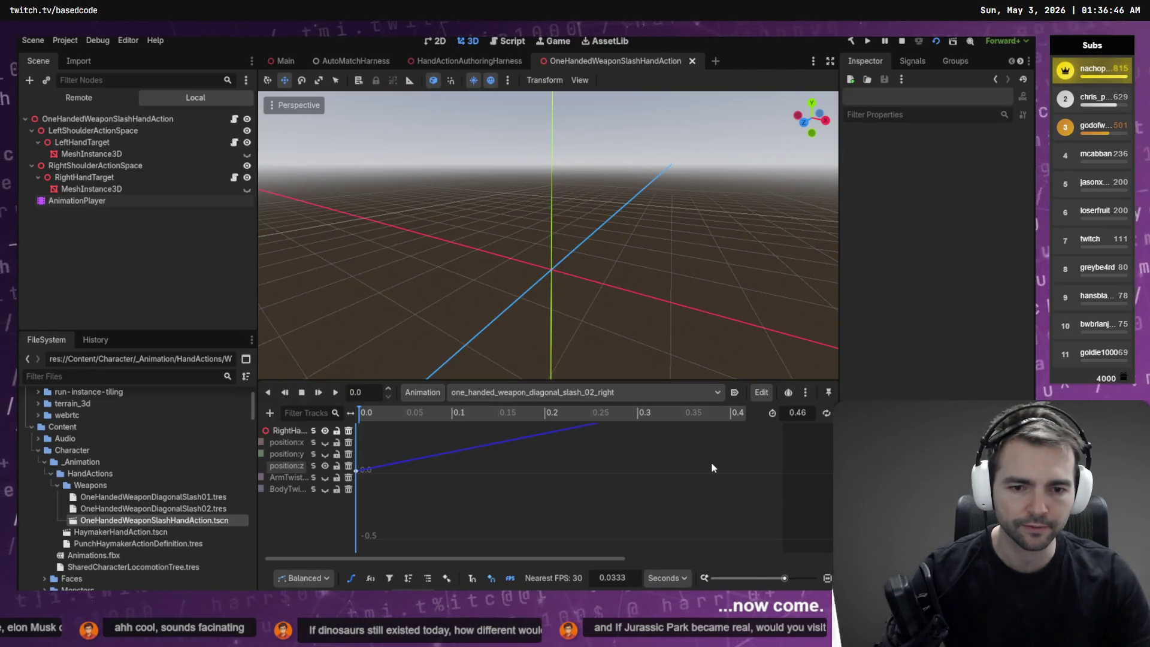
{"action": "left_click", "coordinate": [728, 437]}
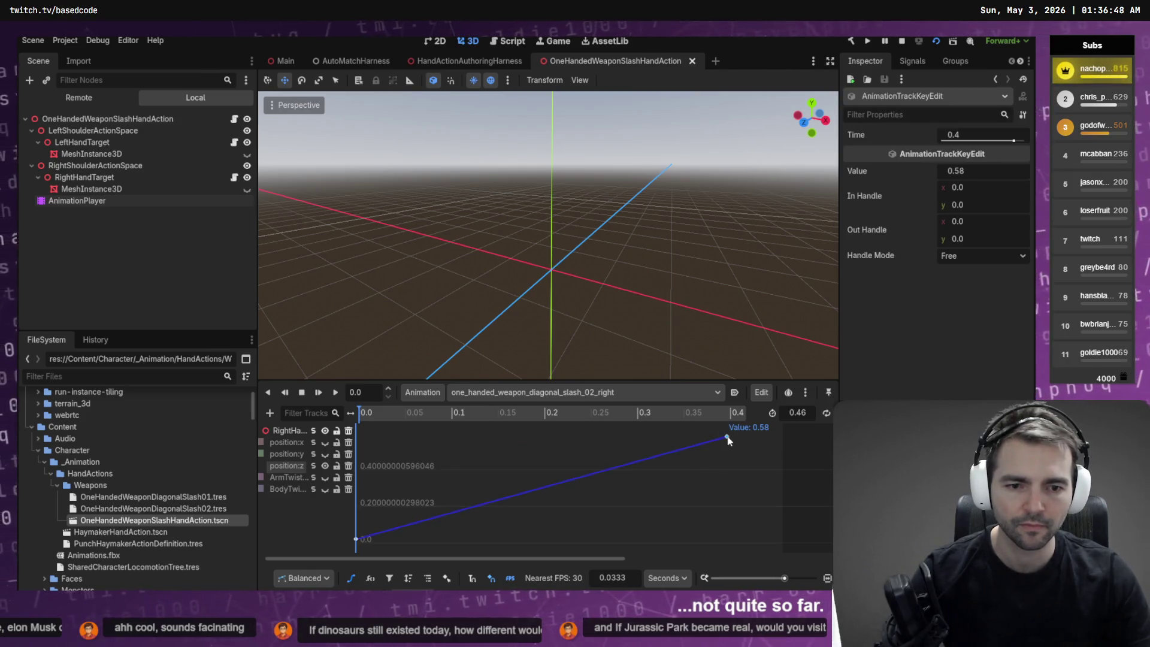
{"action": "key", "text": "alt+Tab"}
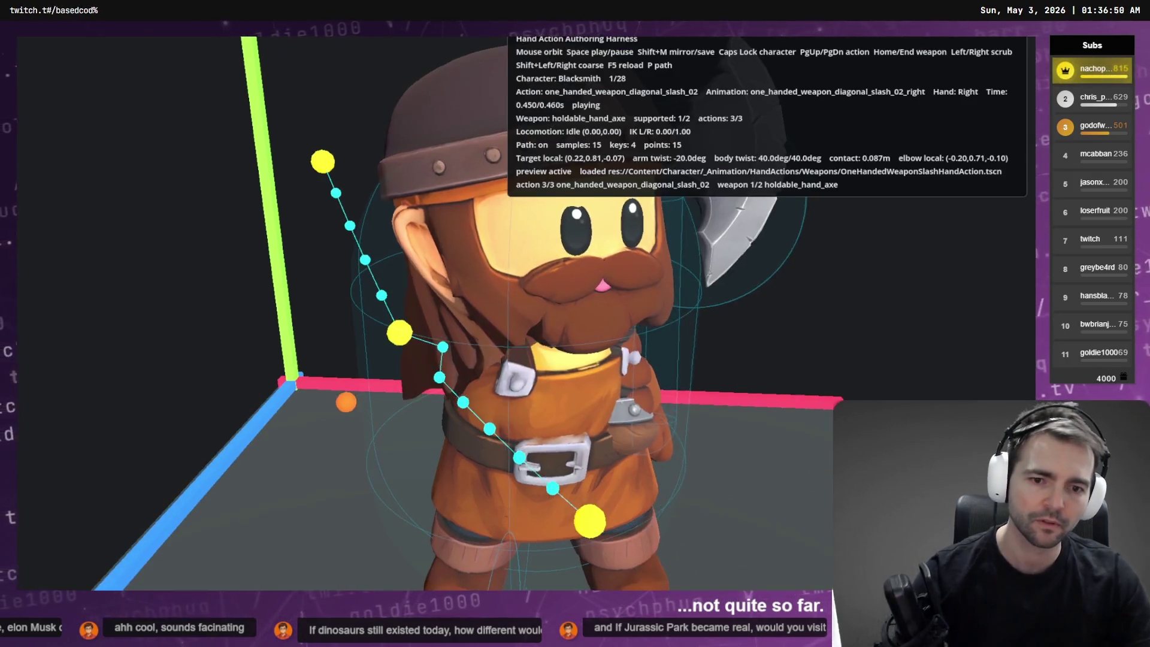
{"action": "key", "text": "alt+Tab"}
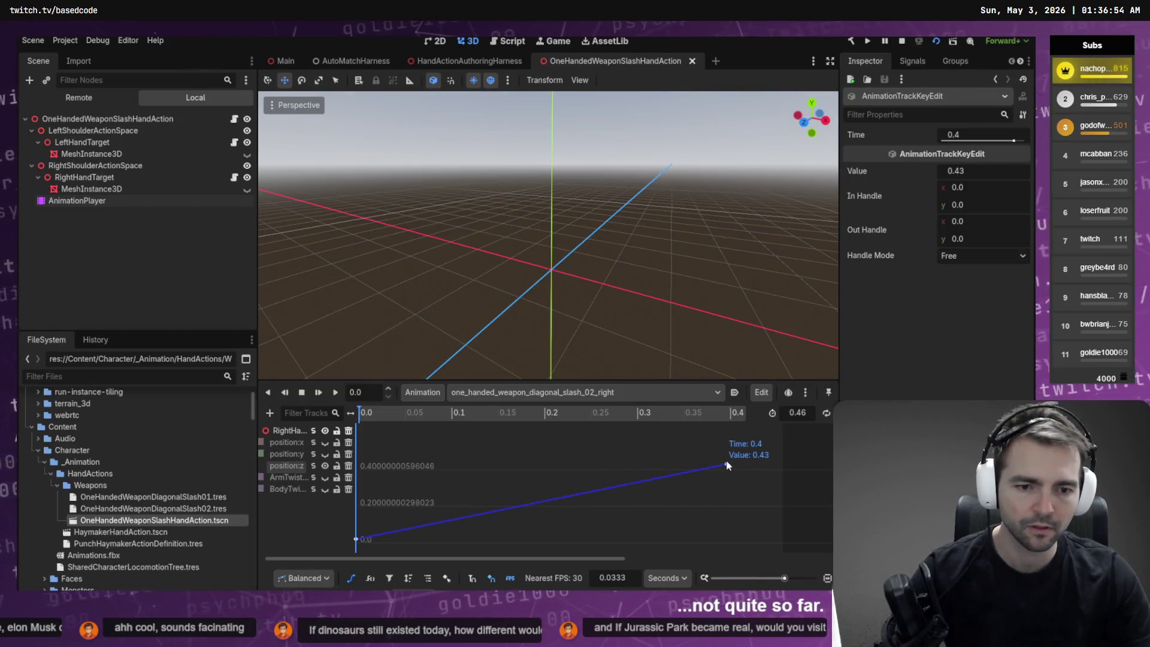
{"action": "key", "text": "alt+Tab"}
{"action": "key", "text": "alt+Tab"}
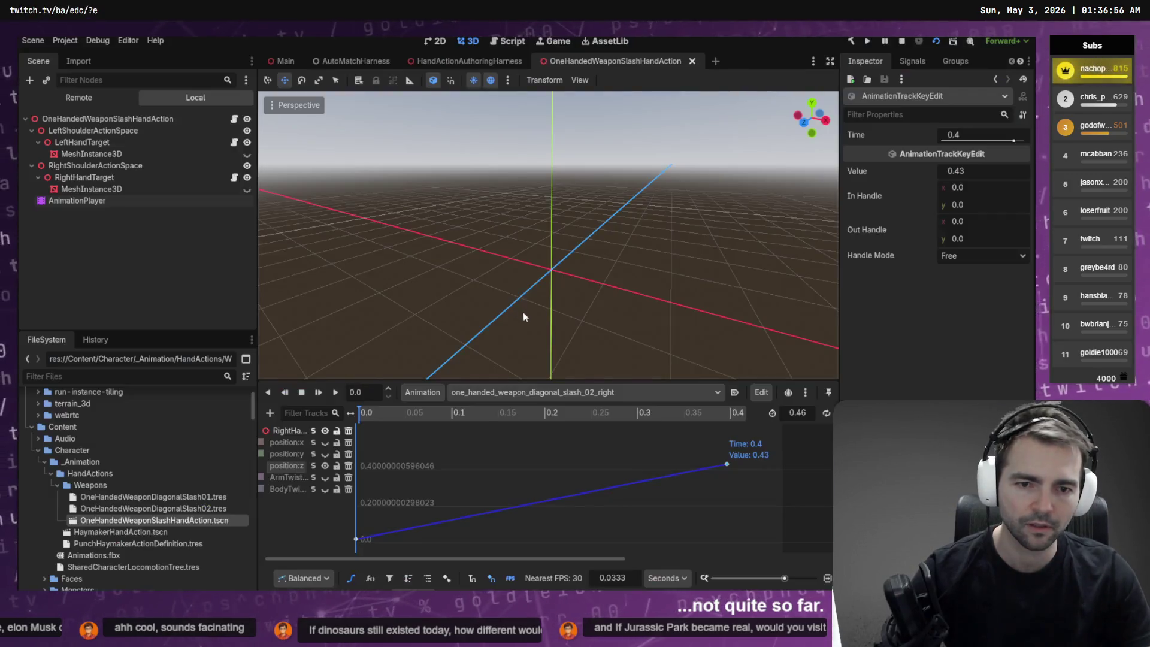
{"action": "left_click", "coordinate": [726, 465]}
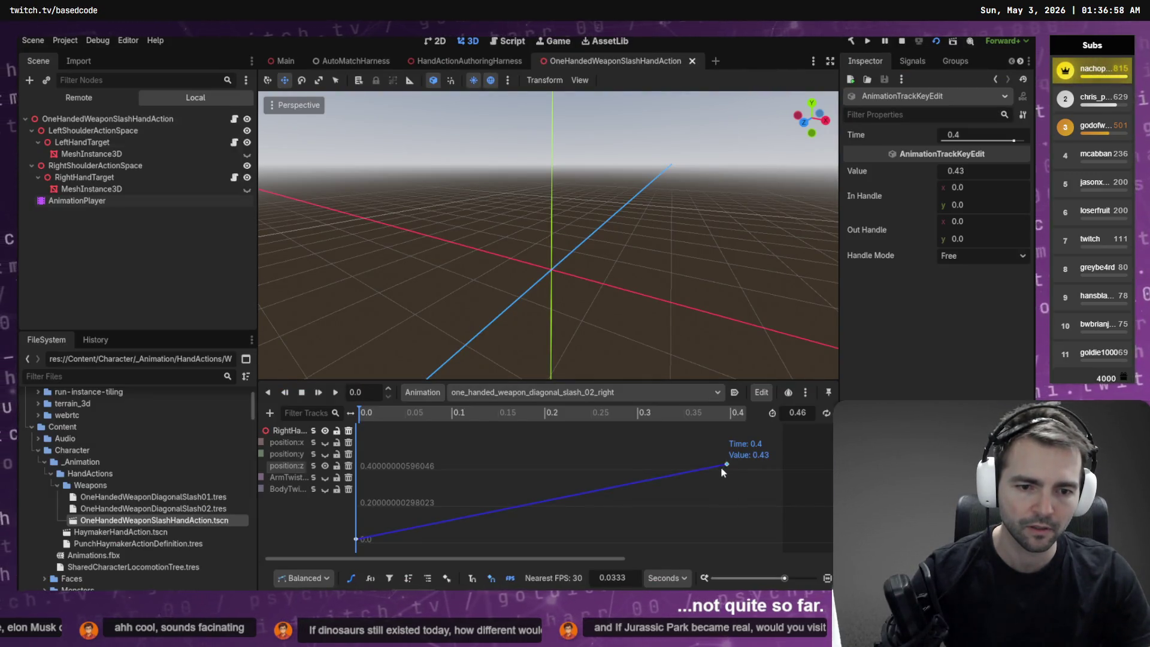
{"action": "key", "text": "ctrl+s"}
{"action": "key", "text": "alt+Tab"}
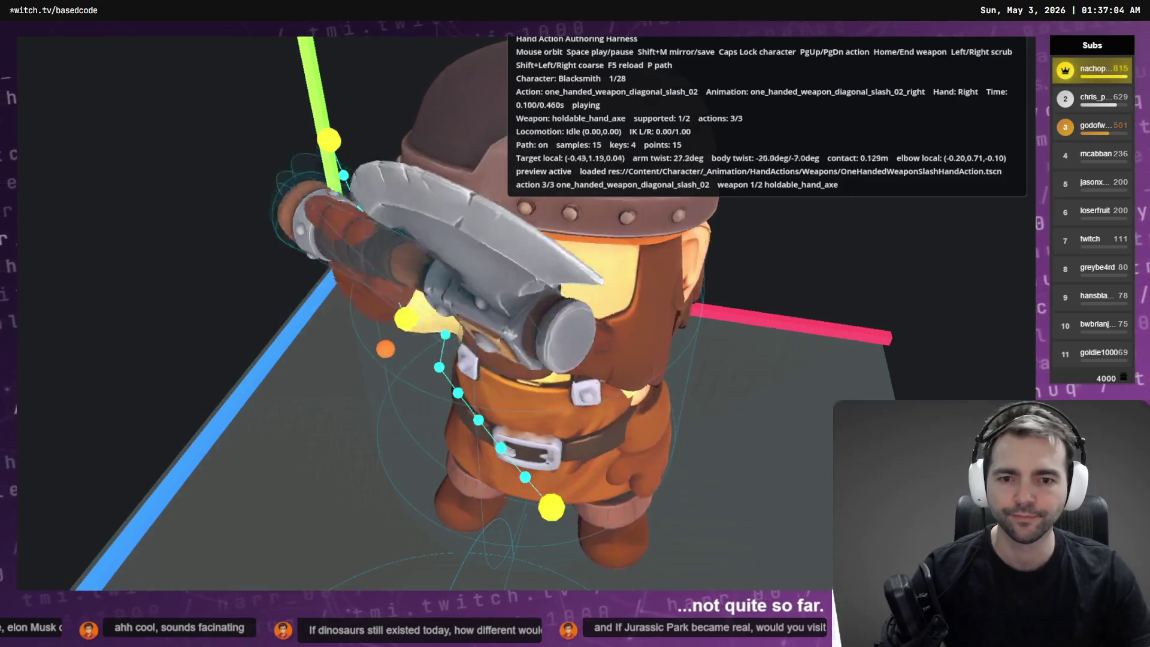
Step: Orbit the harness camera, pause the slash, and jump back to its 0.000 s start pose
{"action": "mouse_move", "coordinate": [420, 300]}
{"action": "left_mouse_down"}
{"action": "mouse_move", "coordinate": [420, 389]}
{"action": "mouse_move", "coordinate": [420, 252]}
{"action": "left_mouse_up"}
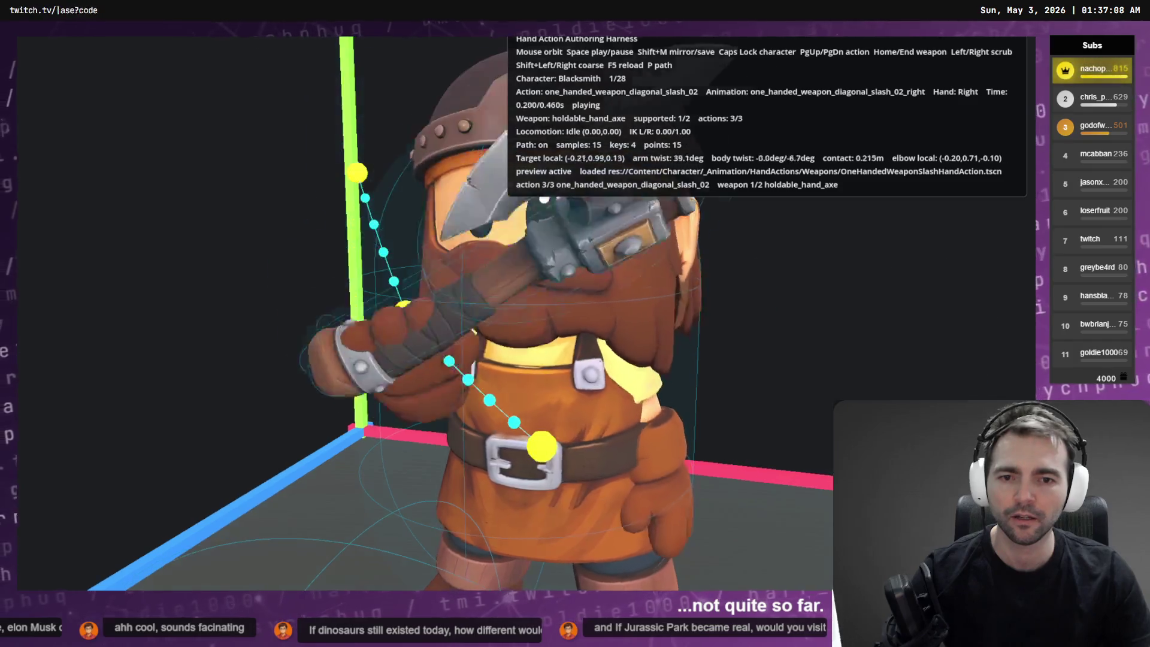
{"action": "key", "text": "space"}
{"action": "key", "text": "shift+Left"}
{"action": "key", "text": "shift+Left"}
{"action": "key", "text": "shift+Left"}
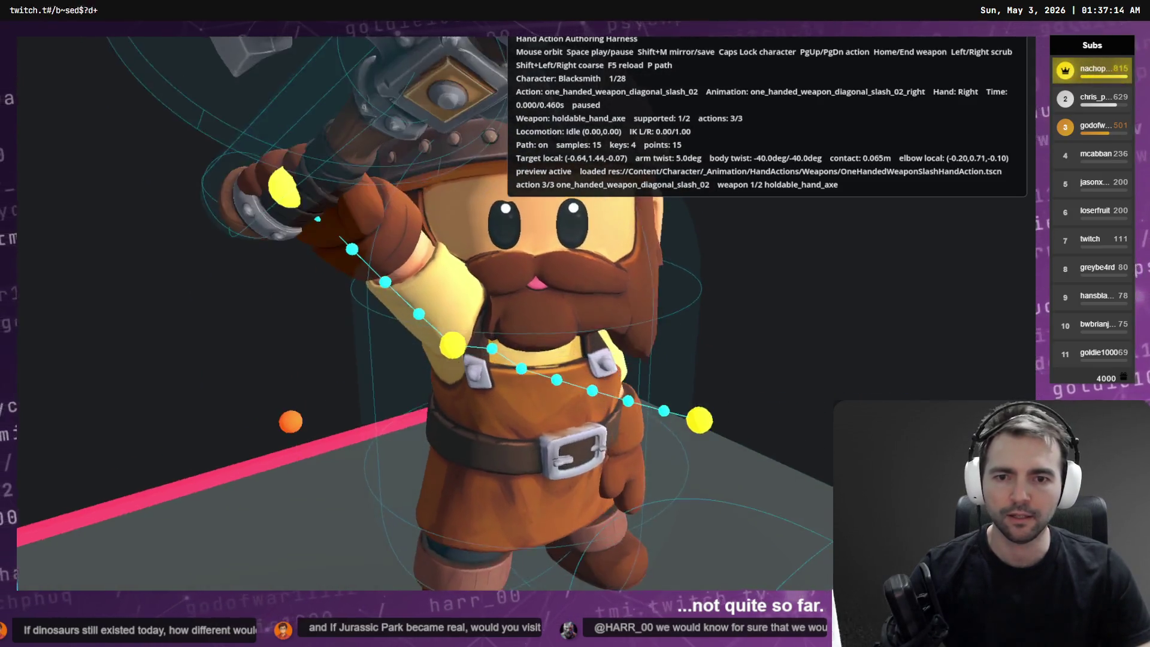
{"action": "key", "text": "alt+Tab"}
{"action": "key", "text": "alt+Tab"}
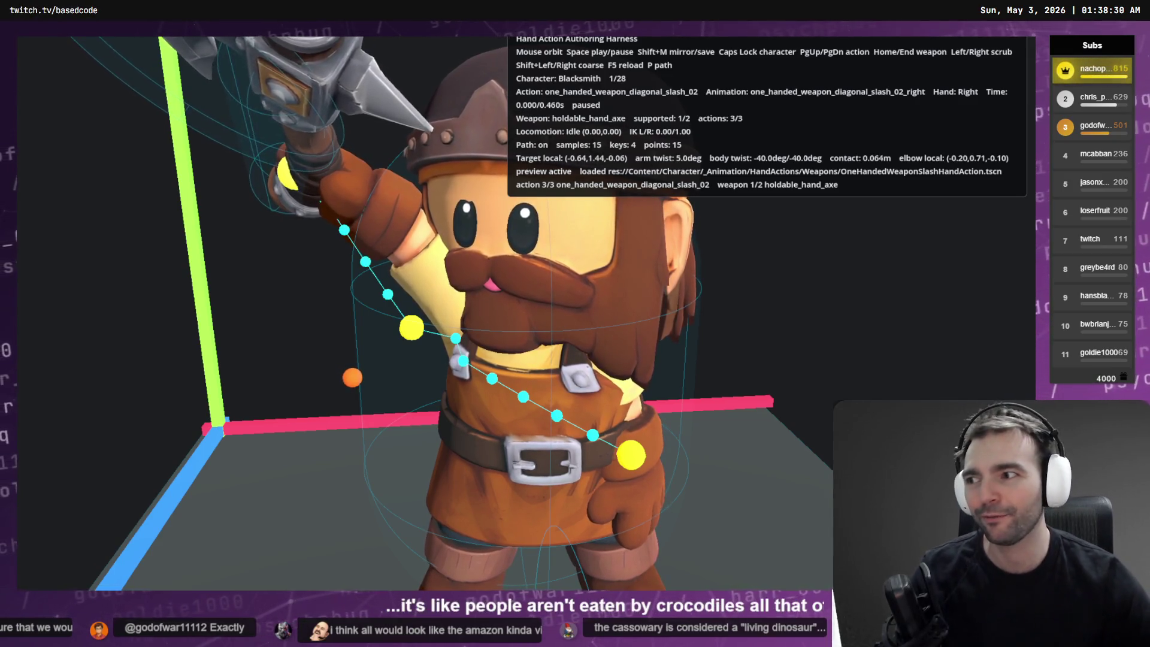
{"action": "mouse_move", "coordinate": [419, 300]}
{"action": "left_mouse_down"}
{"action": "mouse_move", "coordinate": [659, 420]}
{"action": "mouse_move", "coordinate": [480, 311]}
{"action": "mouse_move", "coordinate": [526, 303]}
{"action": "left_mouse_up"}
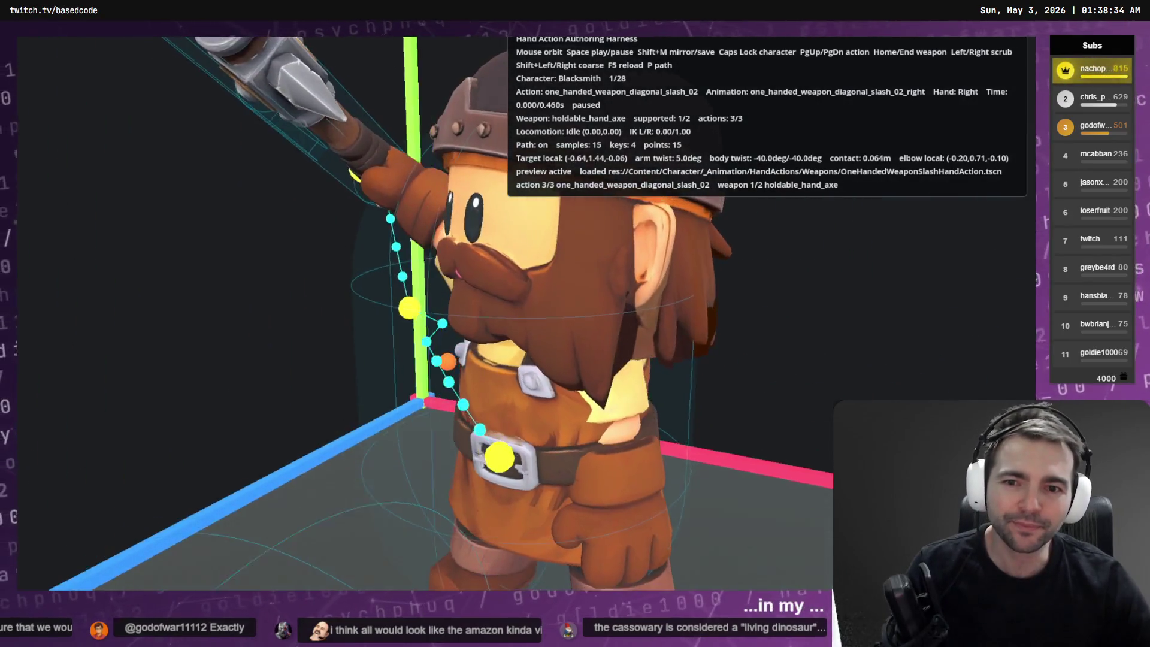
Step: Select the position:z key at 0 s and lower it, checking the slash in the harness
{"action": "key", "text": "F8"}
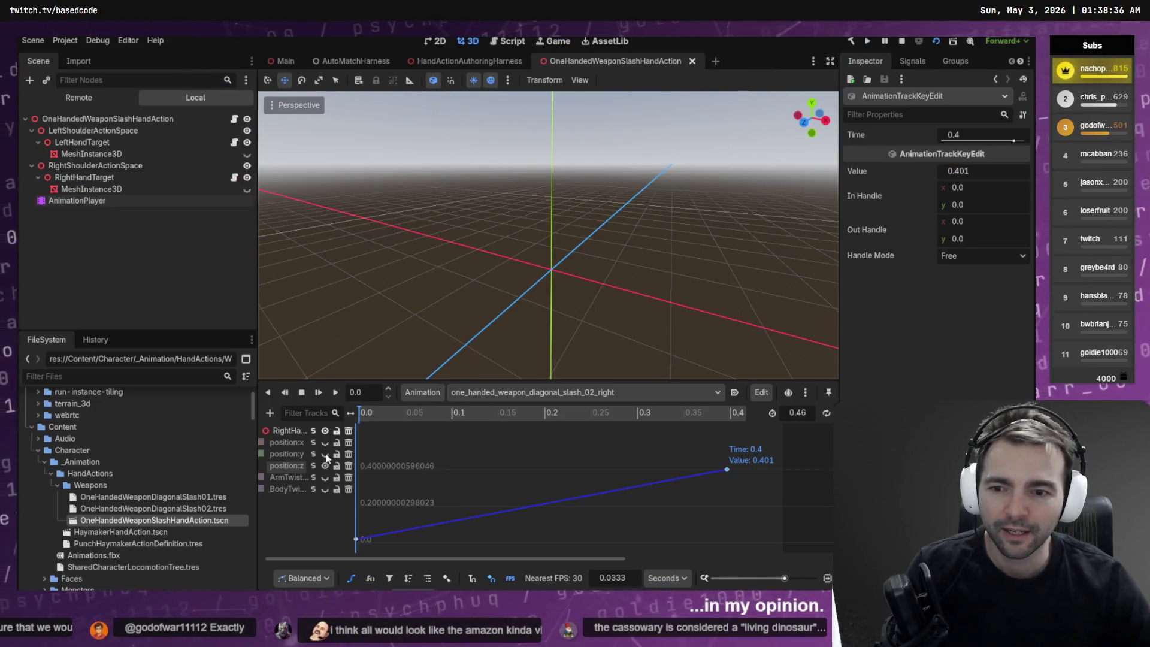
{"action": "key", "text": "F5"}
{"action": "key", "text": "F8"}
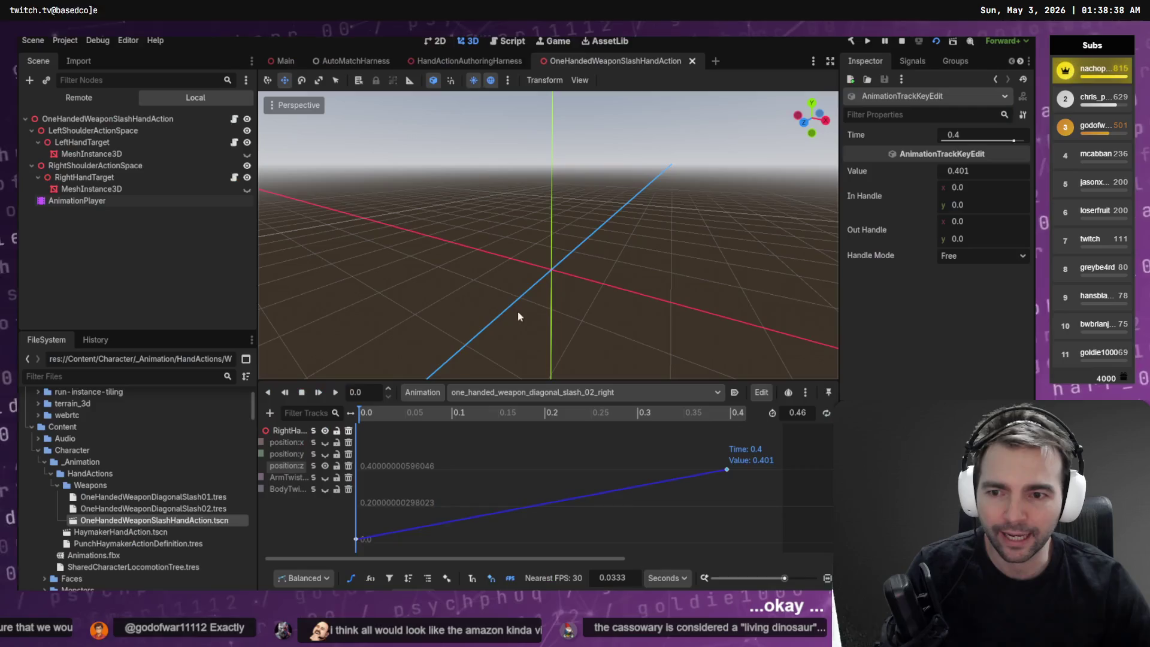
{"action": "left_click", "coordinate": [314, 467]}
{"action": "left_click", "coordinate": [313, 467]}
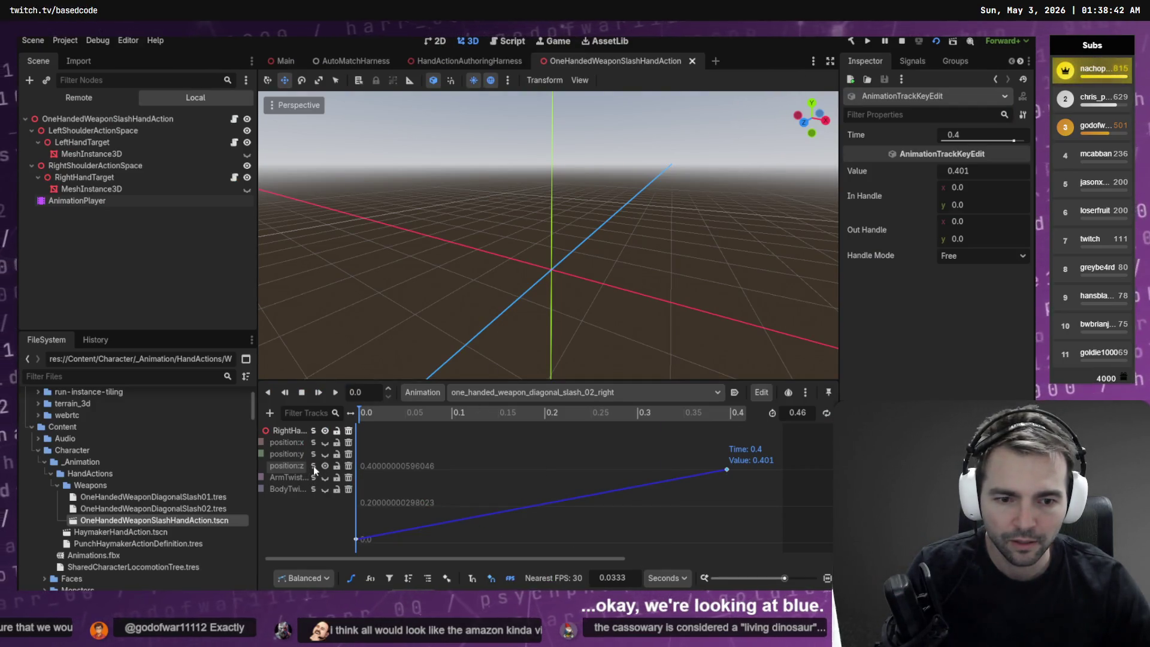
{"action": "left_click", "coordinate": [355, 540]}
{"action": "left_click_drag", "start_coordinate": [356, 540], "coordinate": [358, 562]}
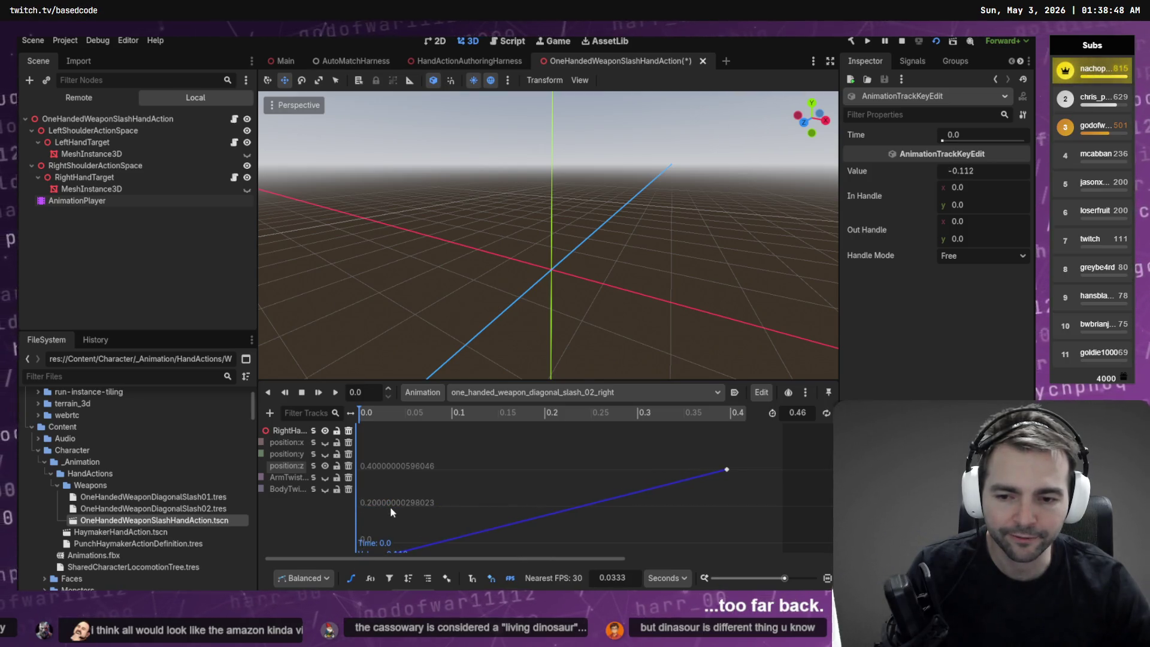
{"action": "key", "text": "F5"}
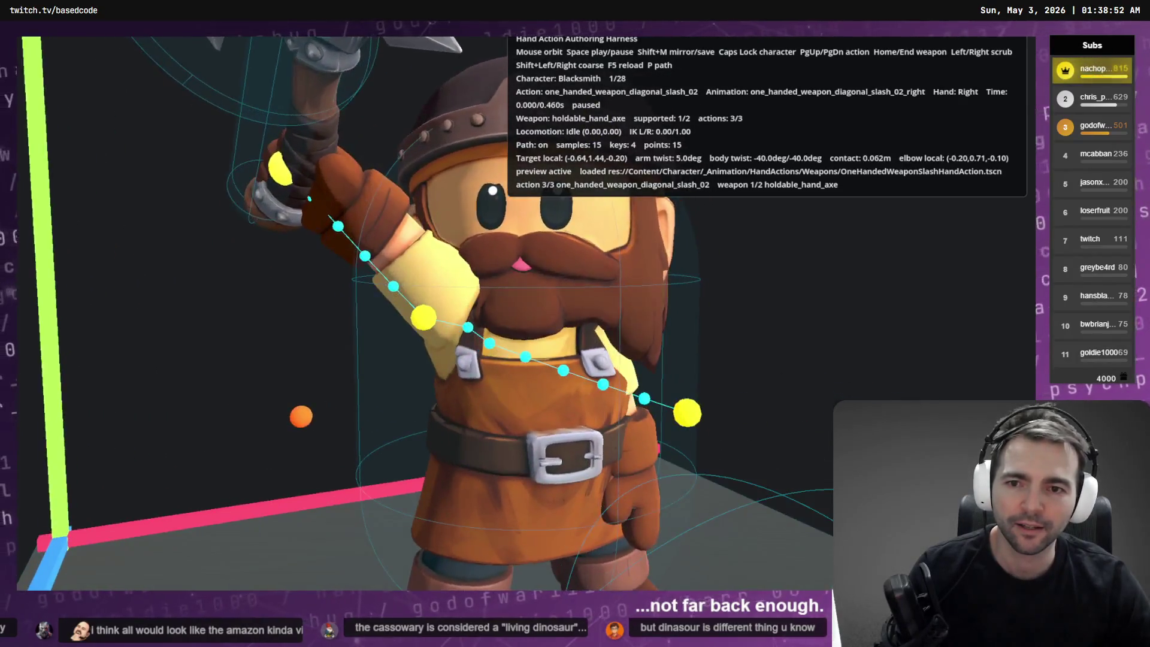
{"action": "key", "text": "F8"}
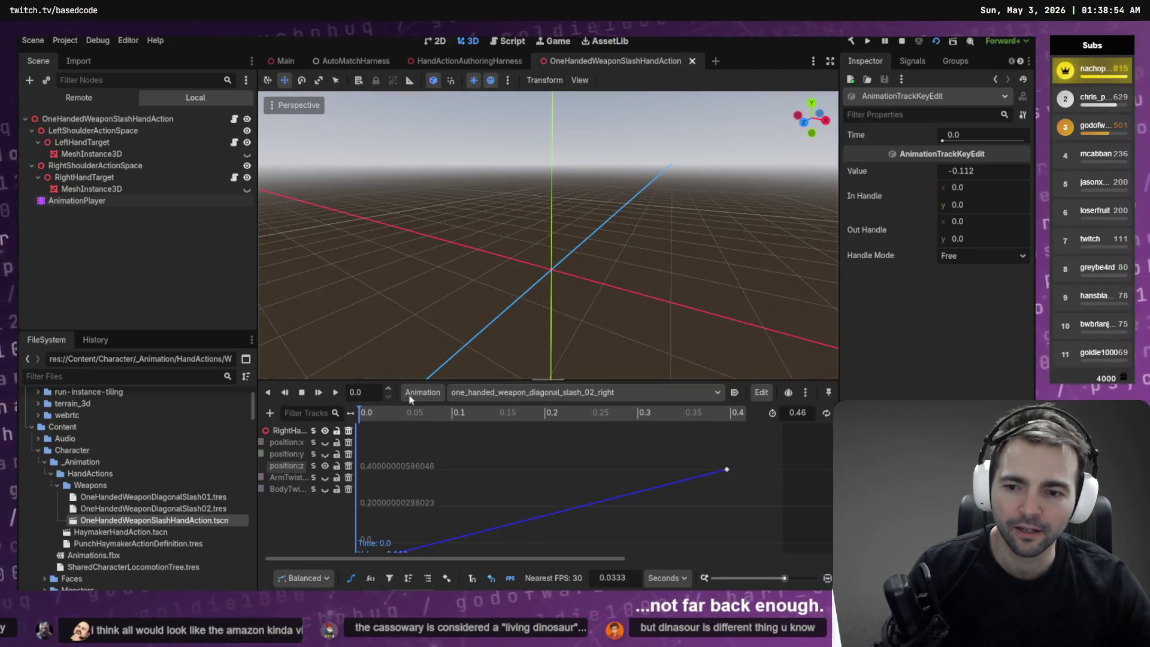
Step: Pull the position:z start key down to -0.153 and verify the new start pose
{"action": "left_click", "coordinate": [395, 513]}
{"action": "left_click_drag", "start_coordinate": [361, 532], "coordinate": [364, 542]}
{"action": "key", "text": "F5"}
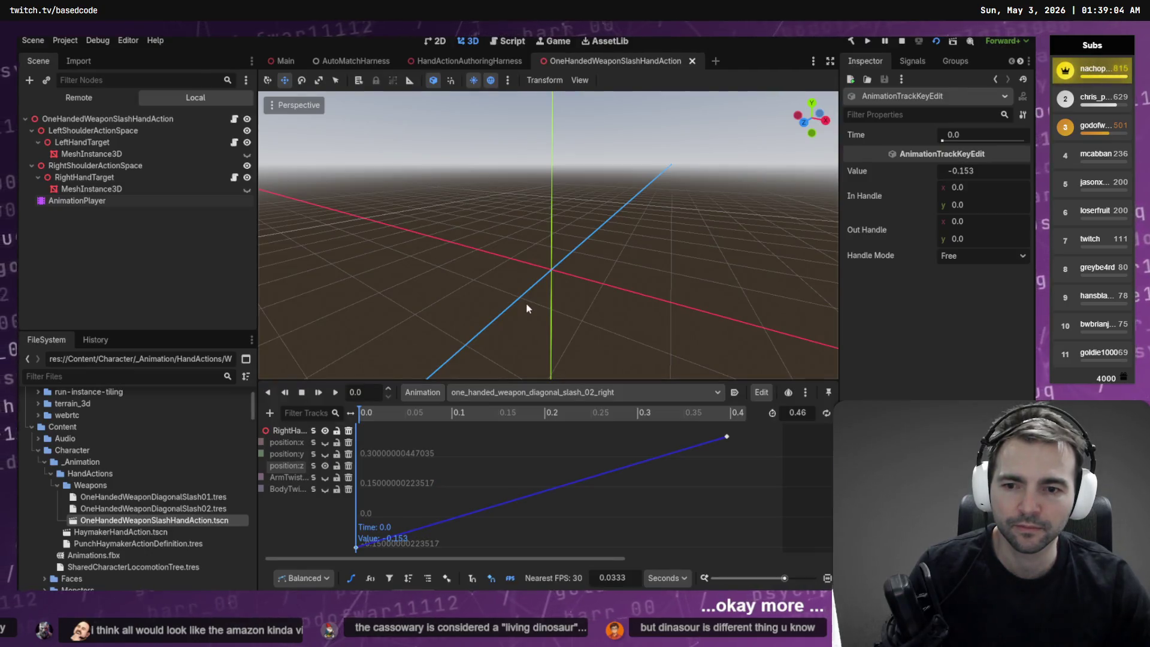
{"action": "key", "text": "alt+Tab"}
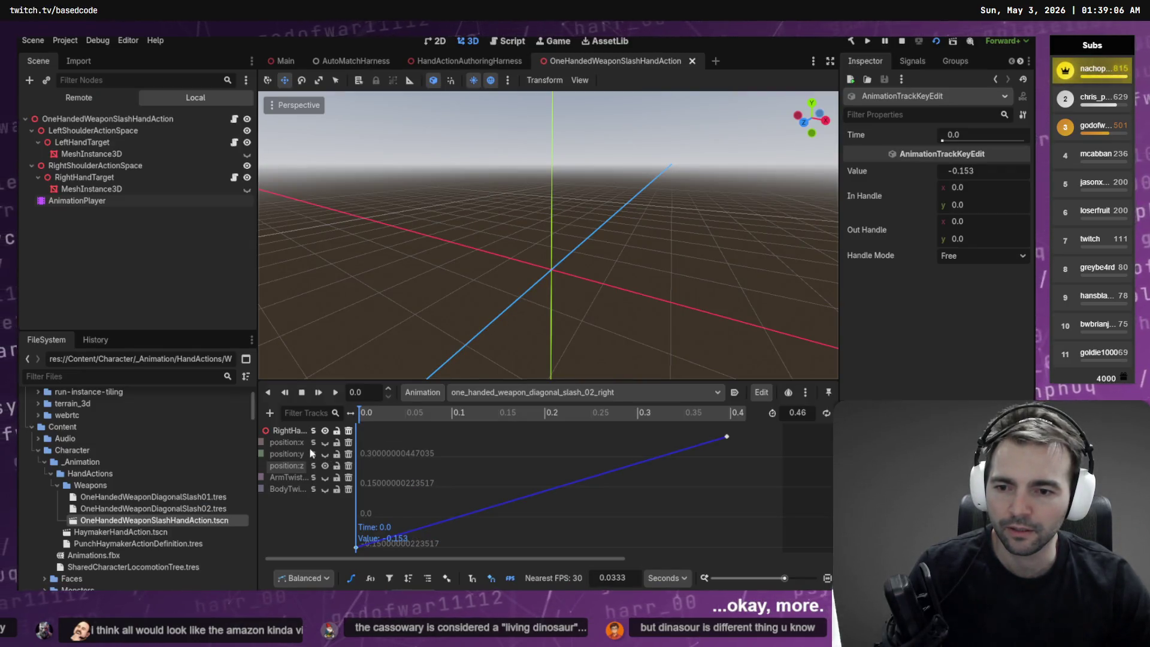
{"action": "left_click", "coordinate": [313, 444]}
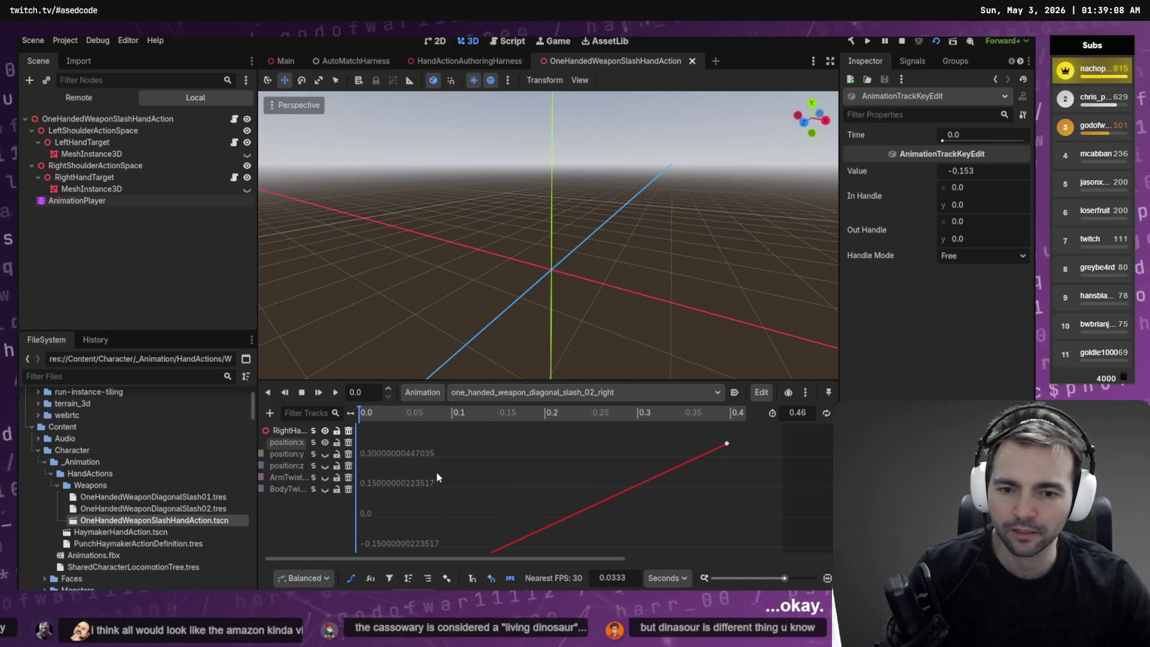
Step: Move the position:x start key to exactly 0.0 s and preview the change in the harness
{"action": "left_click", "coordinate": [443, 479]}
{"action": "scroll", "coordinate": [434, 495], "scroll_direction": "down", "scroll_amount": 3}
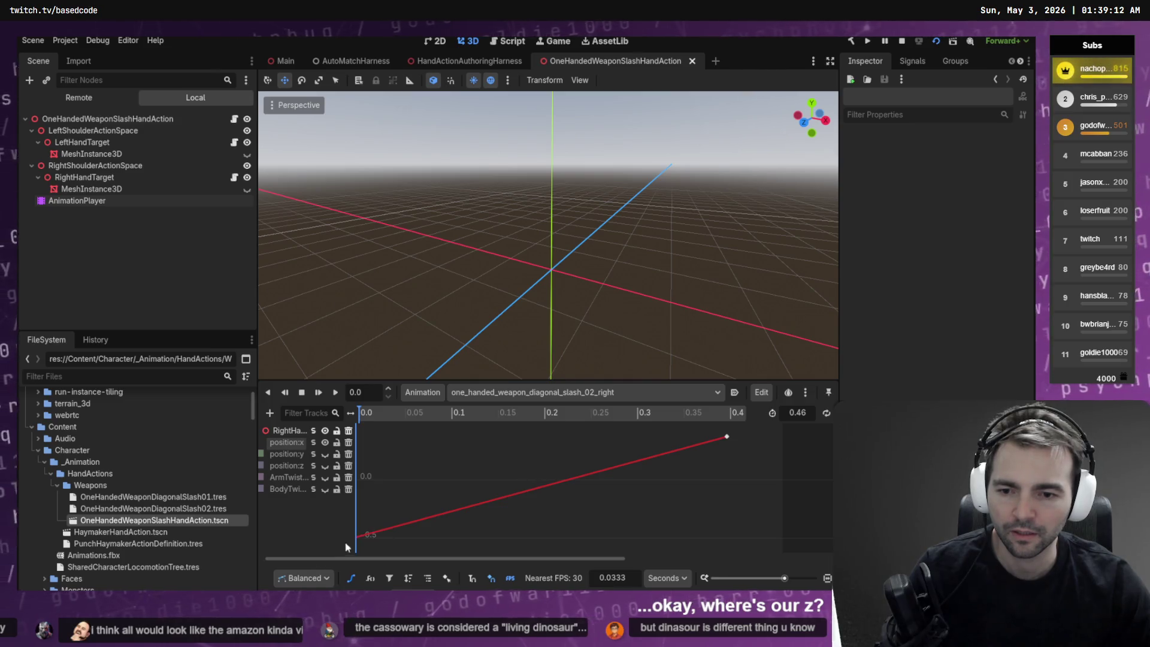
{"action": "scroll", "coordinate": [397, 490], "scroll_direction": "down", "scroll_amount": 2, "text": "ctrl"}
{"action": "left_click_drag", "start_coordinate": [356, 538], "coordinate": [352, 541]}
{"action": "left_click", "coordinate": [986, 135]}
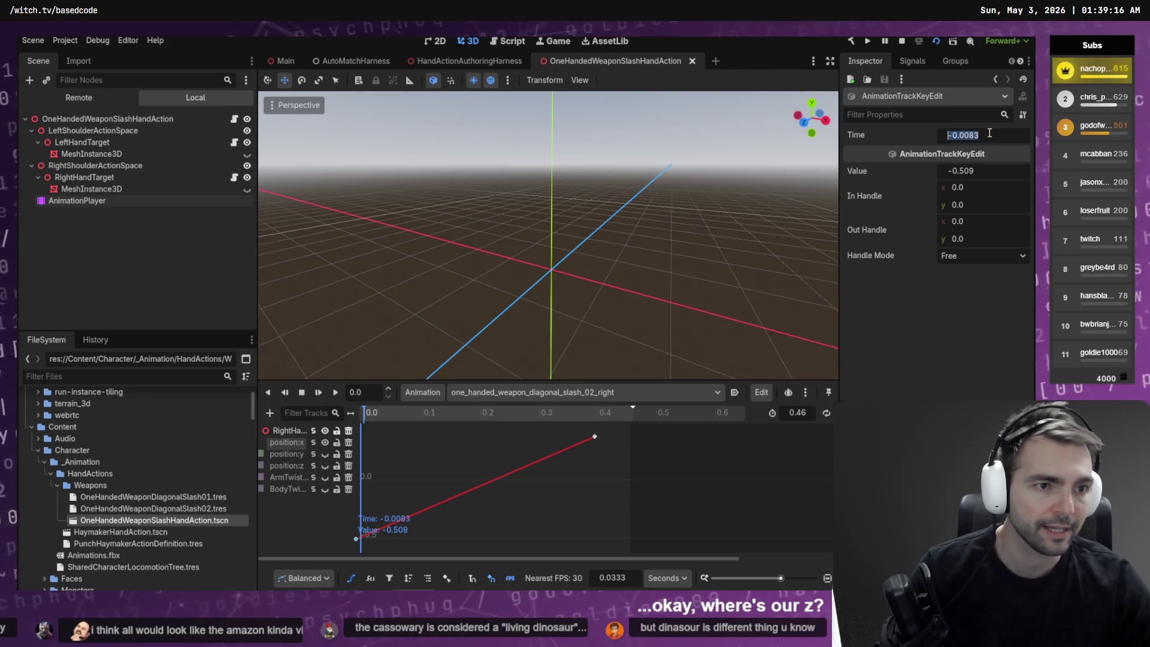
{"action": "type", "text": "0"}
{"action": "key", "text": "Return"}
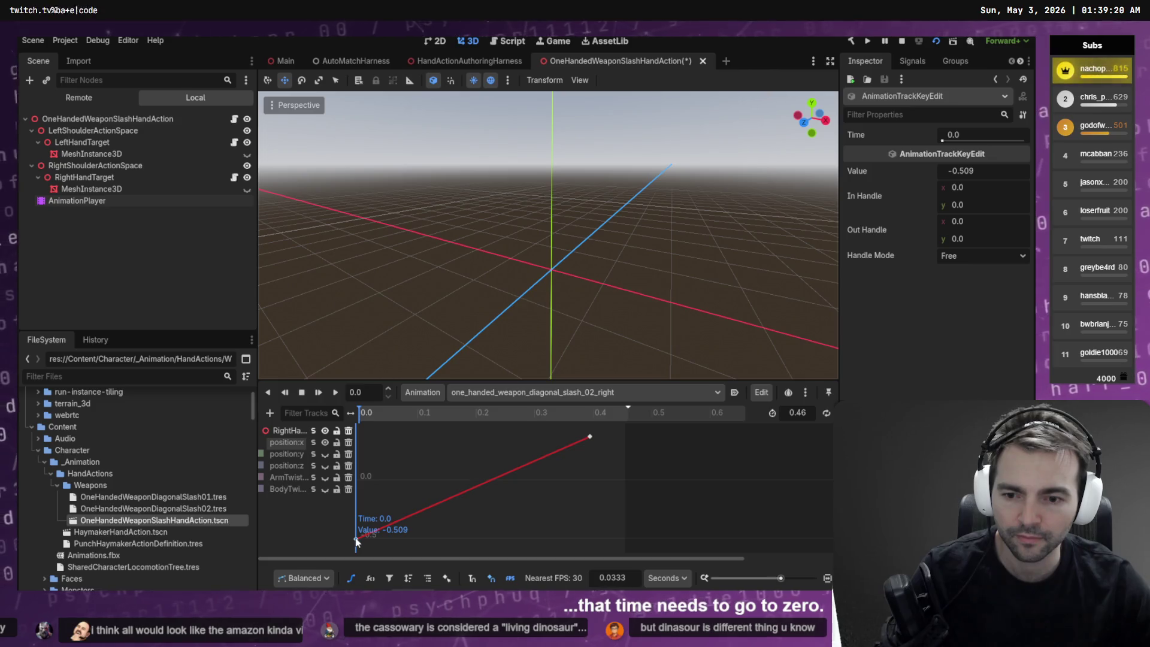
{"action": "key", "text": "F5"}
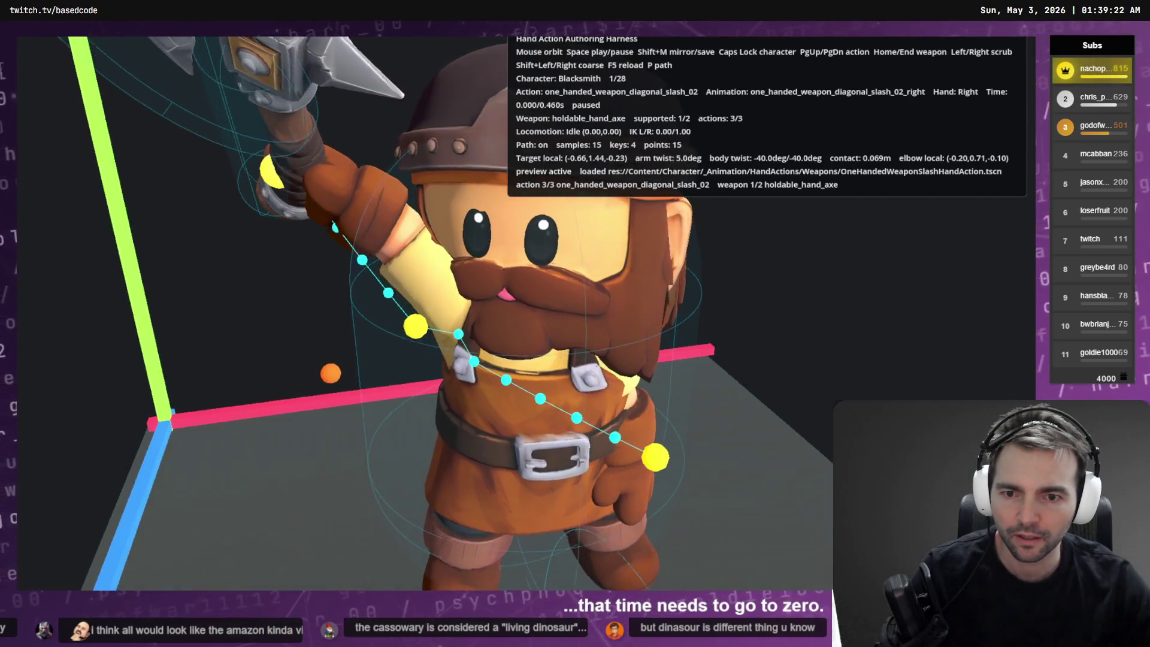
{"action": "key", "text": "F8"}
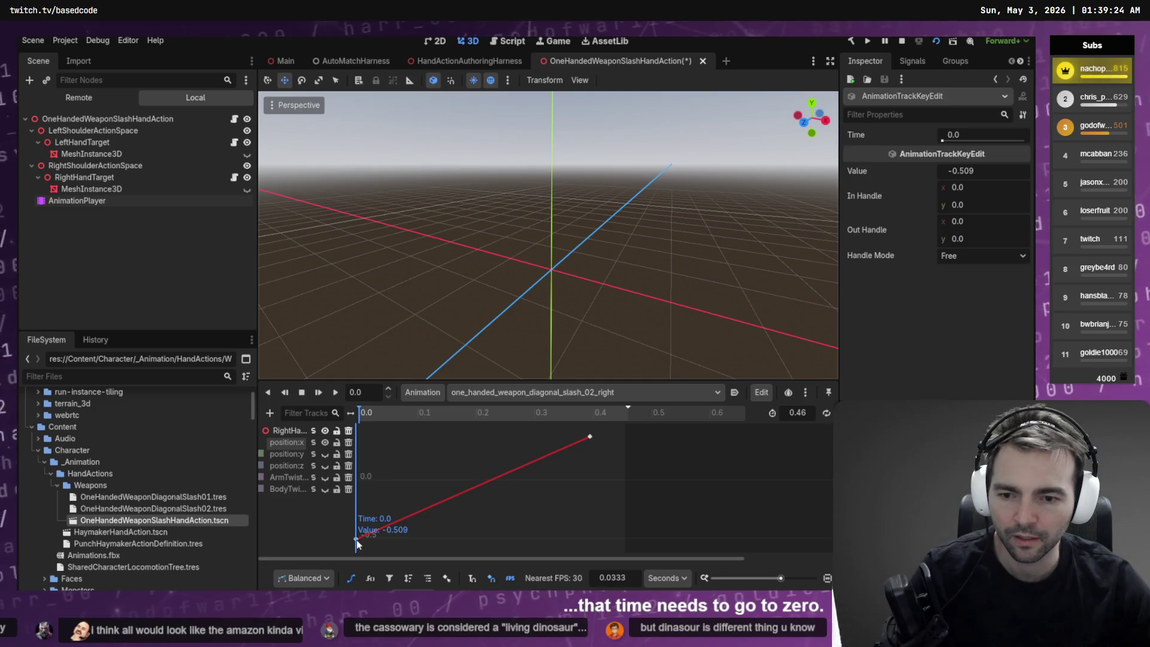
Step: Raise the position:x start key to -0.284, save, and check the start pose in the harness
{"action": "mouse_move", "coordinate": [356, 542]}
{"action": "left_mouse_down"}
{"action": "mouse_move", "coordinate": [358, 506]}
{"action": "mouse_move", "coordinate": [358, 517]}
{"action": "left_mouse_up"}
{"action": "key", "text": "ctrl+s"}
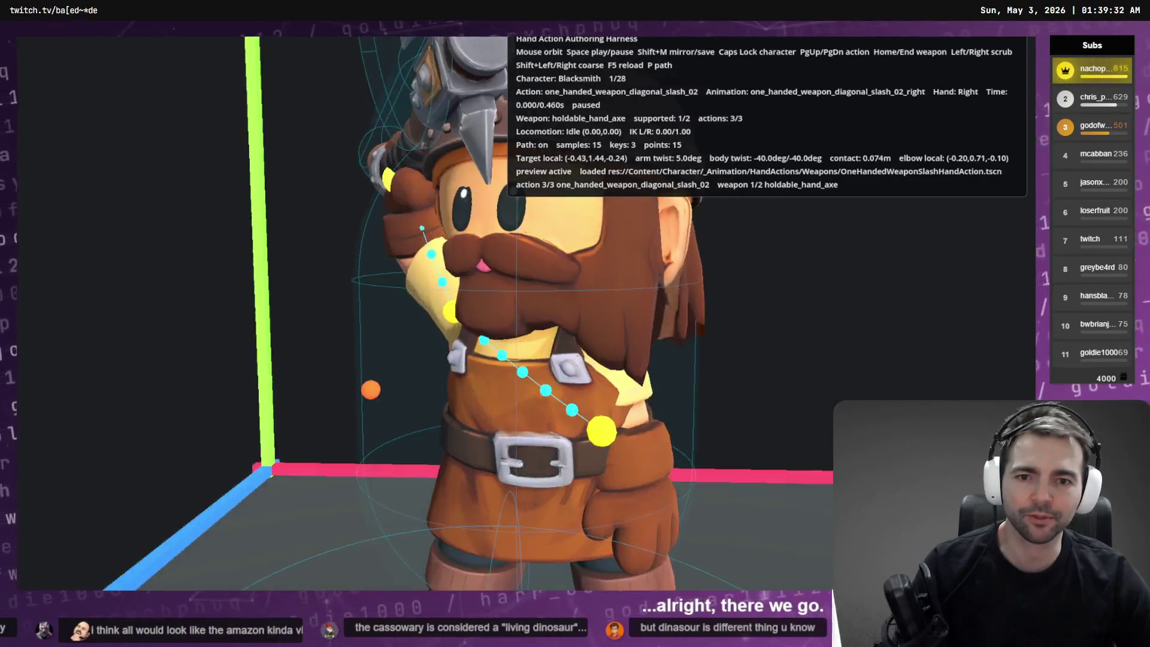
{"action": "key", "text": "space"}
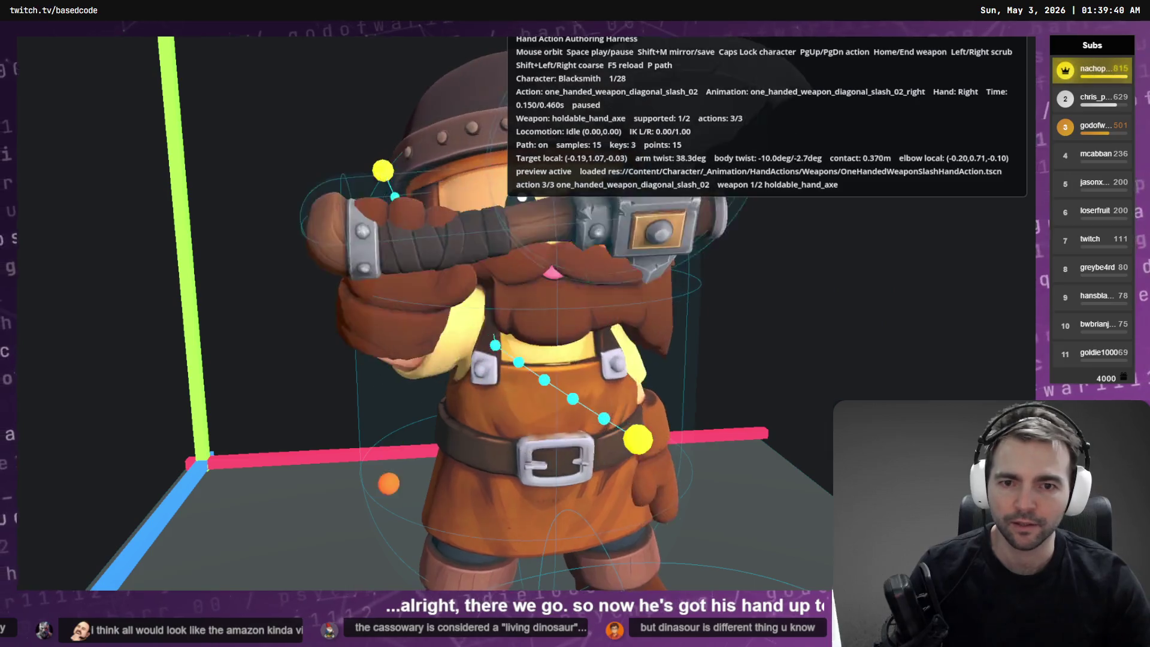
{"action": "key", "text": "space"}
{"action": "key", "text": "shift+Right"}
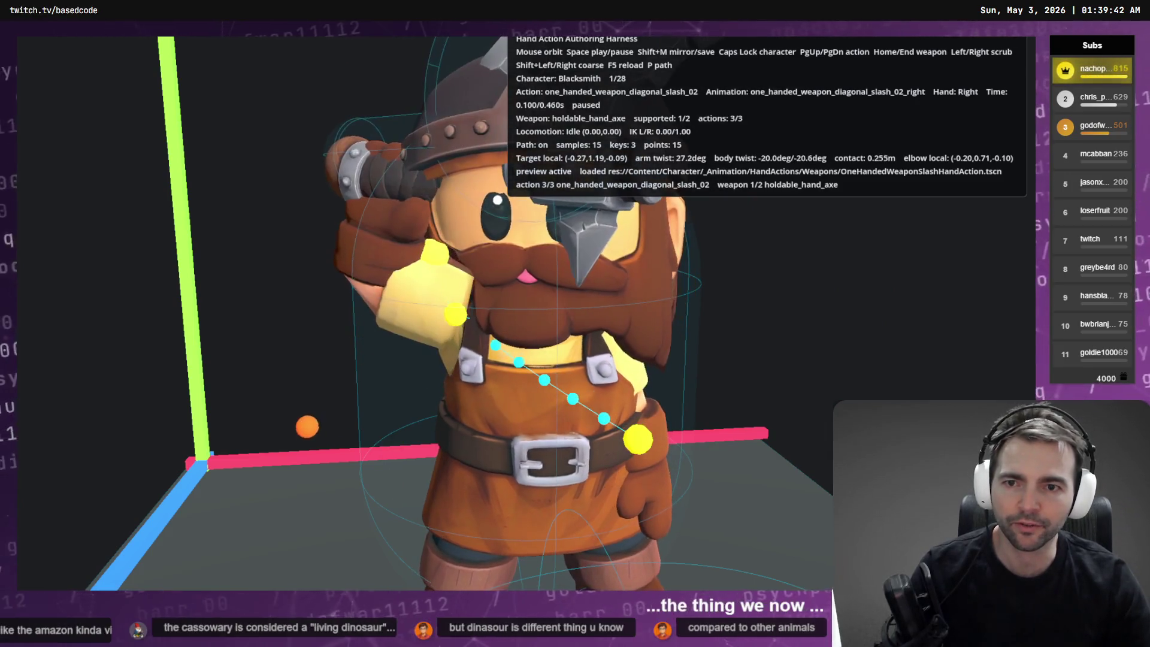
{"action": "key", "text": "shift+Left"}
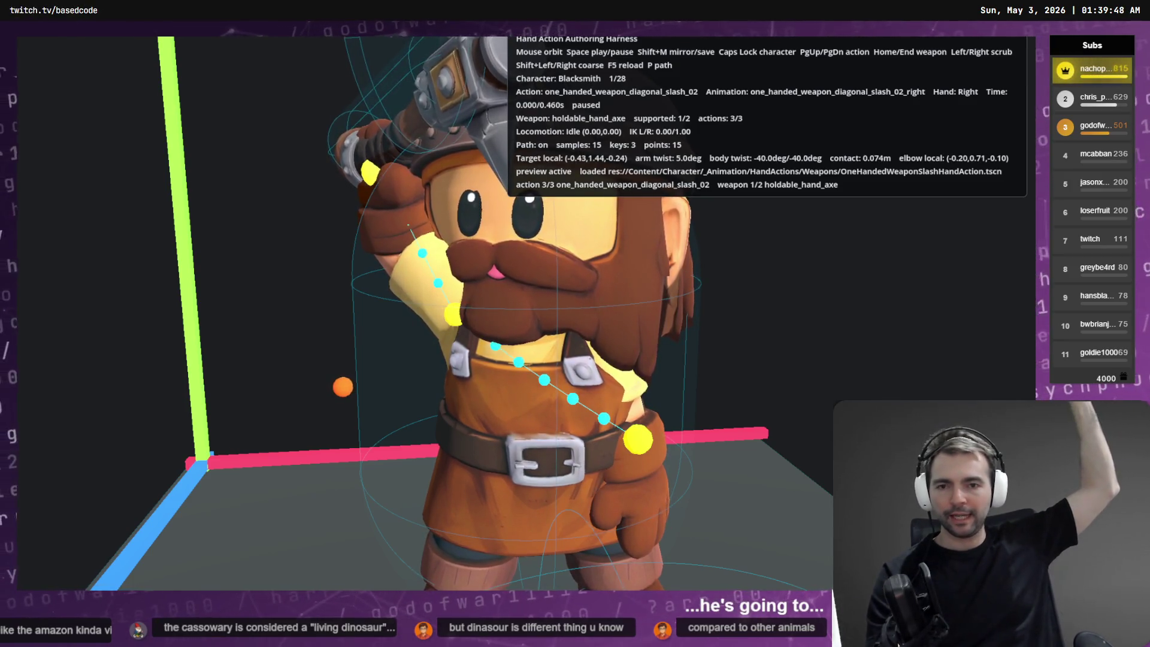
{"action": "key", "text": "F8"}
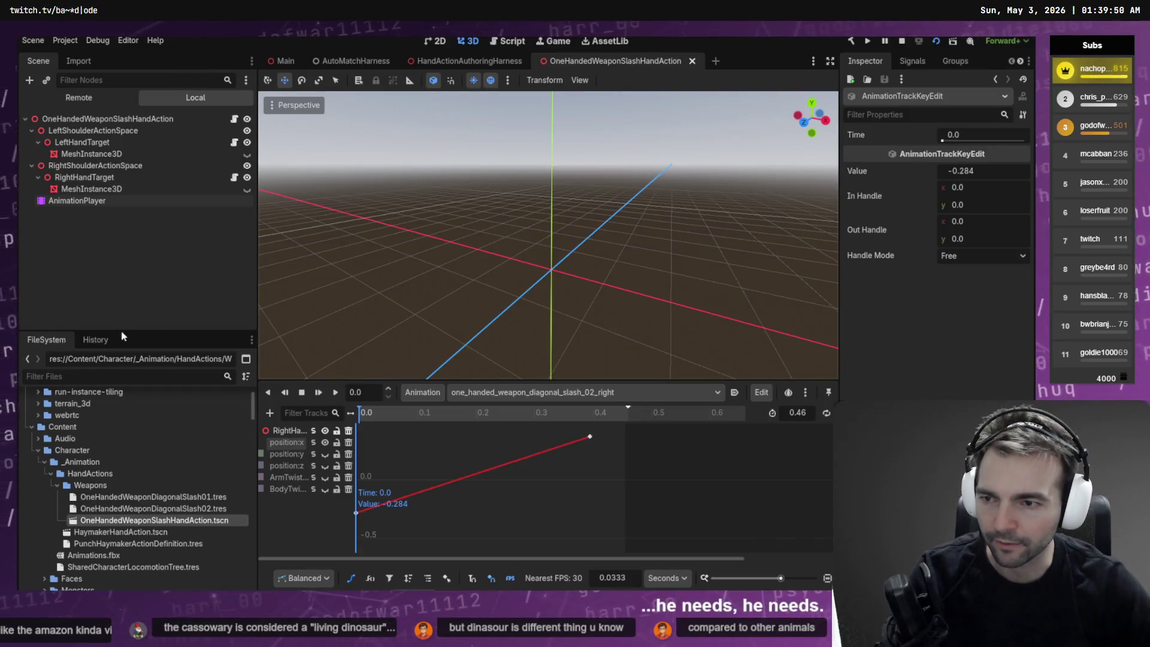
Step: Delete the ArmTwist peak key so the curve runs straight, then save the slash scene
{"action": "left_click", "coordinate": [314, 480]}
{"action": "key", "text": "f"}
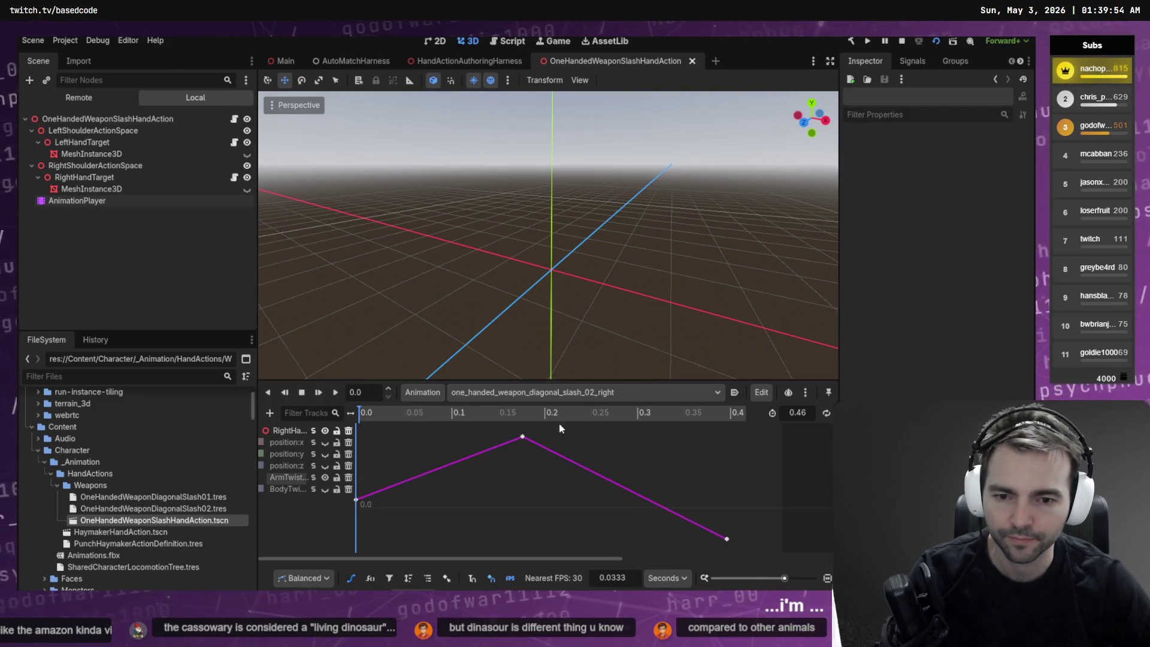
{"action": "left_click_drag", "start_coordinate": [558, 427], "coordinate": [503, 460]}
{"action": "key", "text": "Delete"}
{"action": "key", "text": "ctrl+s"}
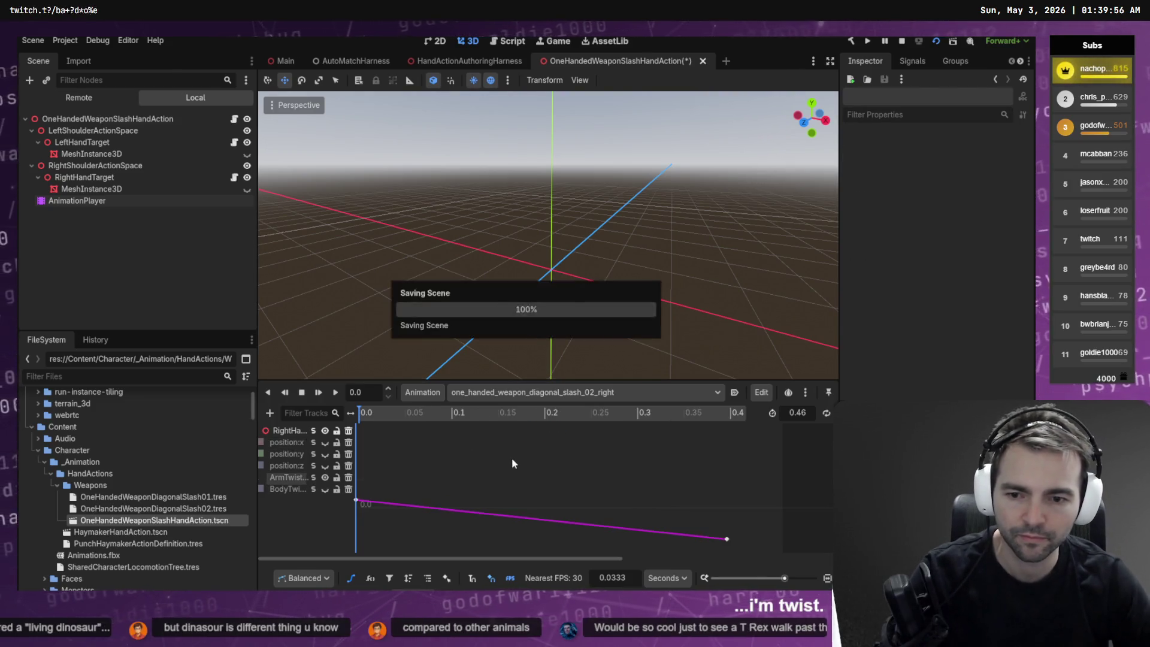
{"action": "key", "text": "alt+Tab"}
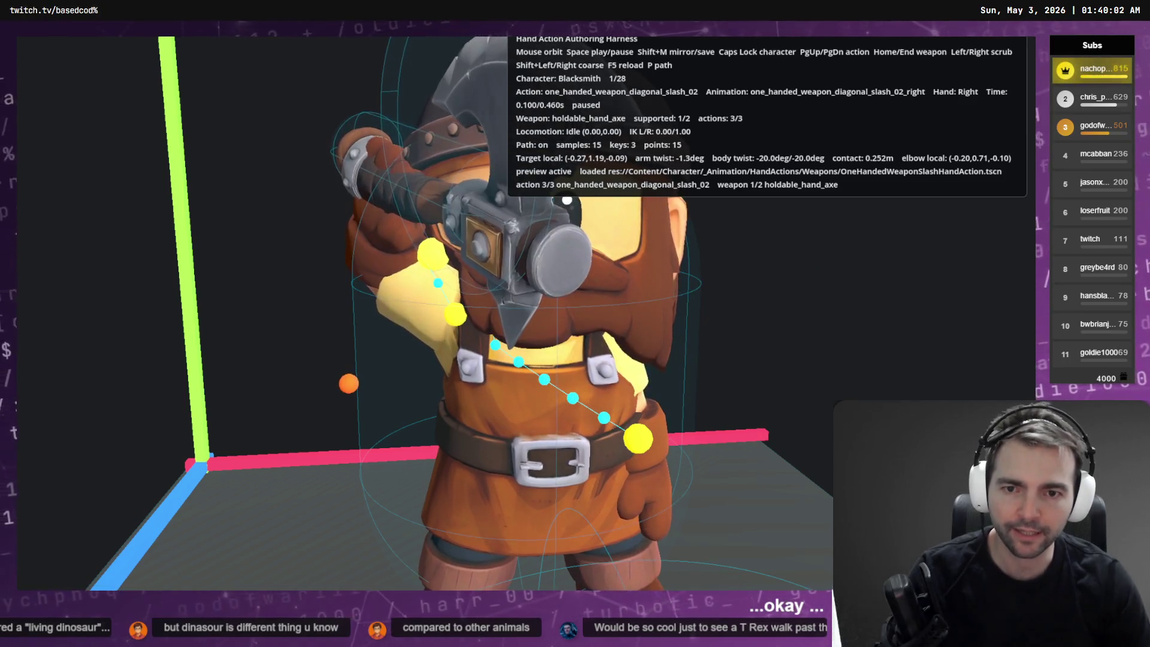
{"action": "key", "text": "alt+Tab"}
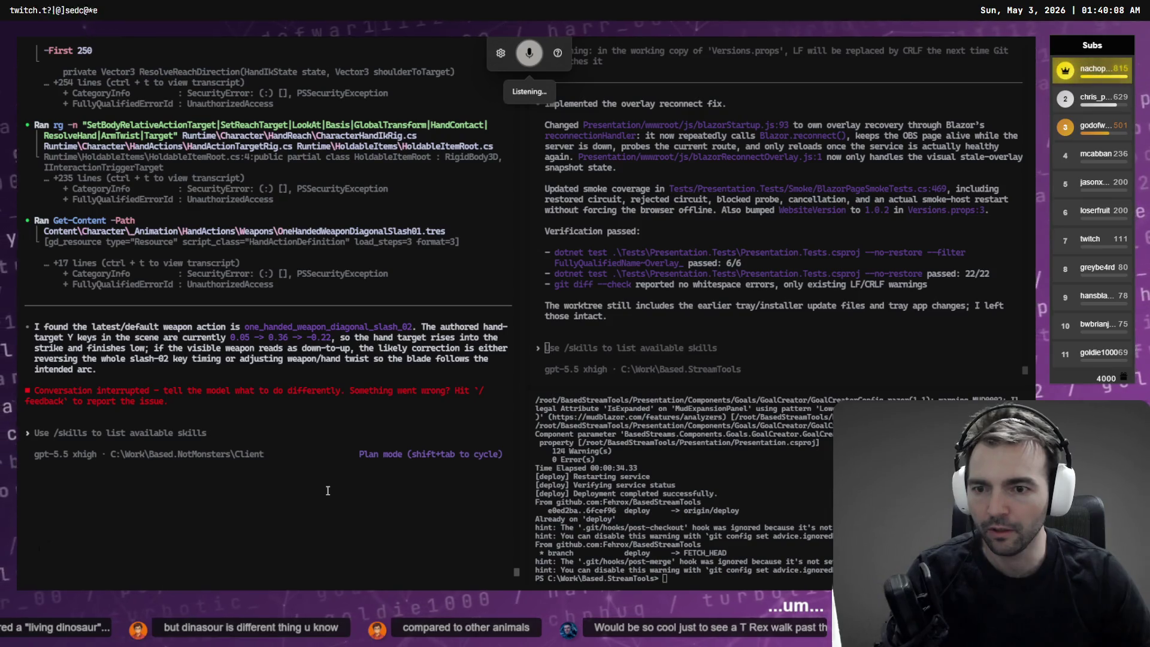
Step: Reply to the Codex agent: 'it was actually an issue with the animation, we have resolved it.'
{"action": "type", "text": "it was actually an issue with the animation and"}
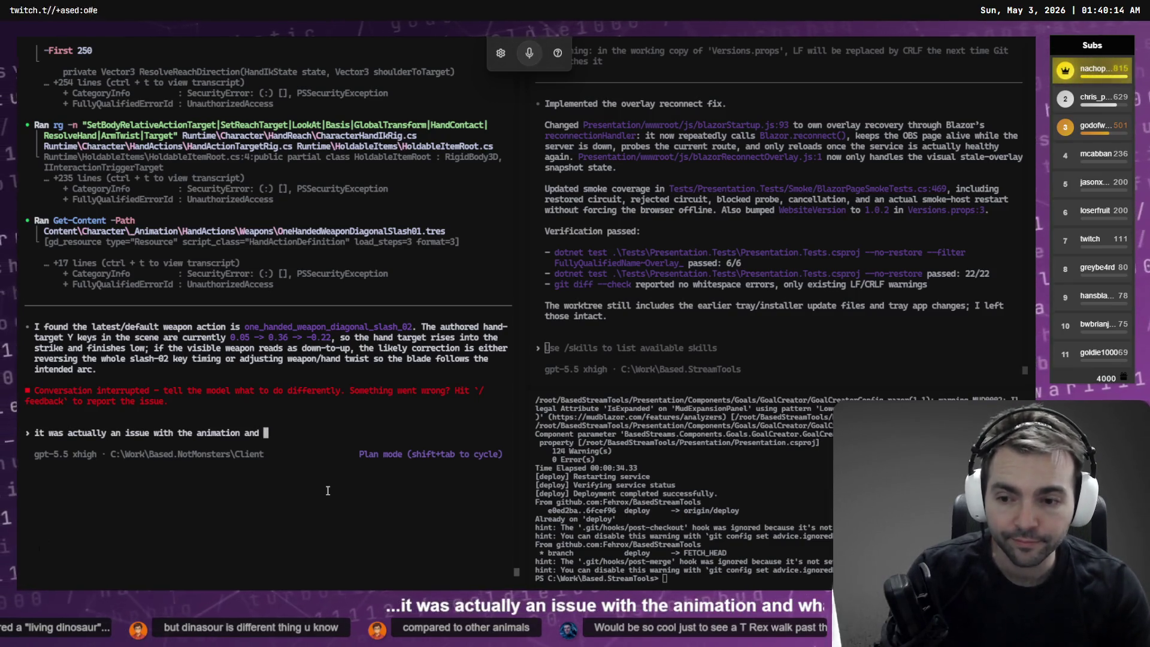
{"action": "key", "text": "super+h"}
{"action": "type", "text": "we have resolved it."}
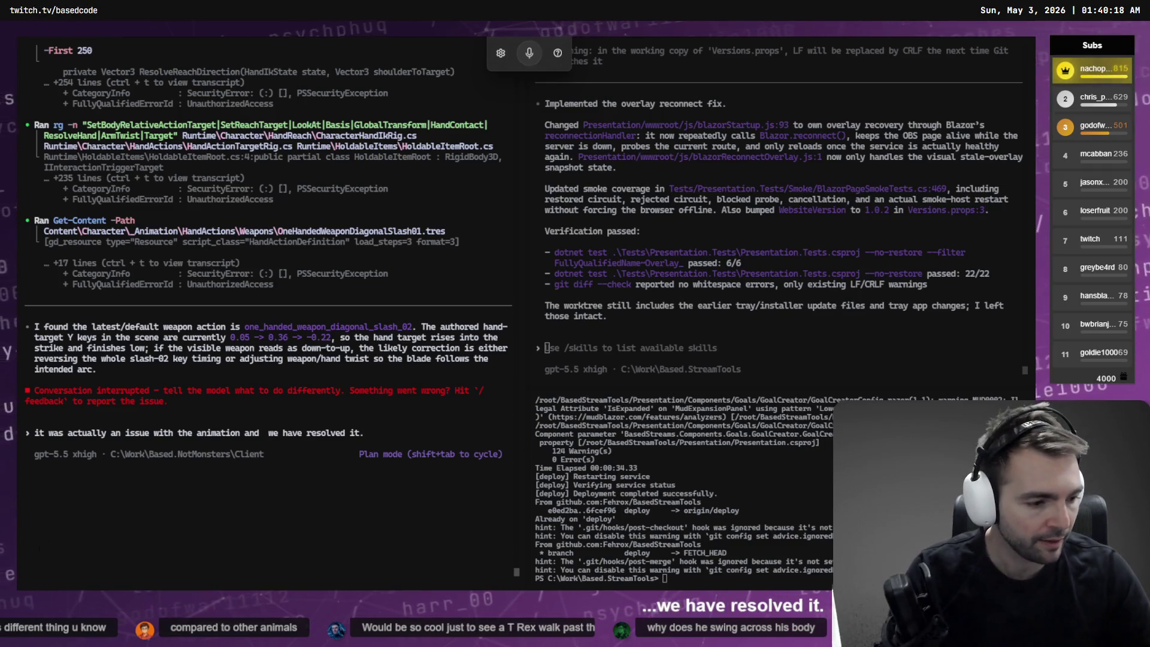
{"action": "key", "text": "alt+Tab"}
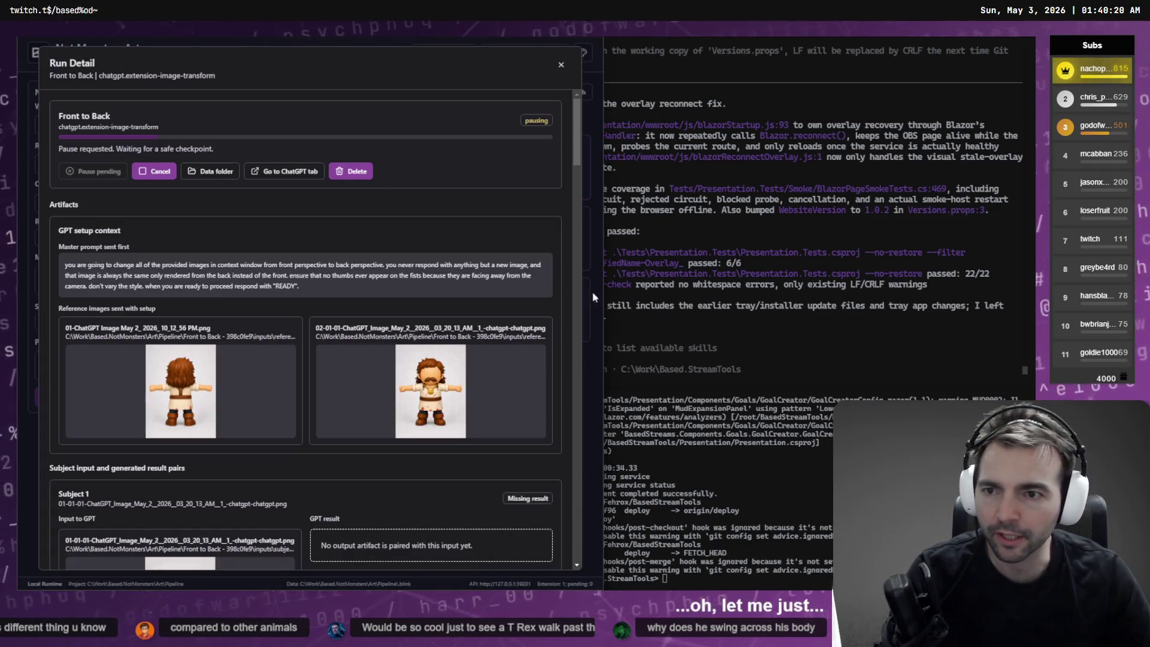
Step: Compare the Front to Back run's Subject 1 and Subject 2 inputs with ChatGPT's back-view character render
{"action": "scroll", "coordinate": [236, 215], "scroll_direction": "down", "scroll_amount": 2}
{"action": "scroll", "coordinate": [235, 215], "scroll_direction": "up", "scroll_amount": 2}
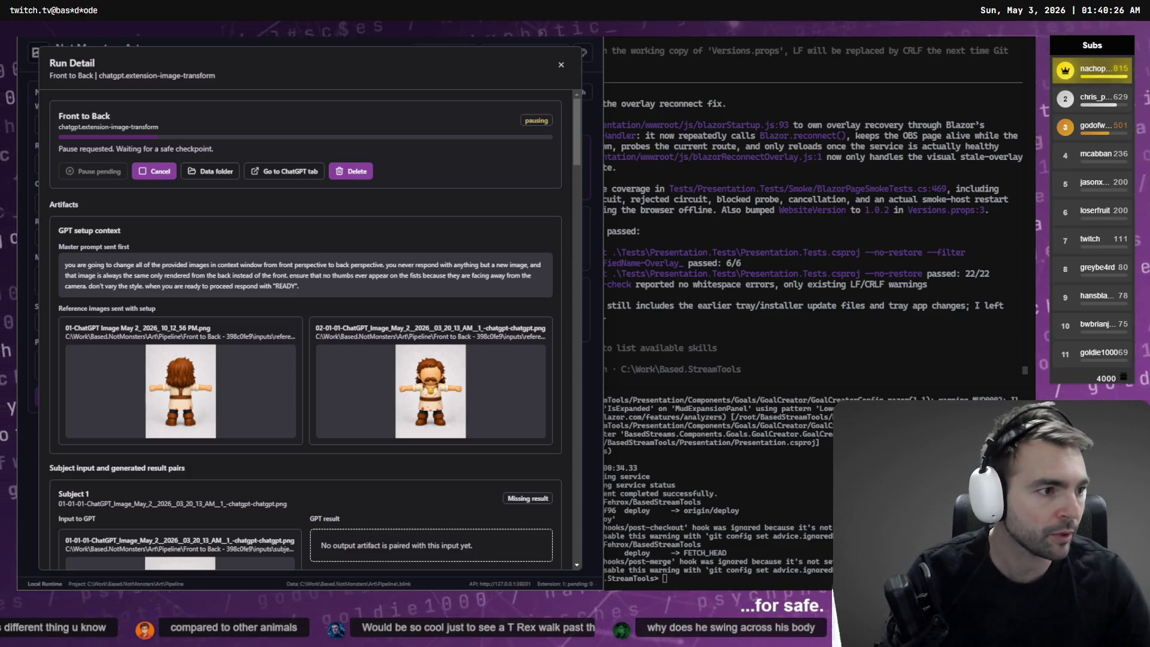
{"action": "key", "text": "alt+Tab"}
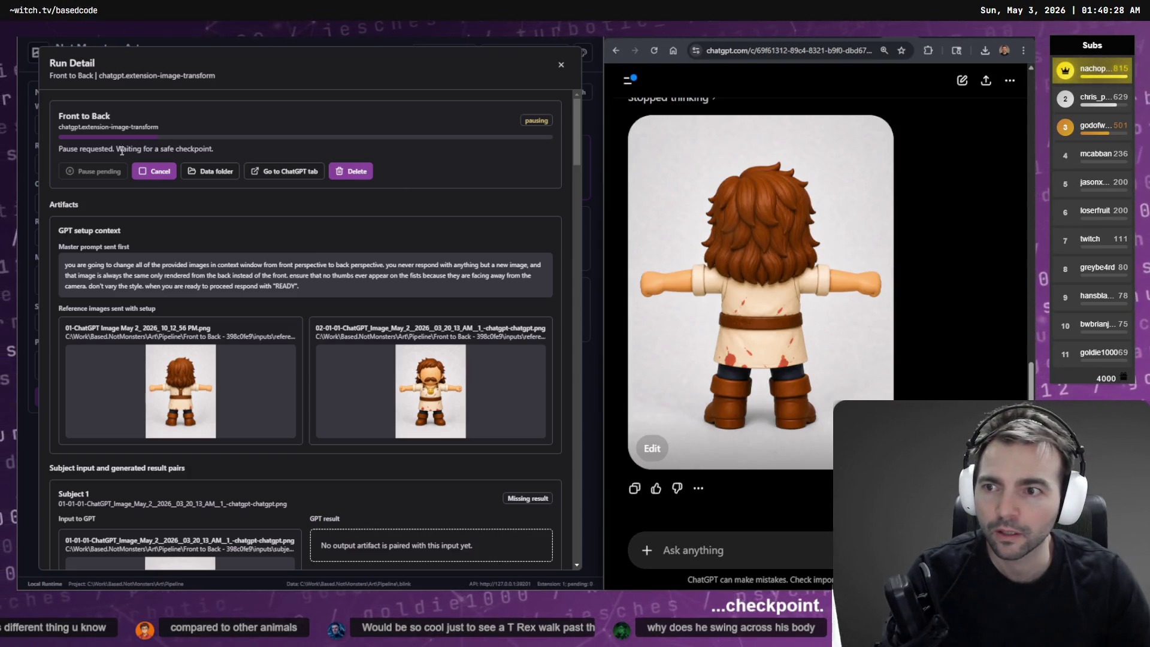
{"action": "double_click", "coordinate": [87, 171]}
{"action": "scroll", "coordinate": [839, 299], "scroll_direction": "up", "scroll_amount": 10}
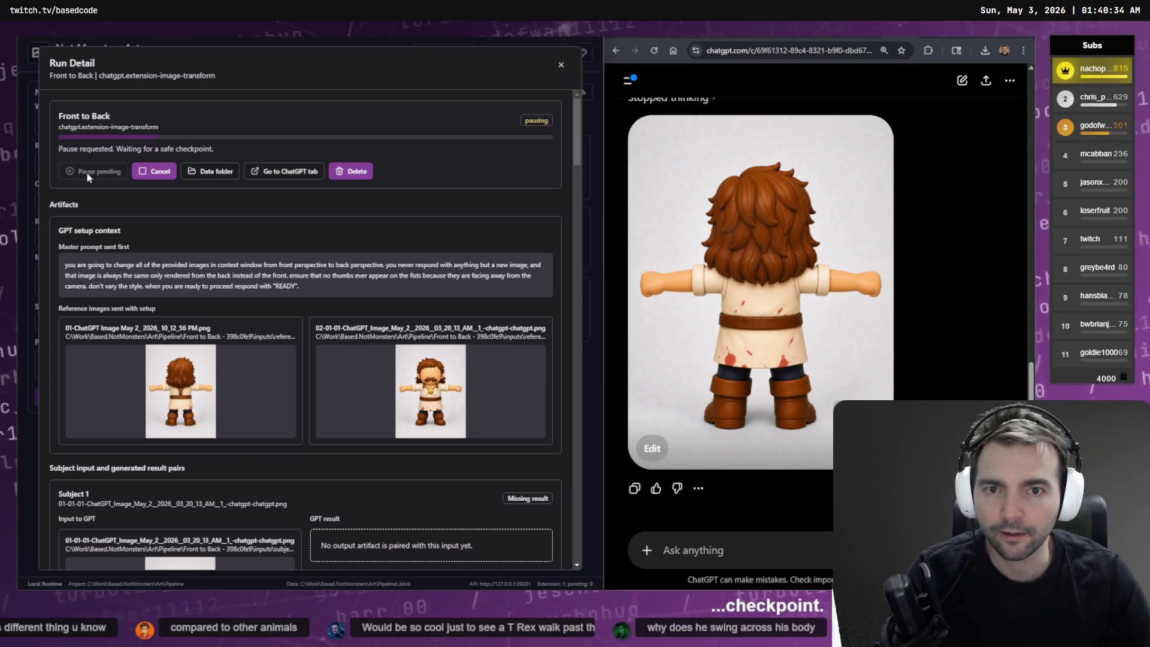
{"action": "scroll", "coordinate": [386, 299], "scroll_direction": "down", "scroll_amount": 4}
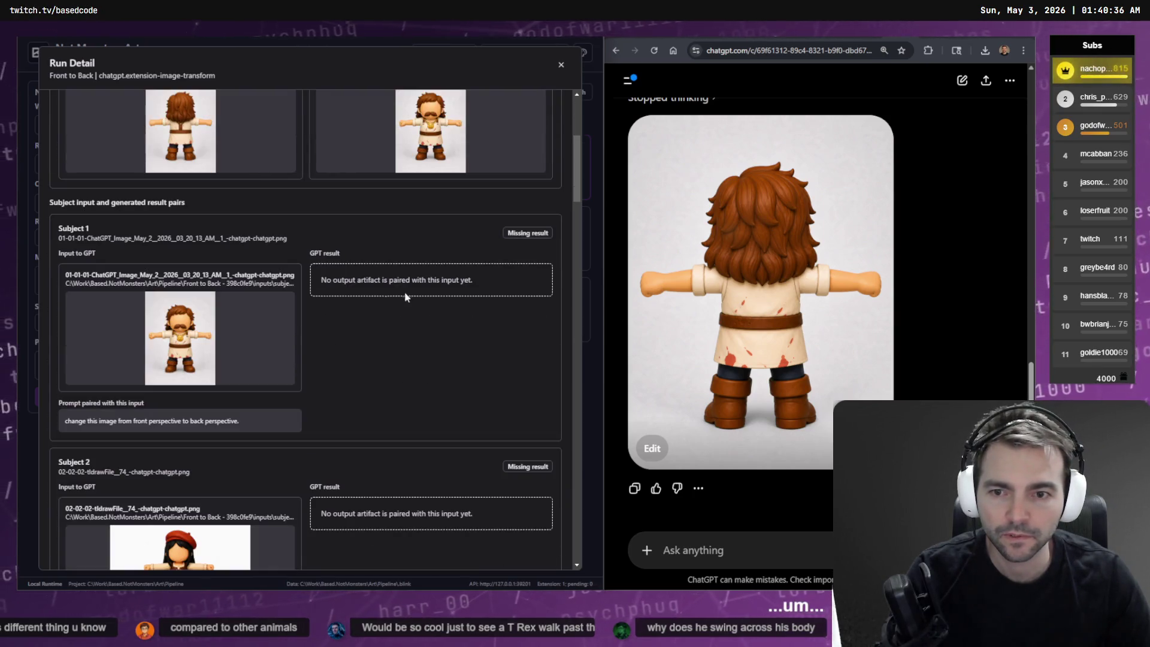